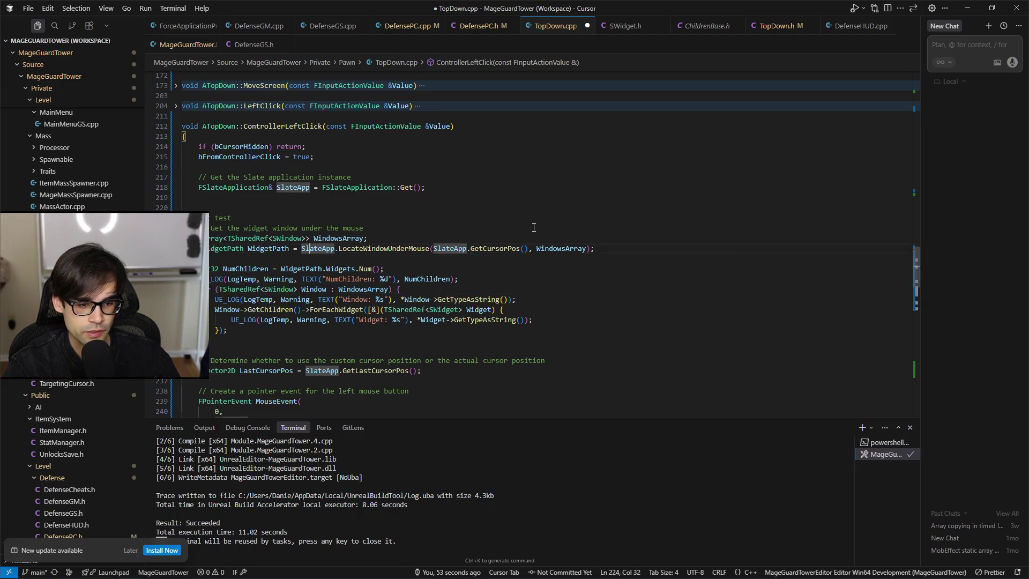
# Add a Window->GetChildren call inside the window loop, chosen from the completion list.
pyautogui.press('Down')
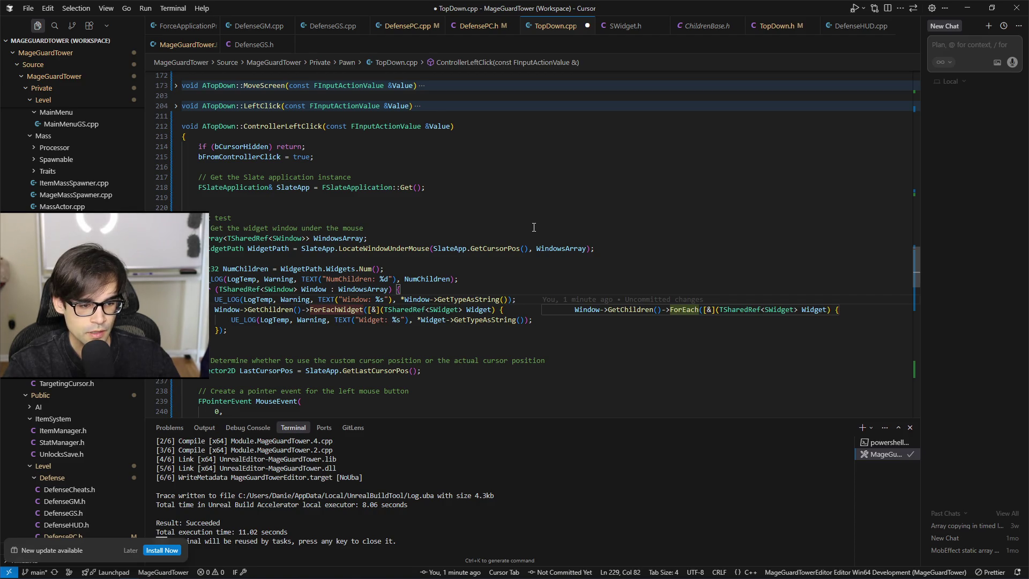
pyautogui.press('Return')
pyautogui.press('Return')
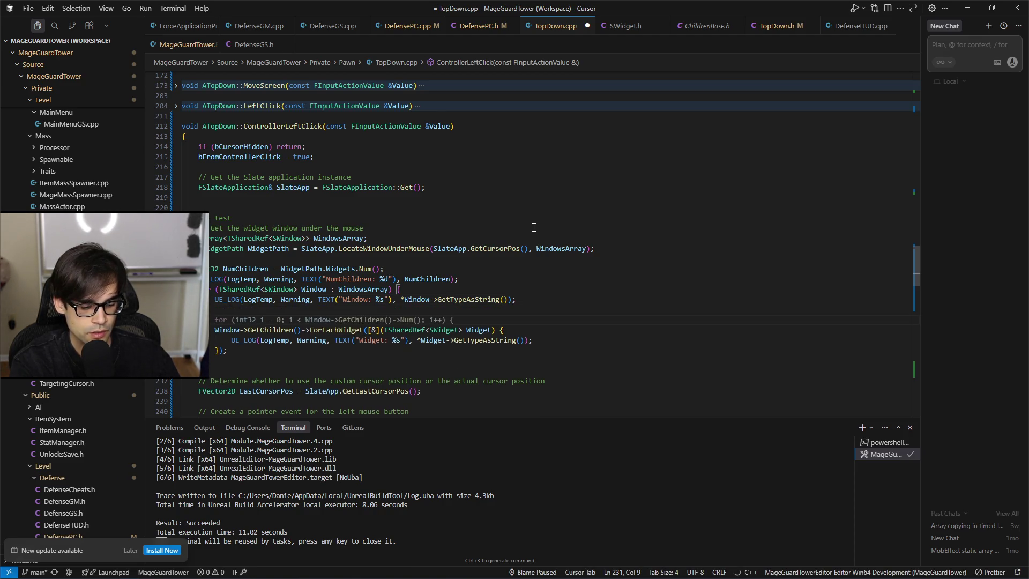
pyautogui.write('Window')
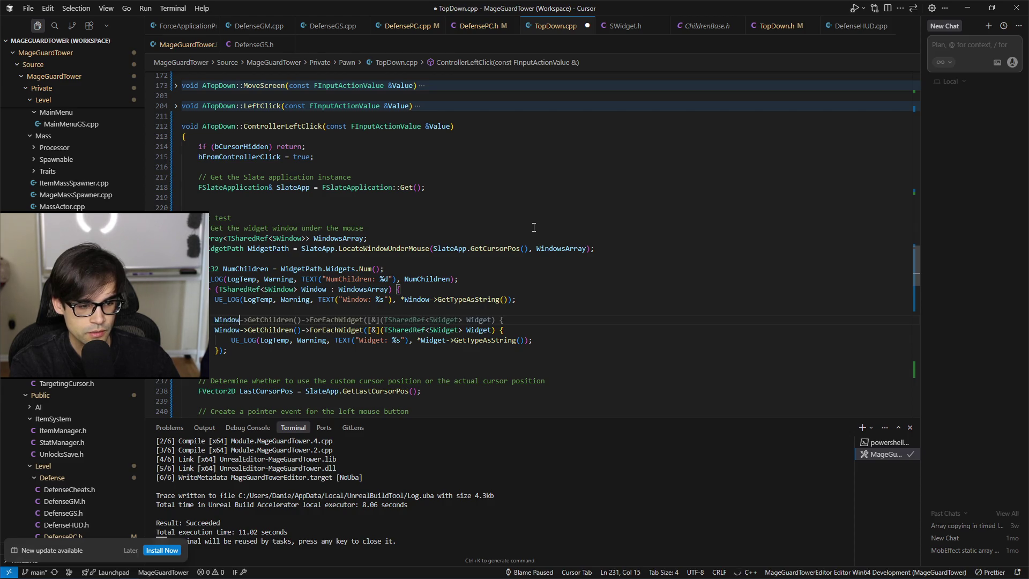
pyautogui.write('->GetChil')
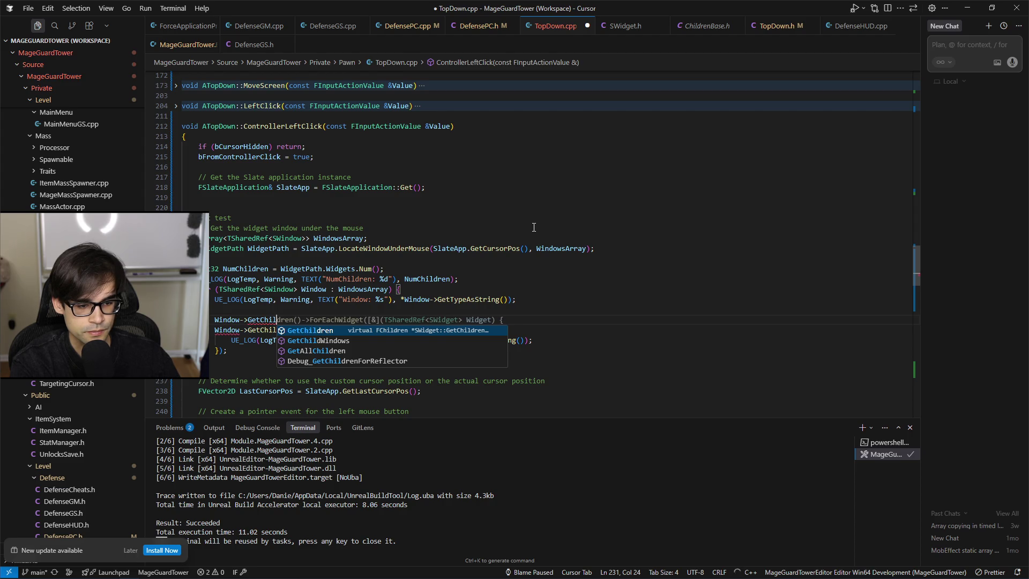
pyautogui.press('Down')
pyautogui.press('Down')
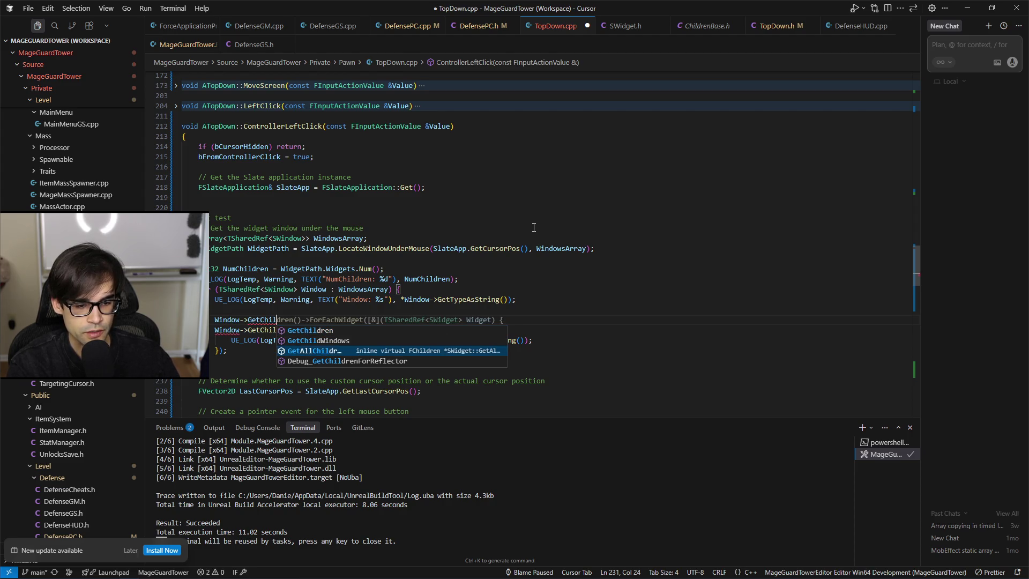
pyautogui.press('Up')
pyautogui.press('Up')
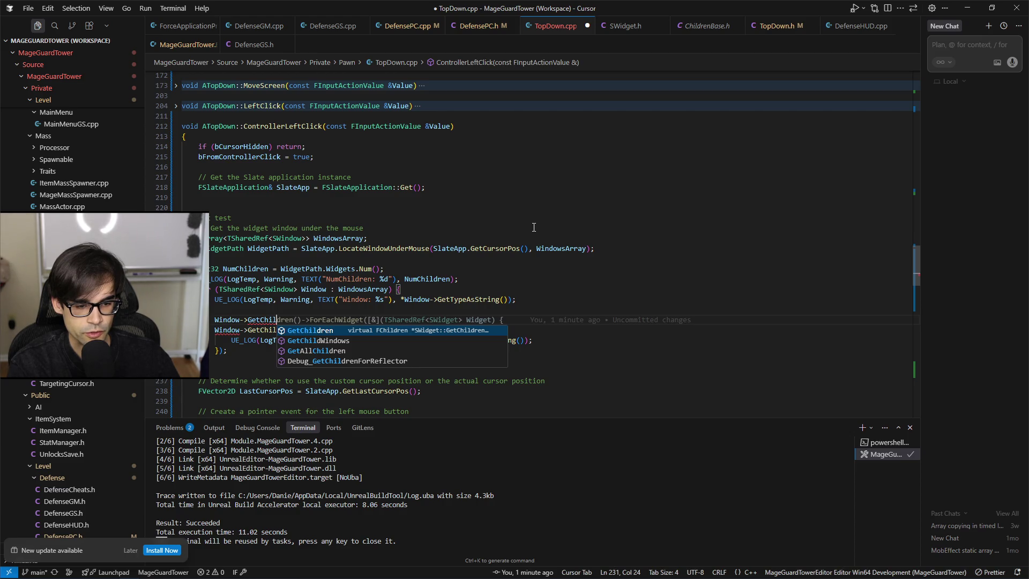
pyautogui.press('Down')
pyautogui.press('Down')
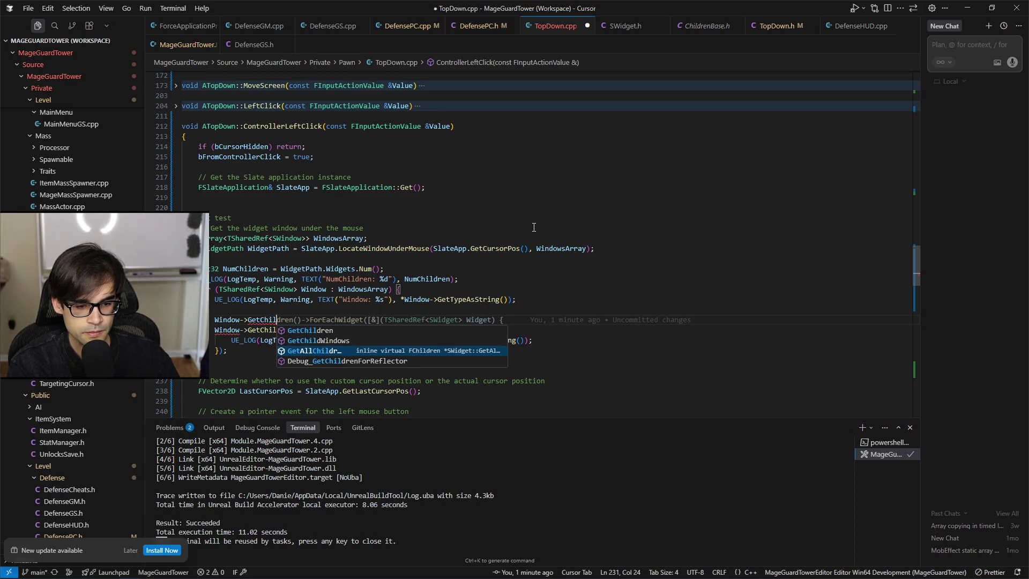
pyautogui.press('Up')
pyautogui.press('Up')
pyautogui.press('Down')
pyautogui.press('Down')
pyautogui.press('Up')
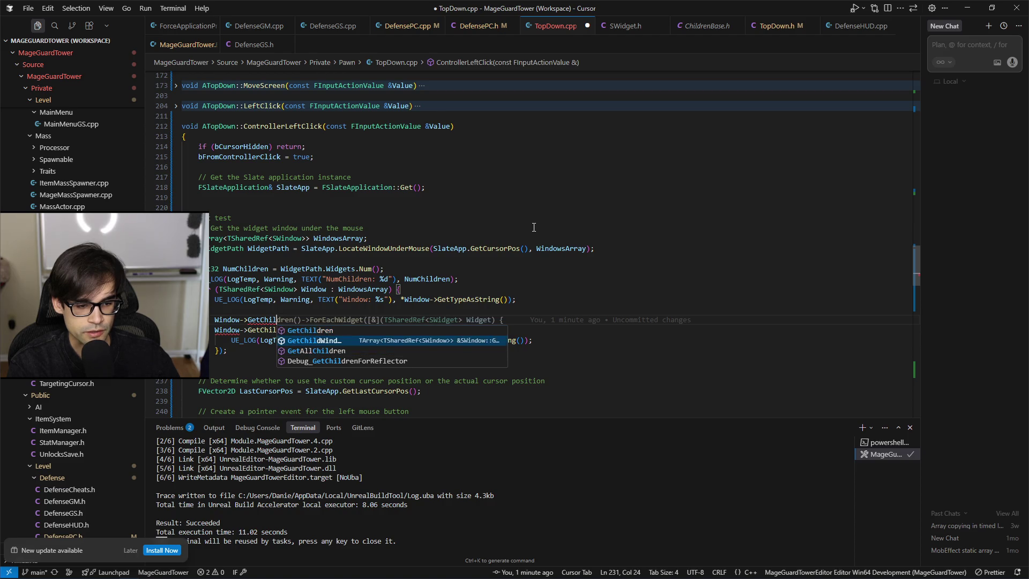
pyautogui.press('Down')
pyautogui.press('Up')
pyautogui.press('Up')
pyautogui.press('Return')
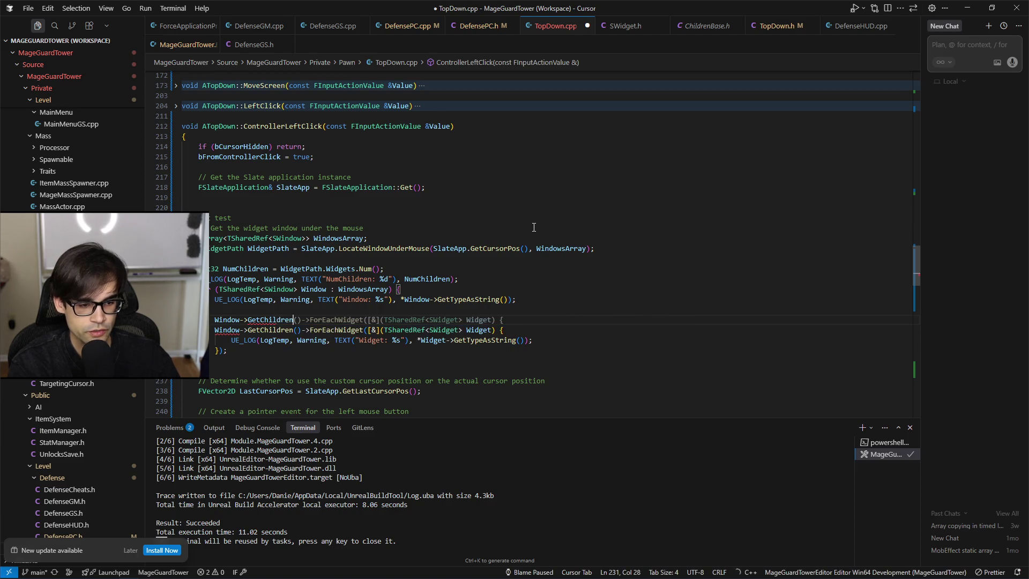
# Accept suggestions for an FChildren pointer, a NumChildren count and log, and a GetChildAt for loop.
pyautogui.press('Home')
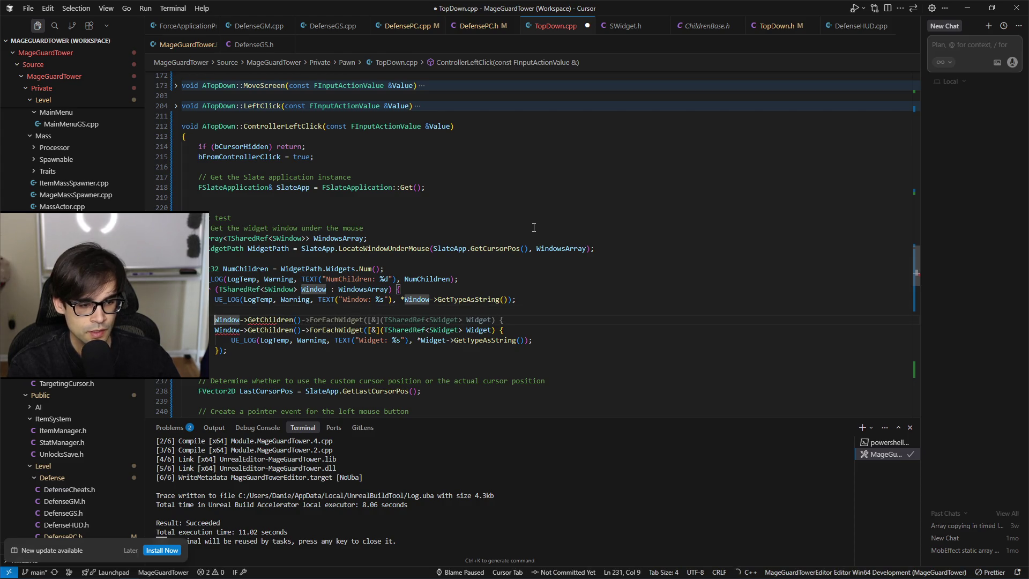
pyautogui.write('FChild')
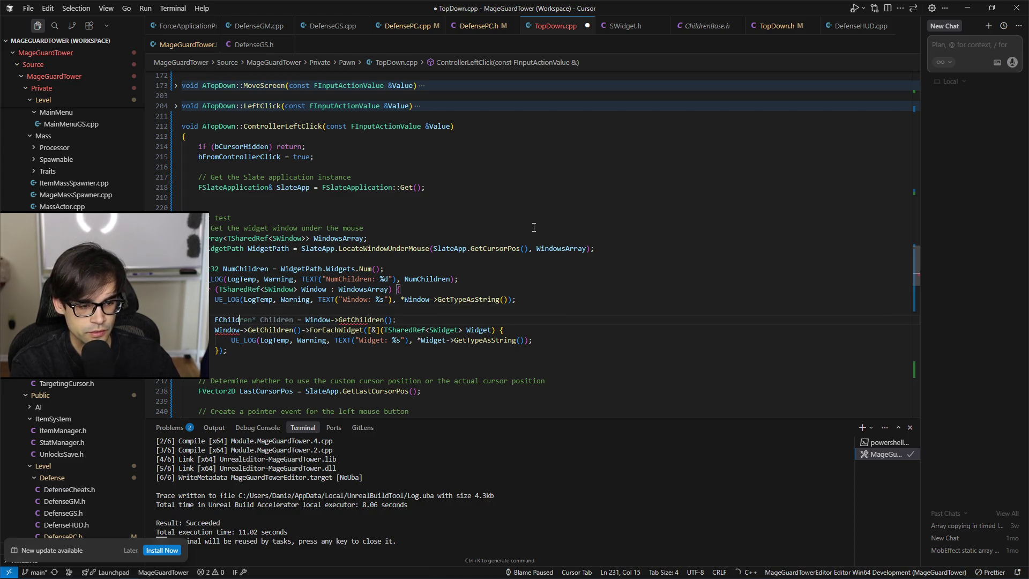
pyautogui.press('Tab')
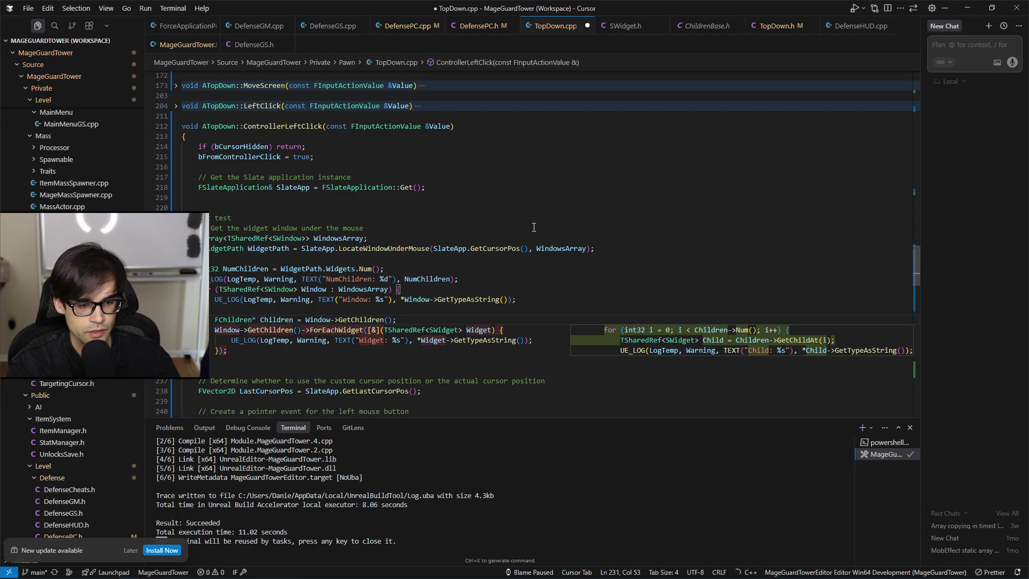
pyautogui.press('Return')
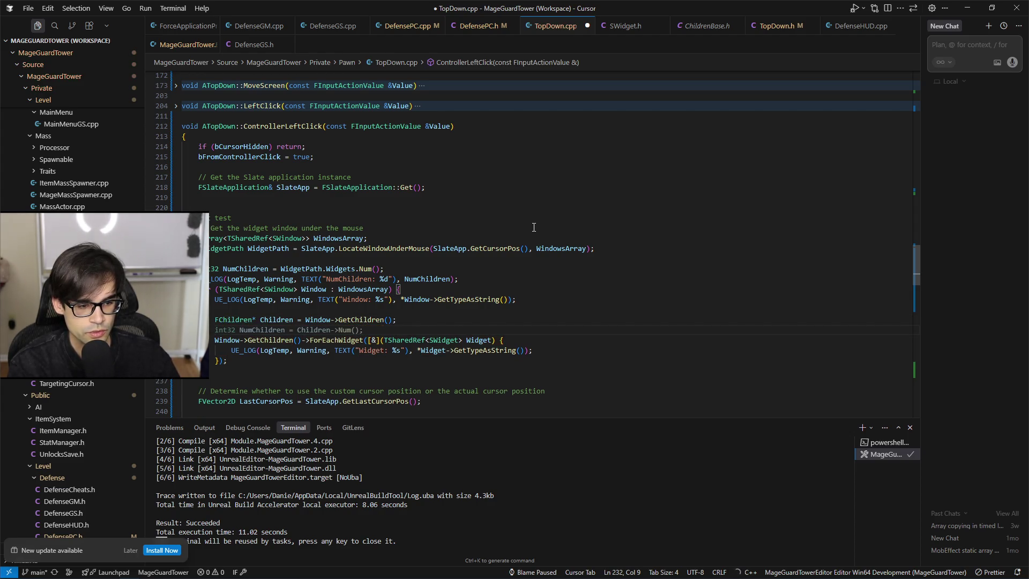
pyautogui.press('Tab')
pyautogui.press('Tab')
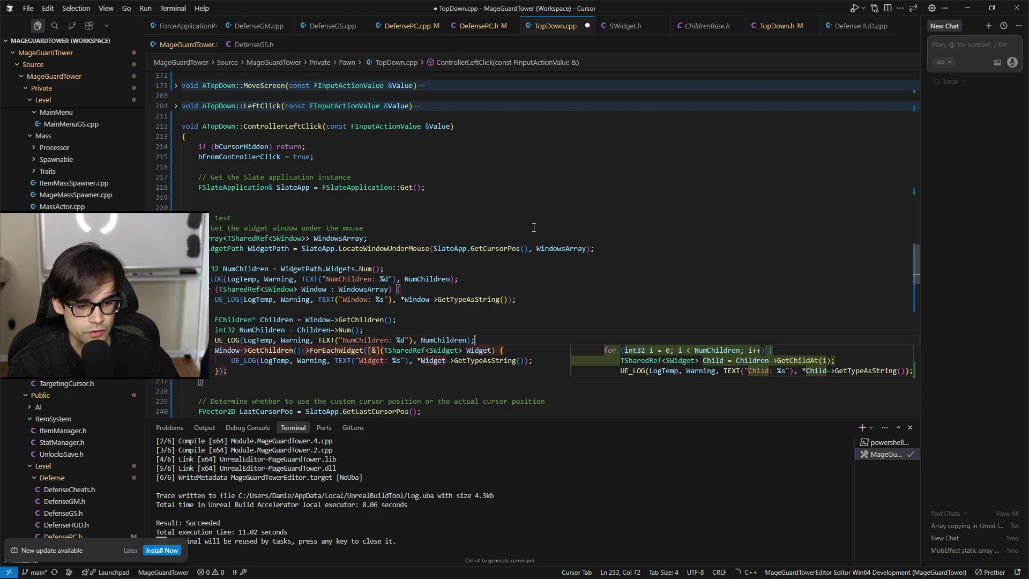
pyautogui.press('Tab')
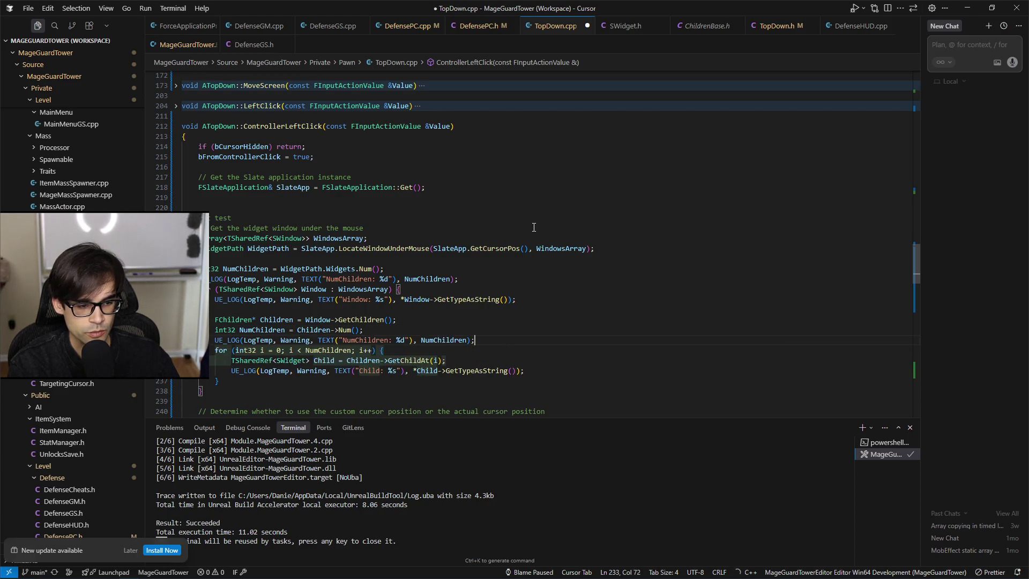
pyautogui.press('Tab')
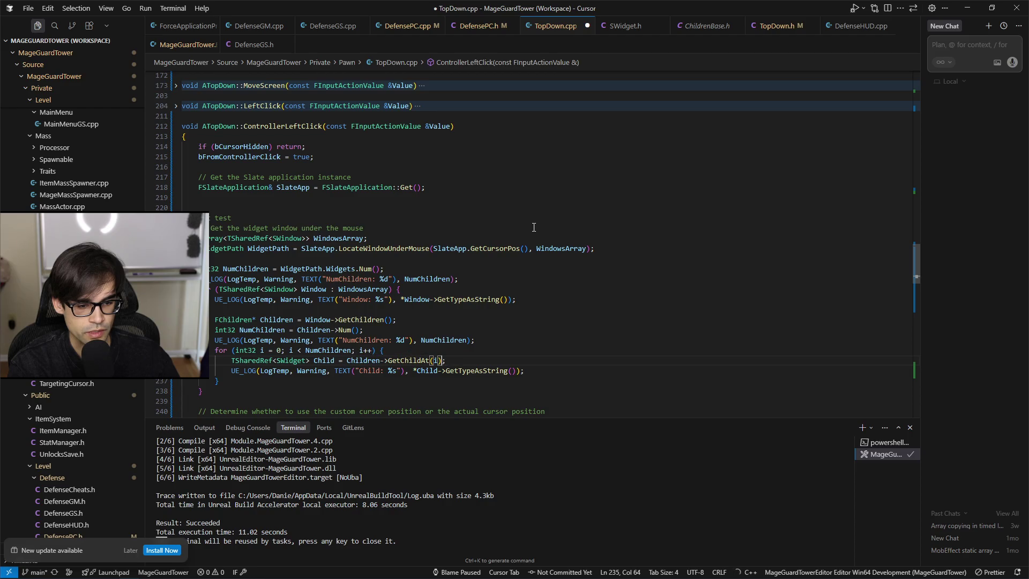
# Add a blank line after the child loop and save TopDown.cpp.
pyautogui.press('Down')
pyautogui.scroll(-1, 534, 228)
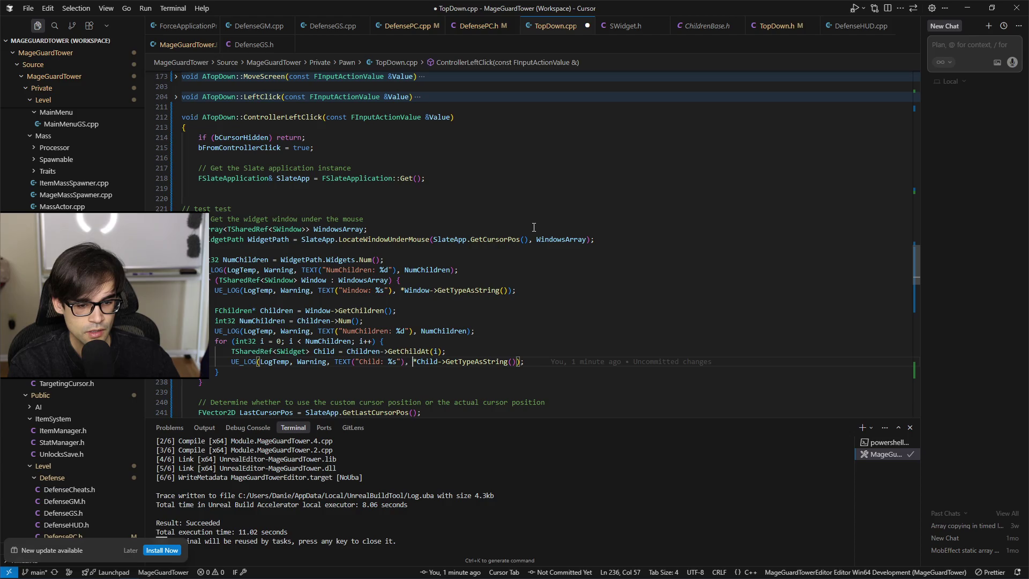
pyautogui.press('Left')
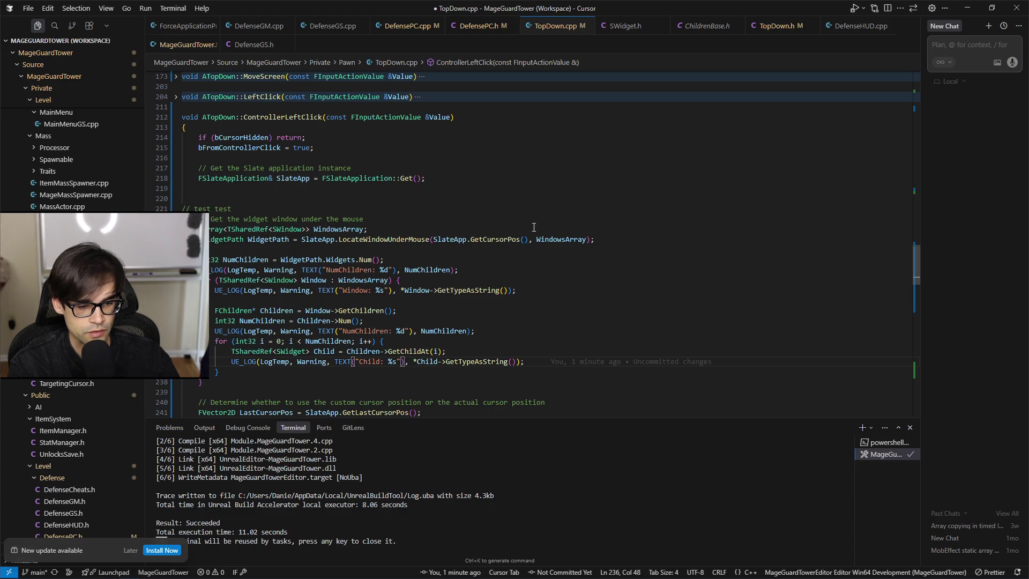
pyautogui.press('Down')
pyautogui.press('Down')
pyautogui.press('Return')
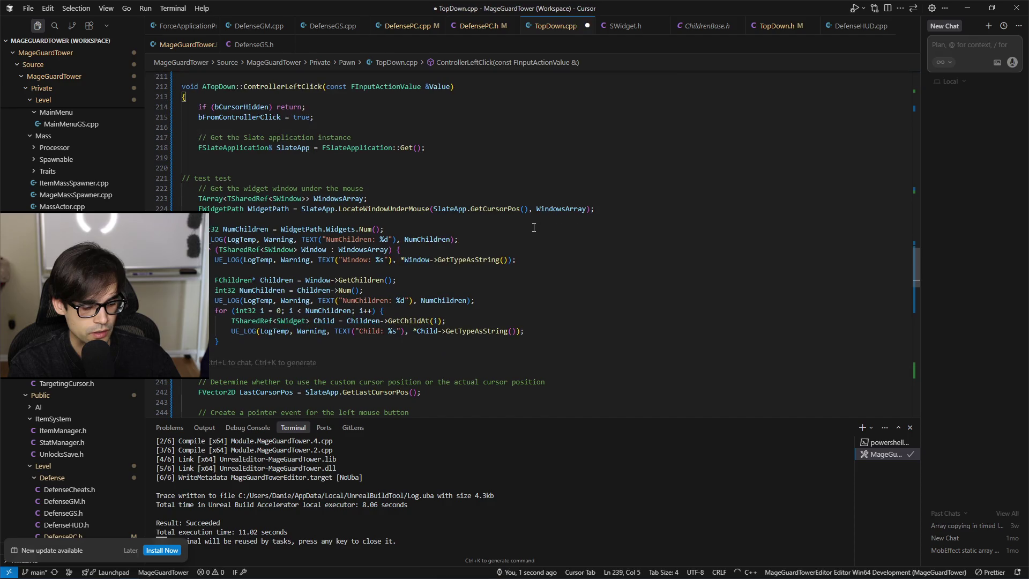
pyautogui.press('Tab')
pyautogui.hotkey('ctrl', 's')
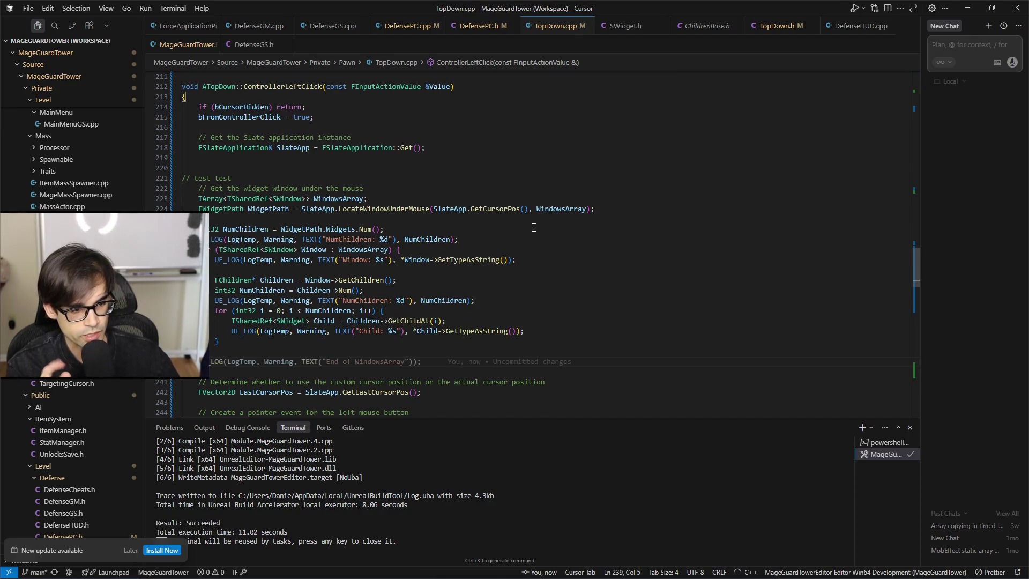
pyautogui.press('Escape')
# Recompile with Live Coding in Unreal Editor, note the Children and NumChildren errors, and return to Cursor.
pyautogui.hotkey('alt', 'Tab')
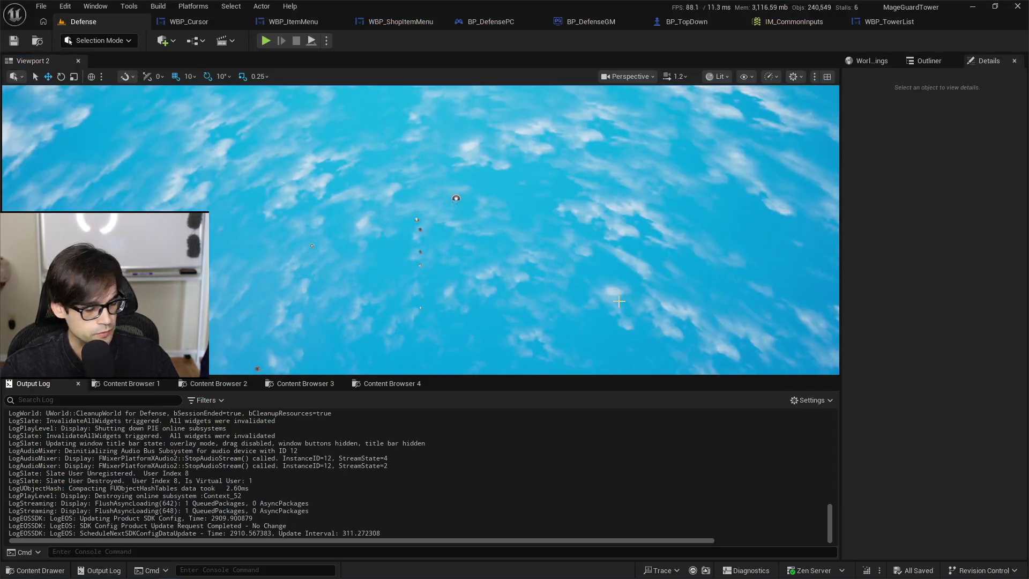
pyautogui.click(865, 570)
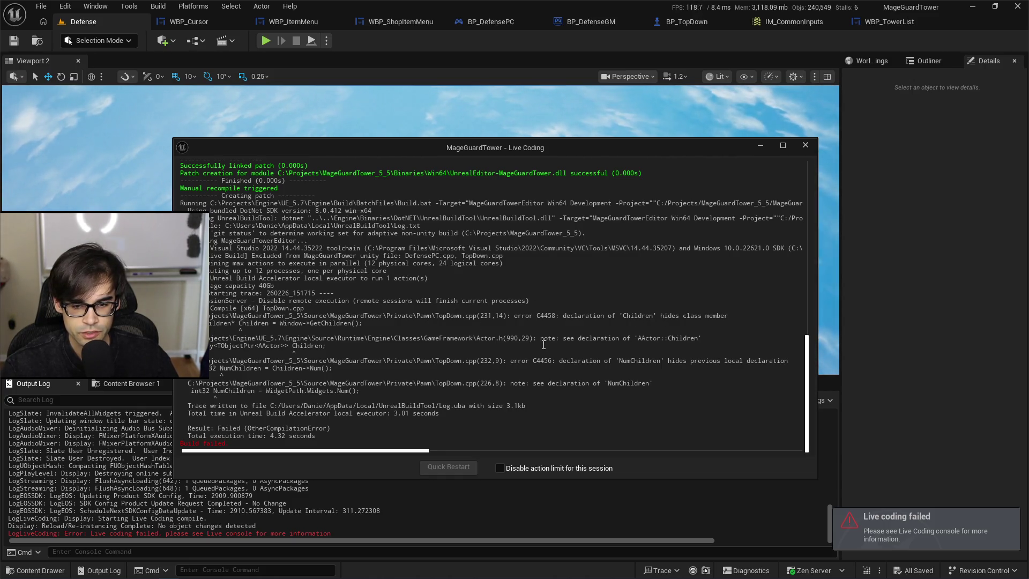
pyautogui.hotkey('alt', 'Tab')
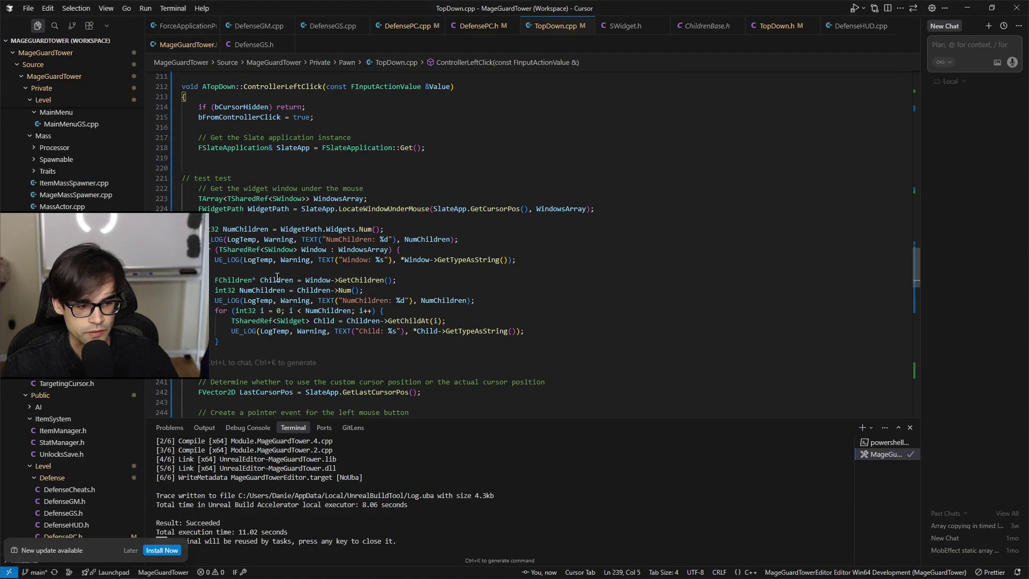
# Rename Children to WindowChildren in its declaration, count line and GetChildAt line, and save.
pyautogui.click(277, 273)
pyautogui.press('Down')
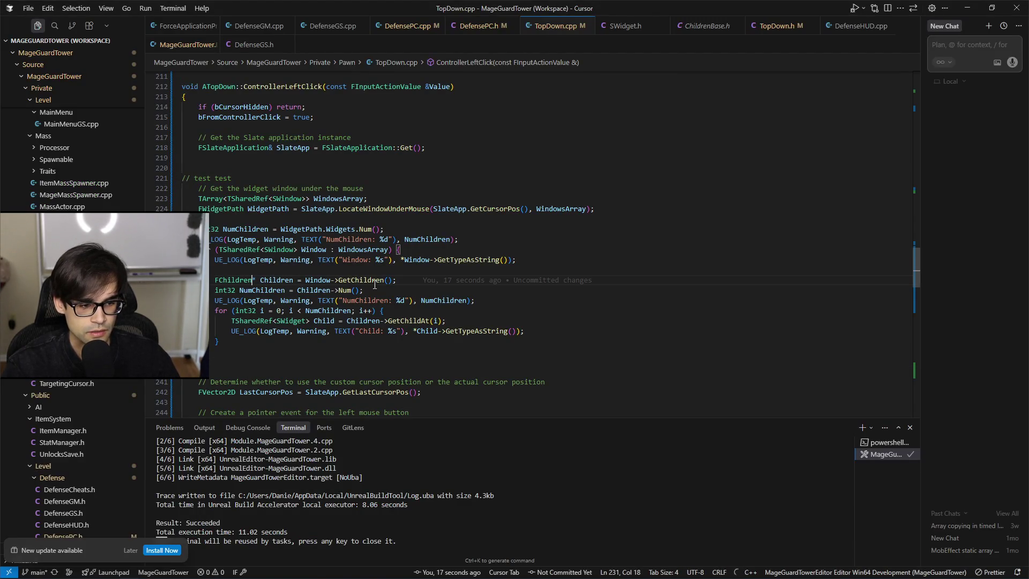
pyautogui.write('Window')
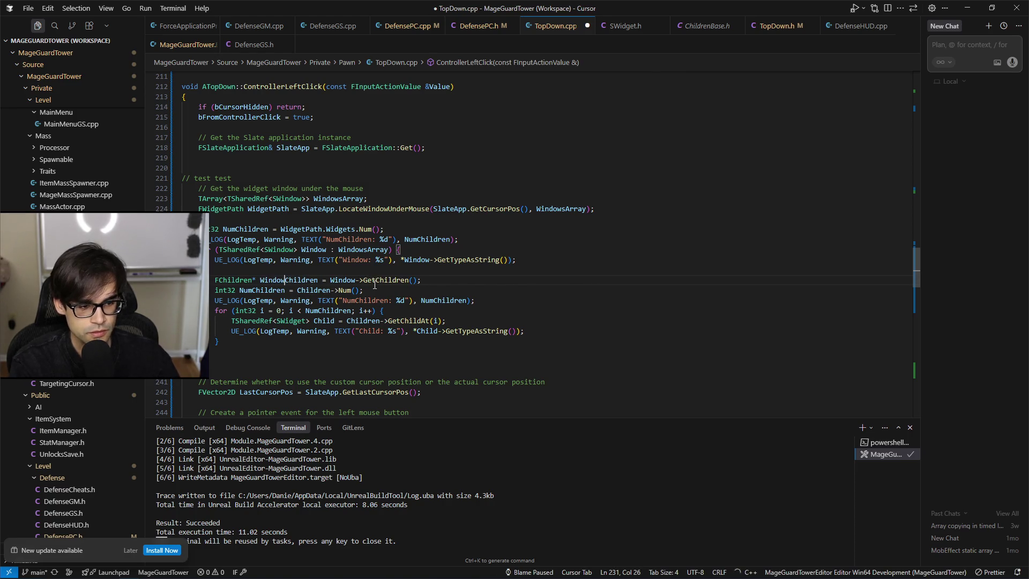
pyautogui.press('Left')
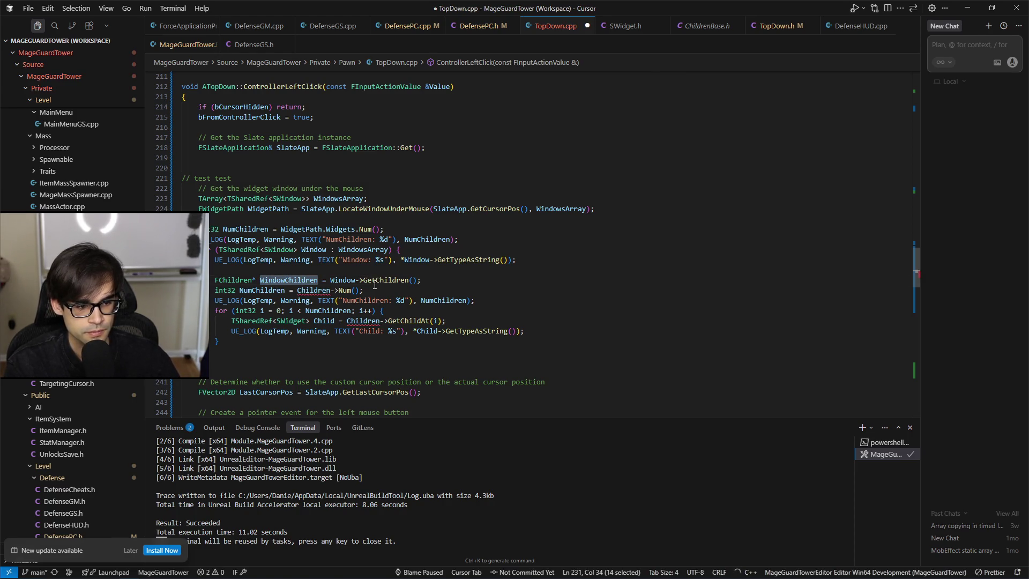
pyautogui.press('Tab')
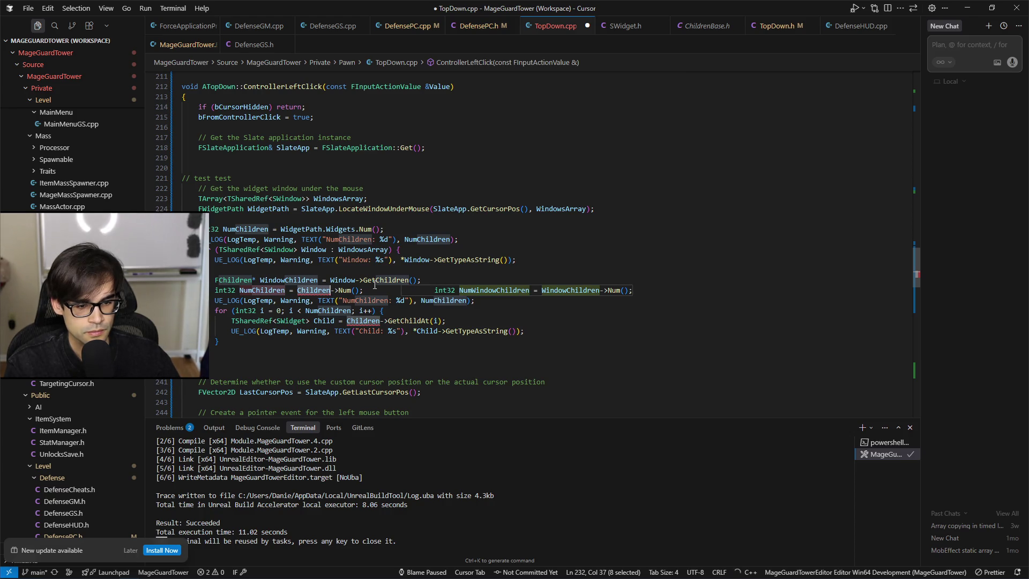
pyautogui.press('Tab')
pyautogui.press('Tab')
pyautogui.press('Left')
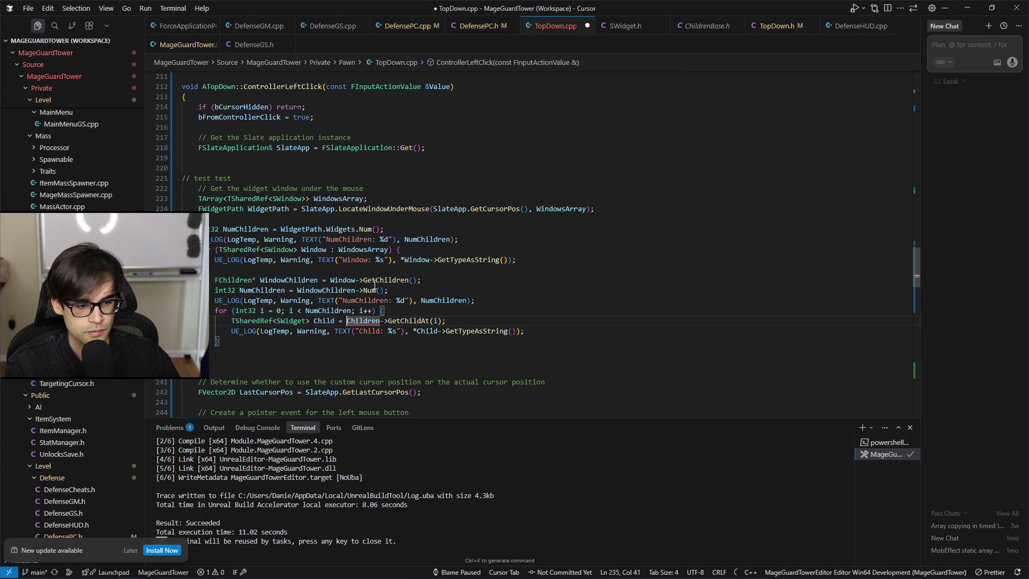
pyautogui.hotkey('ctrl', 'shift', 'Right')
pyautogui.write('WindowChildren')
pyautogui.hotkey('ctrl', 's')
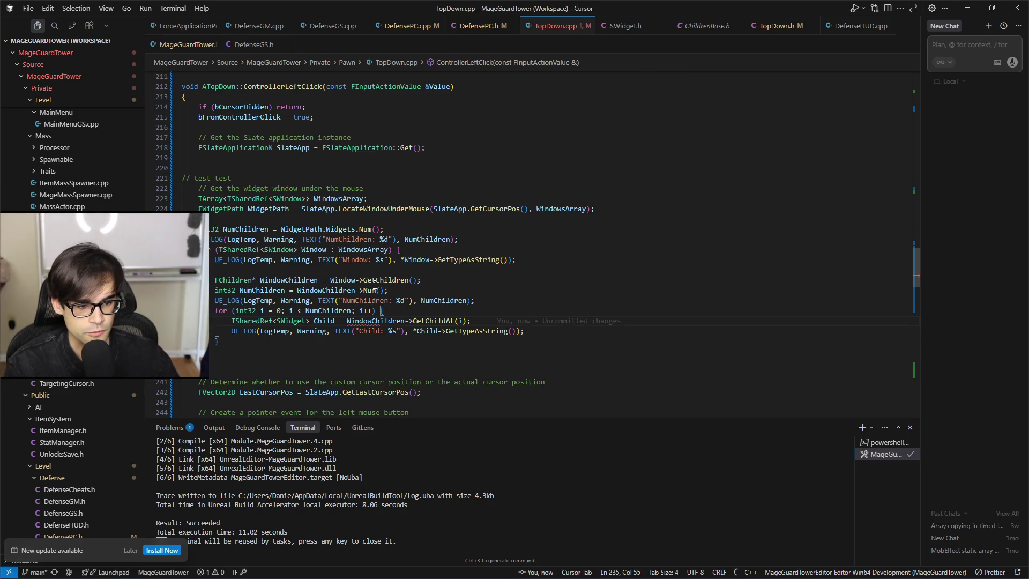
# Recompile with Live Coding in Unreal Editor, then return to Cursor.
pyautogui.hotkey('alt', 'Tab')
pyautogui.click(865, 570)
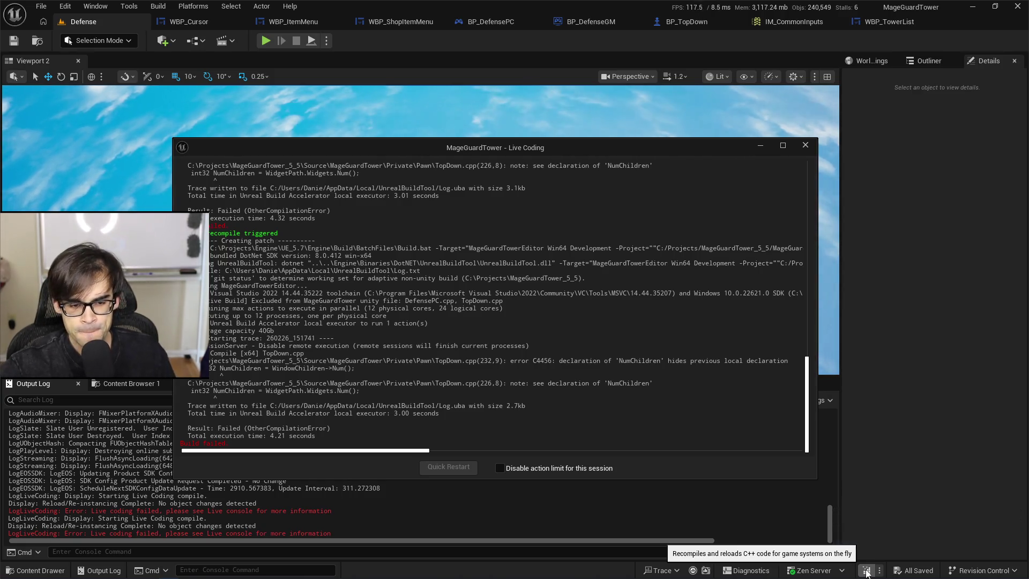
pyautogui.hotkey('alt', 'Tab')
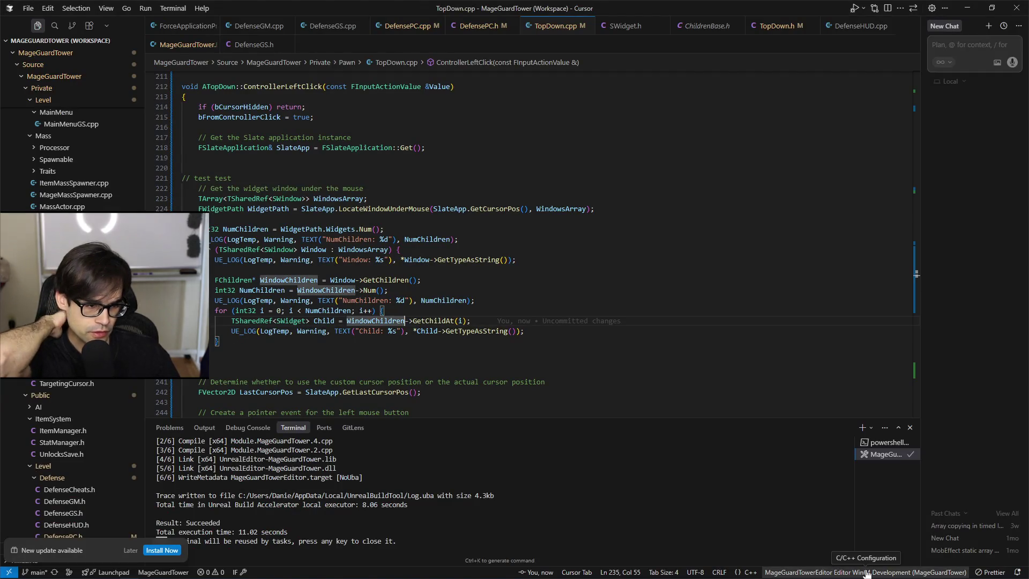
# Rename the second NumChildren to NumWindowChildren in declaration, log and loop condition, then save.
pyautogui.click(248, 229)
pyautogui.click(252, 291)
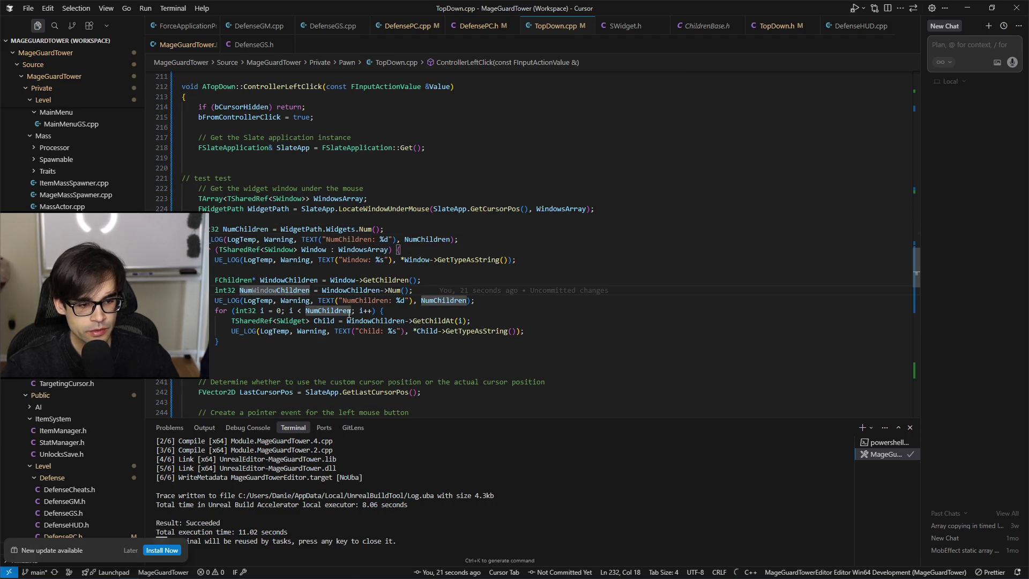
pyautogui.write('W')
pyautogui.press('Tab')
pyautogui.hotkey('ctrl', 'd')
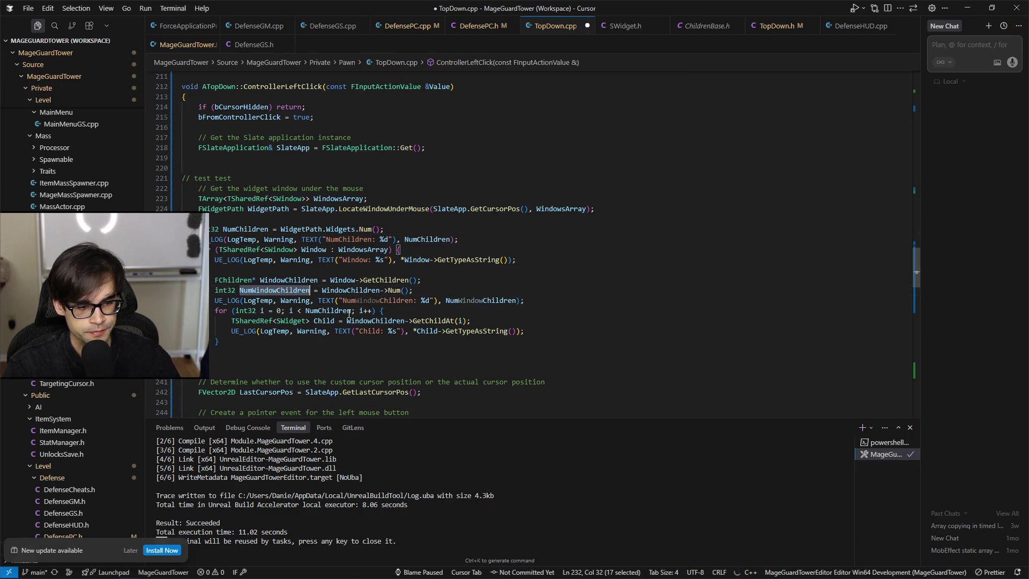
pyautogui.press('Tab')
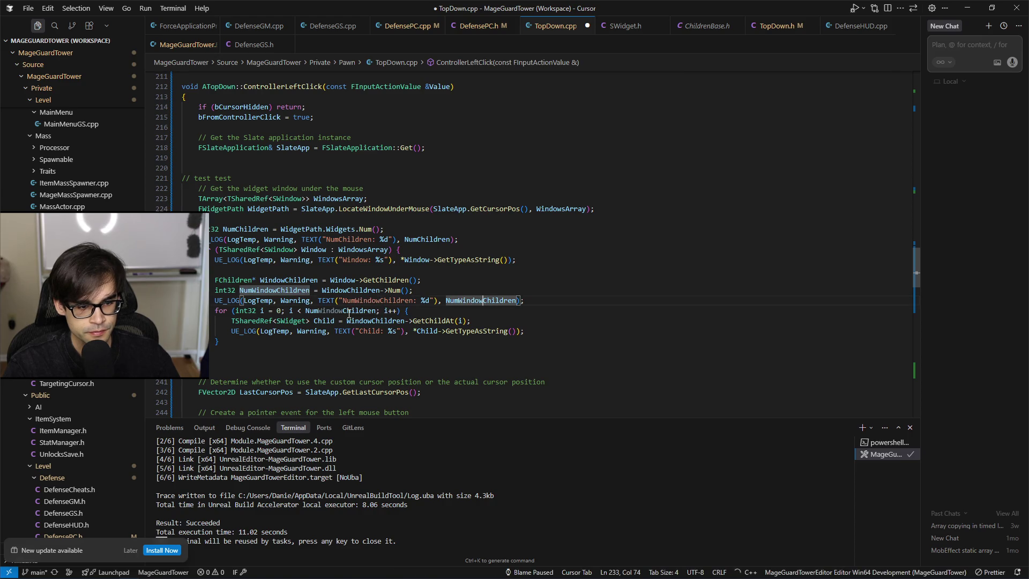
pyautogui.press('Tab')
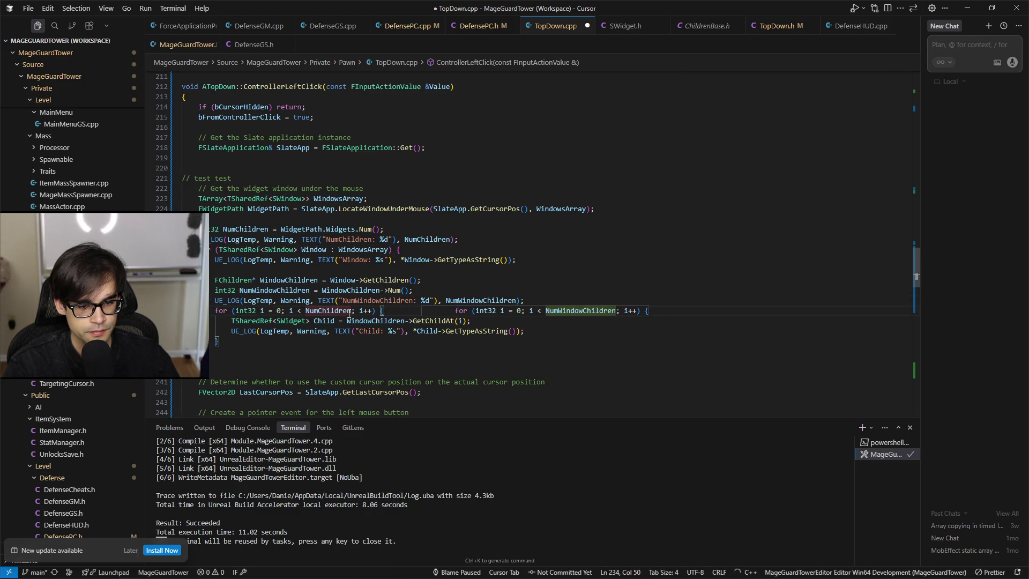
pyautogui.press('Tab')
pyautogui.hotkey('ctrl', 's')
pyautogui.hotkey('alt', 'Tab')
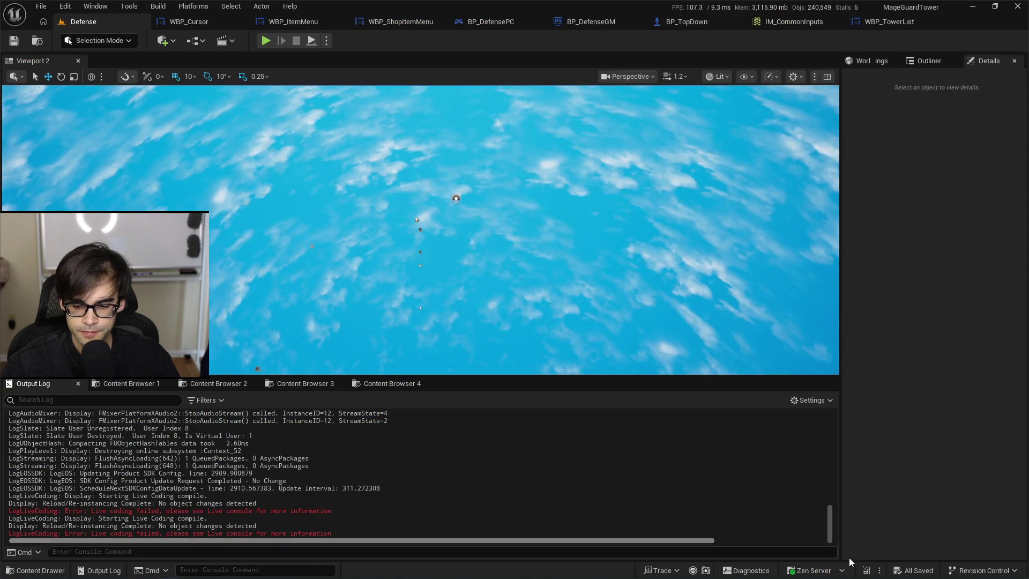
# Live-compile, then play-test Defense by picking the Fireball Tower and fourth tower cards, and stop.
pyautogui.hotkey('ctrl', 'alt', 'F11')
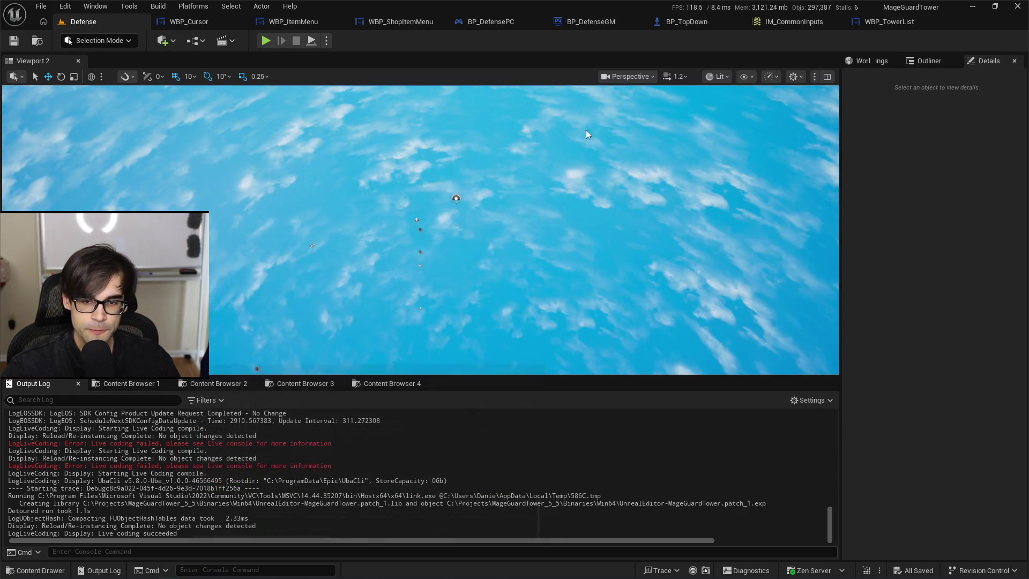
pyautogui.click(760, 146)
pyautogui.click(266, 41)
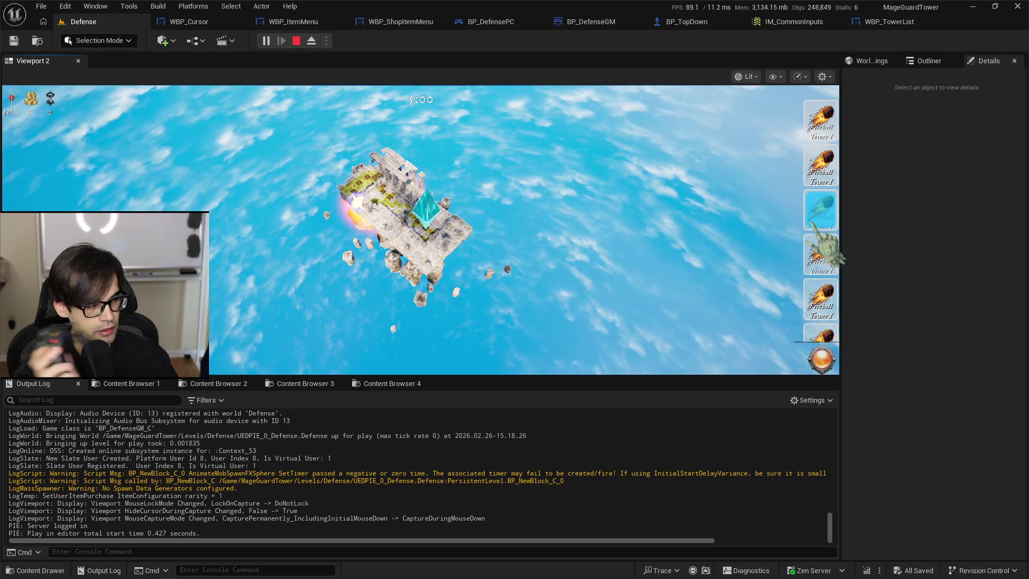
pyautogui.click(818, 226)
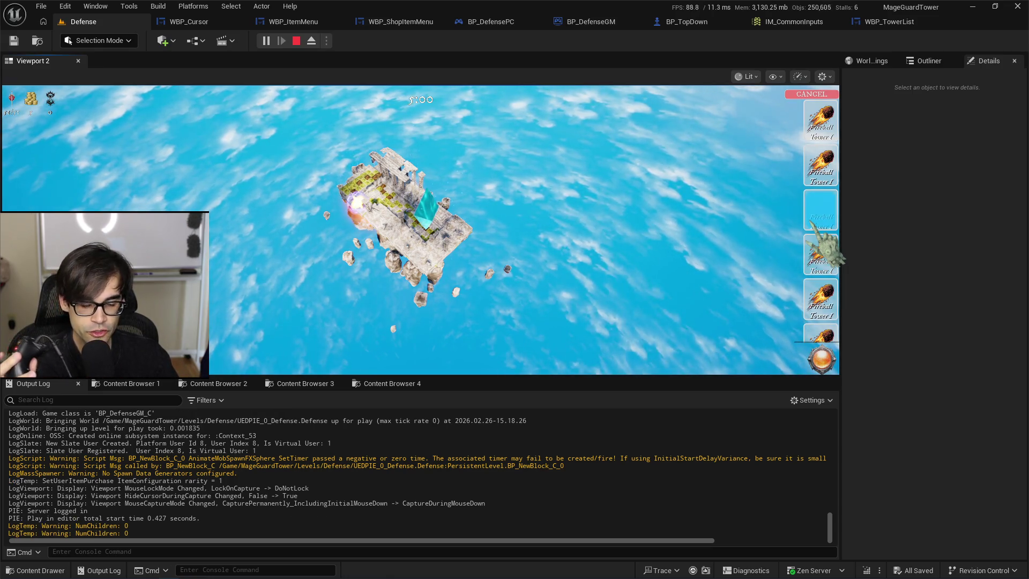
pyautogui.click(816, 224)
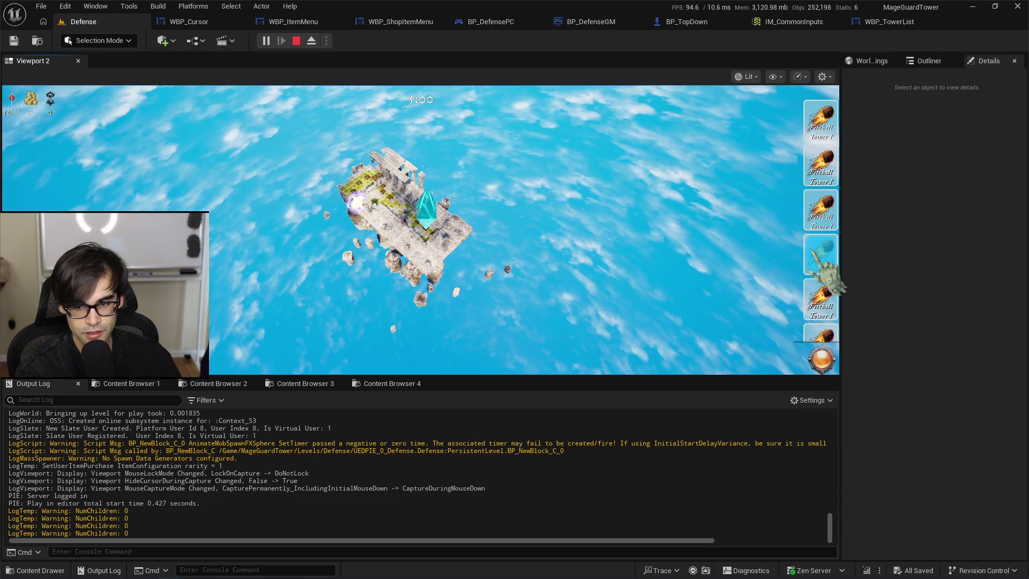
pyautogui.click(826, 244)
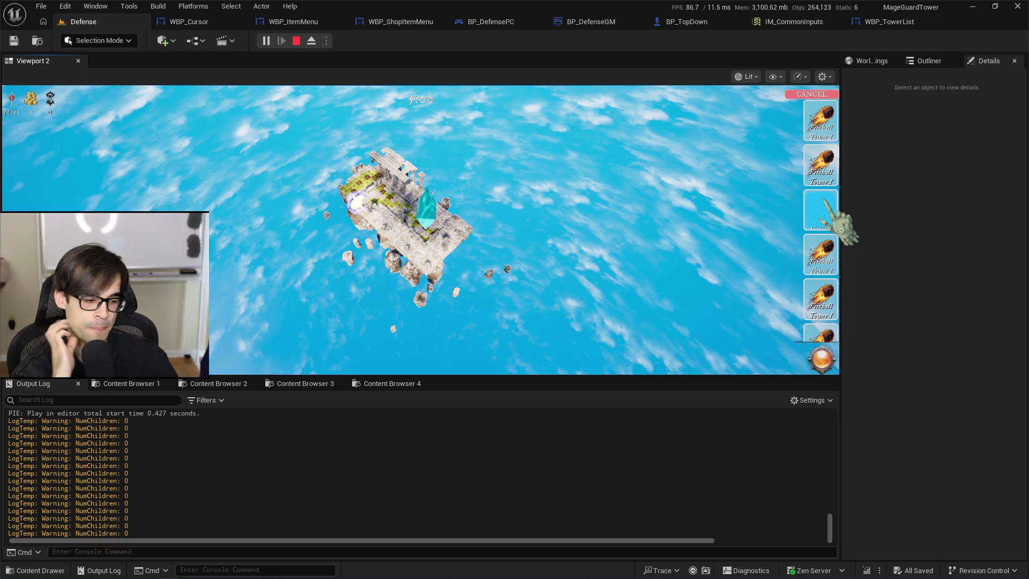
pyautogui.hotkey('ctrl', 'alt', 'F11')
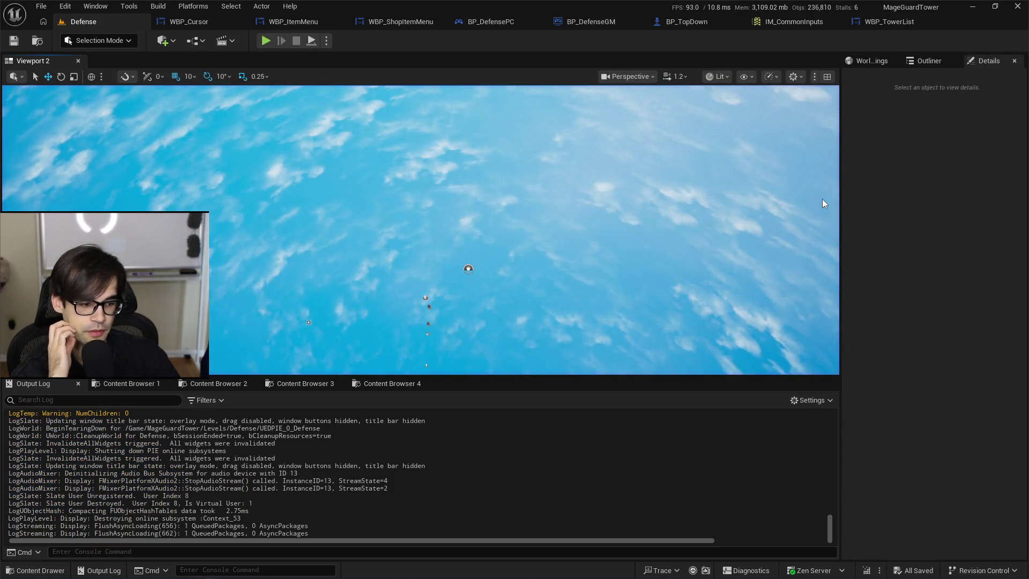
# Switch from Unreal Editor back to Cursor to review TopDown.cpp.
pyautogui.hotkey('alt', 'Tab')
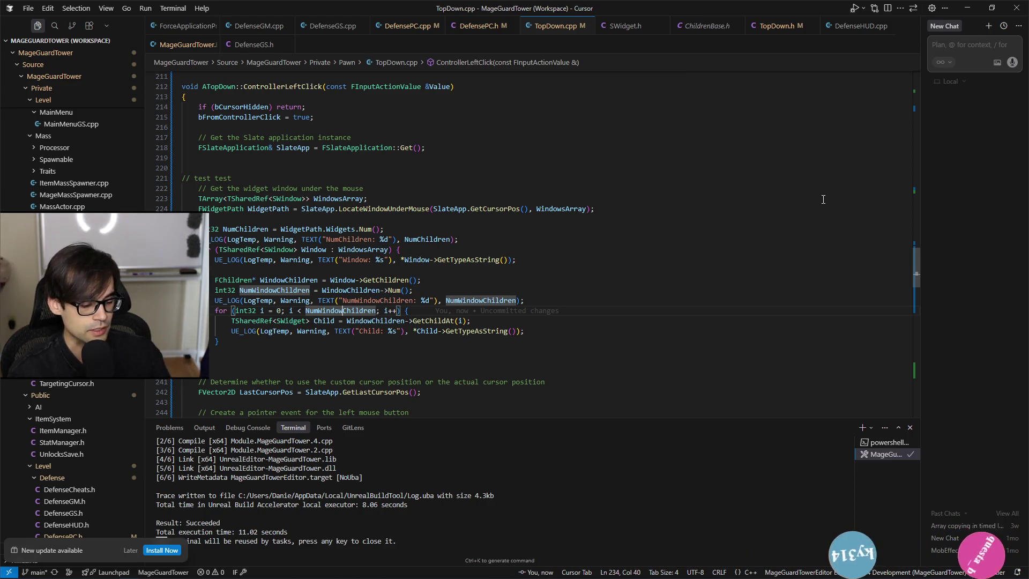
# Play-test the Defense level, scrolling the tower list with the mouse wheel, then stop.
pyautogui.hotkey('alt', 'Tab')
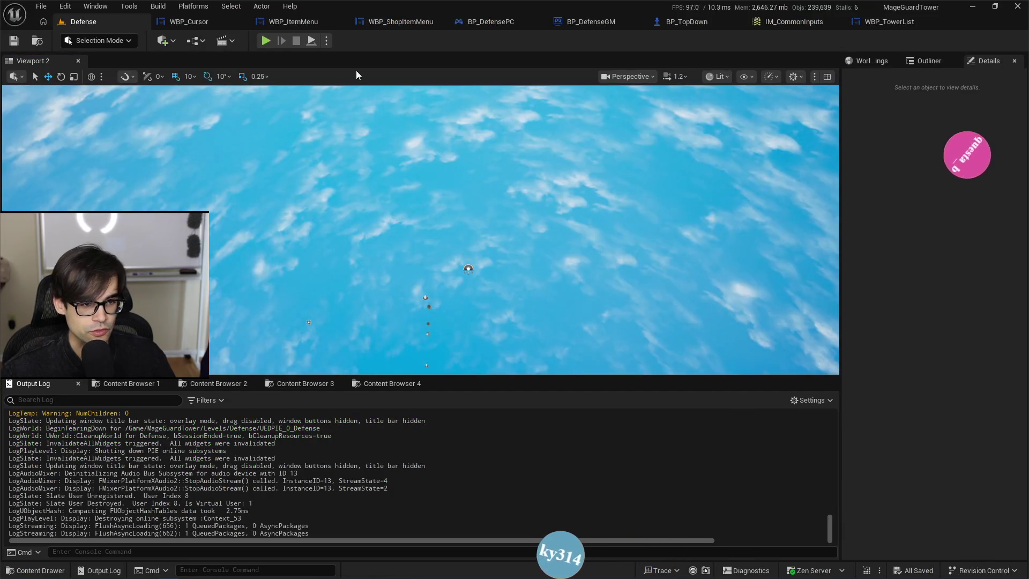
pyautogui.hotkey('alt', 'p')
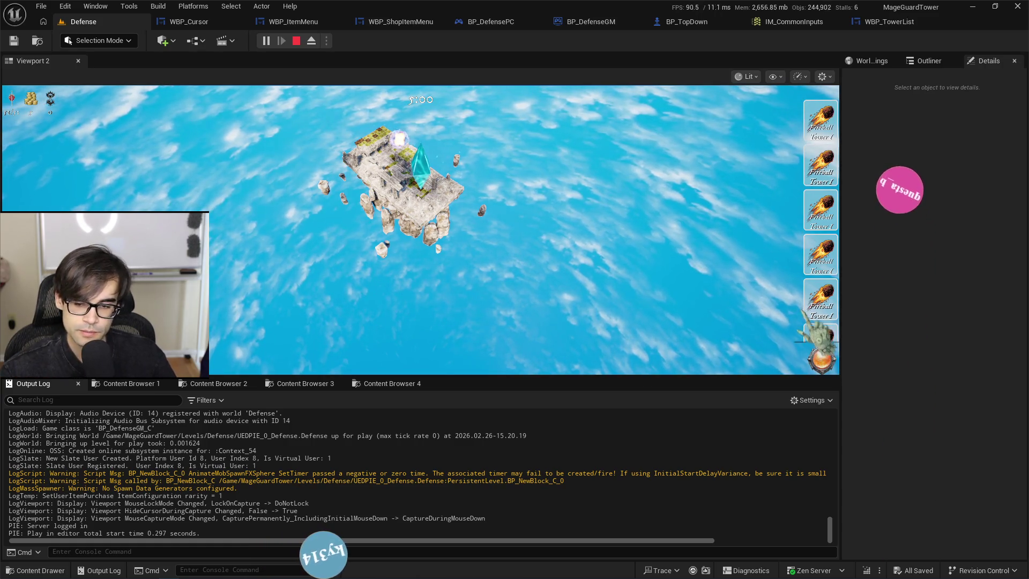
pyautogui.scroll(-1, 821, 219)
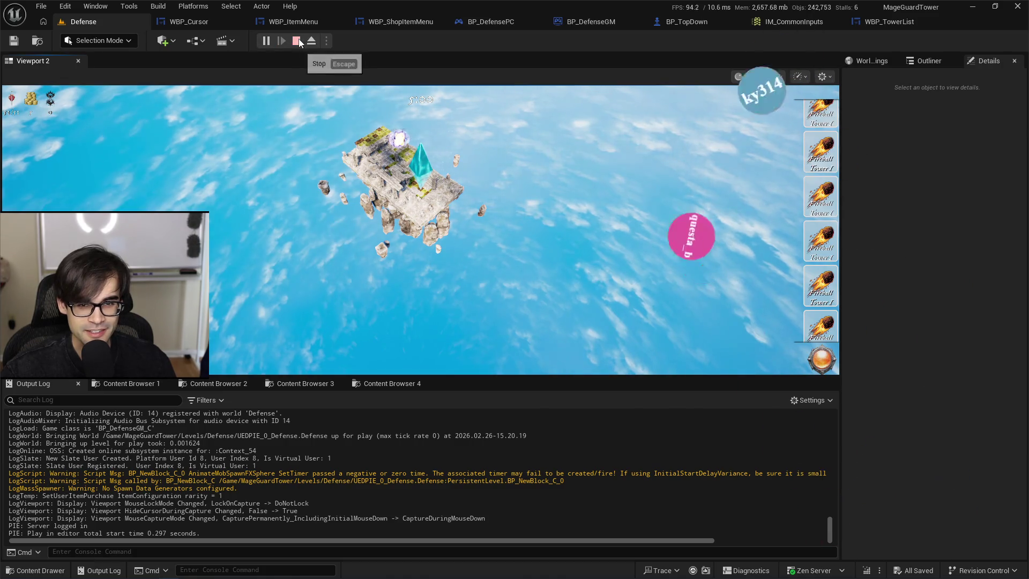
pyautogui.press('Escape')
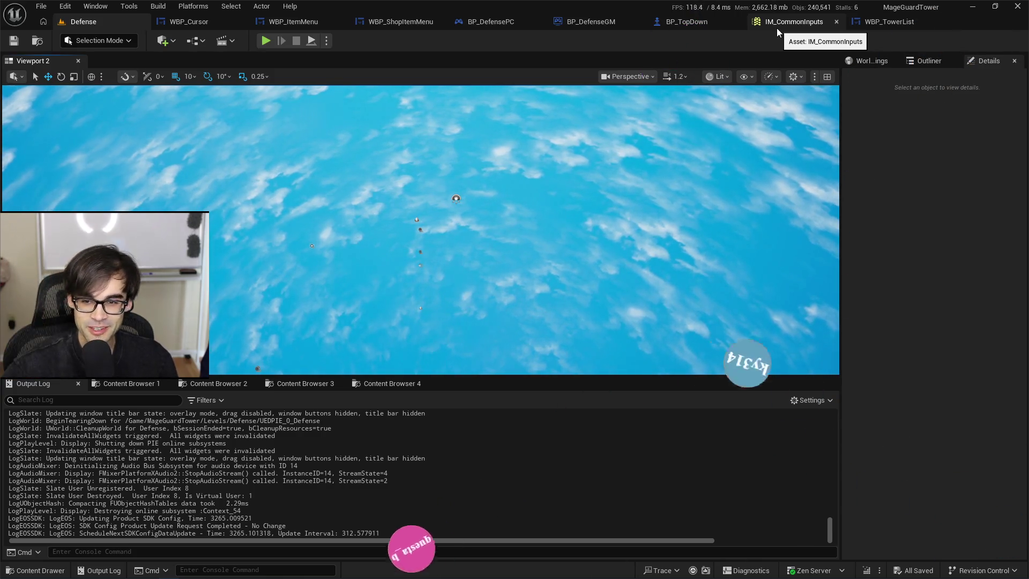
# Inspect the WBP_TowerList TowerList scroll box and IM_CommonInputs mappings, then live-compile and return to Cursor.
pyautogui.click(905, 23)
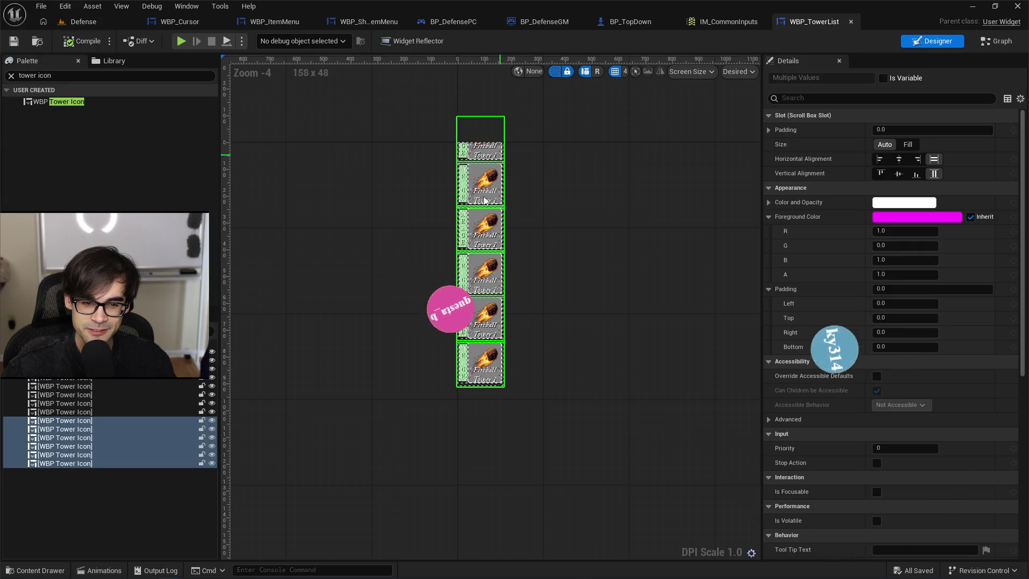
pyautogui.click(420, 233)
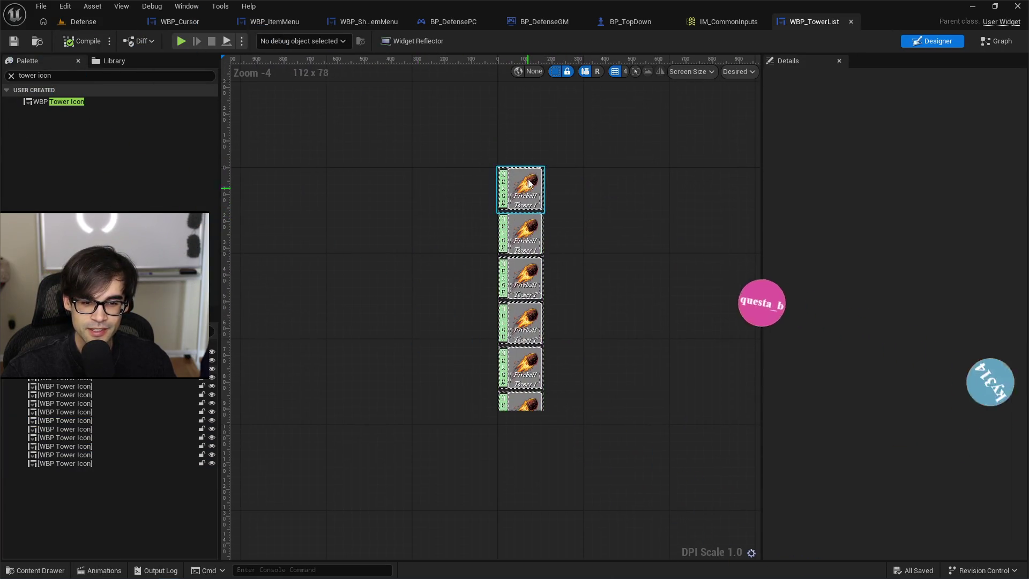
pyautogui.click(211, 341)
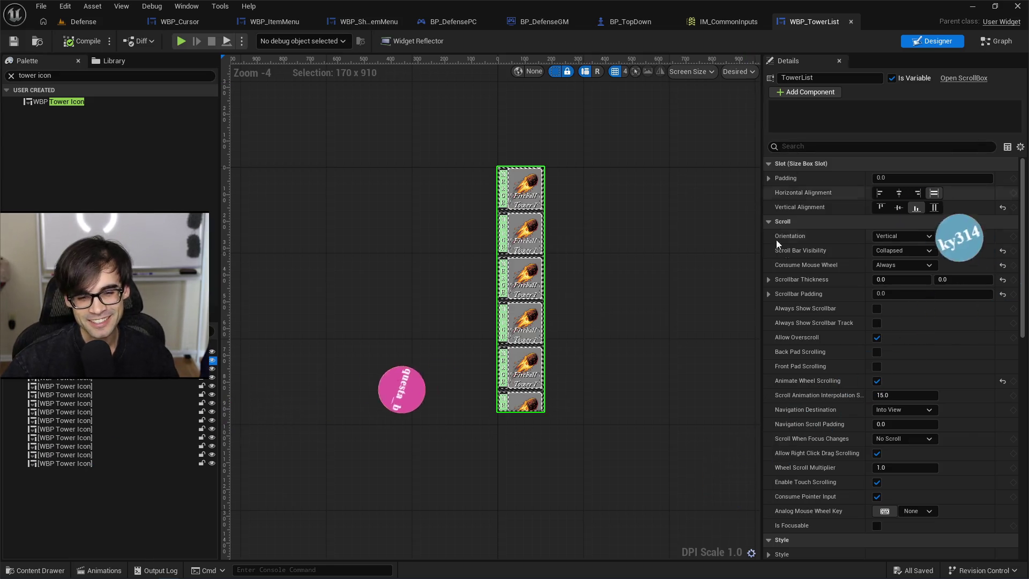
pyautogui.click(735, 24)
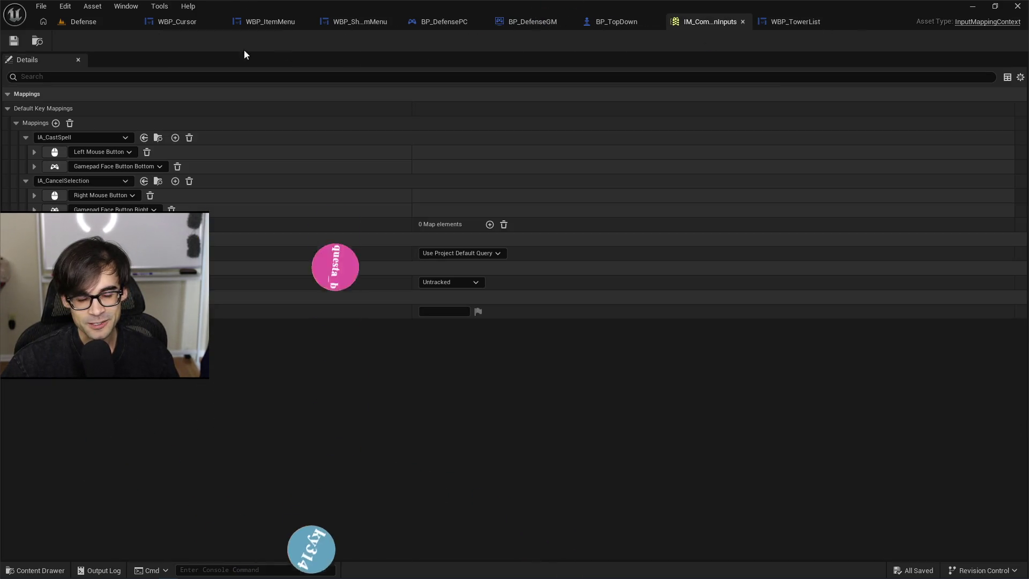
pyautogui.click(110, 25)
pyautogui.hotkey('ctrl', 'alt', 'F11')
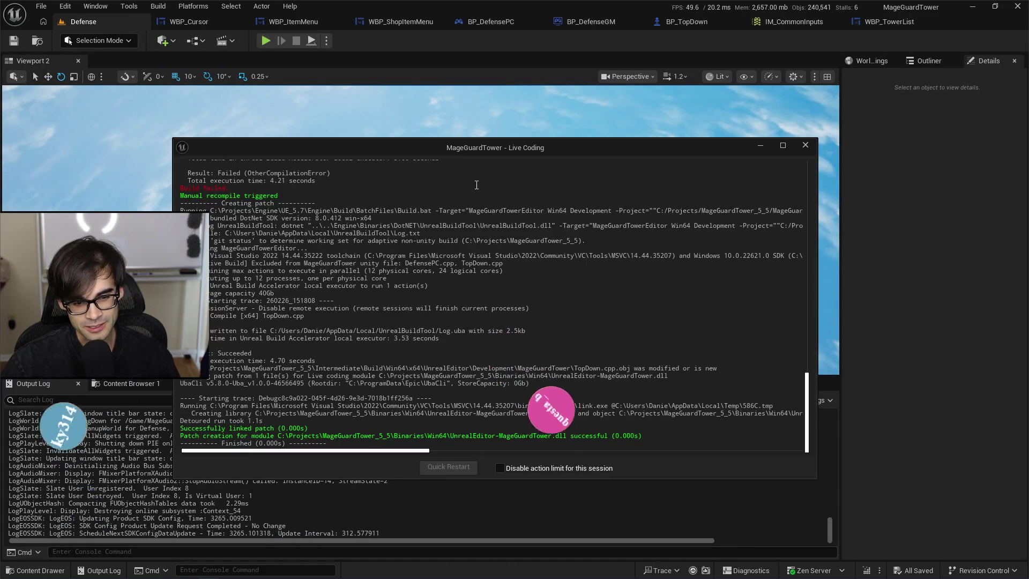
pyautogui.hotkey('alt', 'Tab')
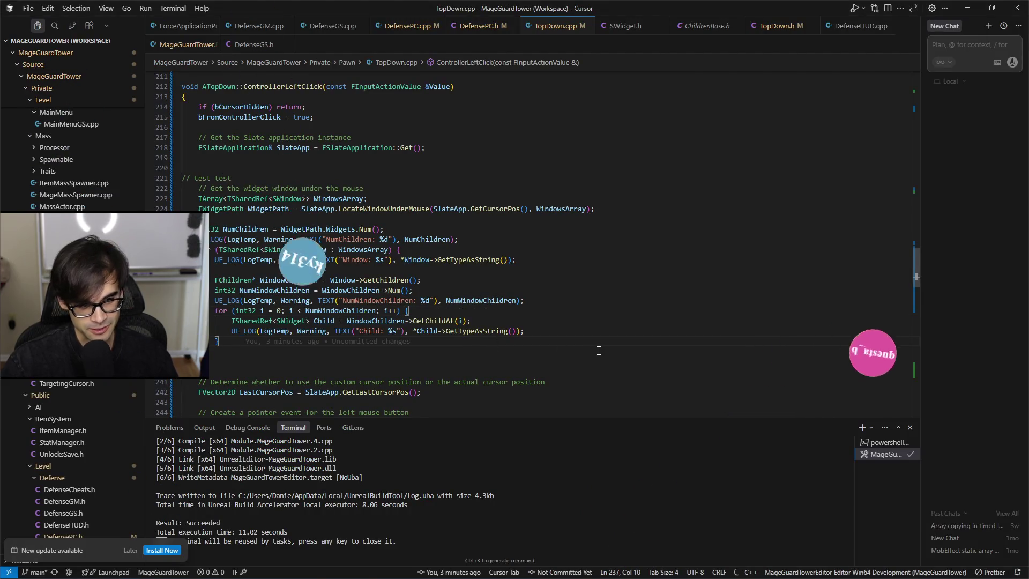
# Comment out the test debug block in ControllerLeftClick and save TopDown.cpp.
pyautogui.click(599, 351)
pyautogui.hotkey('shift', 'Up')
pyautogui.hotkey('shift', 'Up')
pyautogui.hotkey('shift', 'Up')
pyautogui.hotkey('shift', 'Up')
pyautogui.hotkey('shift', 'Up')
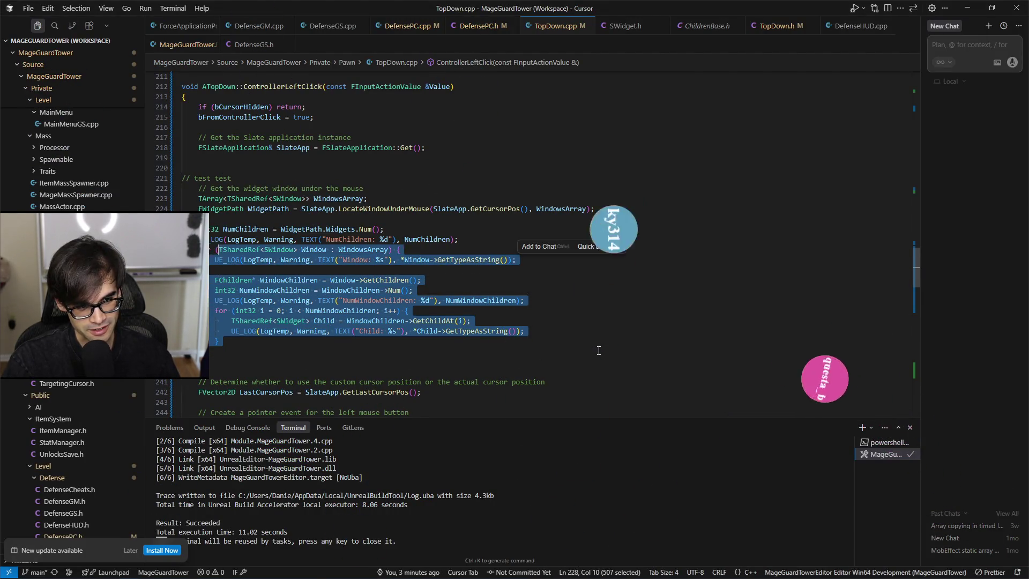
pyautogui.hotkey('shift', 'Up')
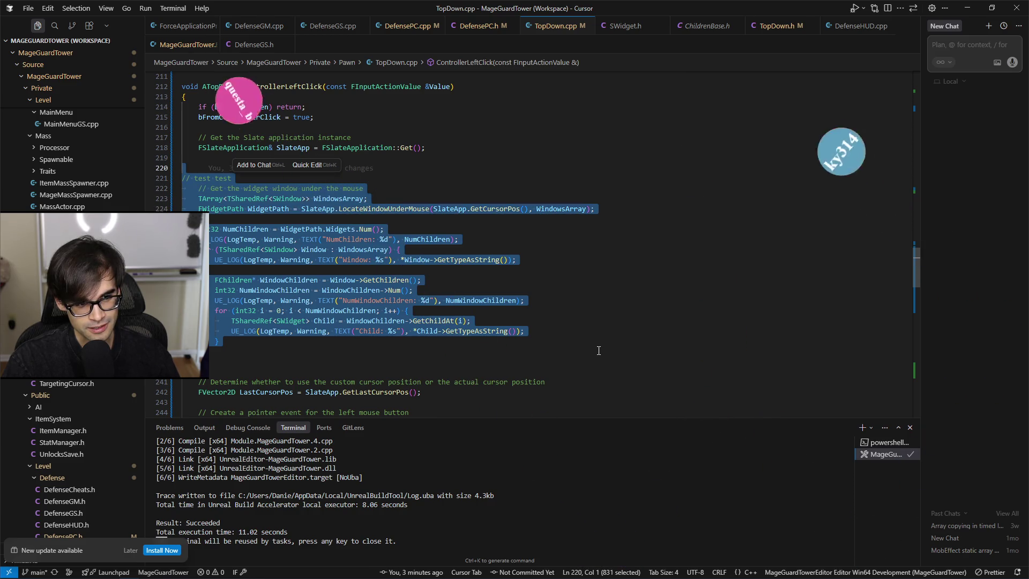
pyautogui.hotkey('ctrl', 'c')
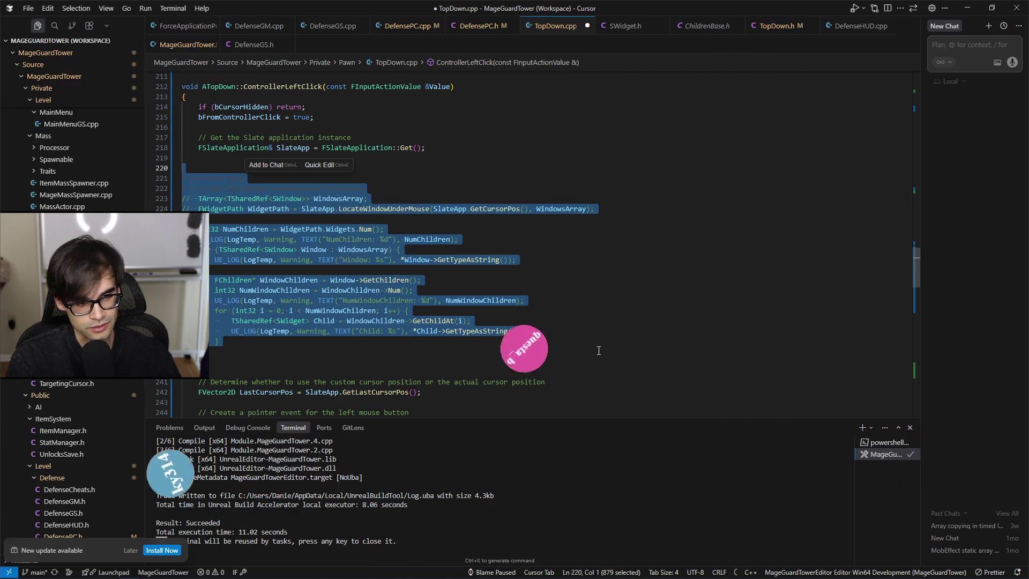
pyautogui.click(599, 351)
pyautogui.hotkey('ctrl', 's')
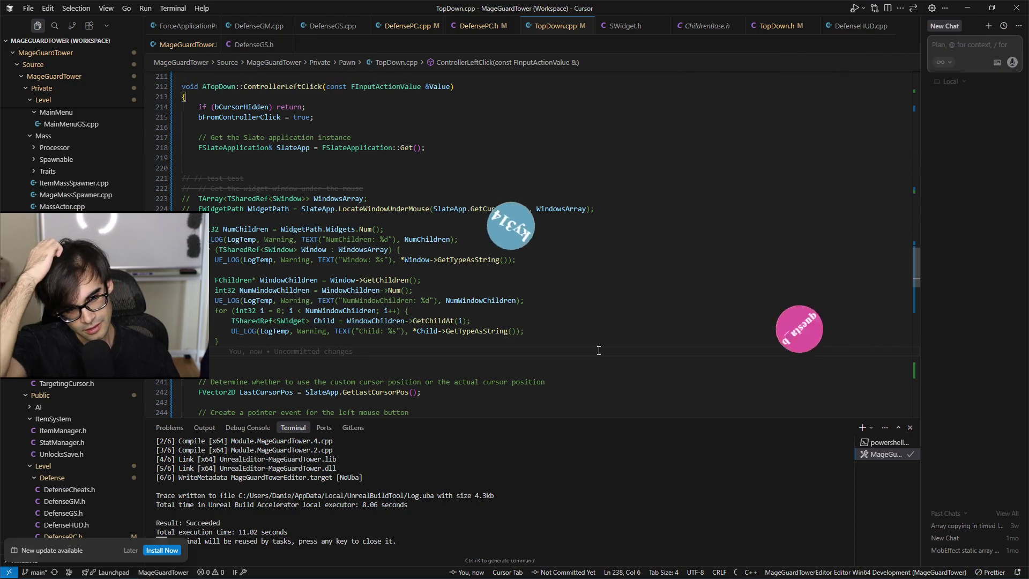
pyautogui.scroll(-3, 579, 343)
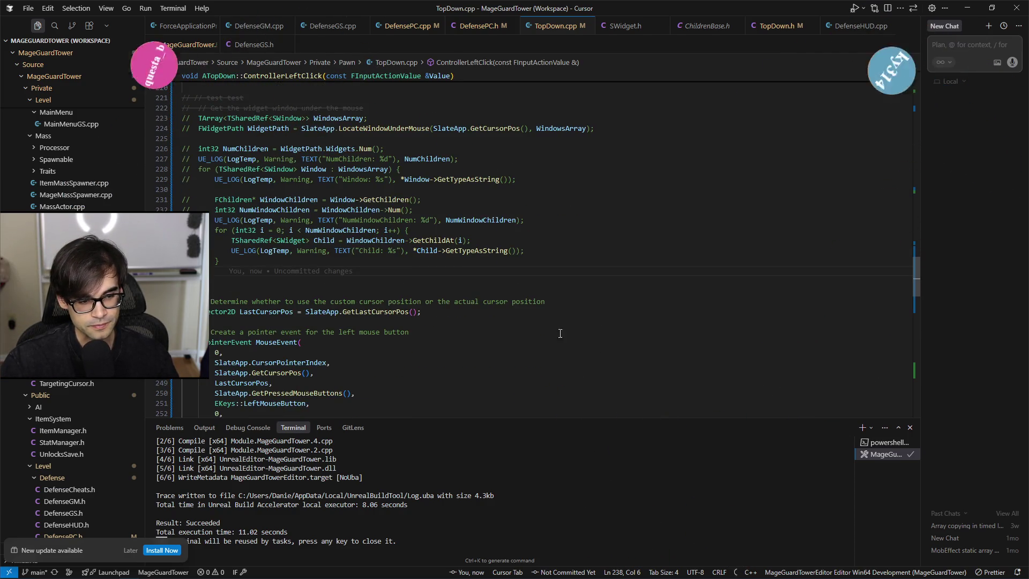
pyautogui.scroll(3, 561, 333)
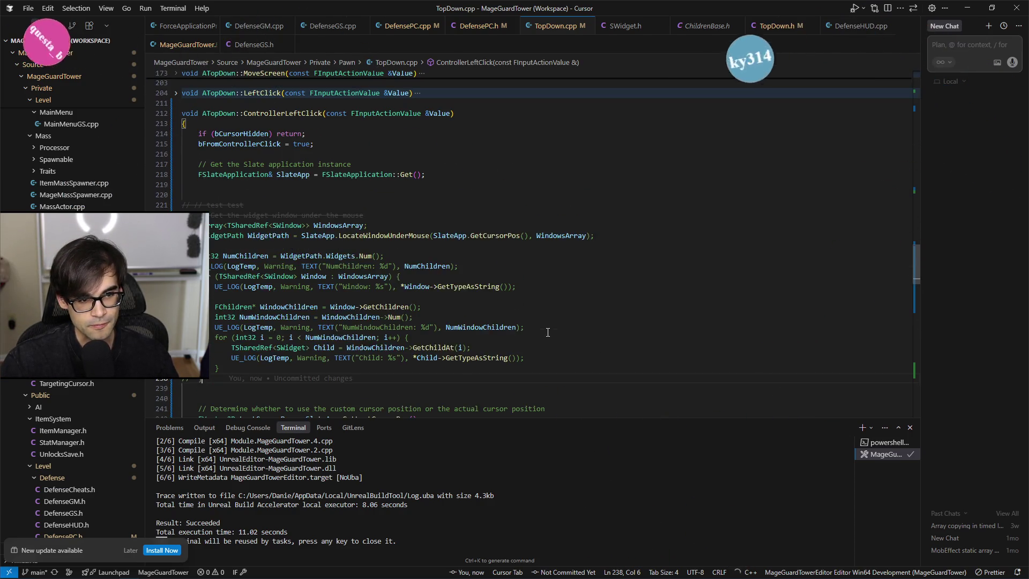
# Trigger a Live Coding build of the commented code and bring Unreal Editor forward.
pyautogui.click(535, 220)
pyautogui.hotkey('ctrl', 'alt', 'F11')
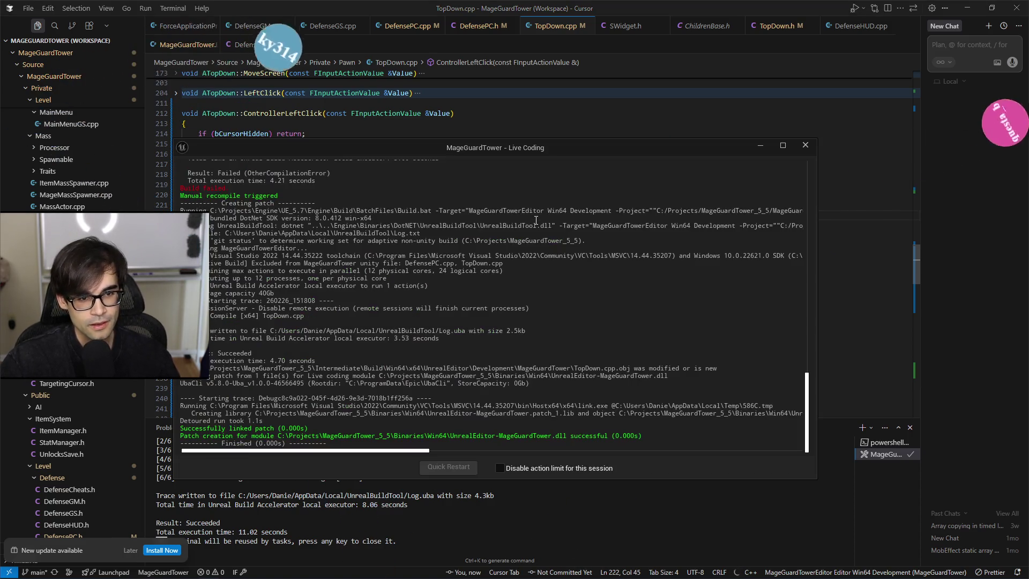
pyautogui.hotkey('alt', 'Tab')
pyautogui.click(875, 22)
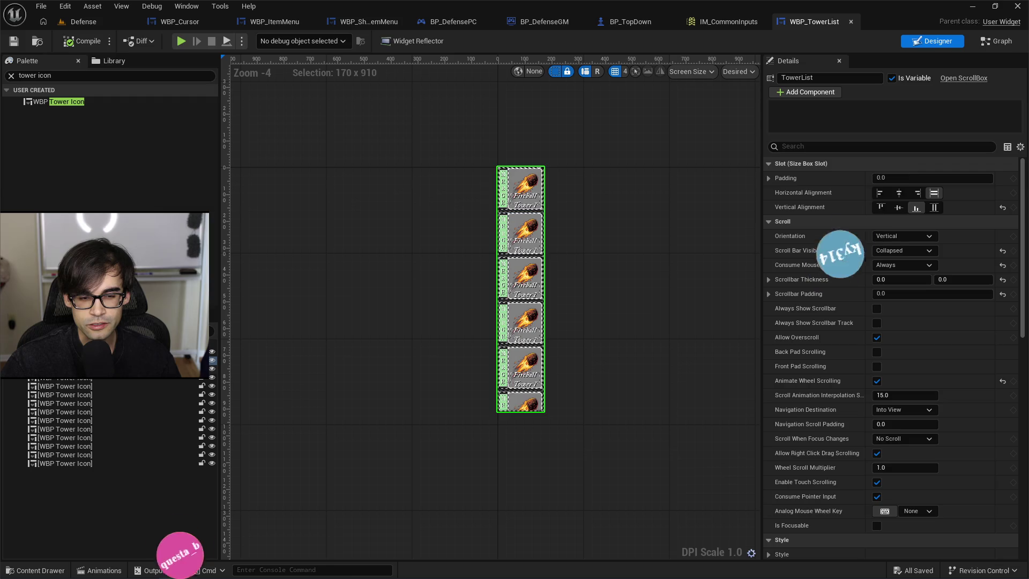
pyautogui.click(72, 379)
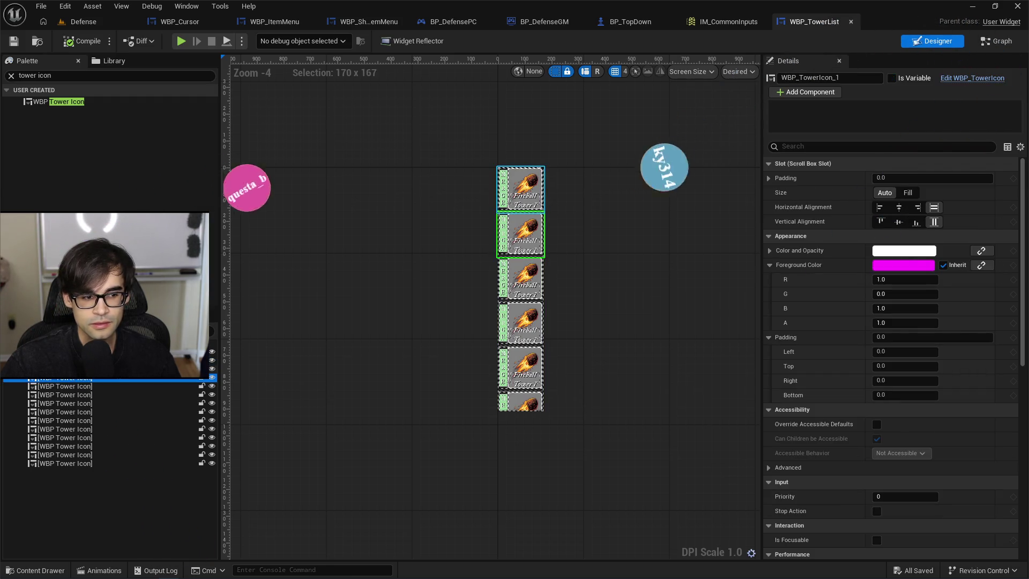
pyautogui.click(71, 361)
pyautogui.click(72, 352)
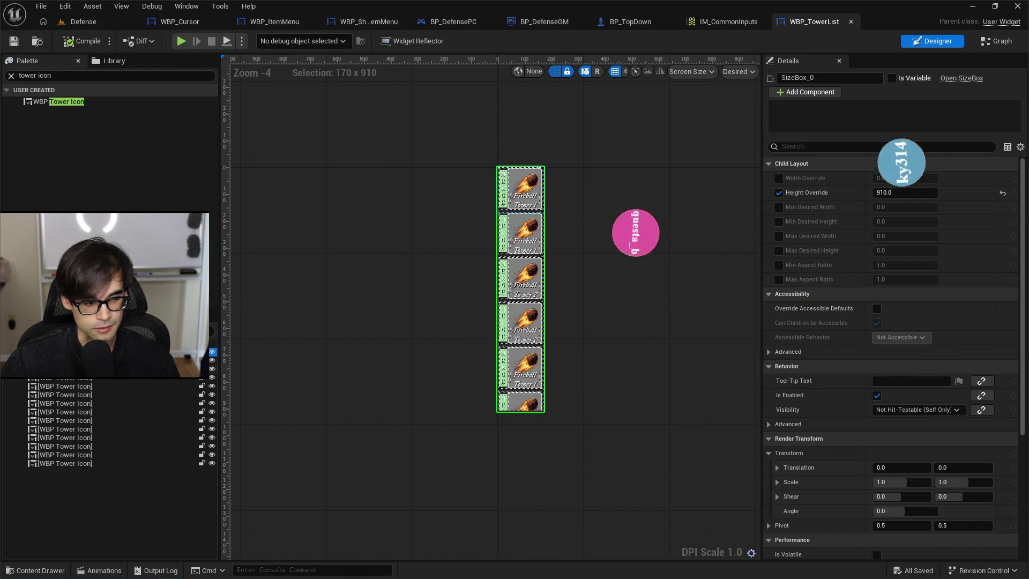
pyautogui.click(72, 361)
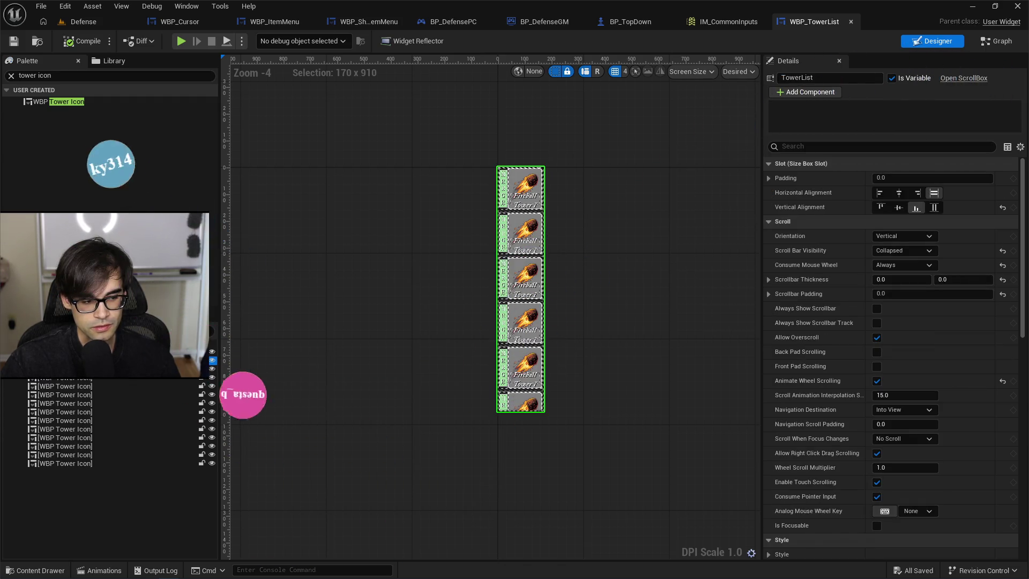
pyautogui.press('Left')
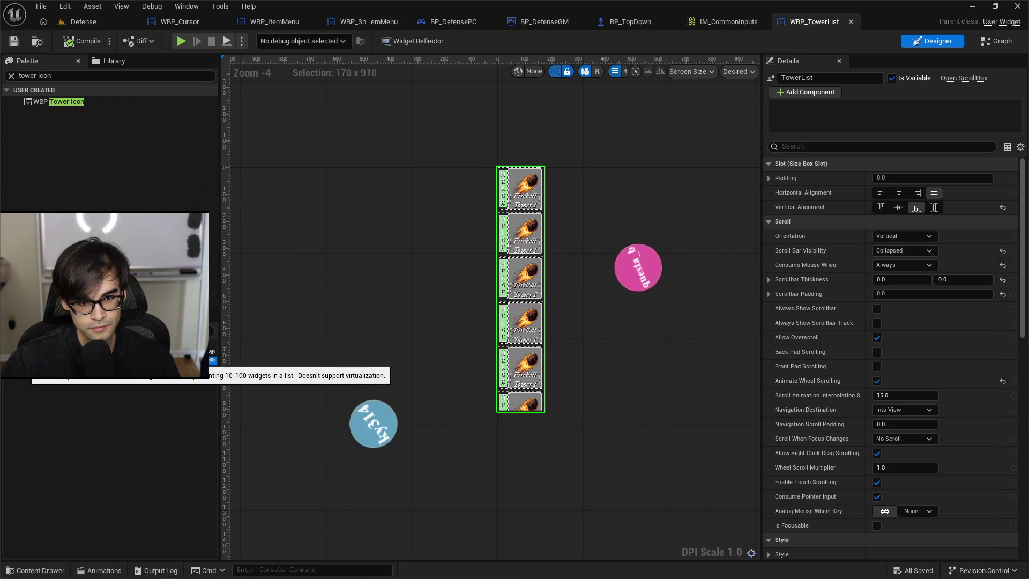
pyautogui.press('Right')
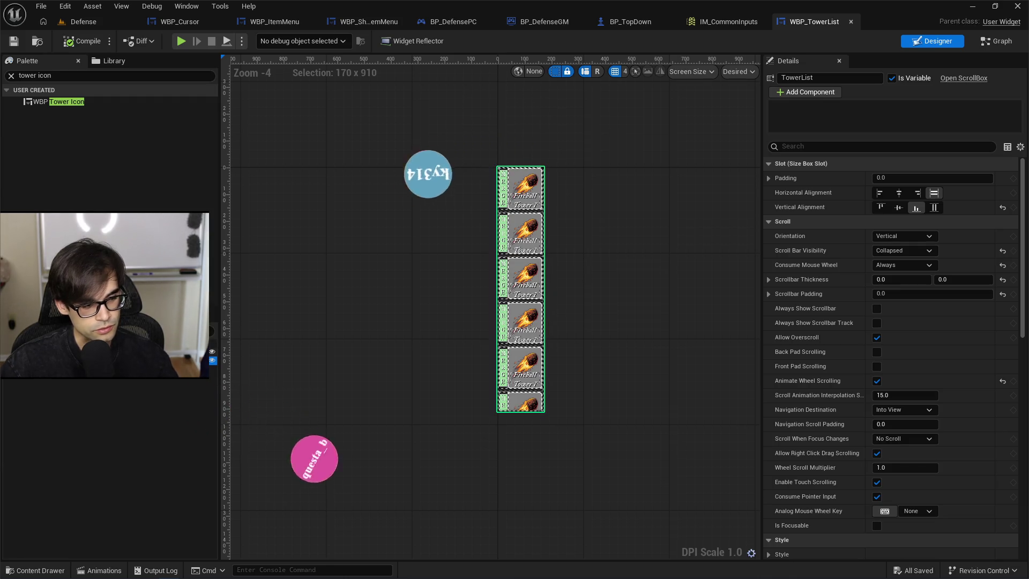
pyautogui.click(50, 230)
pyautogui.click(12, 76)
pyautogui.write('ver')
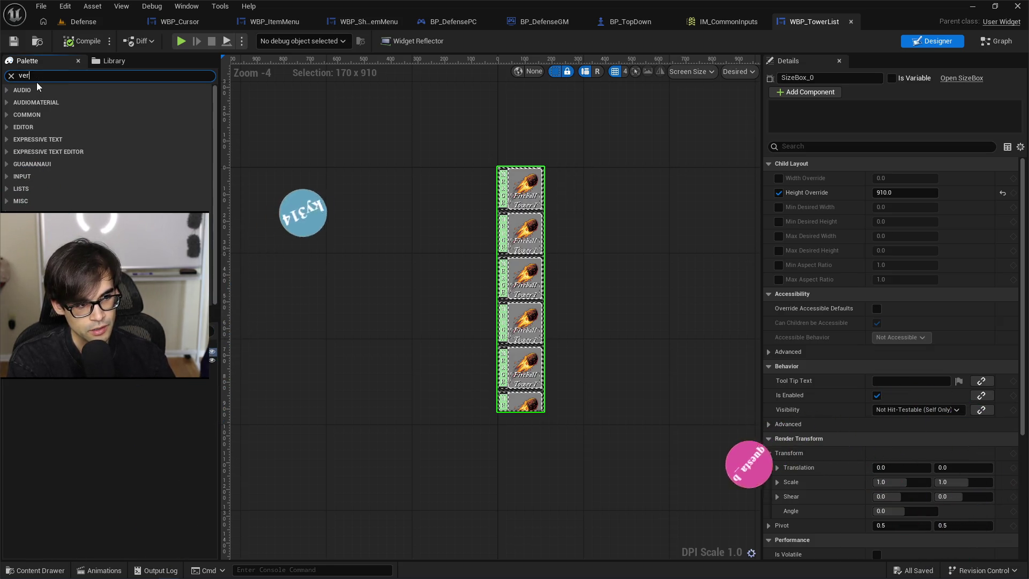
# Find Vertical Box in the Palette and drag one into the layout.
pyautogui.write('tical')
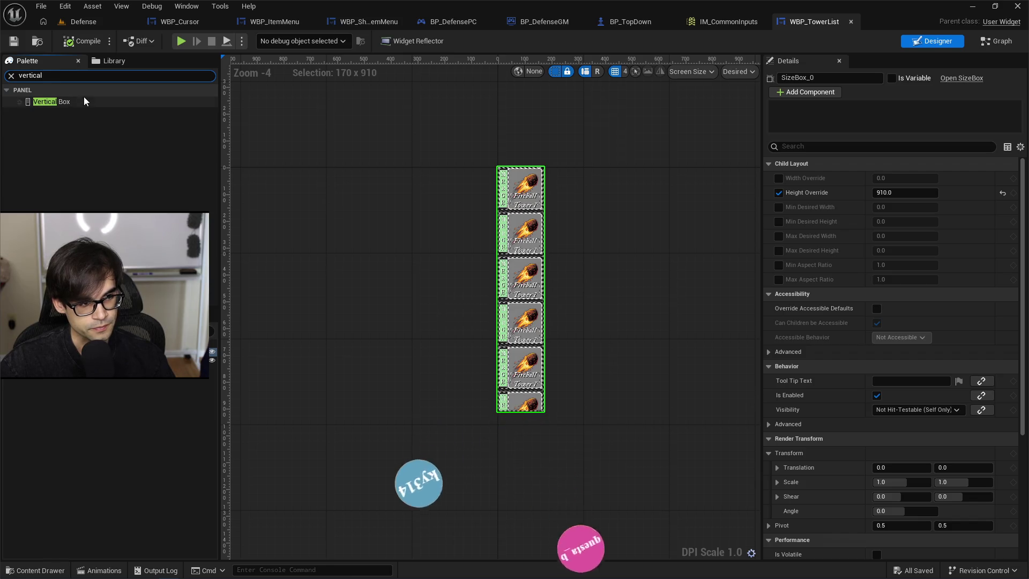
pyautogui.click(84, 101)
pyautogui.moveTo(51, 101); pyautogui.dragTo(86, 134)
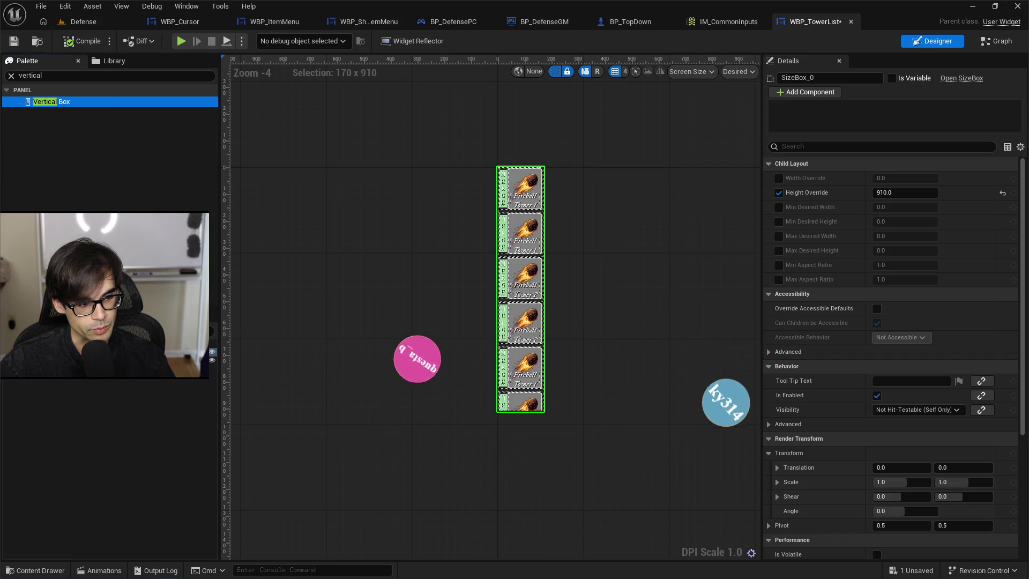
# Wrap SizeBox_0 in a Vertical Box and select it to adjust its slot.
pyautogui.rightClick(46, 379)
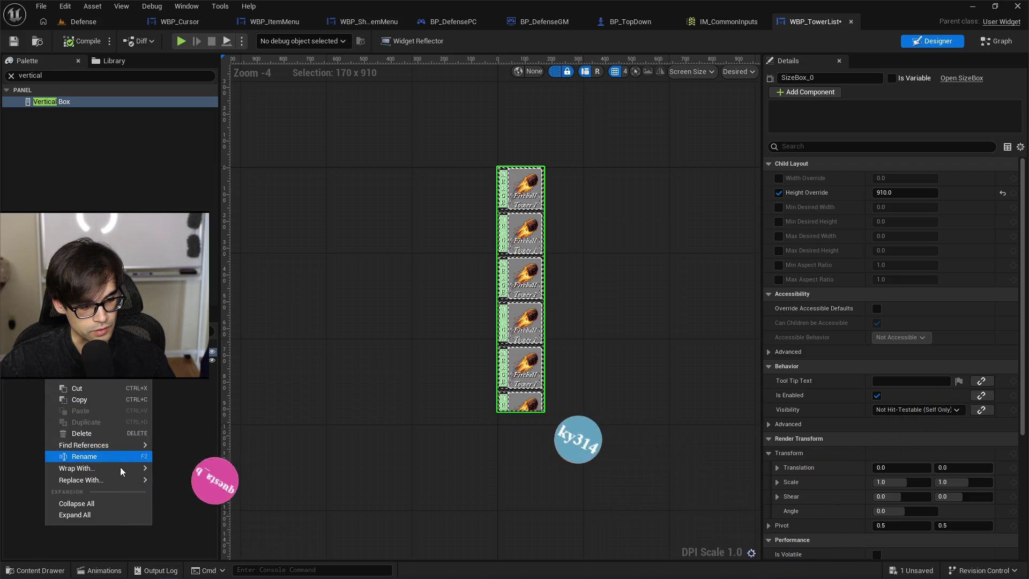
pyautogui.moveTo(123, 469)
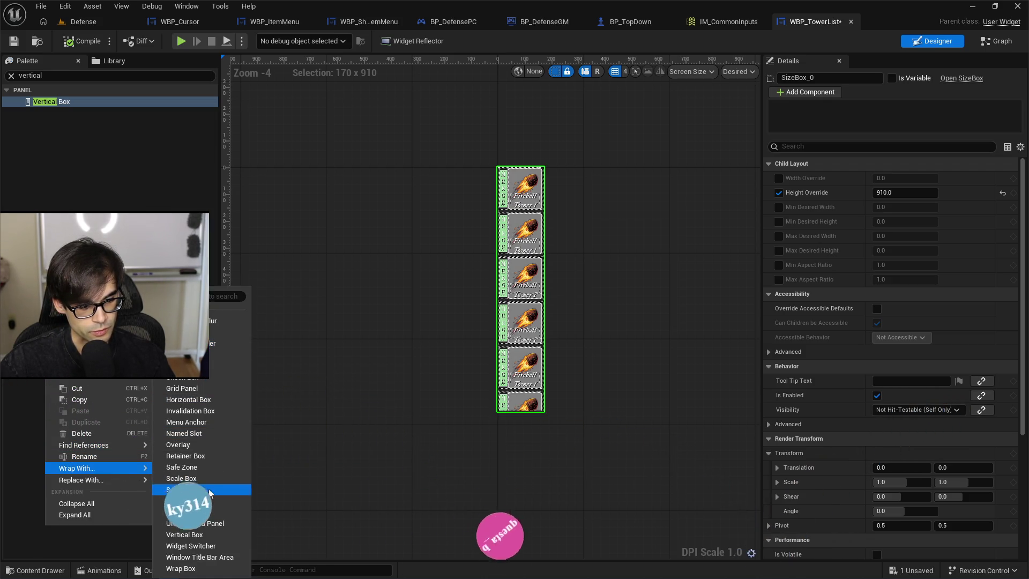
pyautogui.click(201, 536)
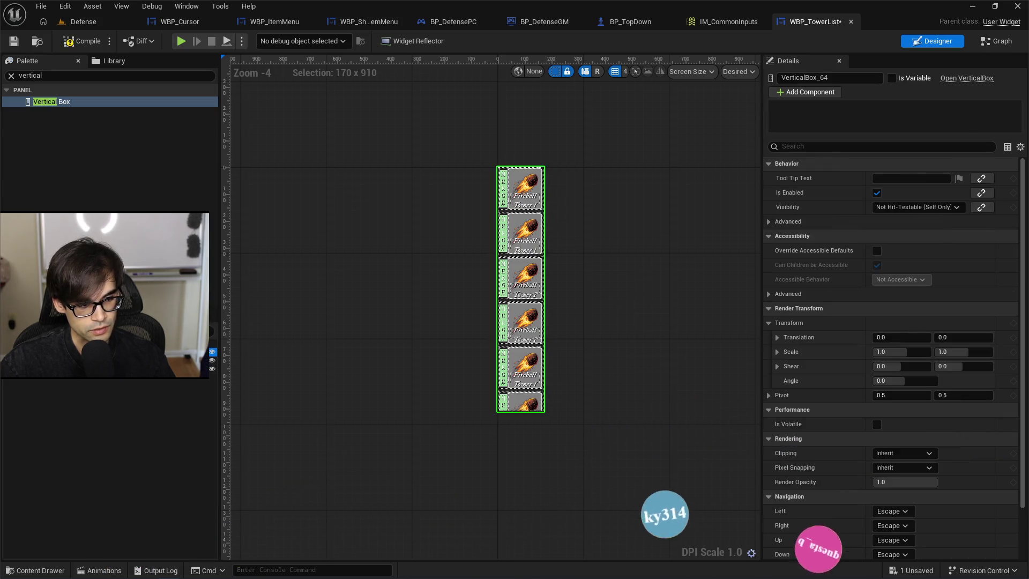
pyautogui.click(160, 360)
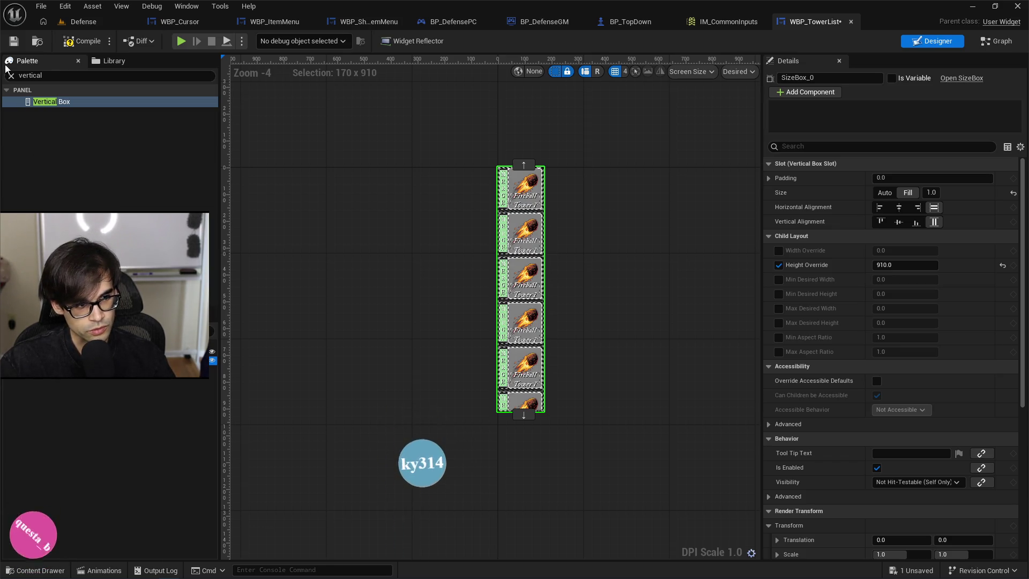
# Search the Palette for Button and drop one above the tower list's size box.
pyautogui.click(11, 76)
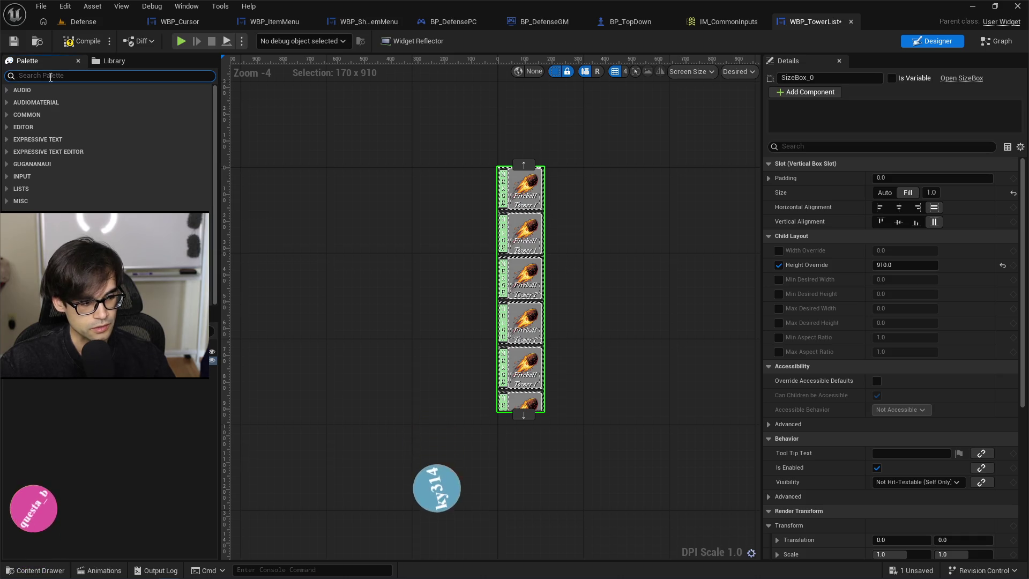
pyautogui.write('button')
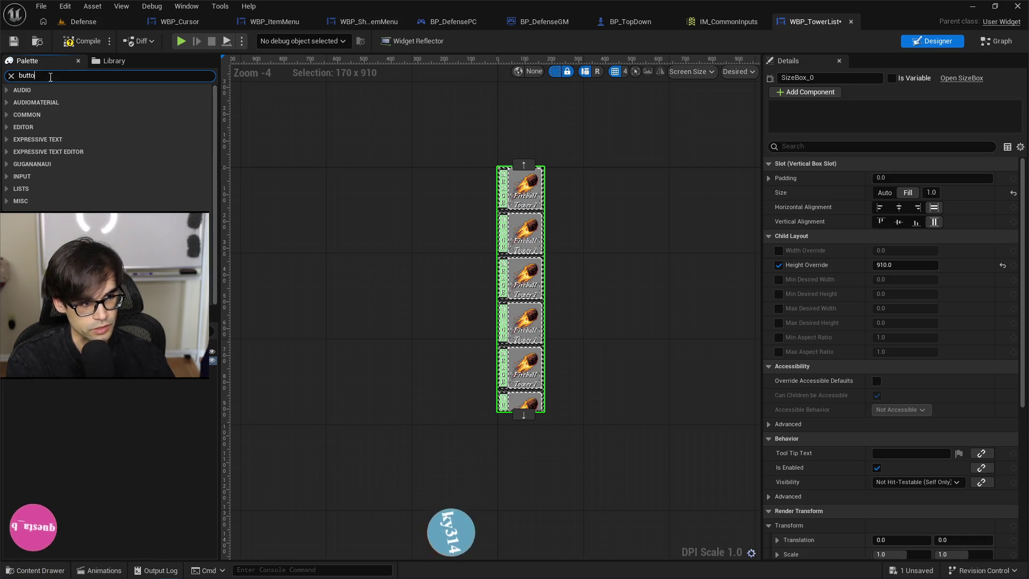
pyautogui.click(54, 128)
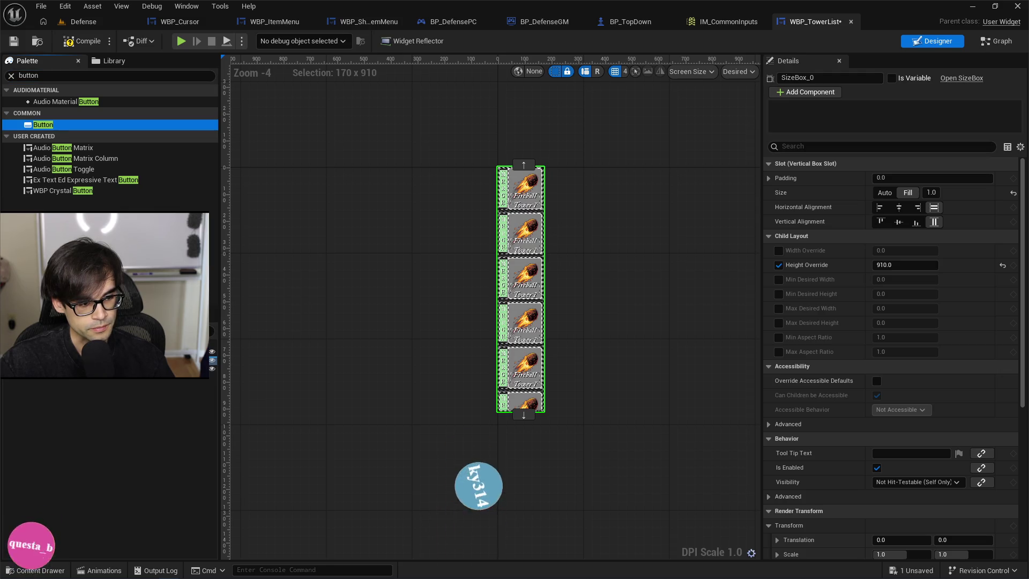
pyautogui.moveTo(54, 128); pyautogui.dragTo(97, 328)
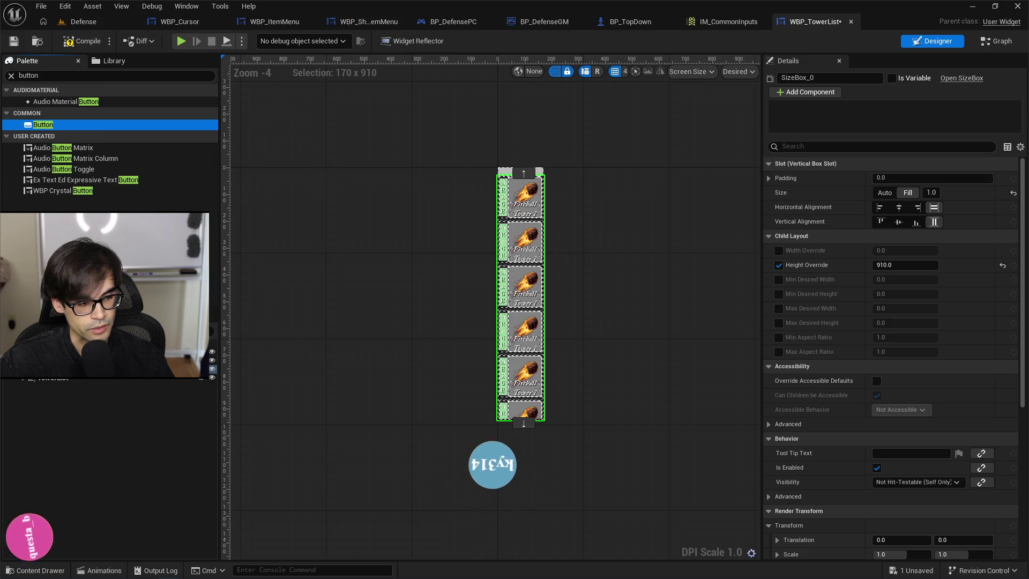
# Add a second button, move it under the first, then delete the extra one.
pyautogui.moveTo(47, 125)
pyautogui.mouseDown()
pyautogui.moveTo(41, 392)
pyautogui.moveTo(16, 383)
pyautogui.mouseUp()
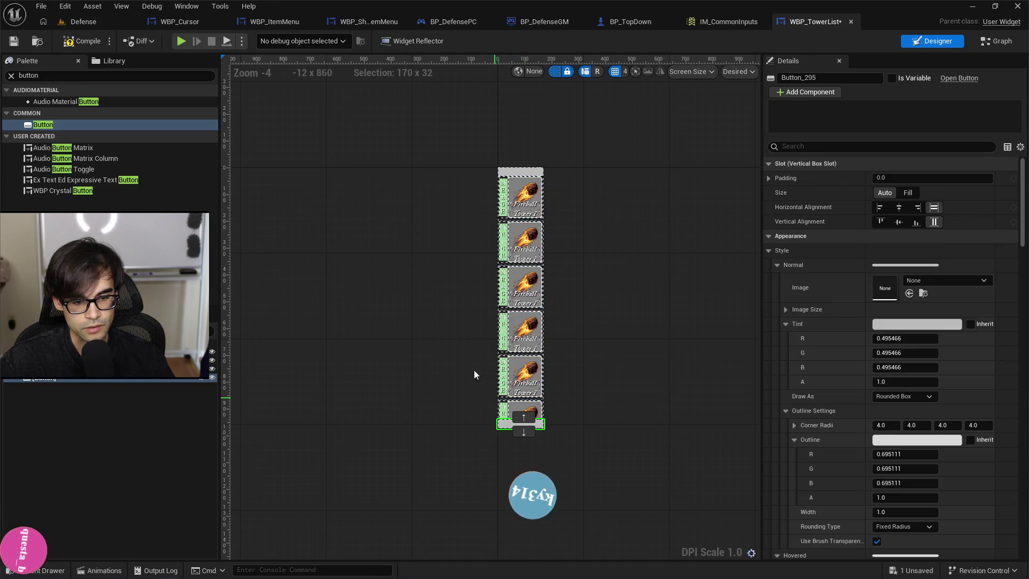
pyautogui.scroll(3, 536, 244)
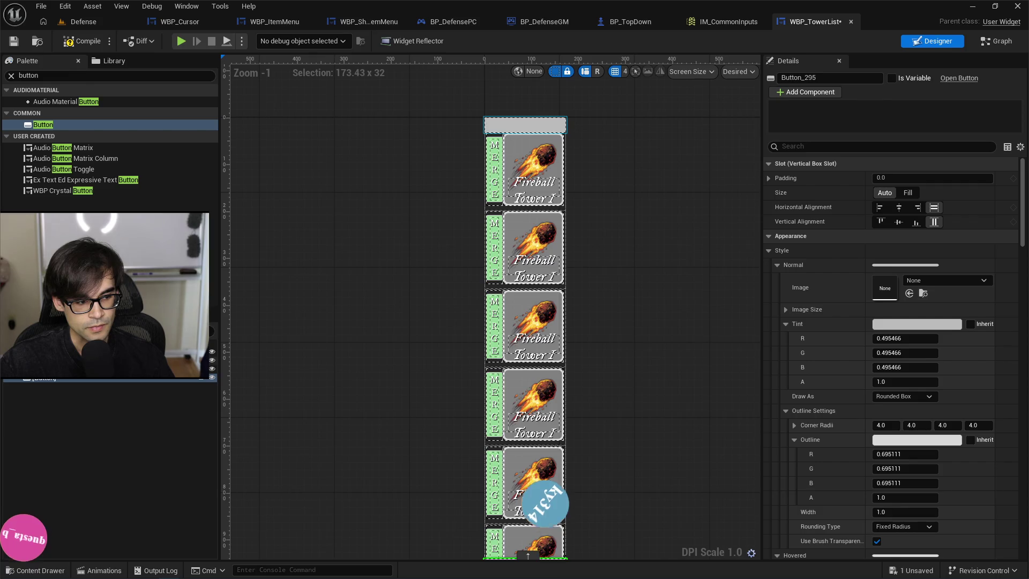
pyautogui.click(526, 125)
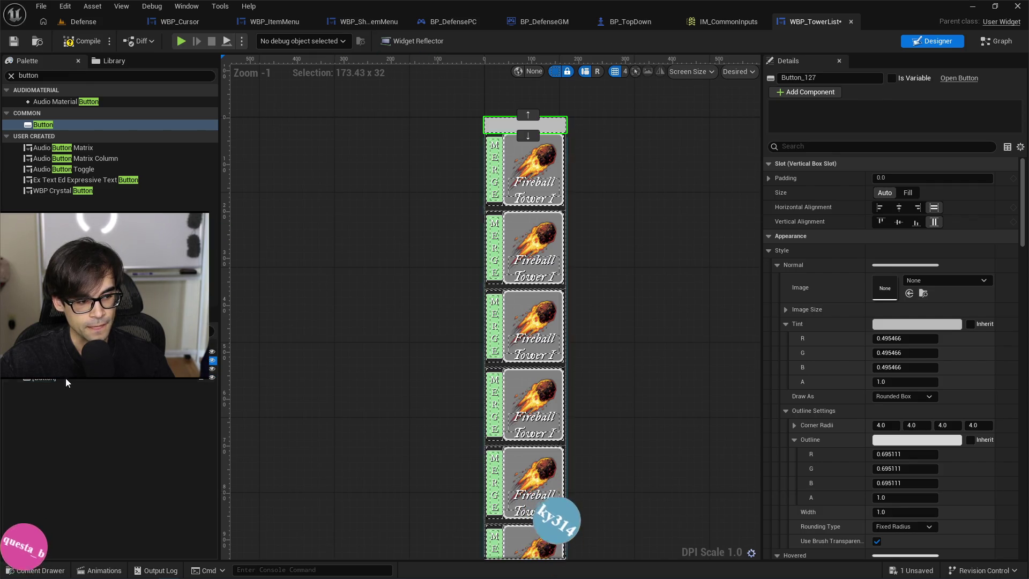
pyautogui.click(80, 369)
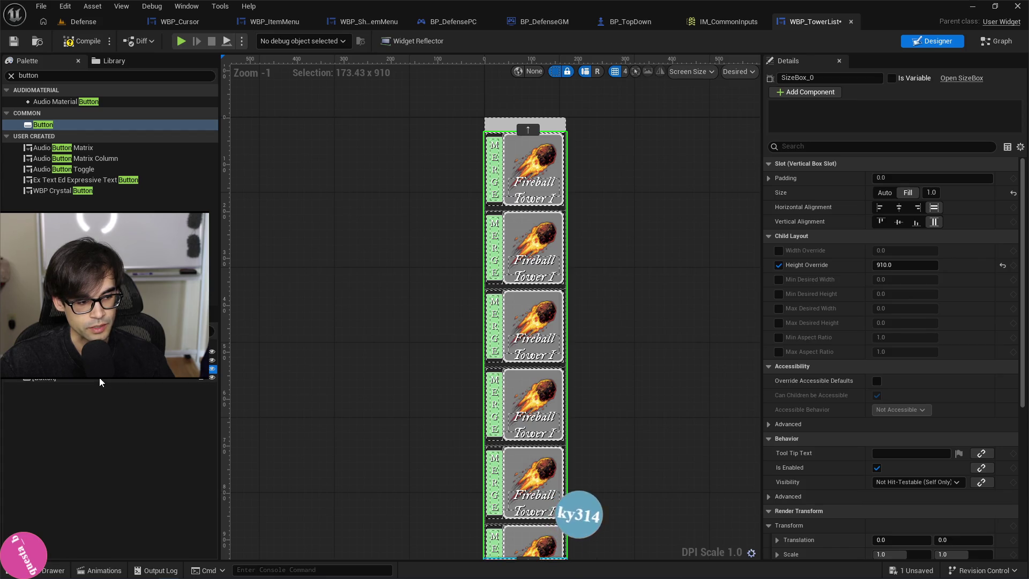
pyautogui.scroll(-3, 382, 304)
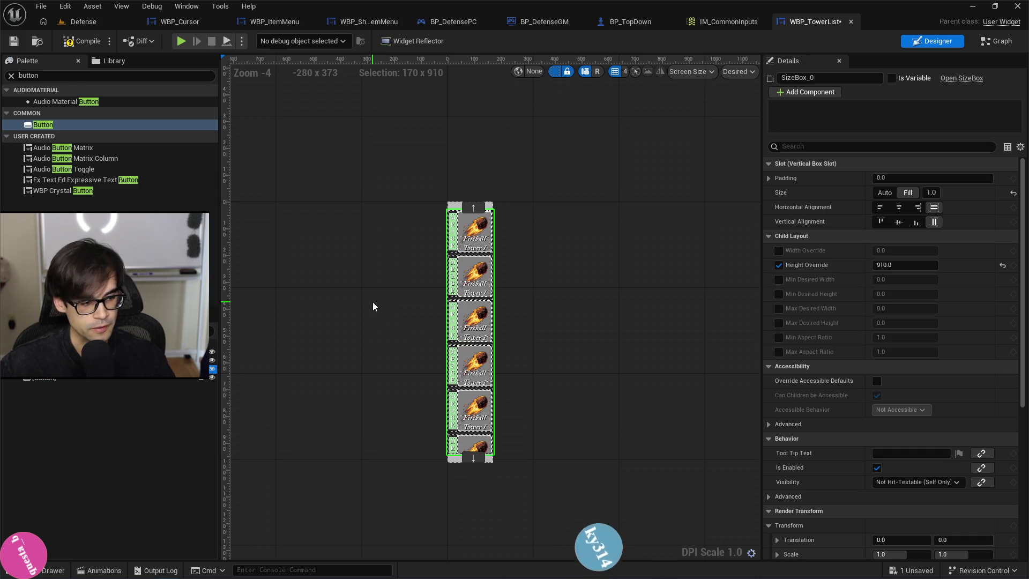
pyautogui.moveTo(47, 378); pyautogui.dragTo(57, 385)
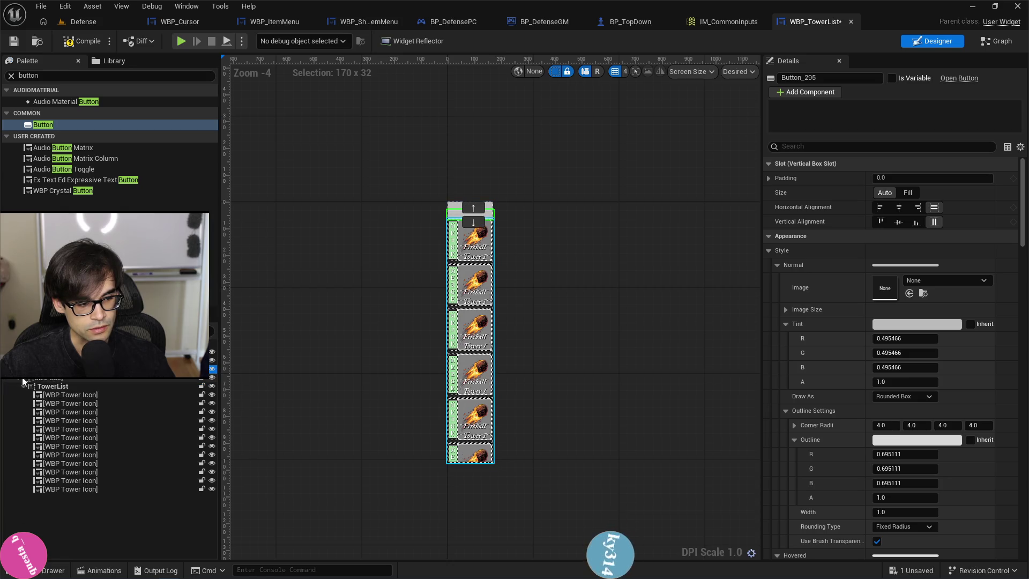
pyautogui.doubleClick(53, 378)
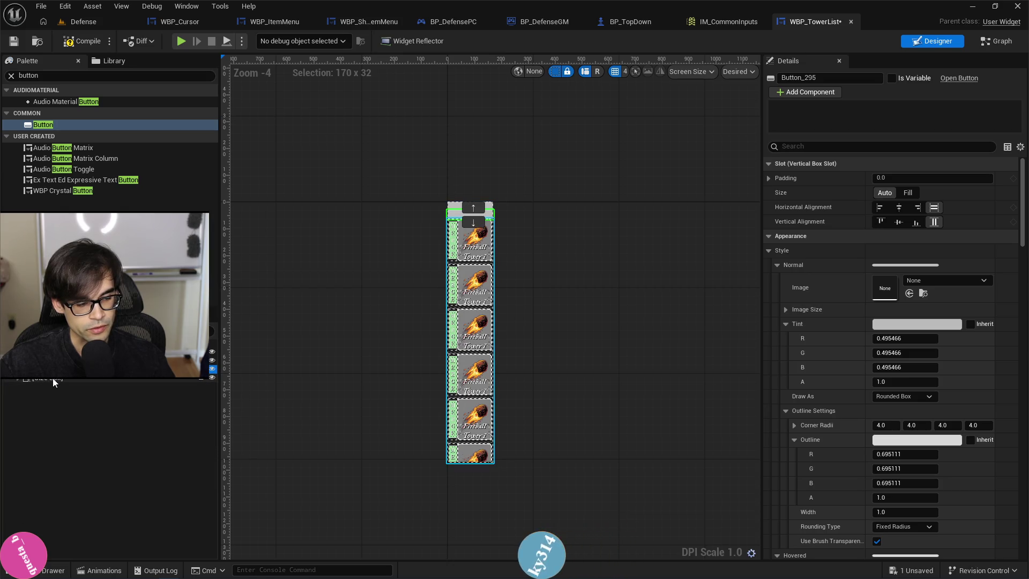
pyautogui.press('Delete')
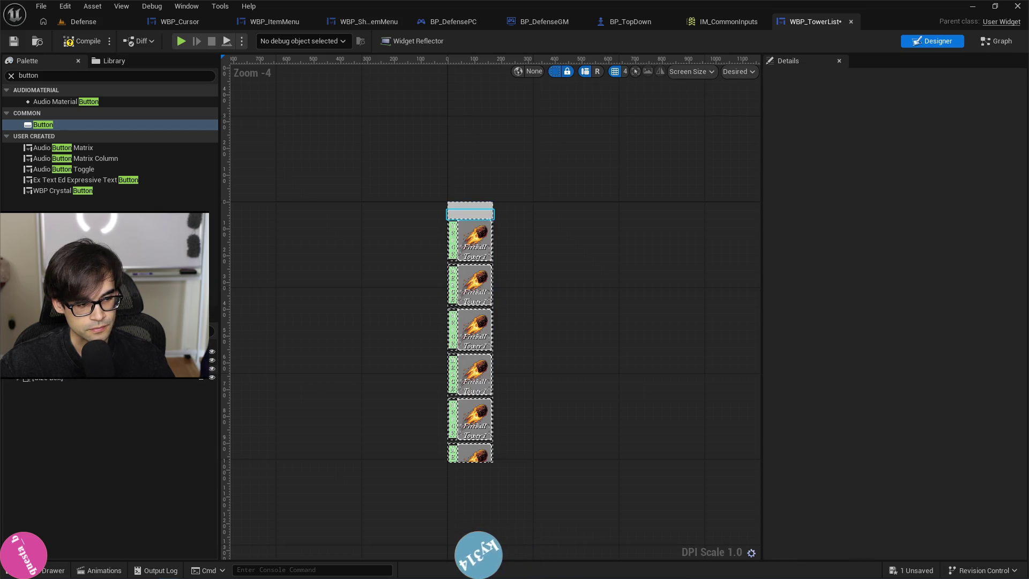
# Wrap the two selected button widgets together in their own Vertical Box.
pyautogui.click(470, 214)
pyautogui.keyDown('ctrl'); pyautogui.click(107, 360); pyautogui.keyUp('ctrl')
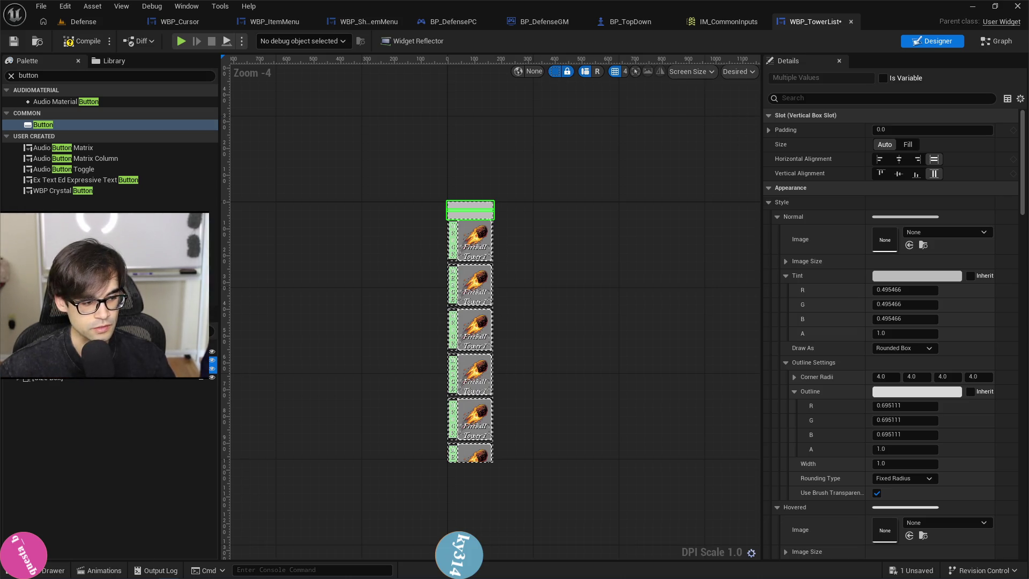
pyautogui.rightClick(53, 378)
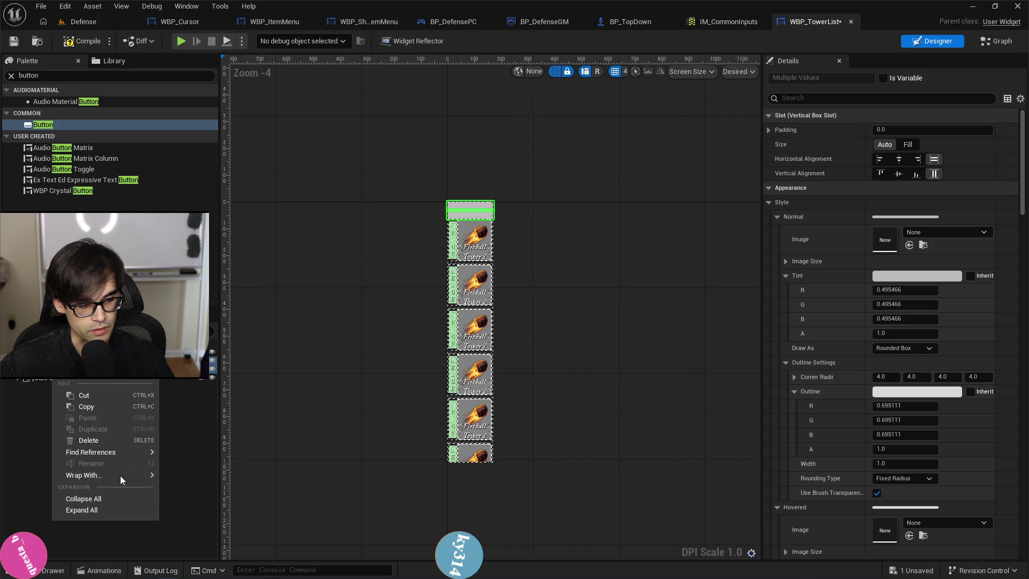
pyautogui.moveTo(120, 475)
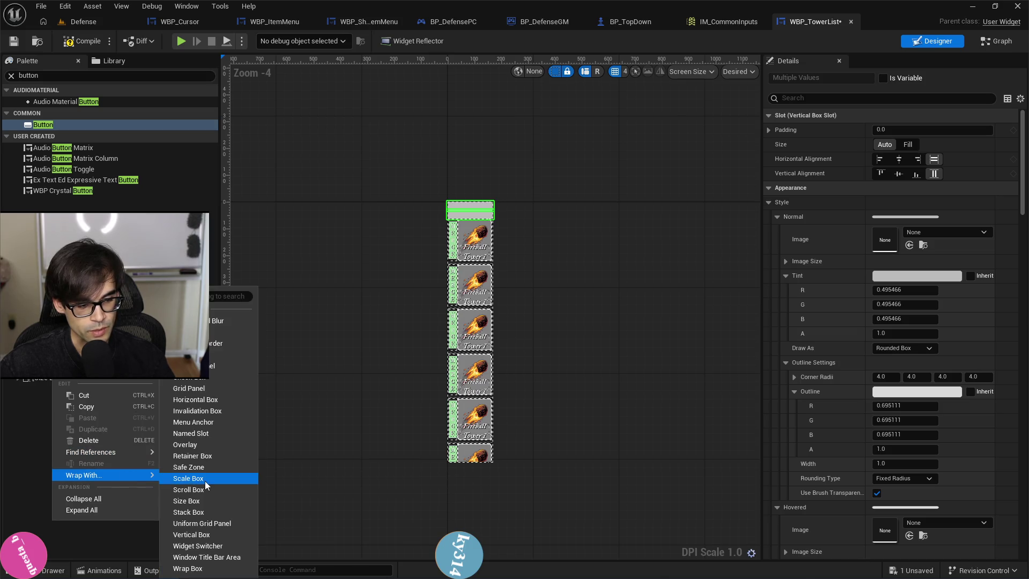
pyautogui.click(205, 536)
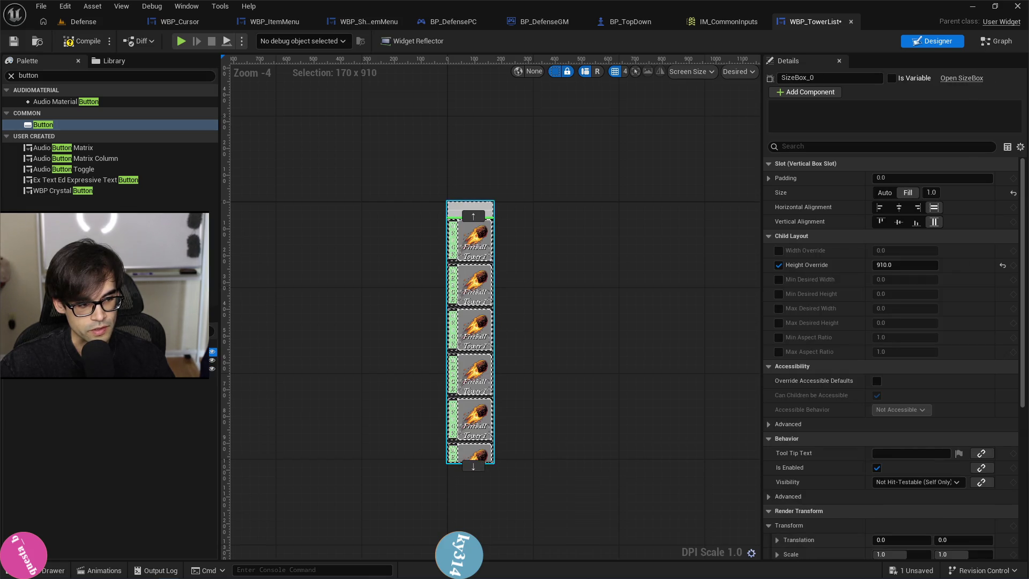
# Replace the outer Vertical Box with an Overlay around the tower list.
pyautogui.rightClick(56, 377)
pyautogui.moveTo(118, 480)
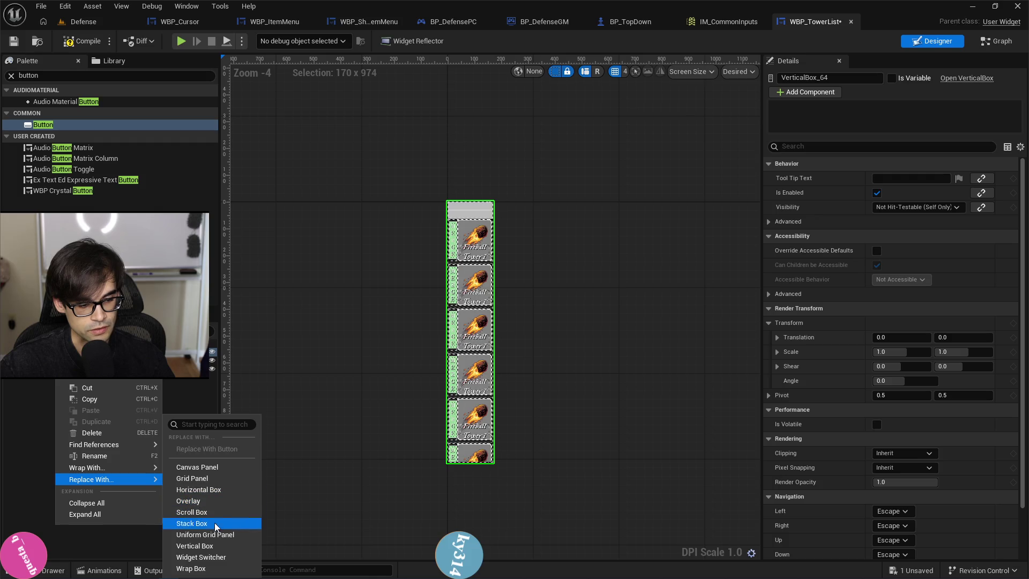
pyautogui.click(199, 504)
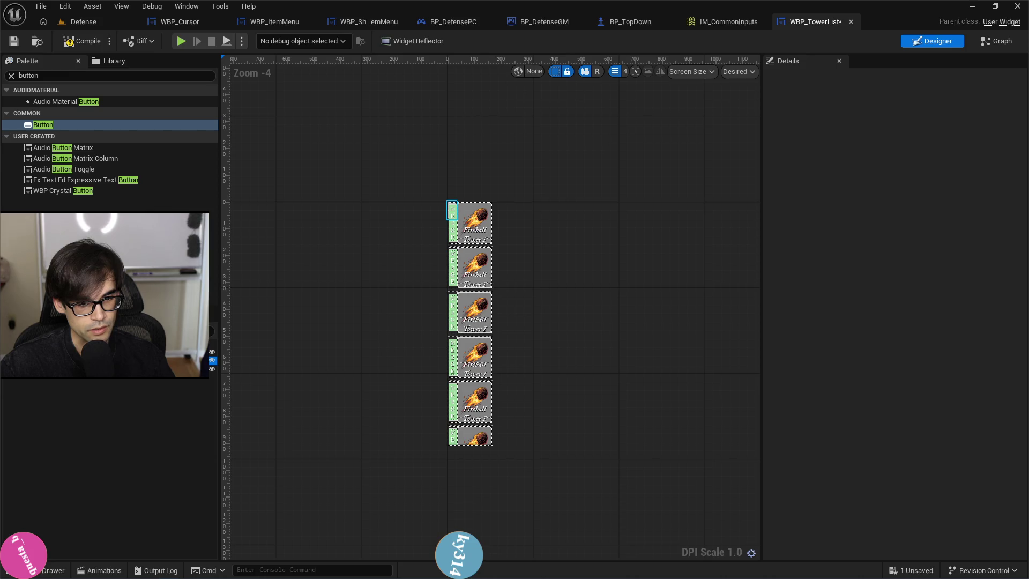
pyautogui.click(107, 368)
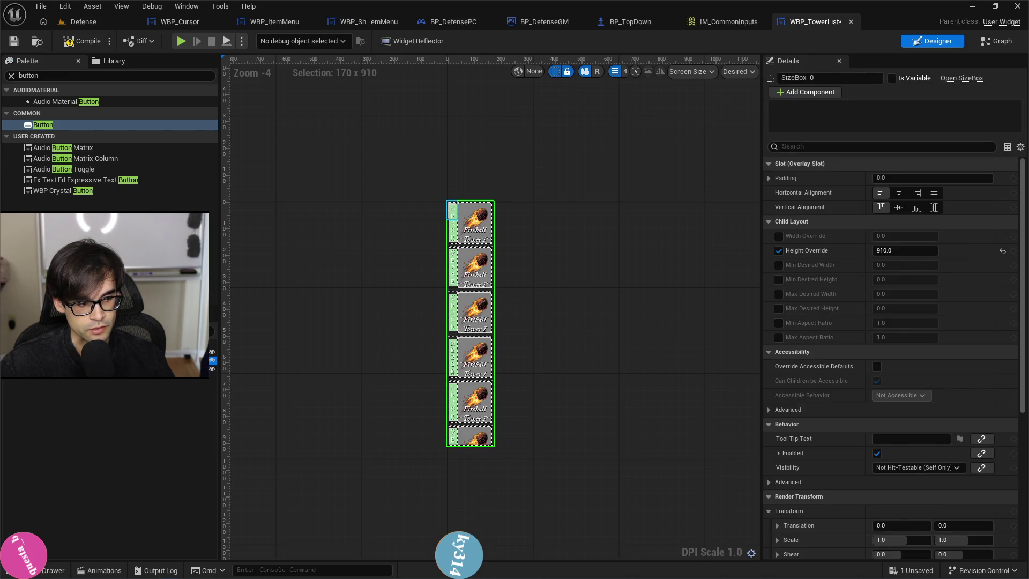
# Set the button Vertical Box's horizontal and vertical alignment to Fill, and give each button Fill size.
pyautogui.click(107, 375)
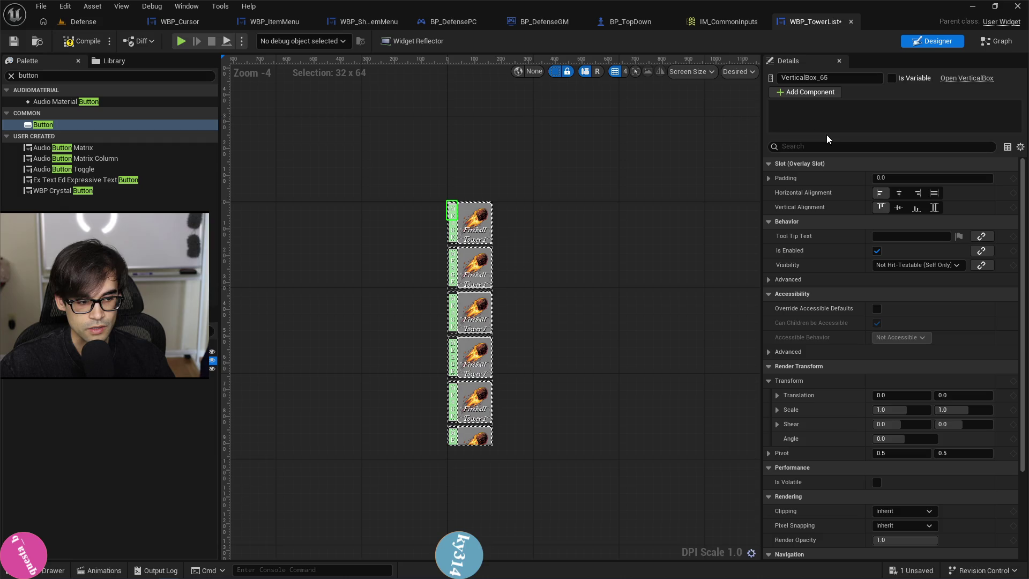
pyautogui.click(934, 193)
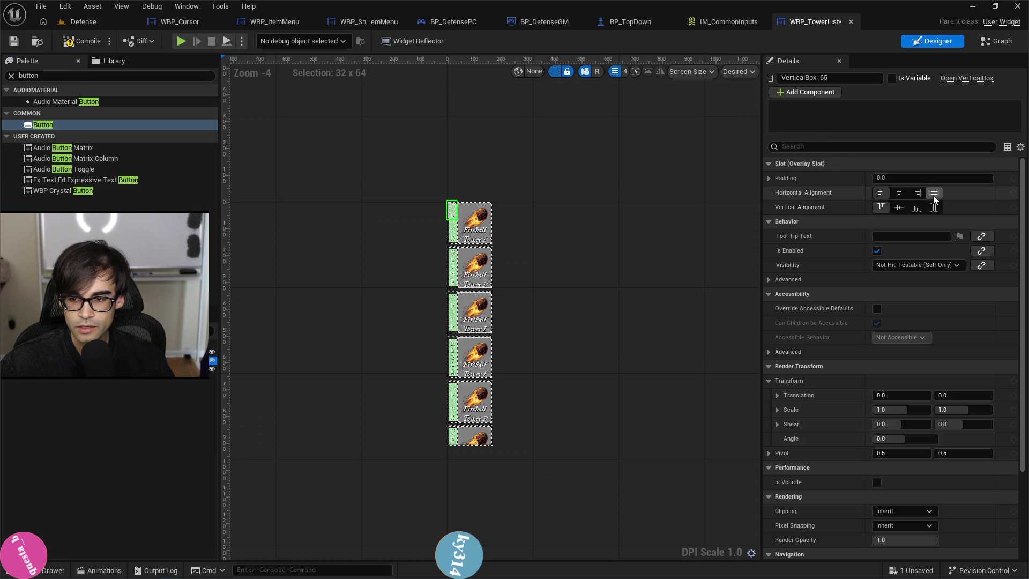
pyautogui.click(937, 208)
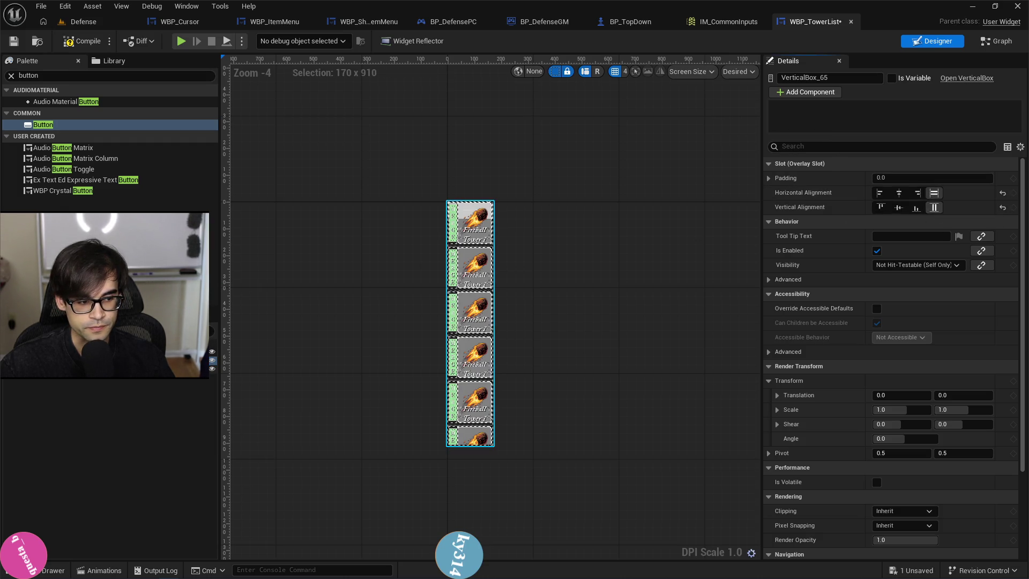
pyautogui.click(48, 378)
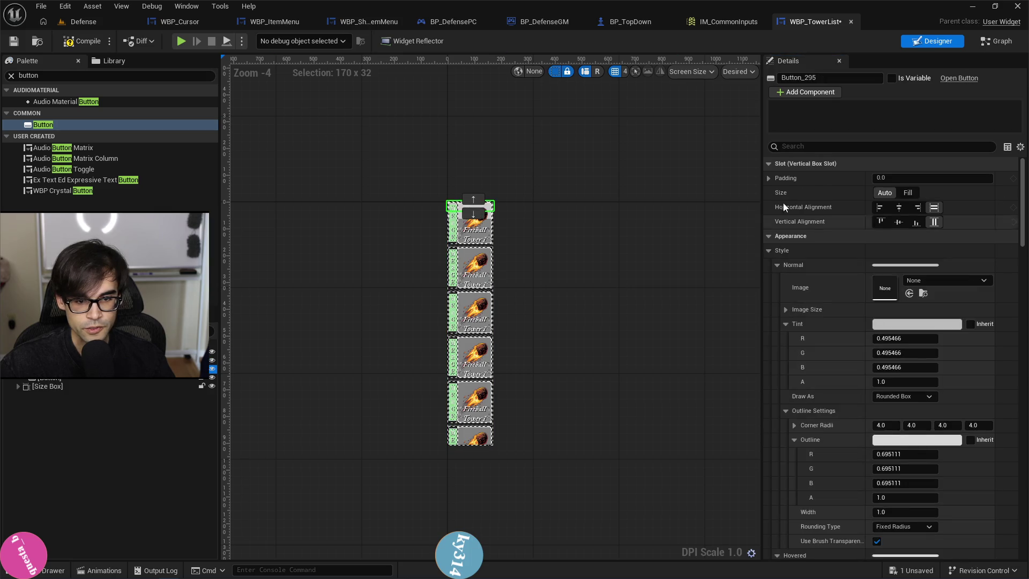
pyautogui.click(48, 379)
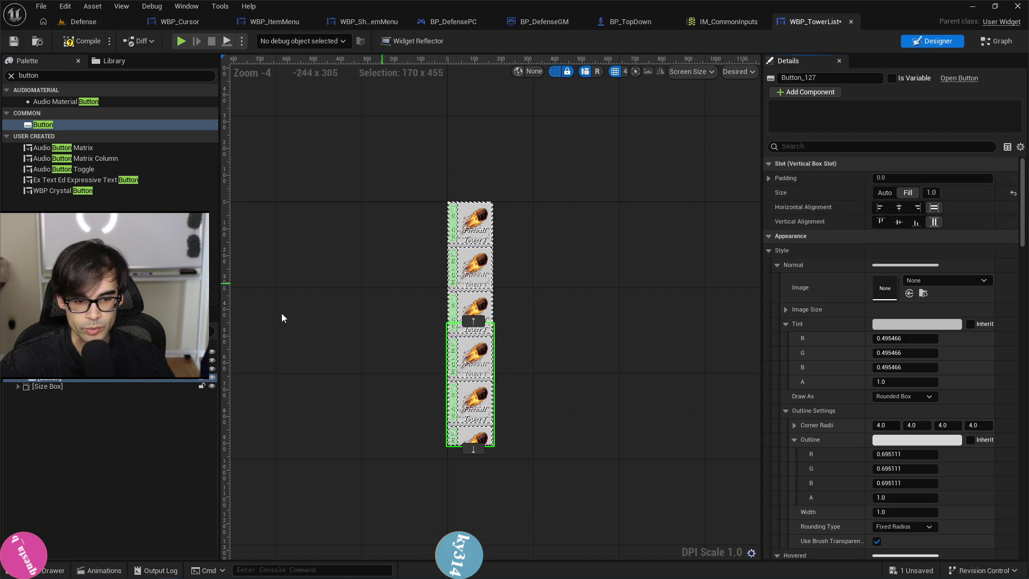
pyautogui.click(53, 375)
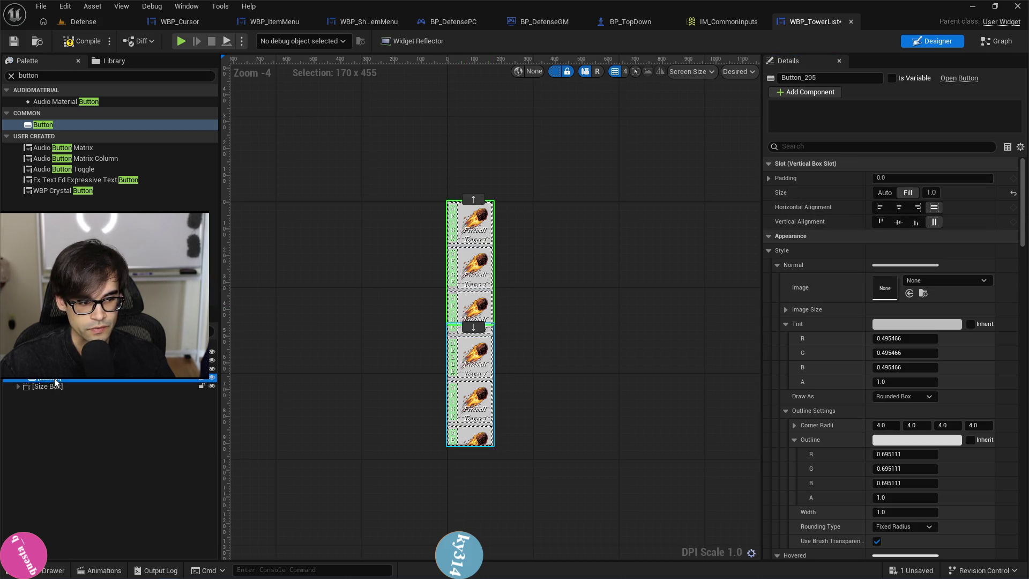
pyautogui.click(56, 382)
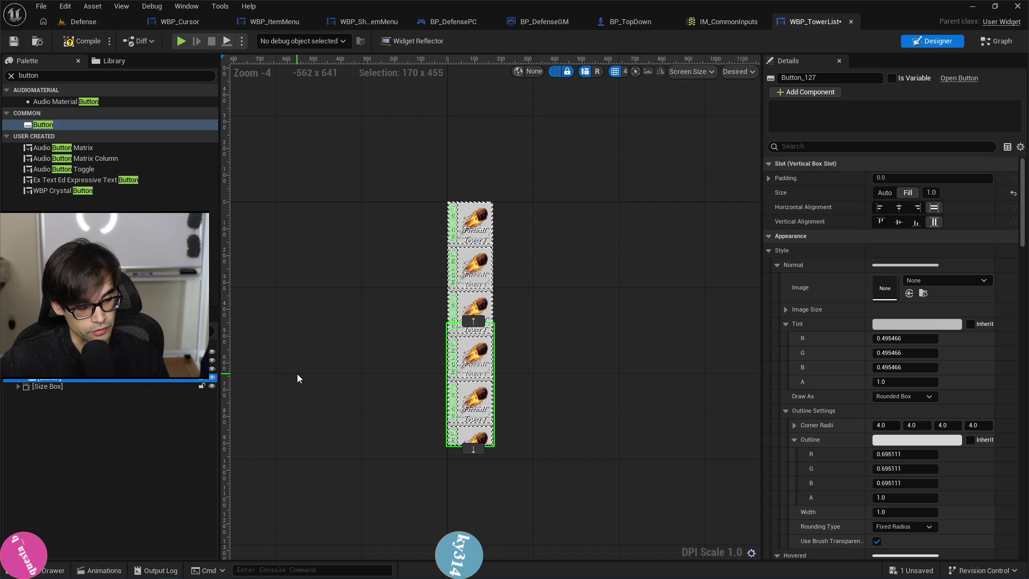
# Undo the fill size, alignment and Vertical Box wrap changes.
pyautogui.hotkey('ctrl', 'z')
pyautogui.click(118, 409)
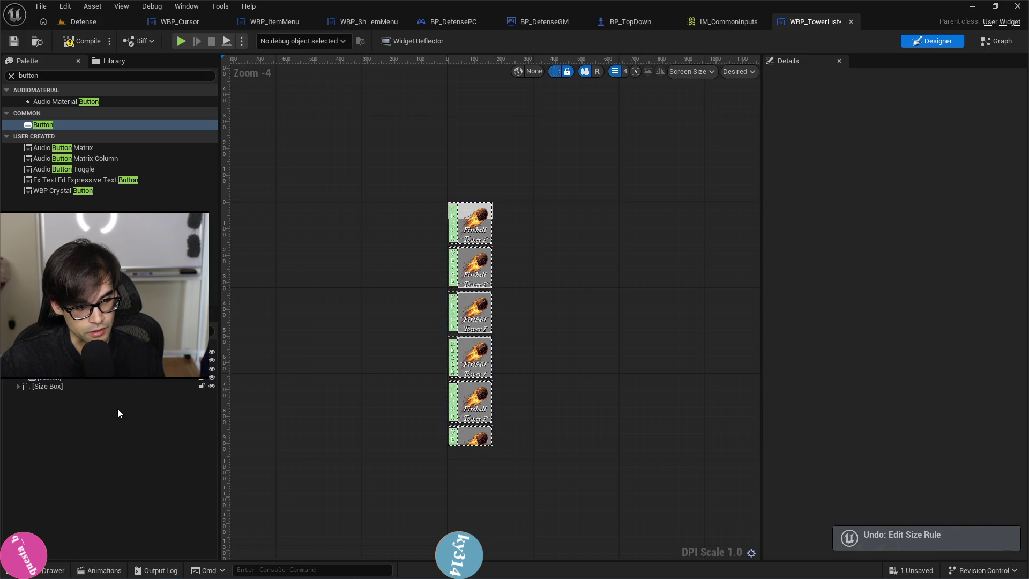
pyautogui.hotkey('ctrl', 'z')
pyautogui.hotkey('ctrl', 'z')
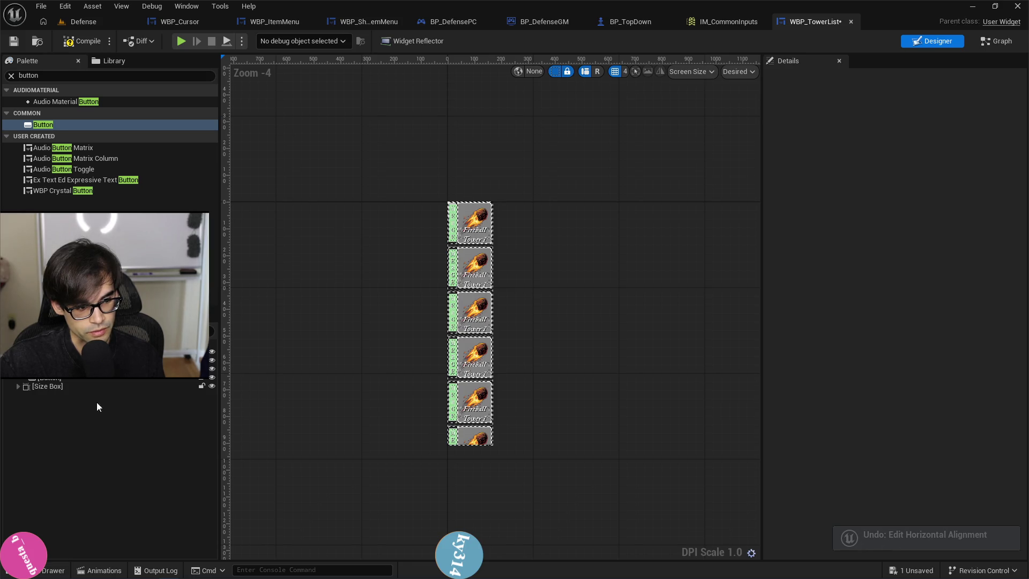
pyautogui.hotkey('ctrl', 'z')
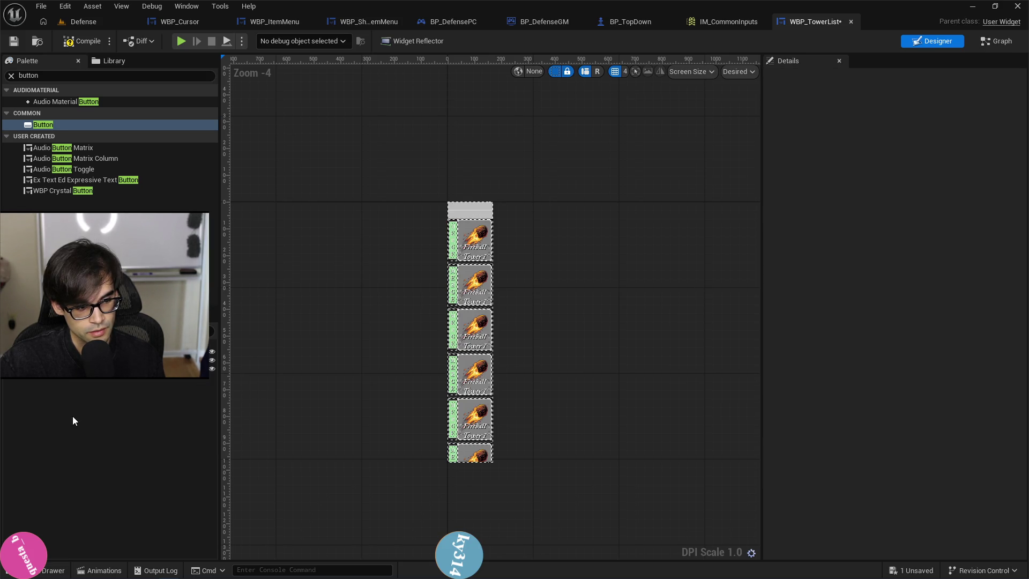
pyautogui.hotkey('ctrl', 'z')
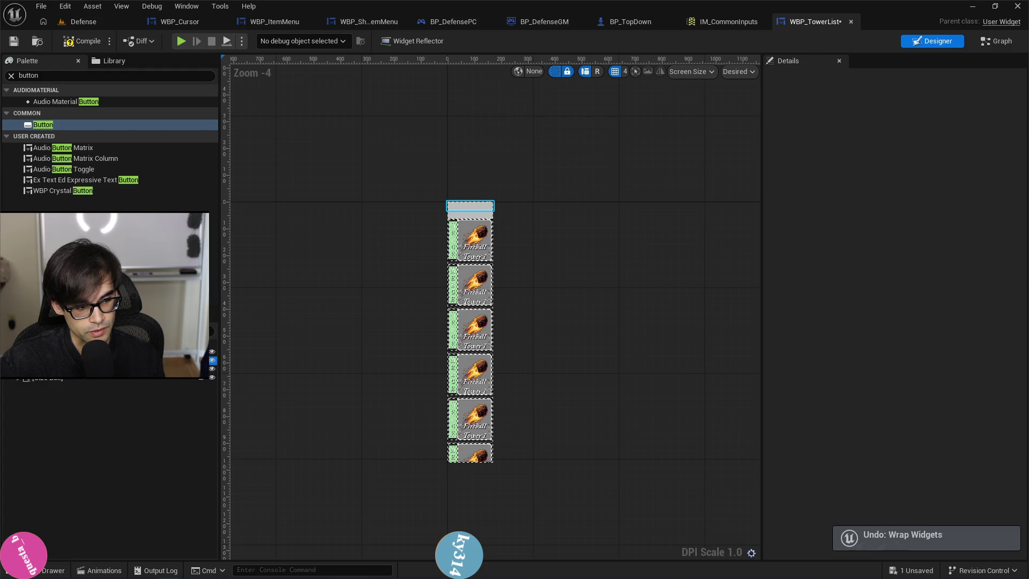
# Stretch the second button to full width and move it below the Fireball entries.
pyautogui.click(470, 206)
pyautogui.click(42, 368)
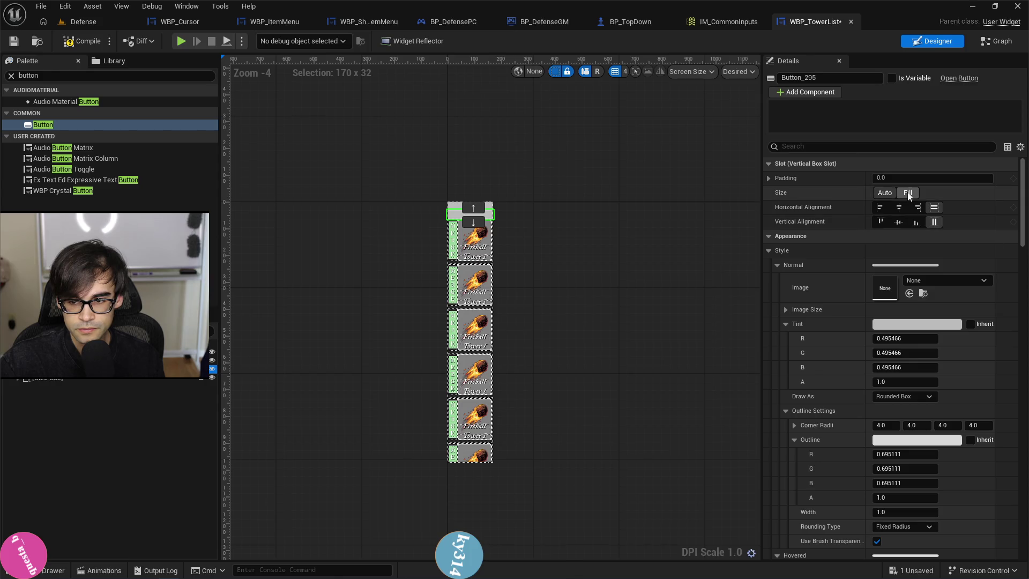
pyautogui.click(933, 207)
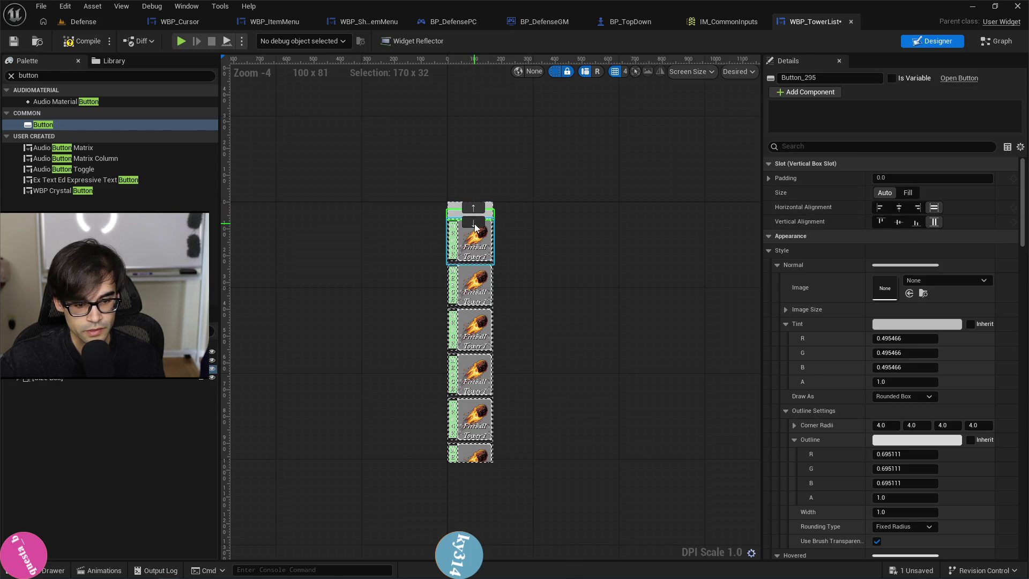
pyautogui.moveTo(470, 211); pyautogui.dragTo(471, 459)
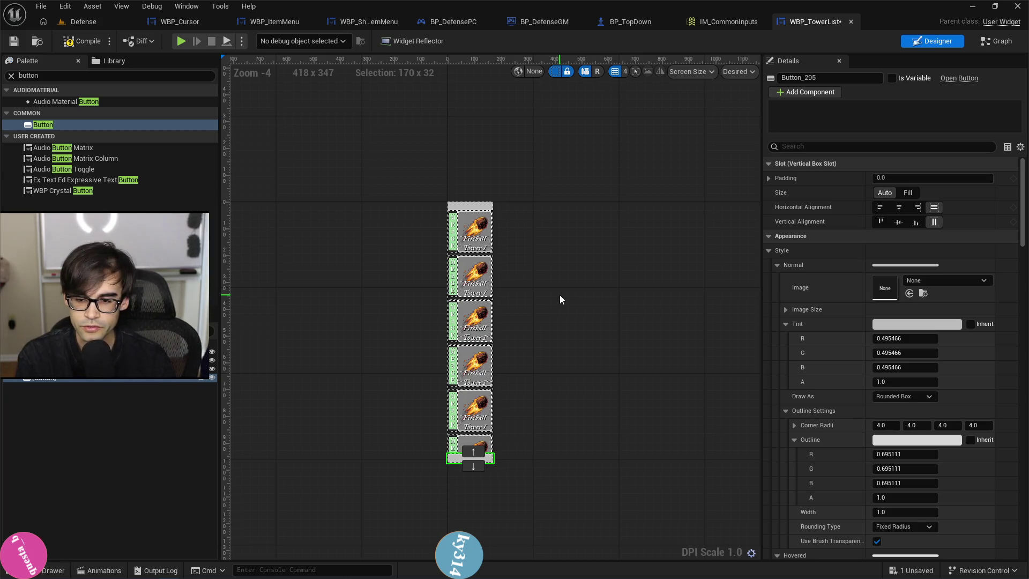
pyautogui.click(902, 146)
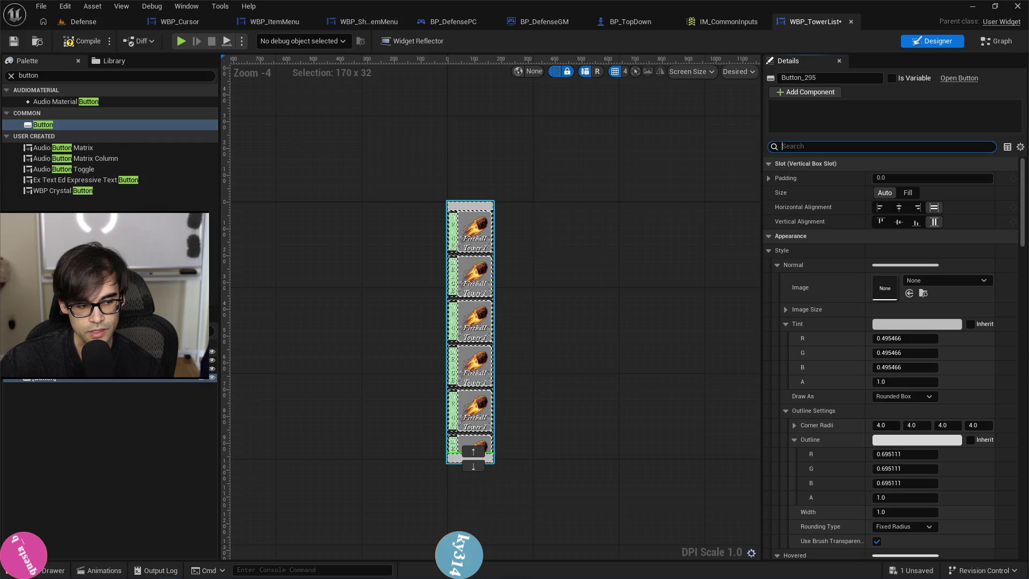
pyautogui.click(81, 360)
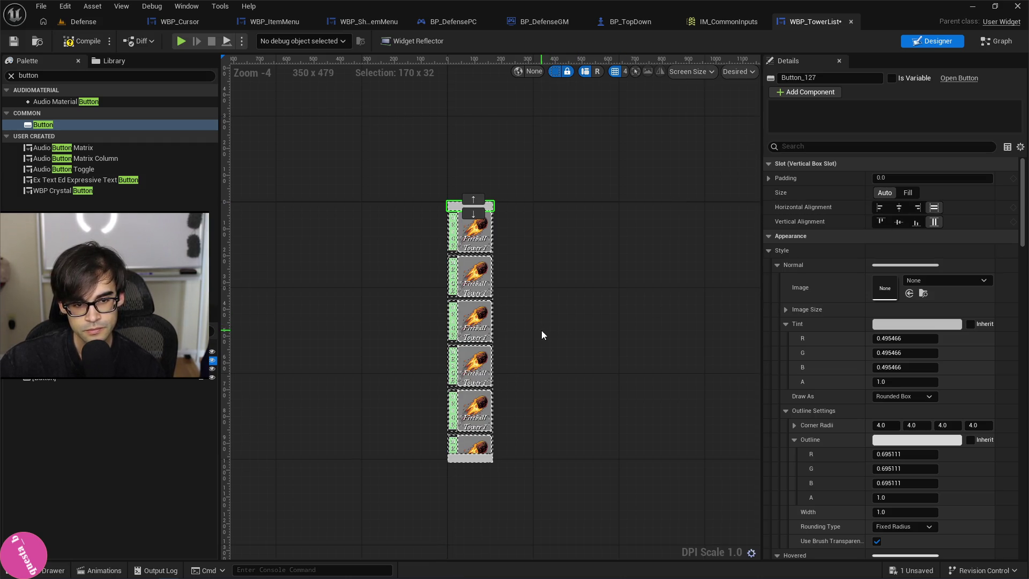
pyautogui.click(470, 333)
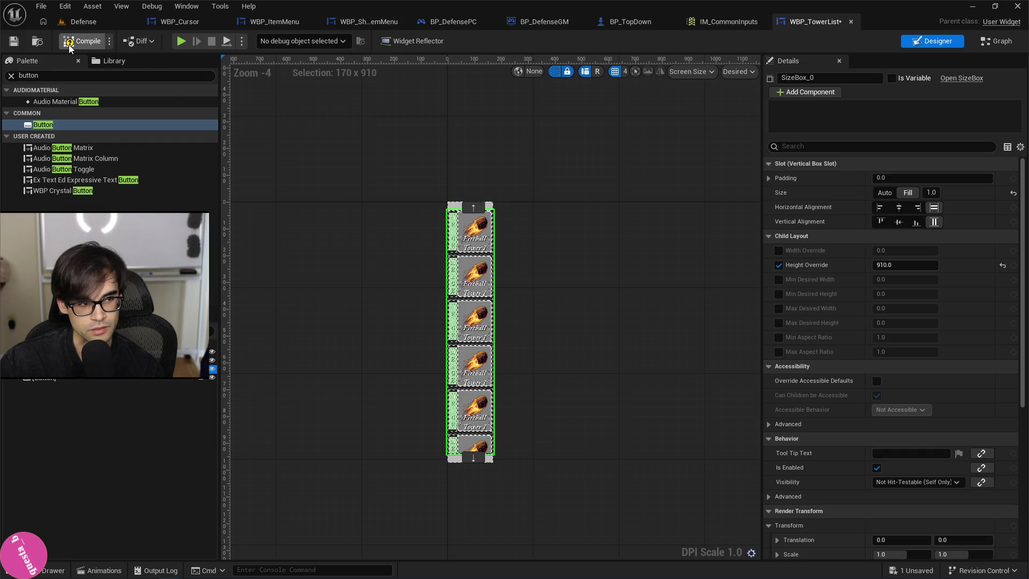
pyautogui.click(181, 42)
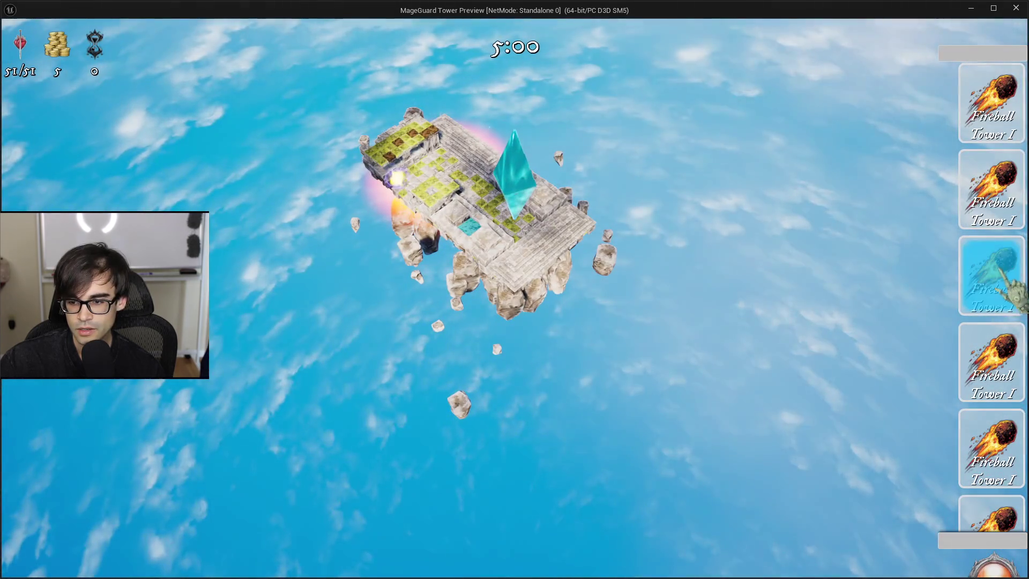
pyautogui.click(992, 274)
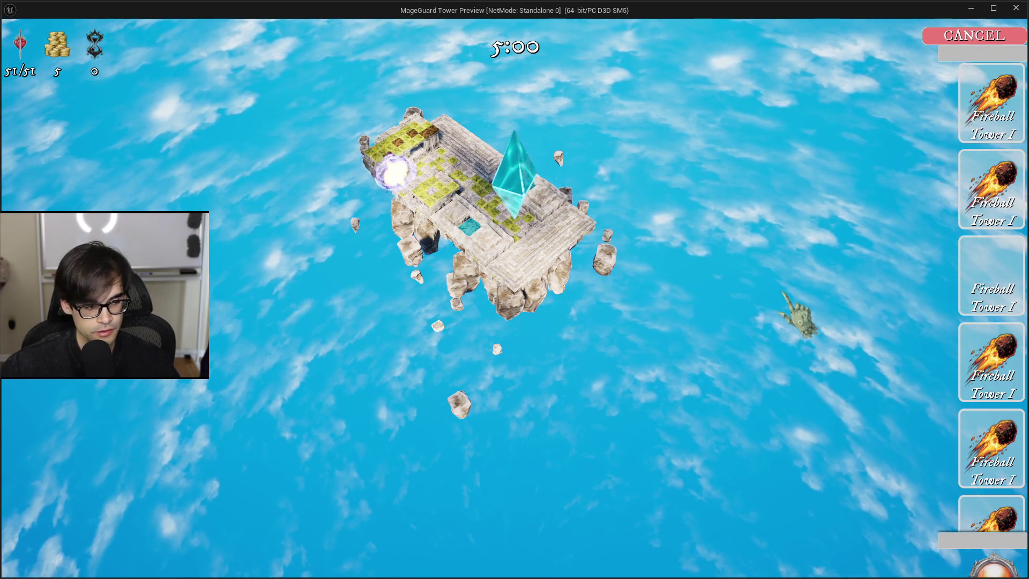
pyautogui.press('Escape')
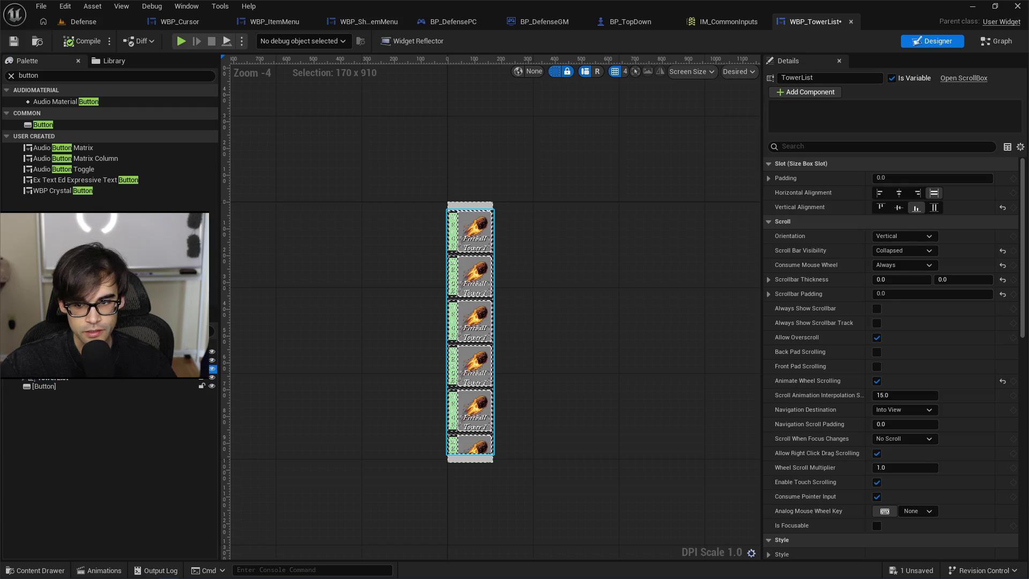
# Copy SizeBox_0 and wrap the list-and-buttons Vertical Box in a new Size Box.
pyautogui.click(49, 367)
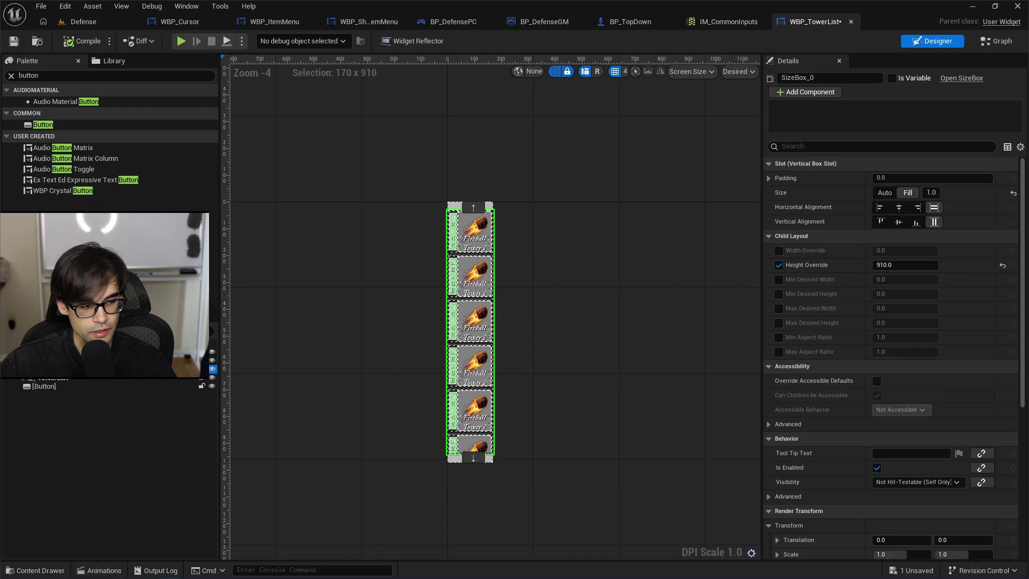
pyautogui.rightClick(48, 377)
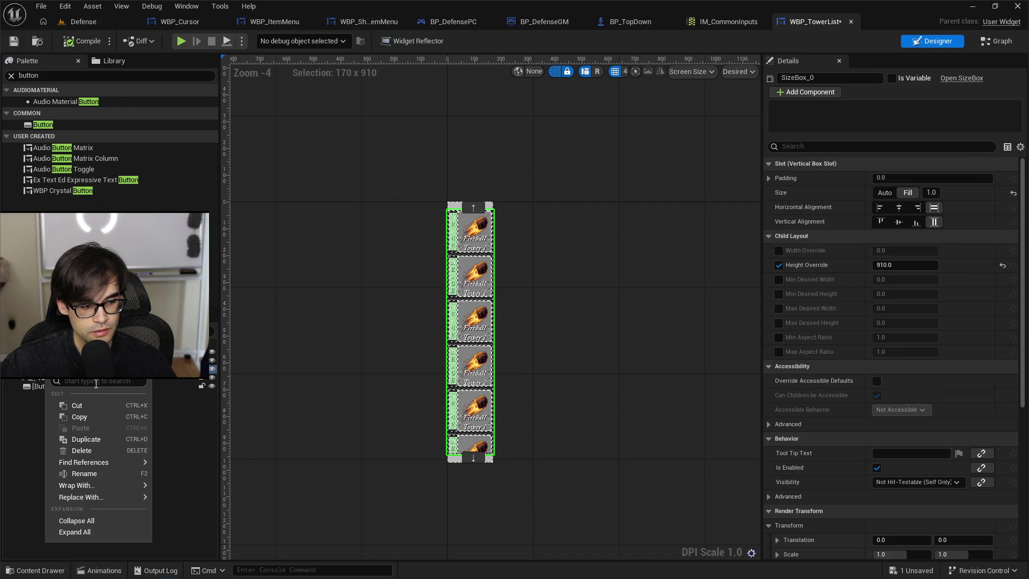
pyautogui.click(104, 417)
pyautogui.click(59, 378)
pyautogui.rightClick(56, 378)
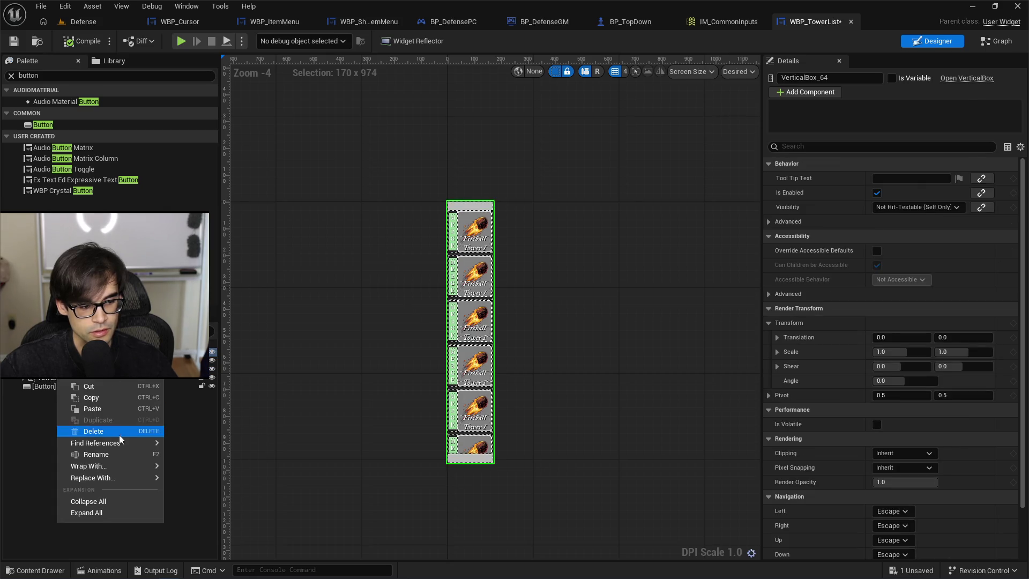
pyautogui.moveTo(129, 465)
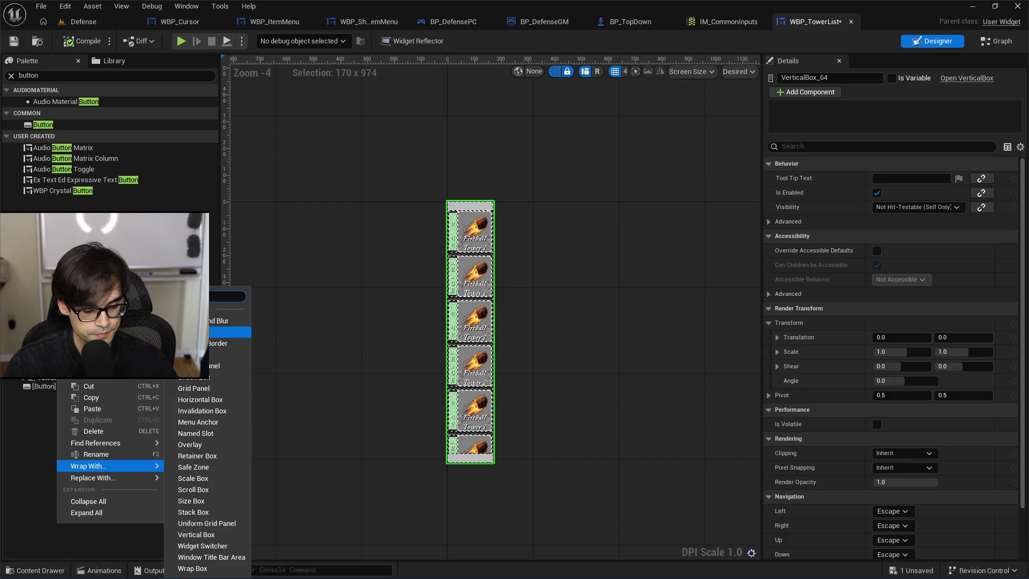
pyautogui.write('size')
pyautogui.click(191, 483)
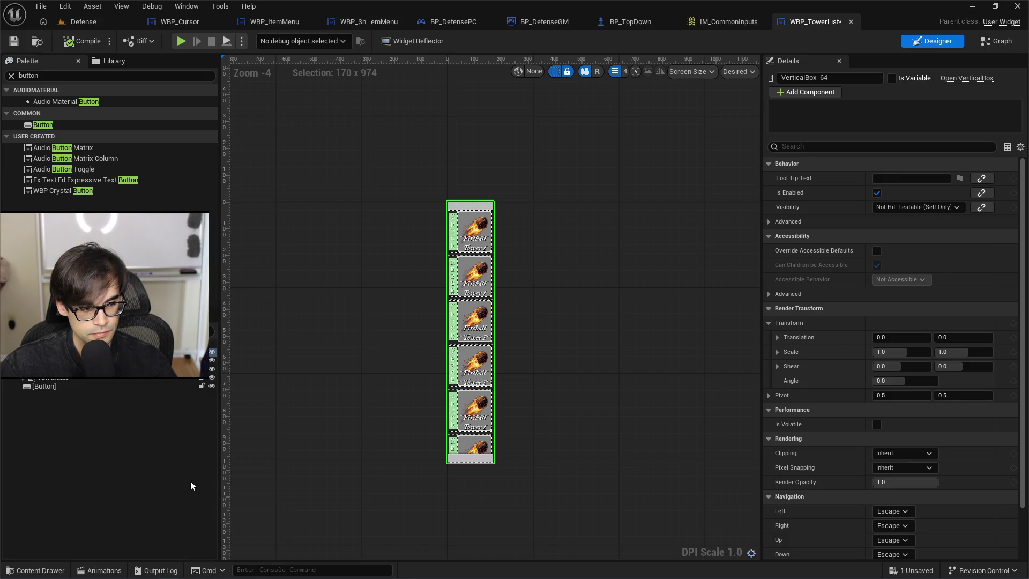
# Replace SizeBox_0 with its child and give the new size box Height Override 910.
pyautogui.click(52, 380)
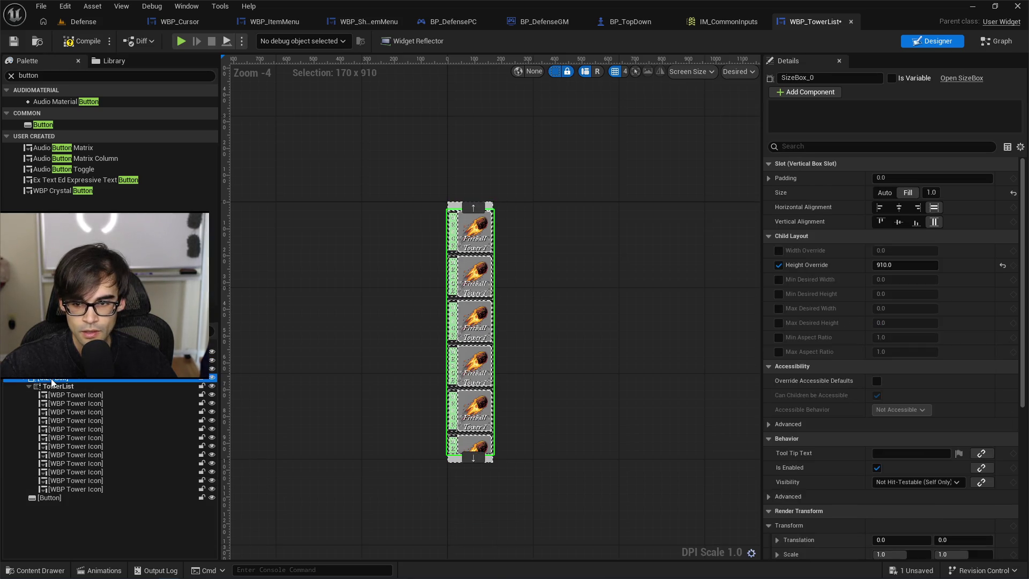
pyautogui.rightClick(52, 380)
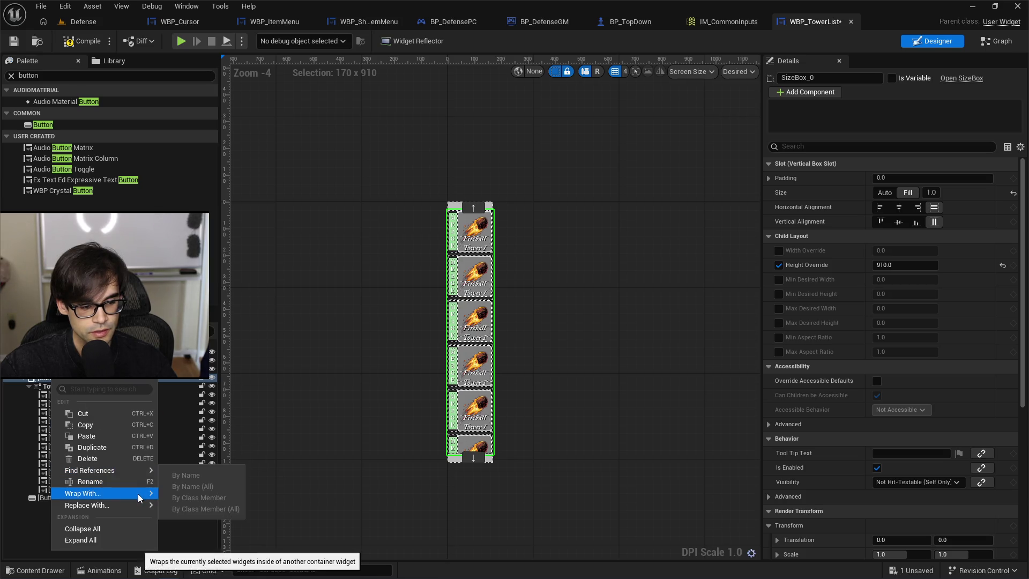
pyautogui.moveTo(139, 505)
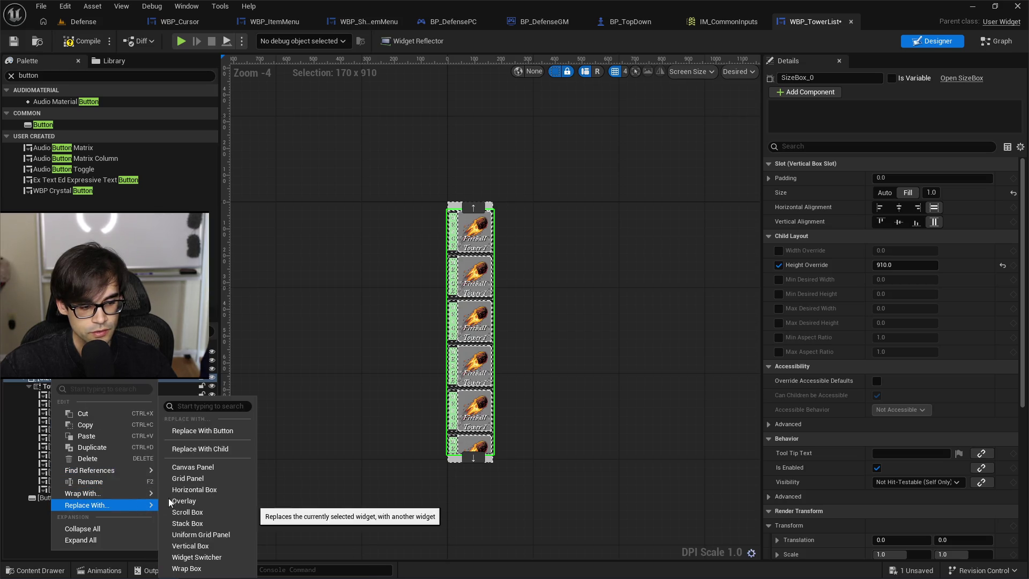
pyautogui.click(211, 452)
pyautogui.click(470, 206)
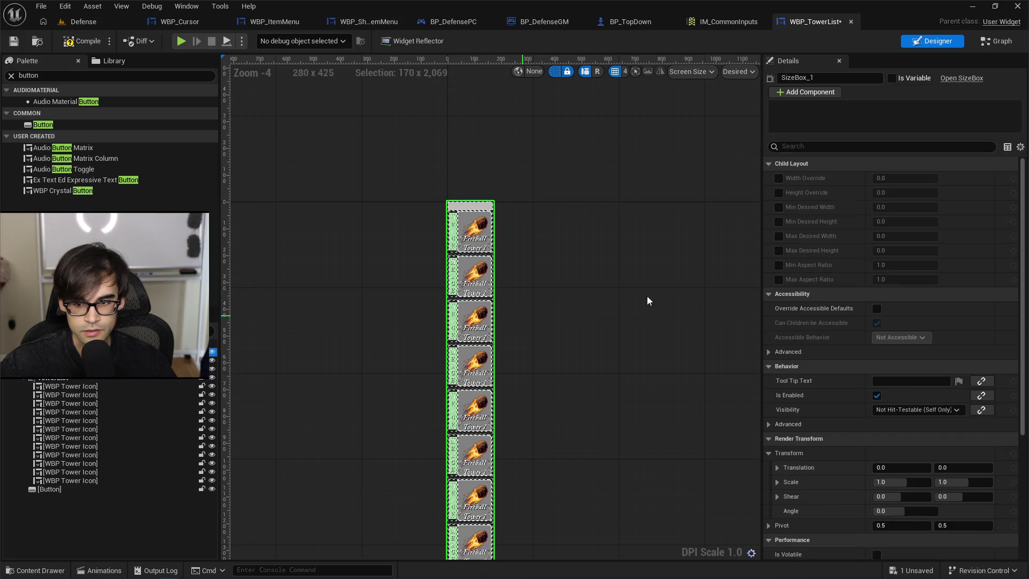
pyautogui.click(779, 192)
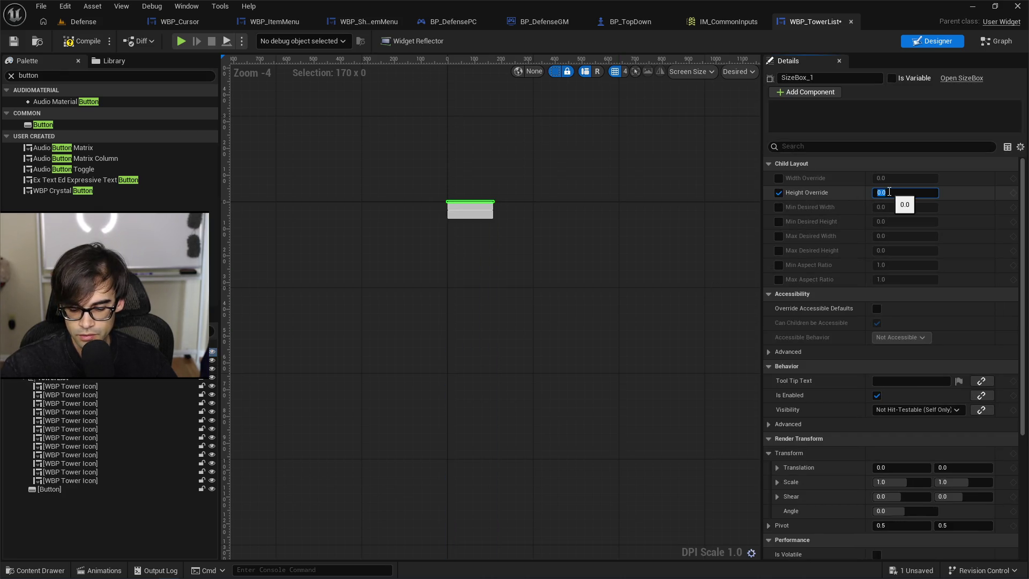
pyautogui.click(905, 192)
pyautogui.write('910')
pyautogui.press('Return')
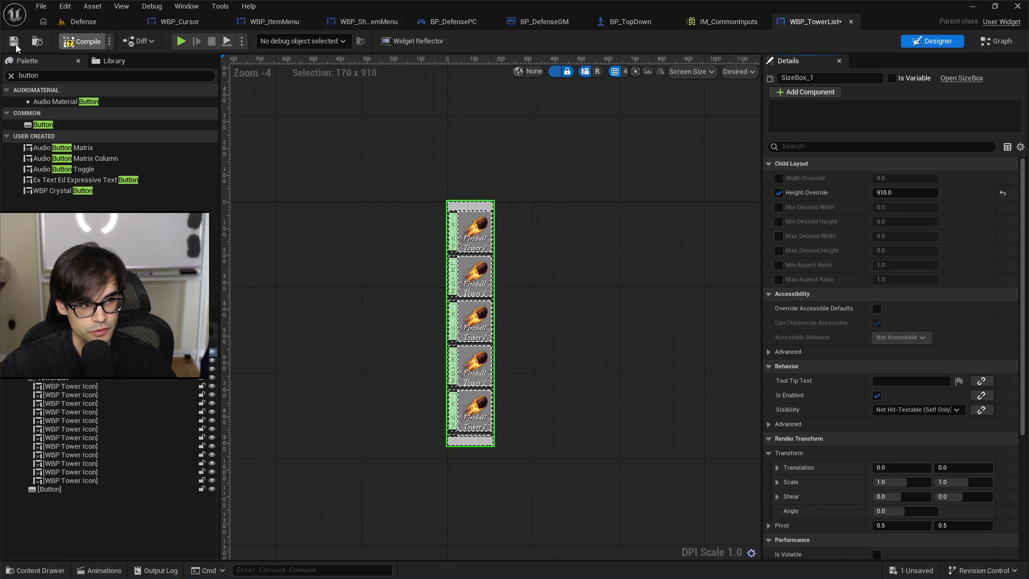
# Save, play-test picking the second Fireball Tower card, then stop and reopen WBP_TowerList.
pyautogui.hotkey('ctrl', 's')
pyautogui.click(62, 22)
pyautogui.click(271, 42)
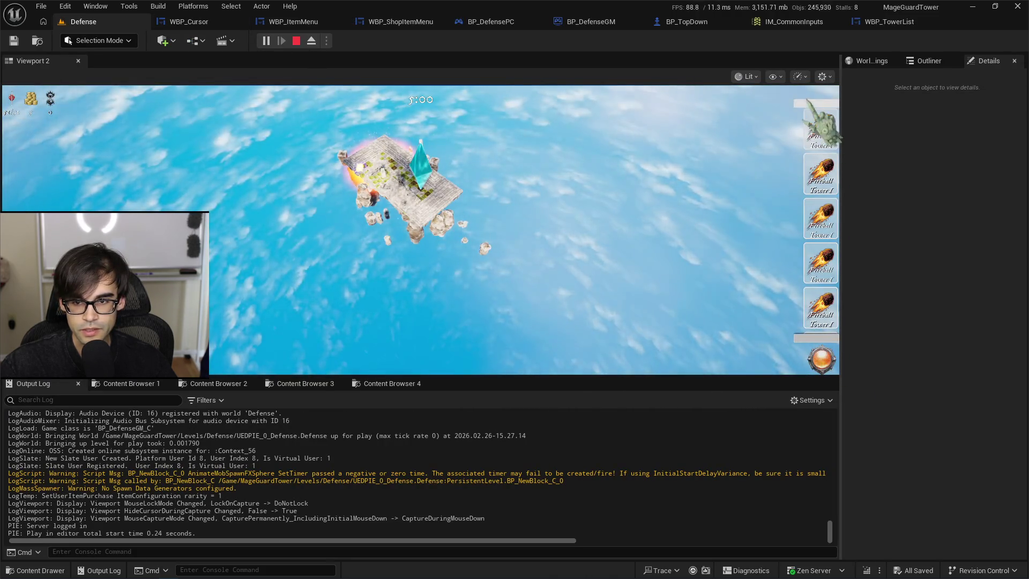
pyautogui.click(820, 185)
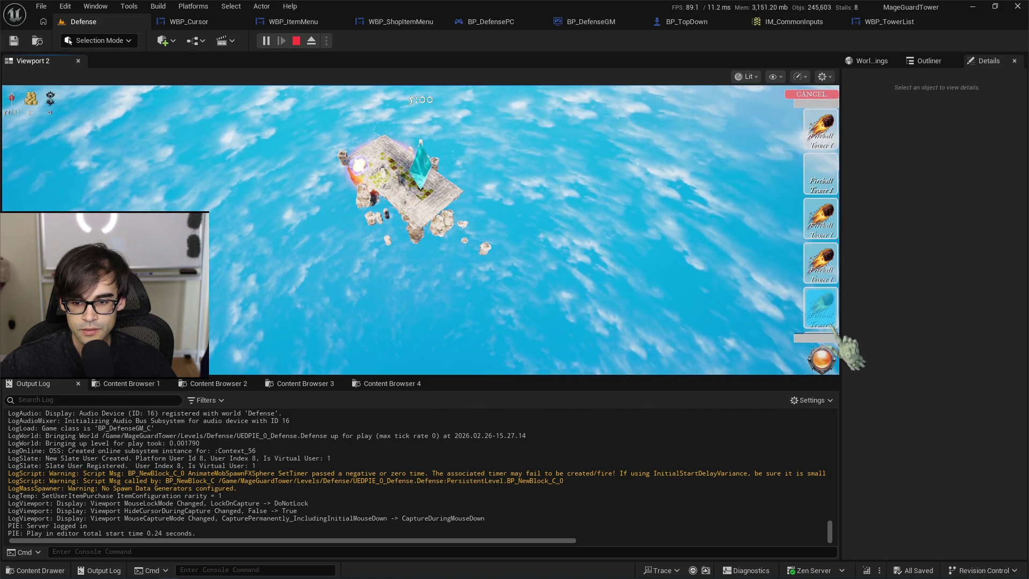
pyautogui.scroll(-2, 821, 332)
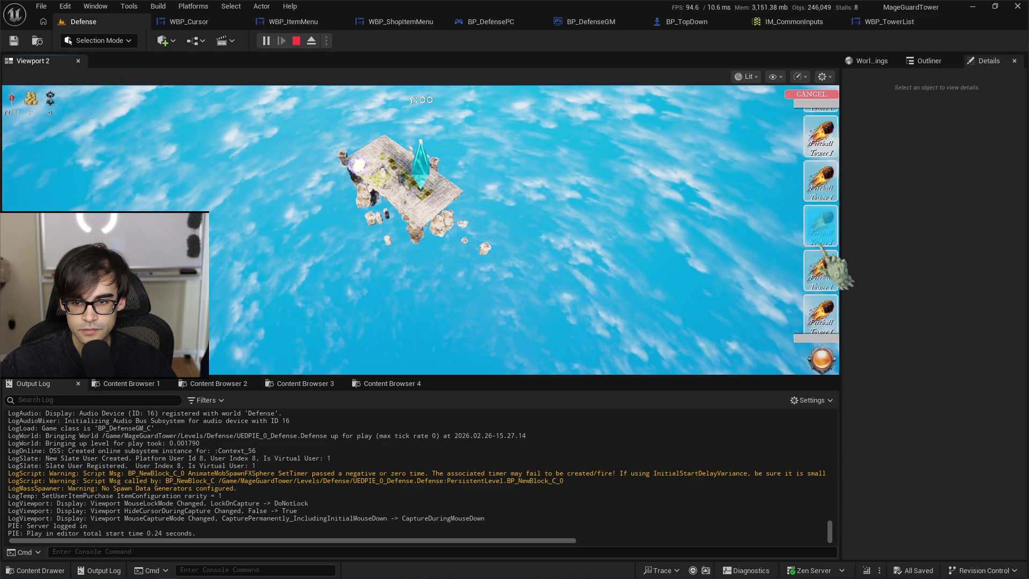
pyautogui.scroll(1, 828, 300)
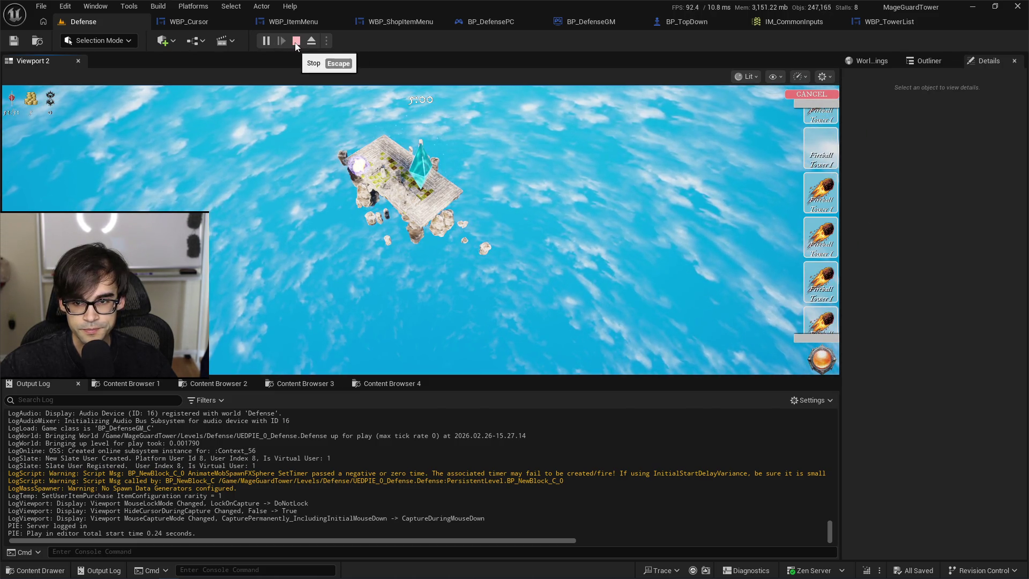
pyautogui.click(296, 41)
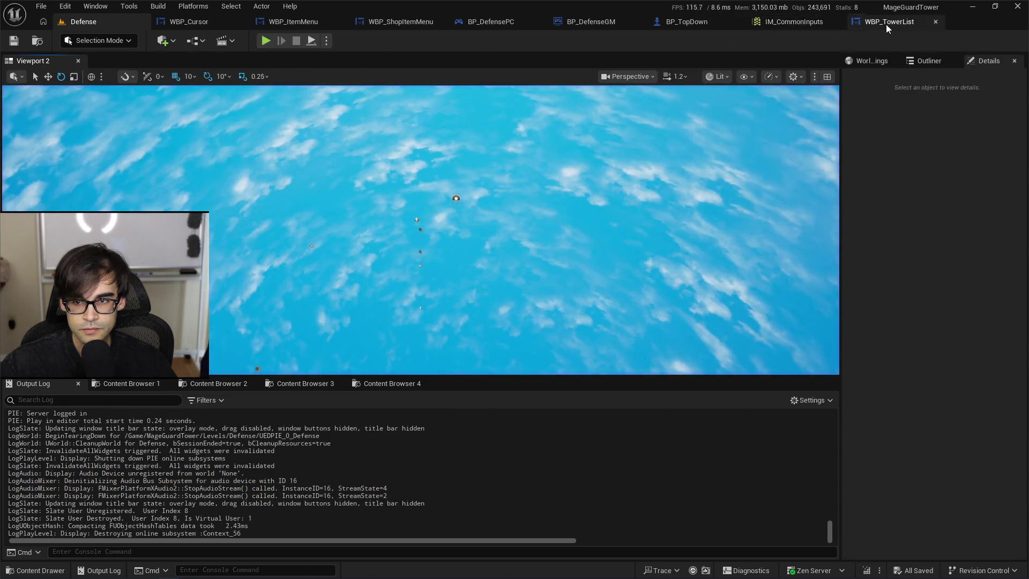
pyautogui.click(886, 24)
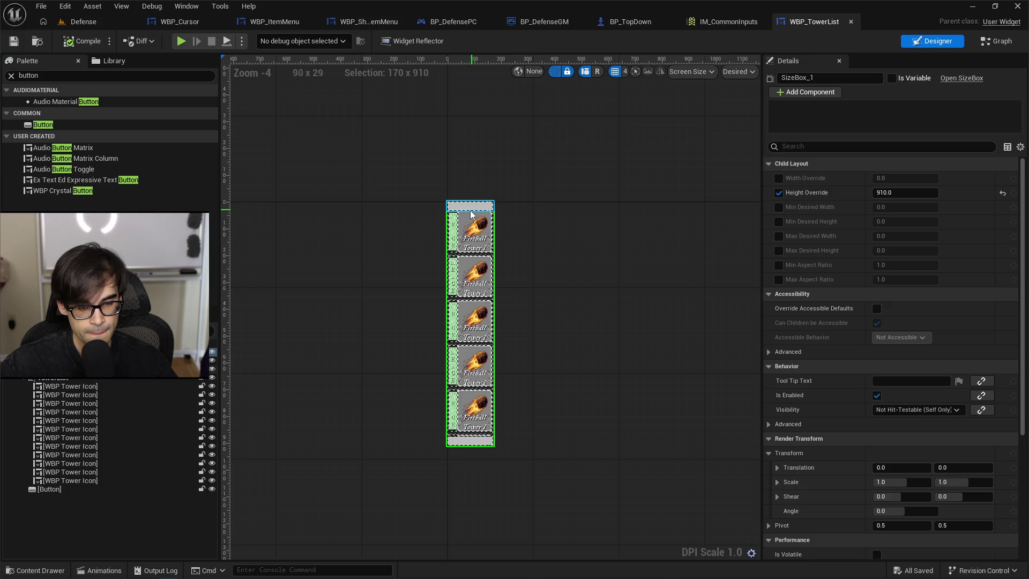
# Set the top arrow button's Visibility to Hidden using a 'visib' Details search.
pyautogui.click(26, 379)
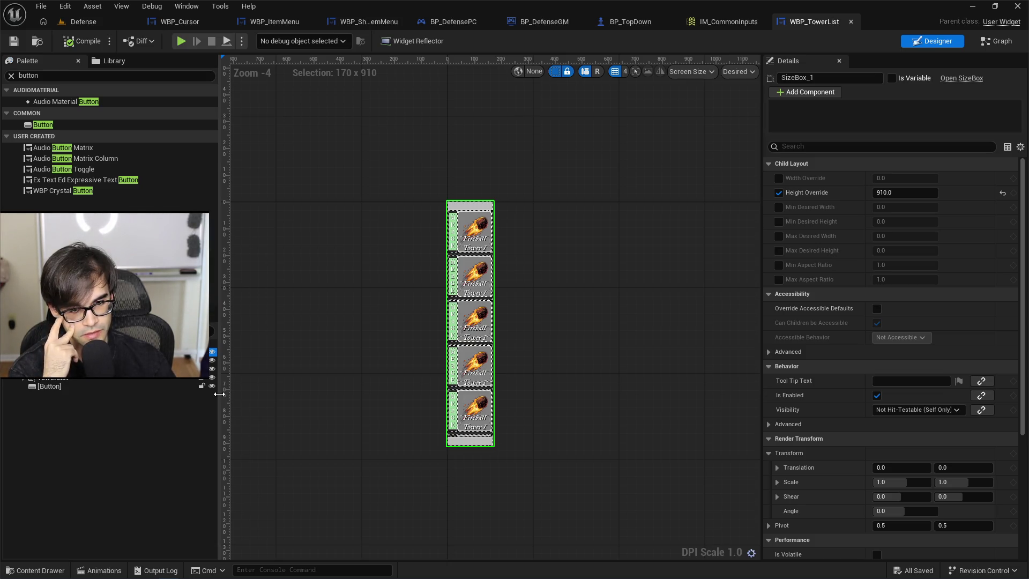
pyautogui.click(212, 369)
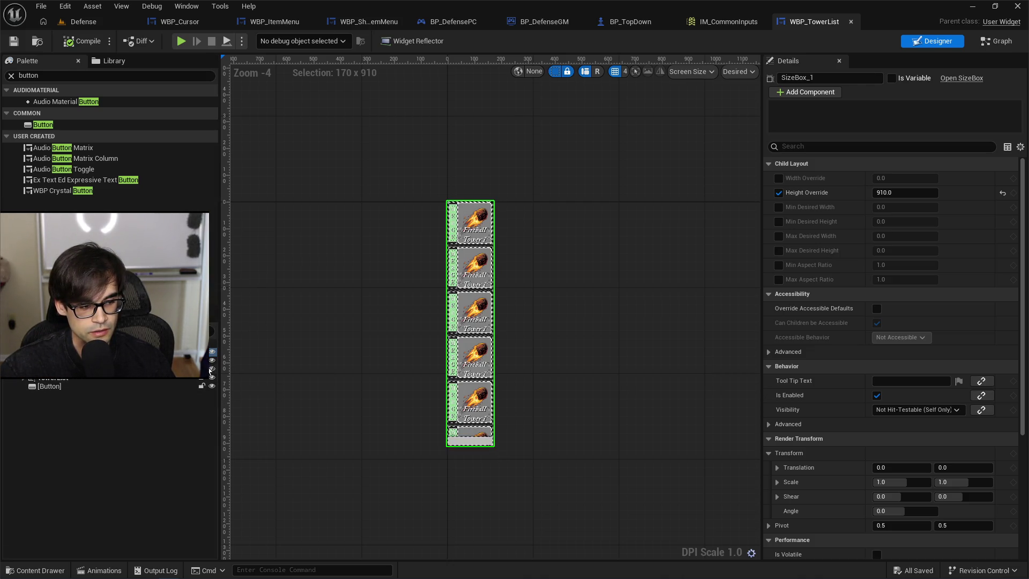
pyautogui.click(212, 369)
pyautogui.click(199, 369)
pyautogui.write('visbi')
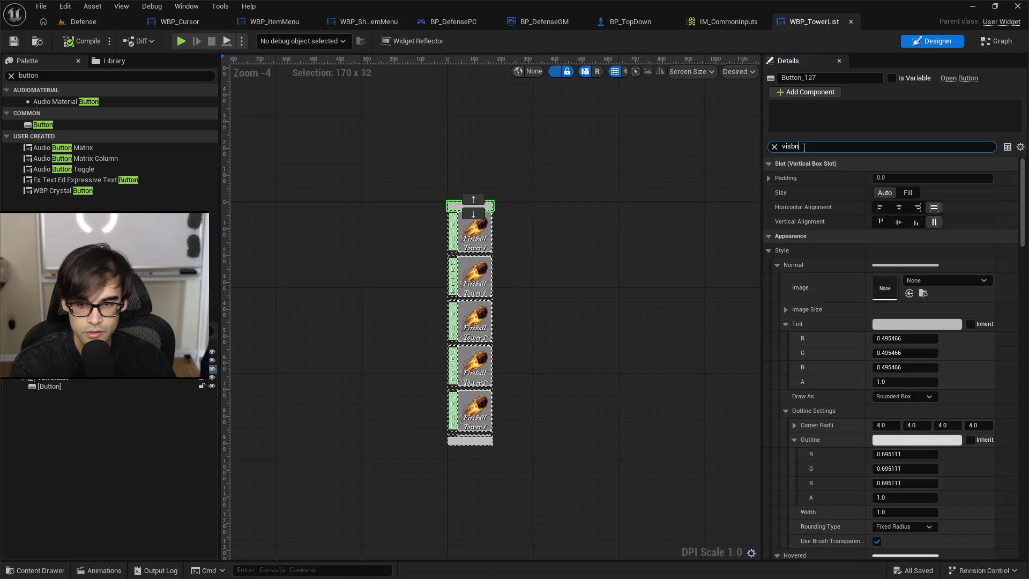
pyautogui.press('BackSpace')
pyautogui.write('b')
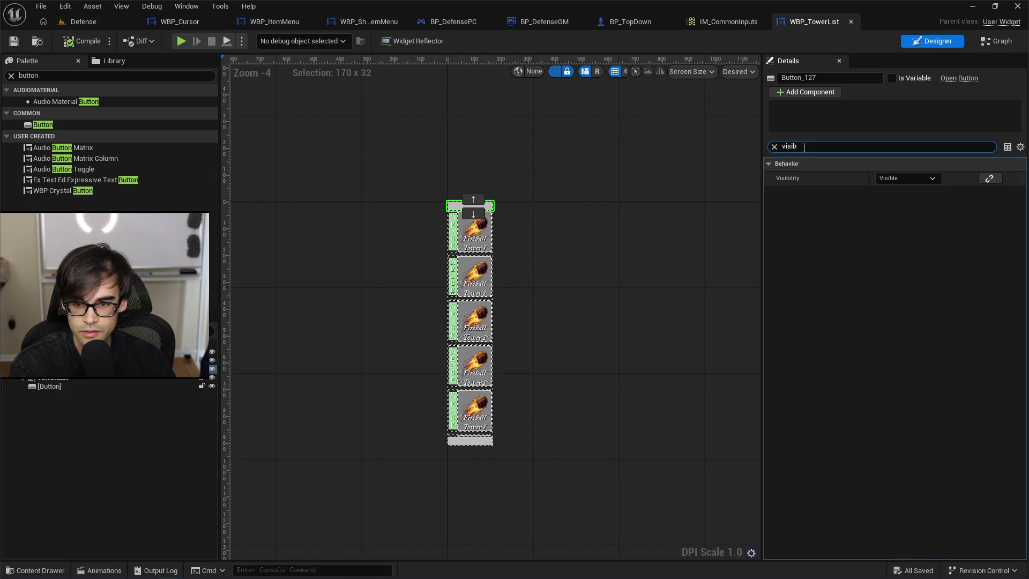
pyautogui.click(921, 179)
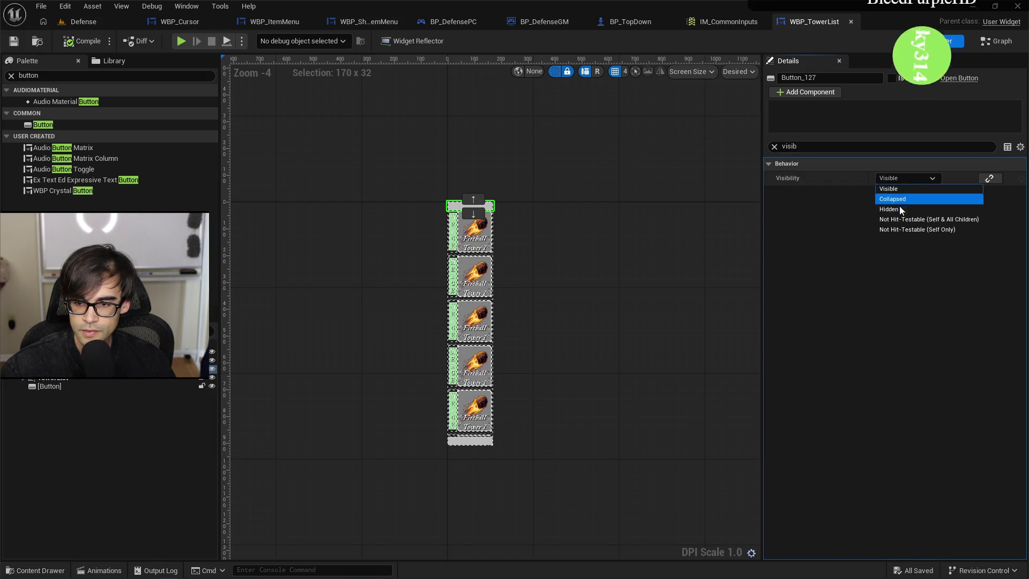
pyautogui.click(903, 206)
# Set the bottom arrow button's Visibility to Hidden as well.
pyautogui.click(475, 441)
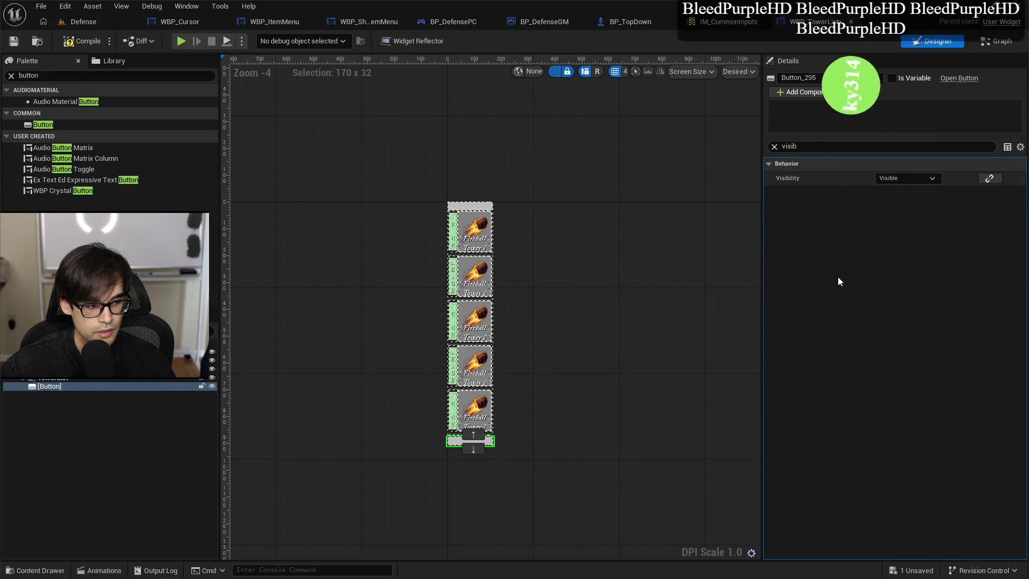
pyautogui.click(906, 178)
pyautogui.click(903, 209)
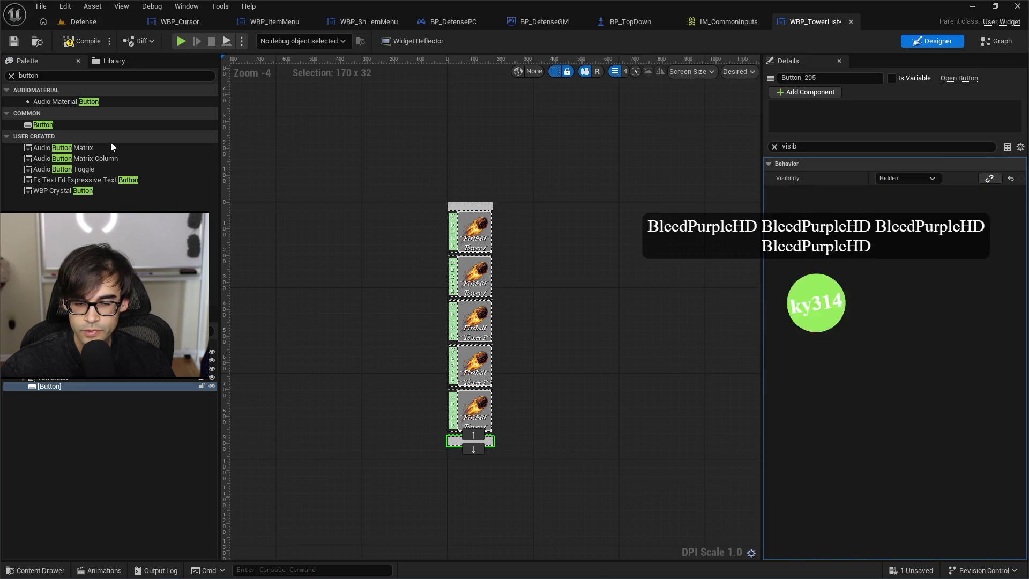
# Save WBP_TowerList, play the level, pick and cancel Fireball Tower cards, then stop.
pyautogui.click(13, 44)
pyautogui.hotkey('alt', 'p')
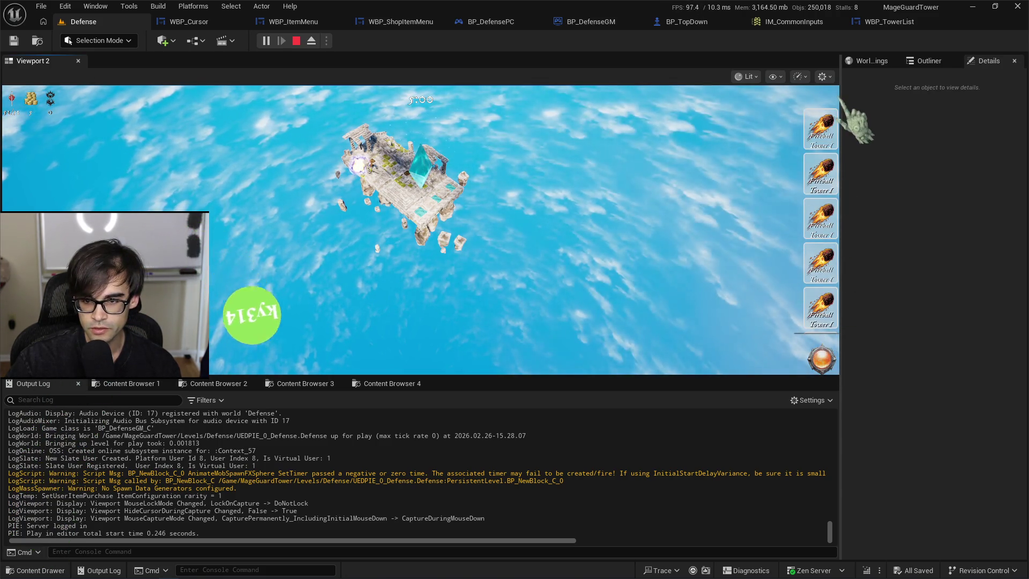
pyautogui.click(821, 297)
pyautogui.hotkey('shift', 'F1')
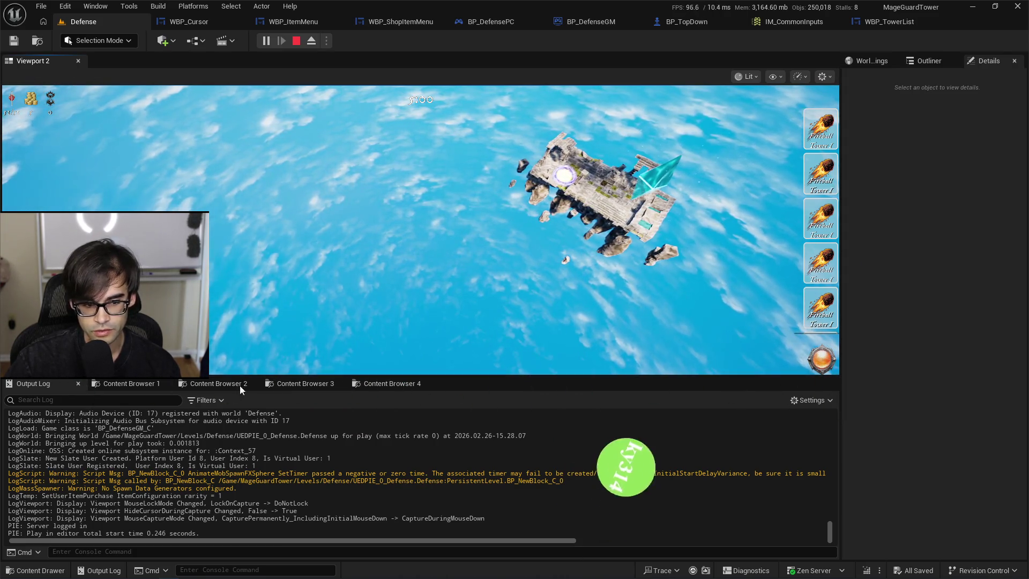
pyautogui.press('d')
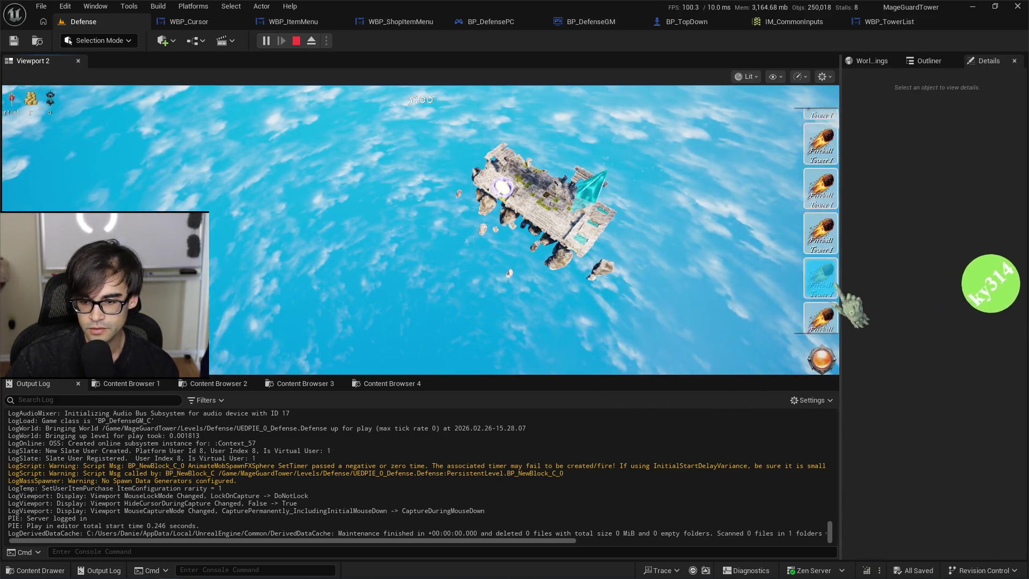
pyautogui.scroll(-1, 842, 312)
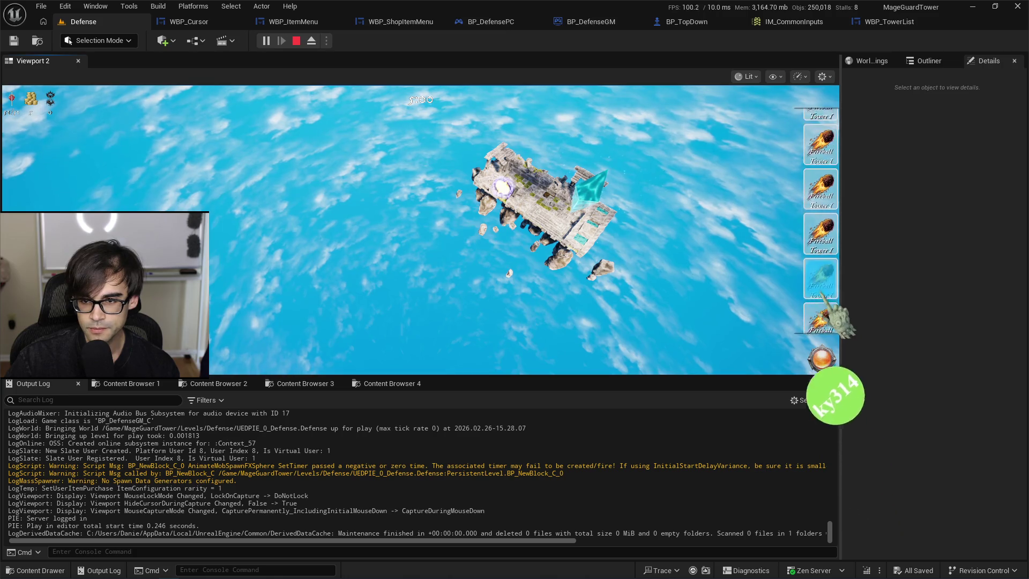
pyautogui.click(826, 236)
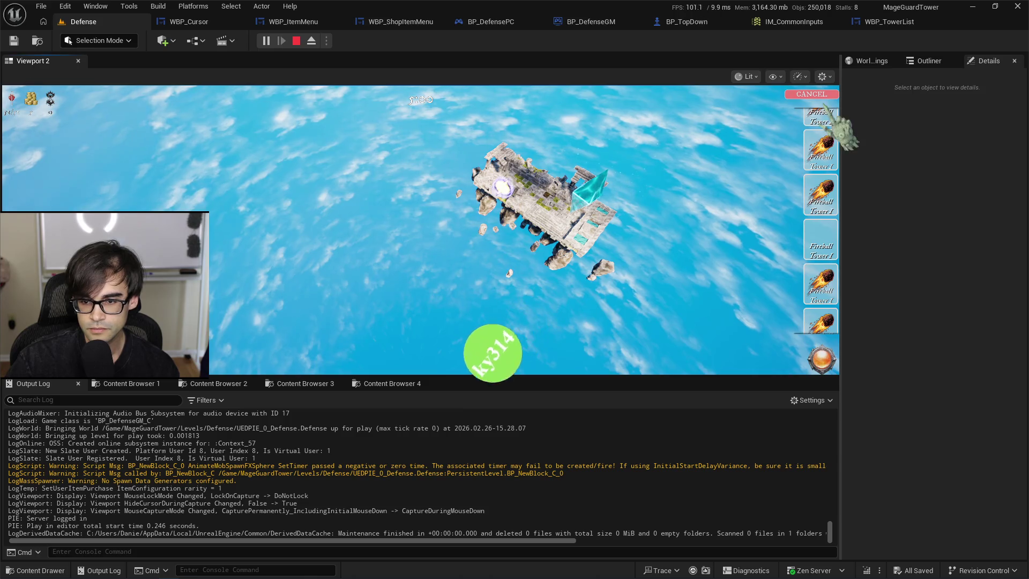
pyautogui.click(812, 94)
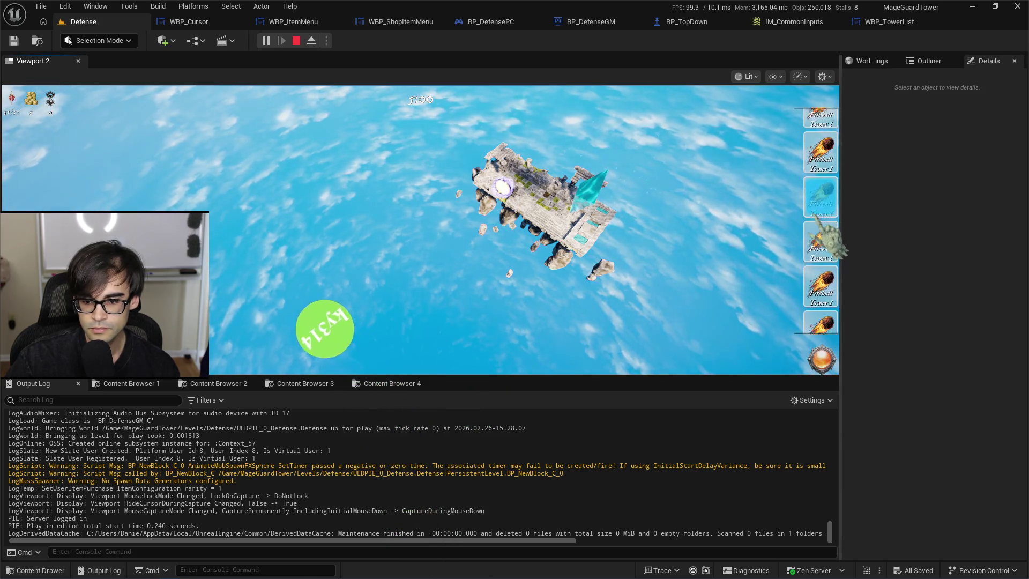
pyautogui.click(825, 217)
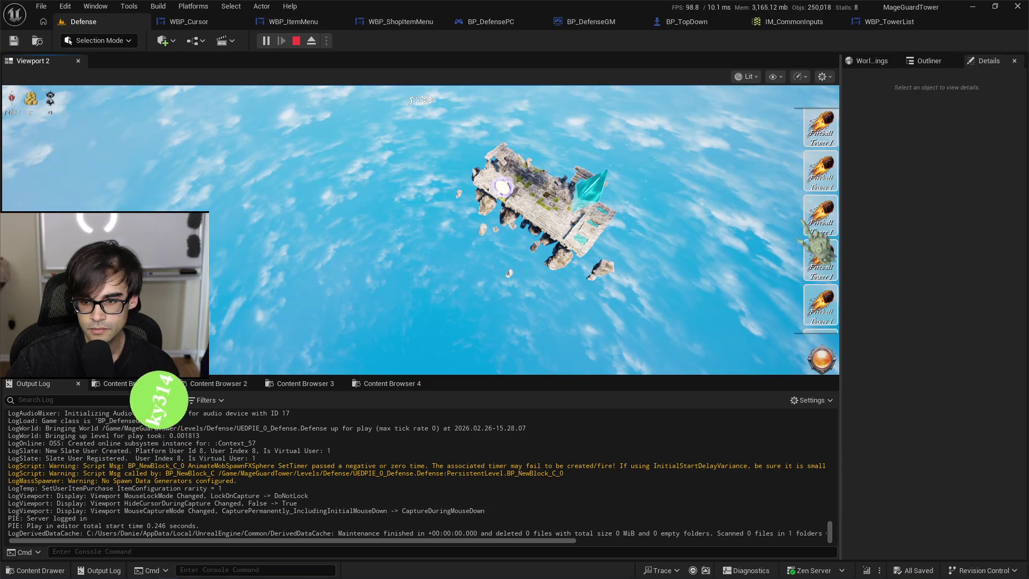
pyautogui.click(297, 42)
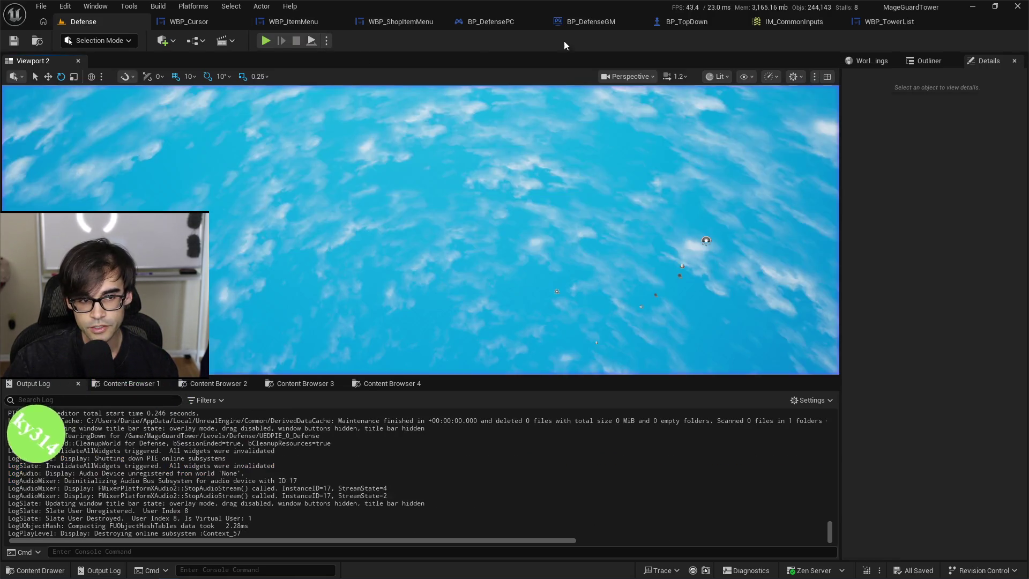
# Rename the top arrow button to UpScrolling.
pyautogui.click(886, 24)
pyautogui.click(470, 441)
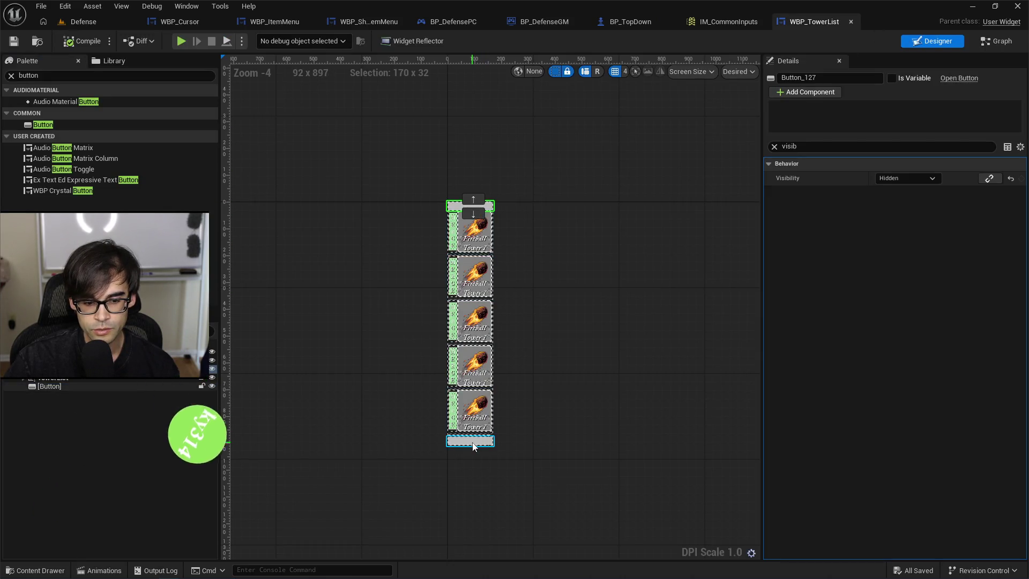
pyautogui.scroll(3, 453, 193)
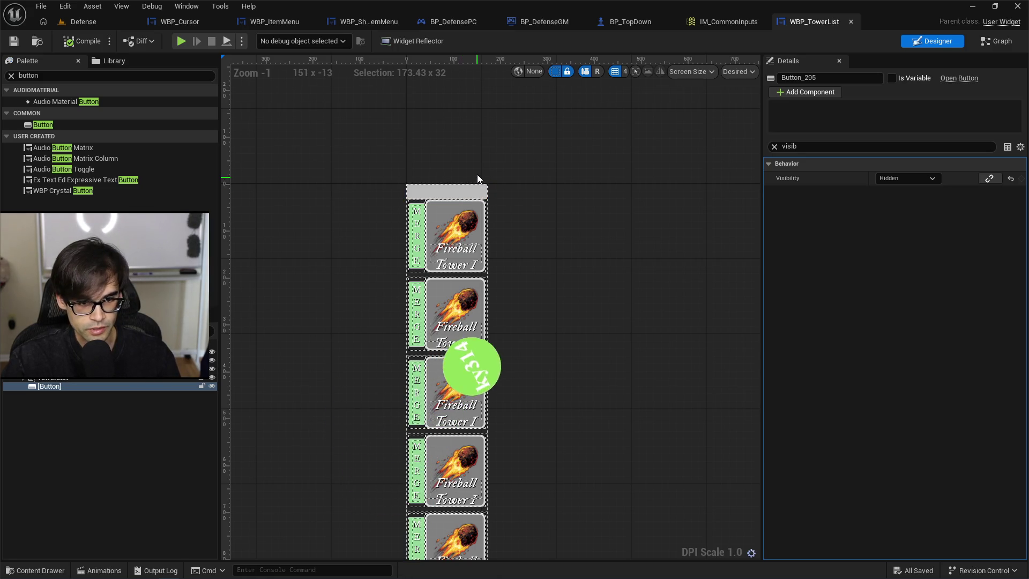
pyautogui.click(460, 195)
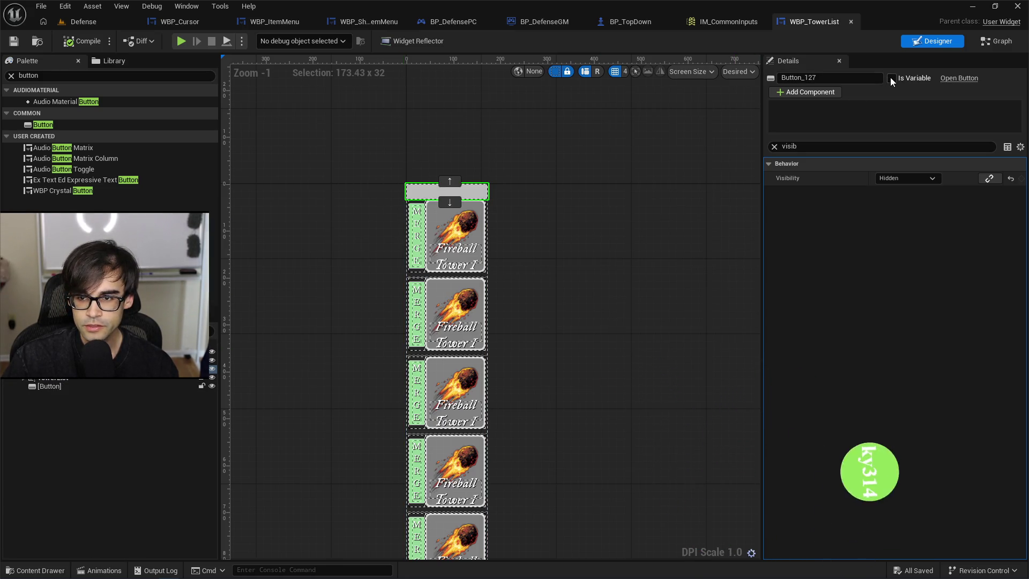
pyautogui.moveTo(759, 77); pyautogui.dragTo(733, 75)
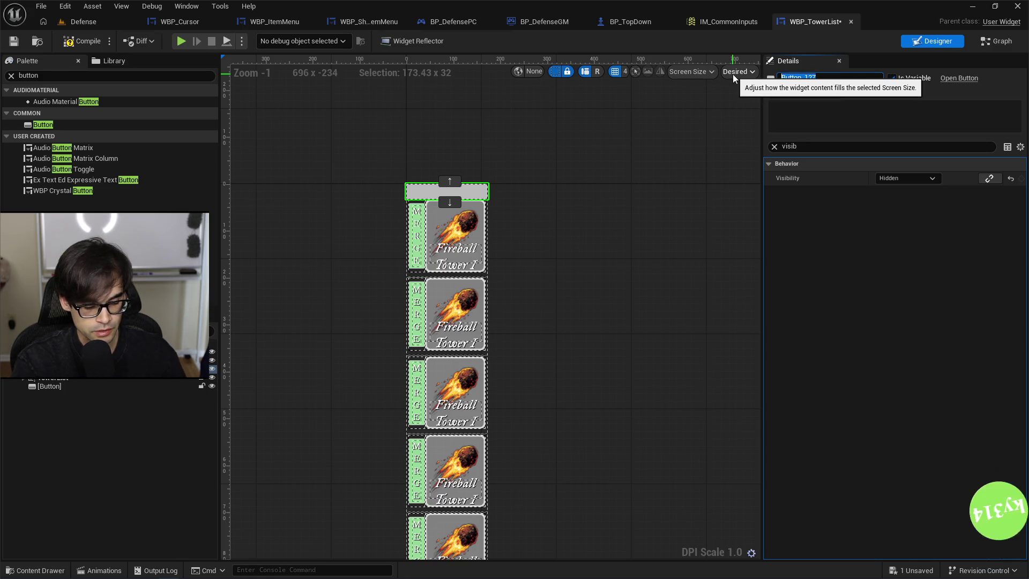
pyautogui.press('BackSpace')
pyautogui.write('UpScro')
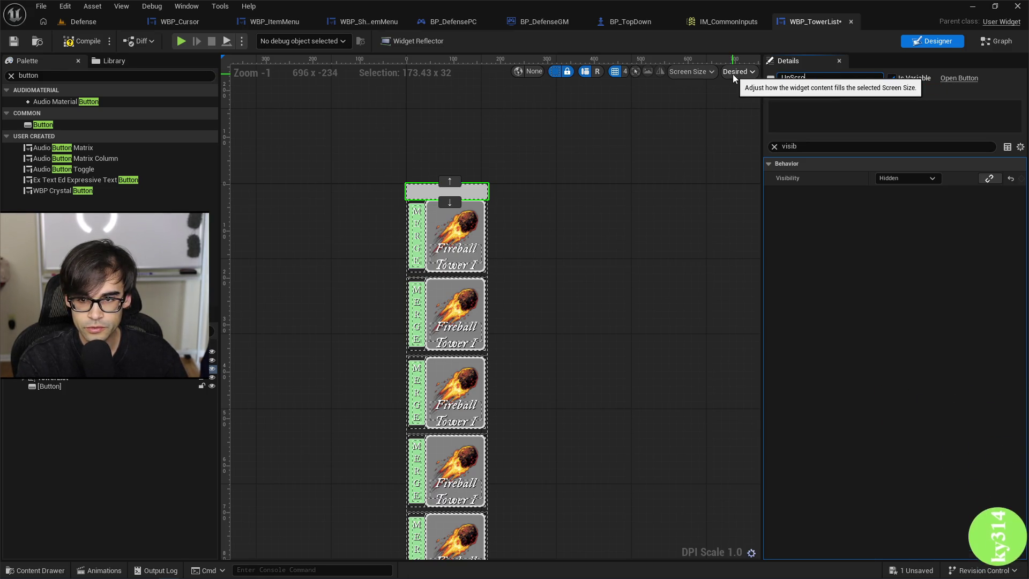
pyautogui.write('lling')
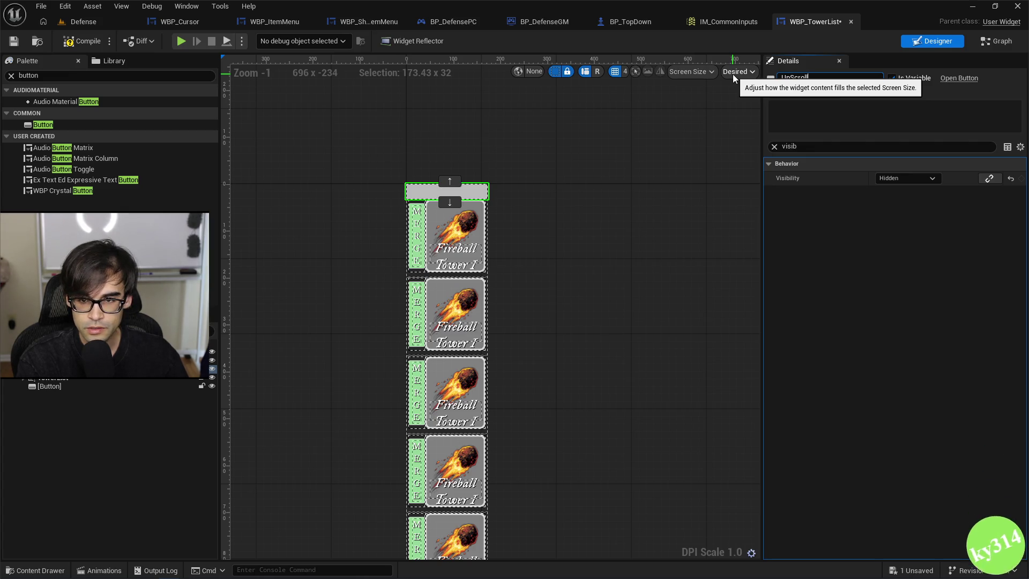
# Rename the bottom arrow button to DownScrolling.
pyautogui.click(63, 388)
pyautogui.click(890, 79)
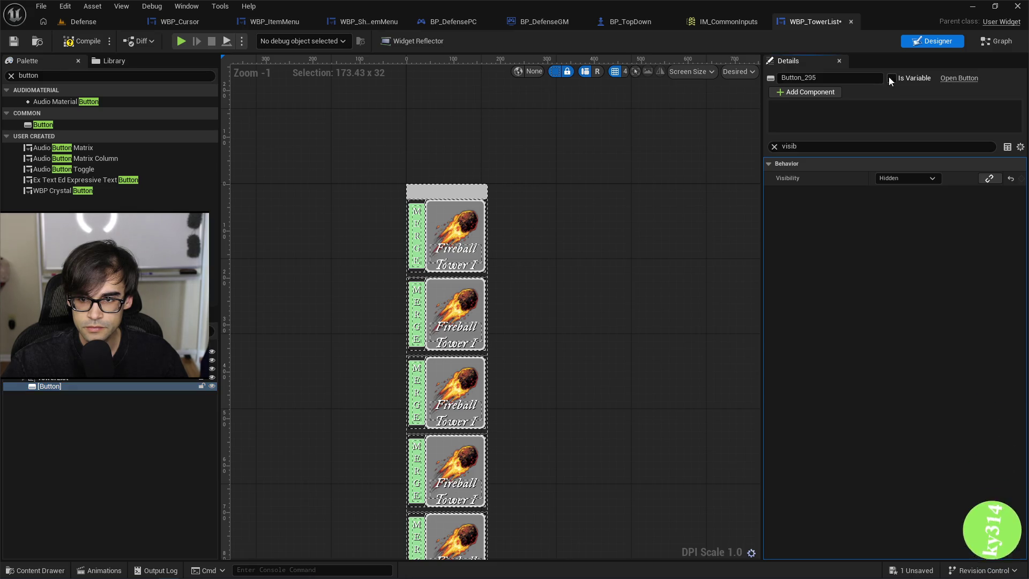
pyautogui.write('DownScroll')
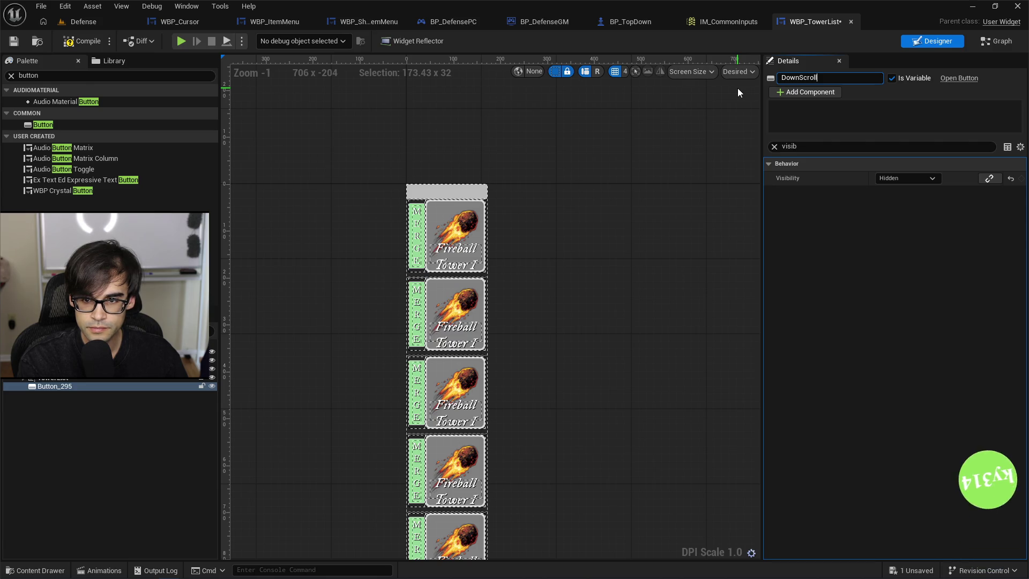
pyautogui.write('ing')
pyautogui.press('Return')
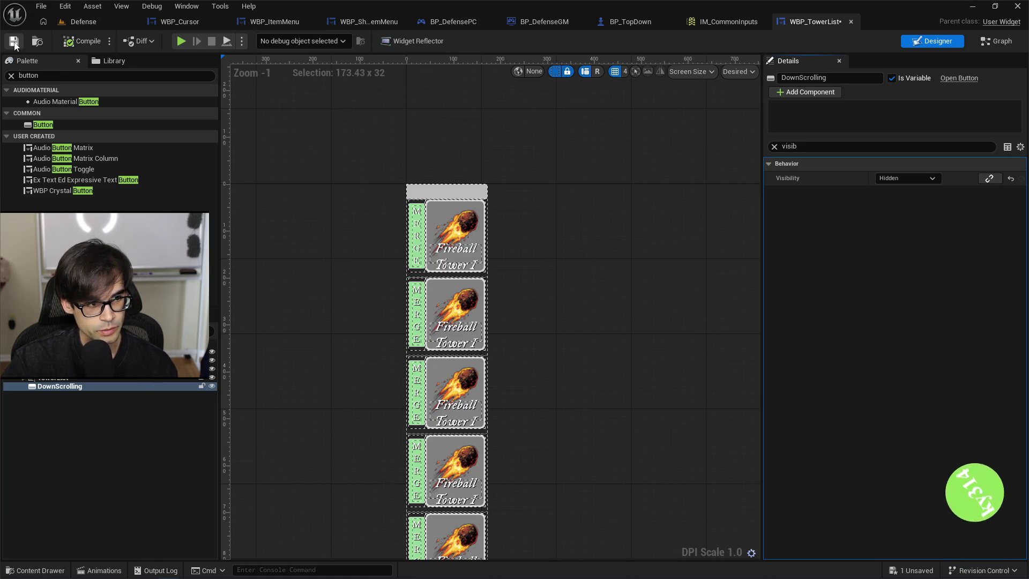
pyautogui.moveTo(355, 223); pyautogui.dragTo(332, 144)
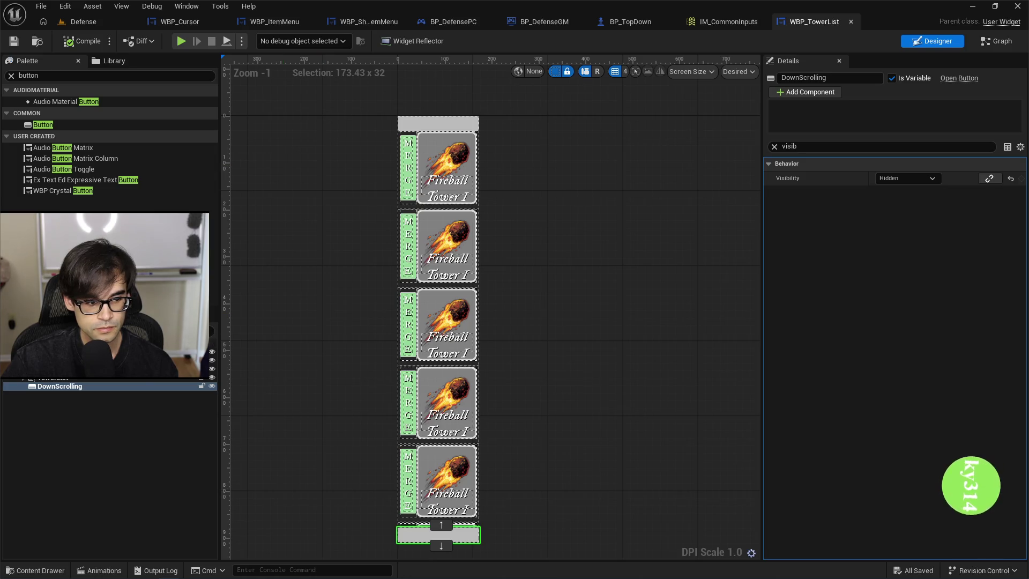
# Select UpScrolling, clear the 'visib' Details filter, and scroll down to its Events with On Clicked.
pyautogui.click(64, 379)
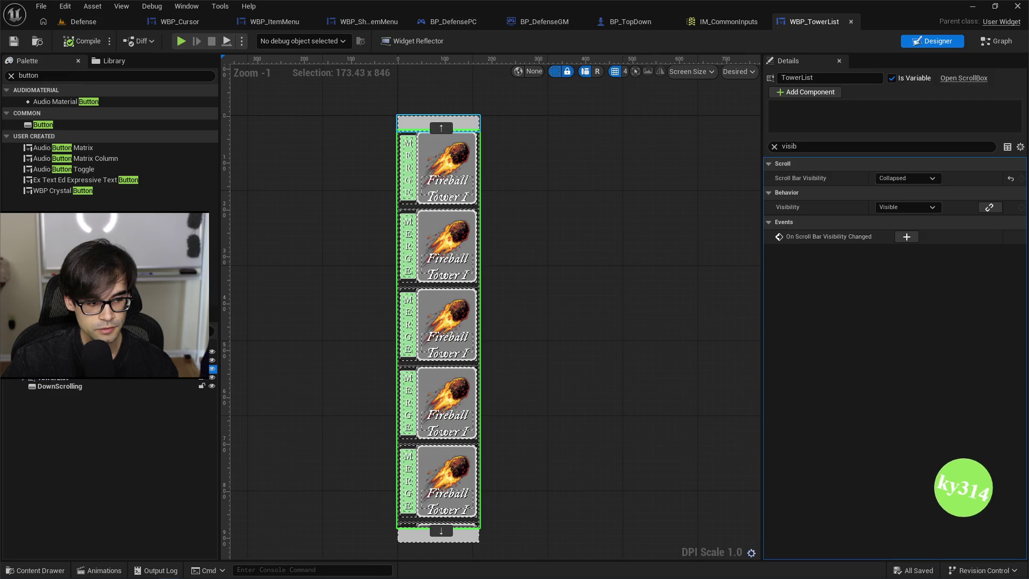
pyautogui.click(59, 368)
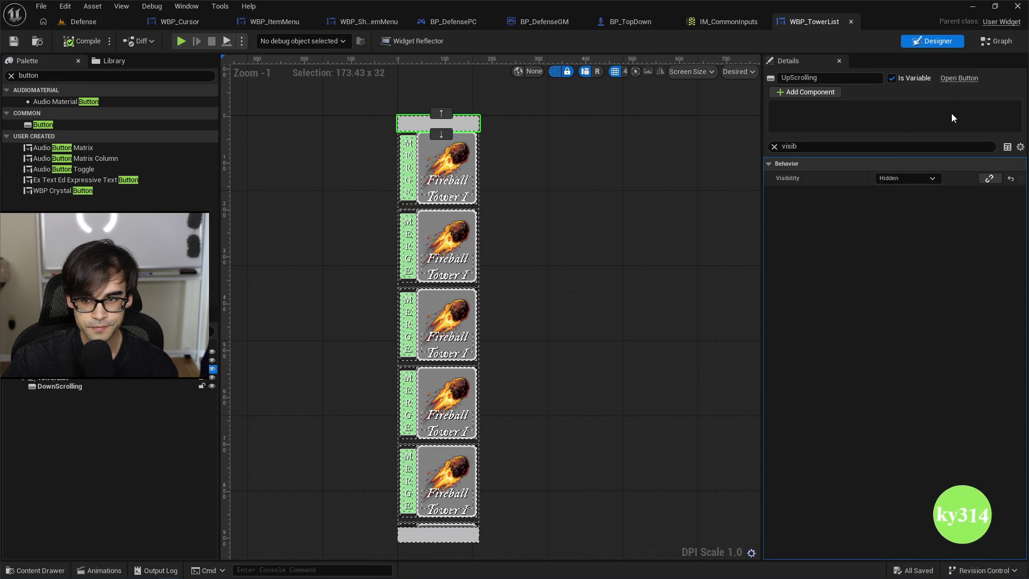
pyautogui.click(775, 148)
pyautogui.scroll(-10, 1020, 211)
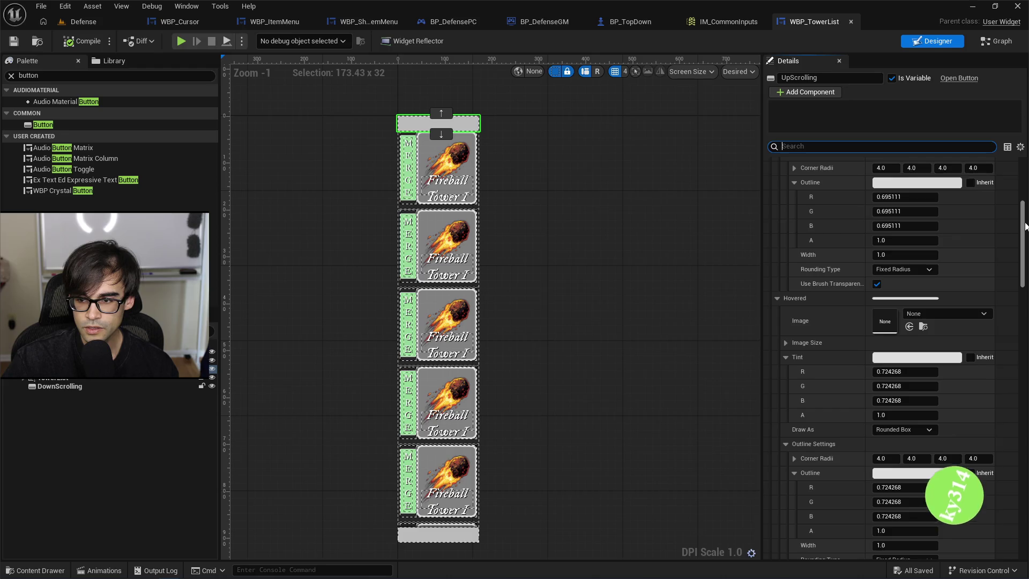
pyautogui.moveTo(1025, 226); pyautogui.dragTo(1023, 473)
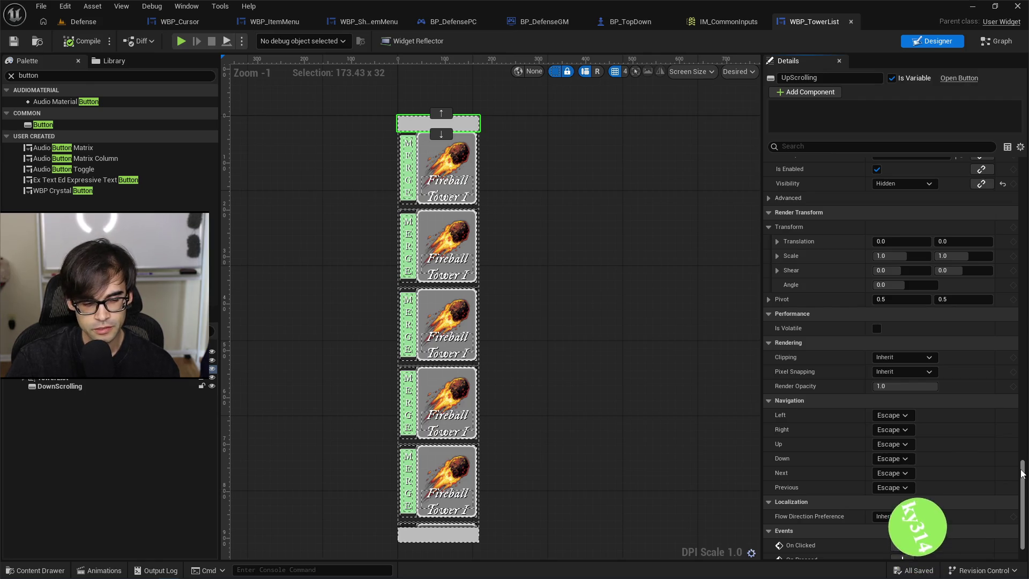
pyautogui.scroll(-2, 994, 439)
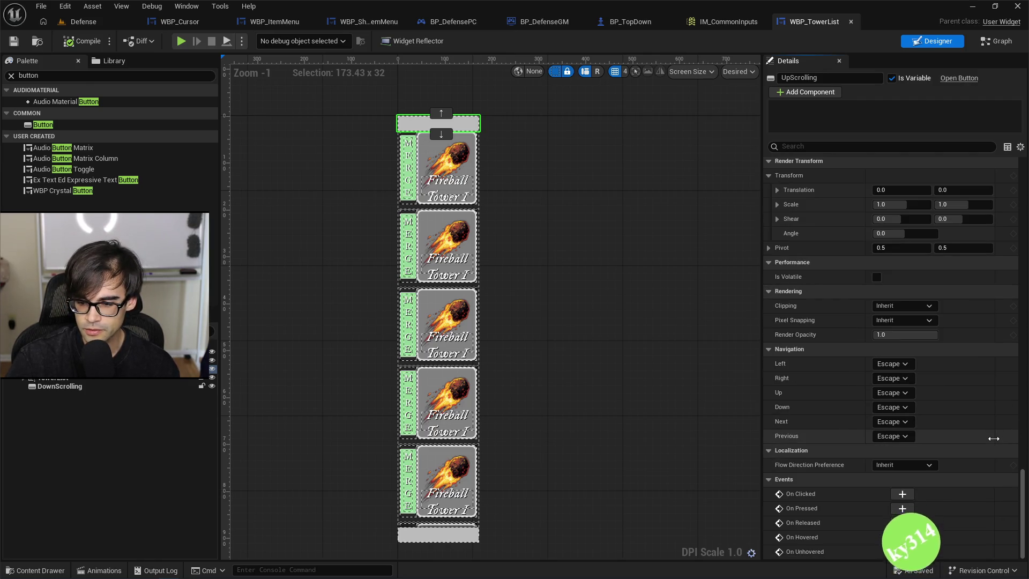
# Add an On Clicked event for the UpScrolling button in the EventGraph.
pyautogui.click(902, 494)
pyautogui.moveTo(818, 235); pyautogui.dragTo(551, 240)
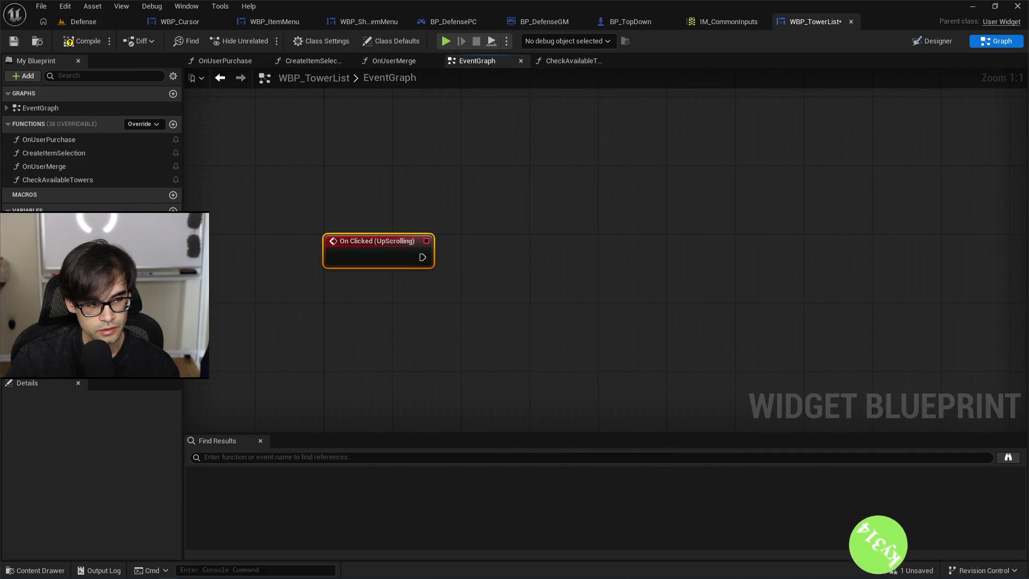
pyautogui.click(933, 41)
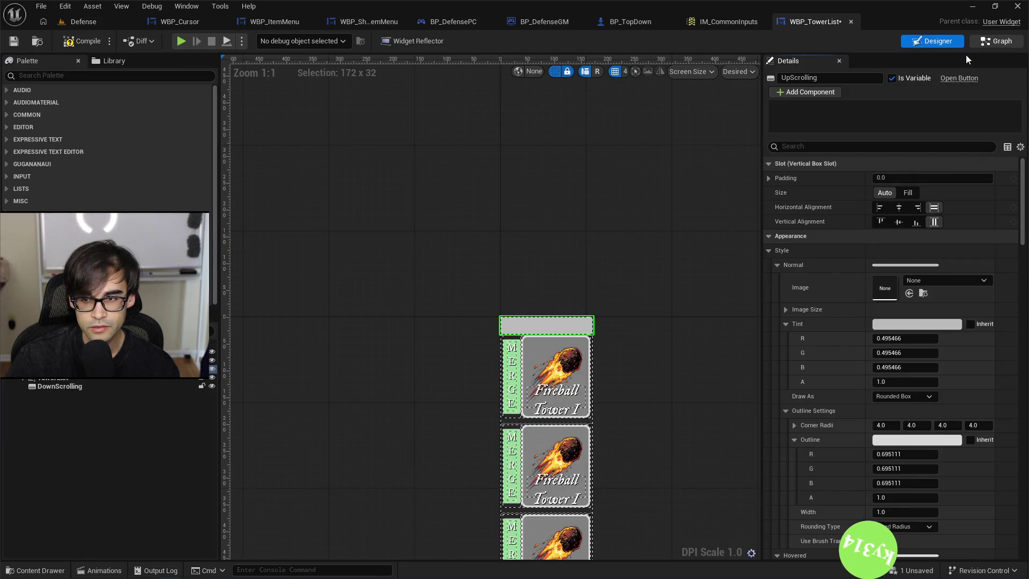
pyautogui.click(996, 41)
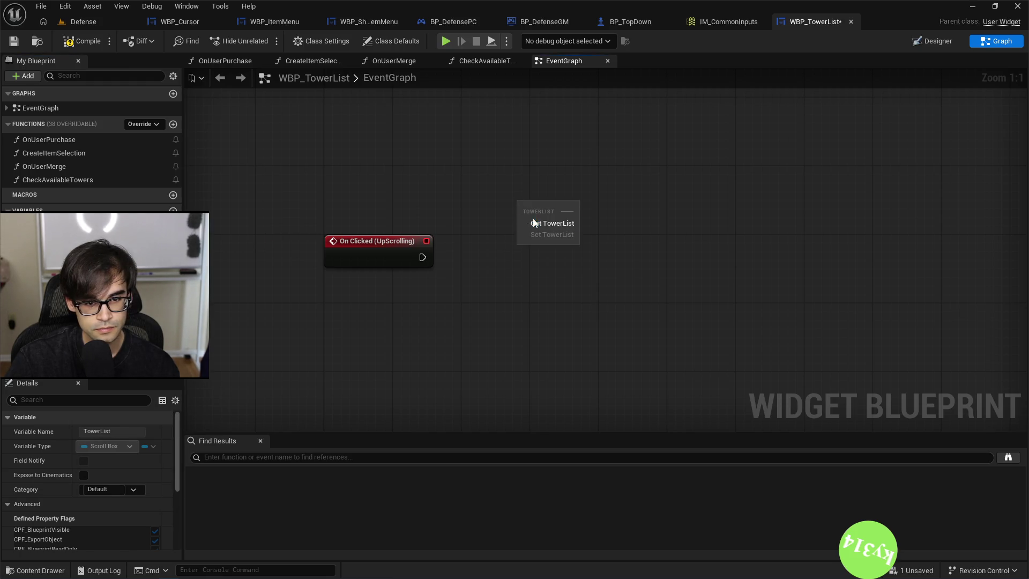
# Place a Tower List getter and browse its 'scroll' actions in the action menu.
pyautogui.click(533, 223)
pyautogui.moveTo(570, 202); pyautogui.dragTo(570, 228)
pyautogui.write('scr')
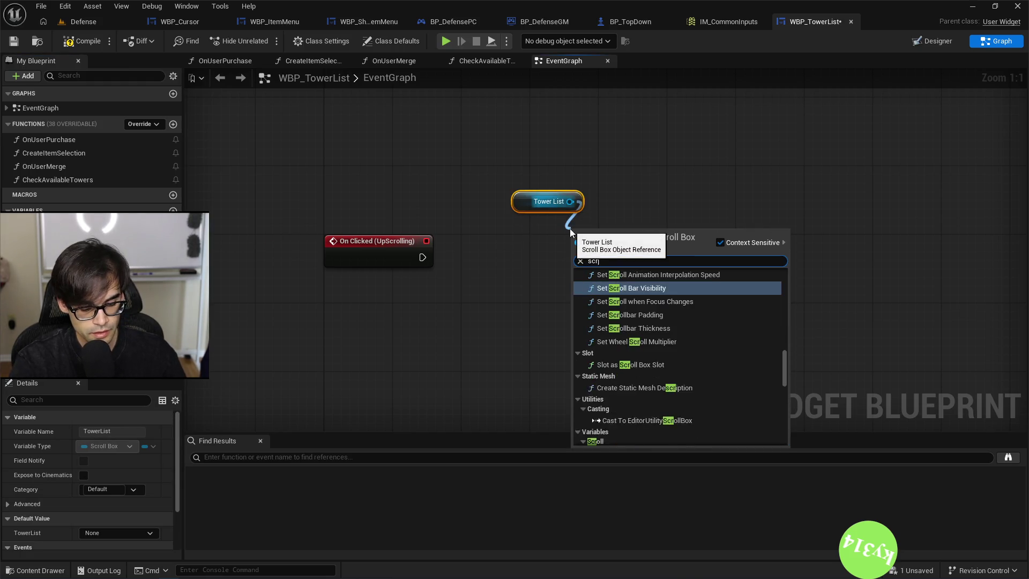
pyautogui.write('oll')
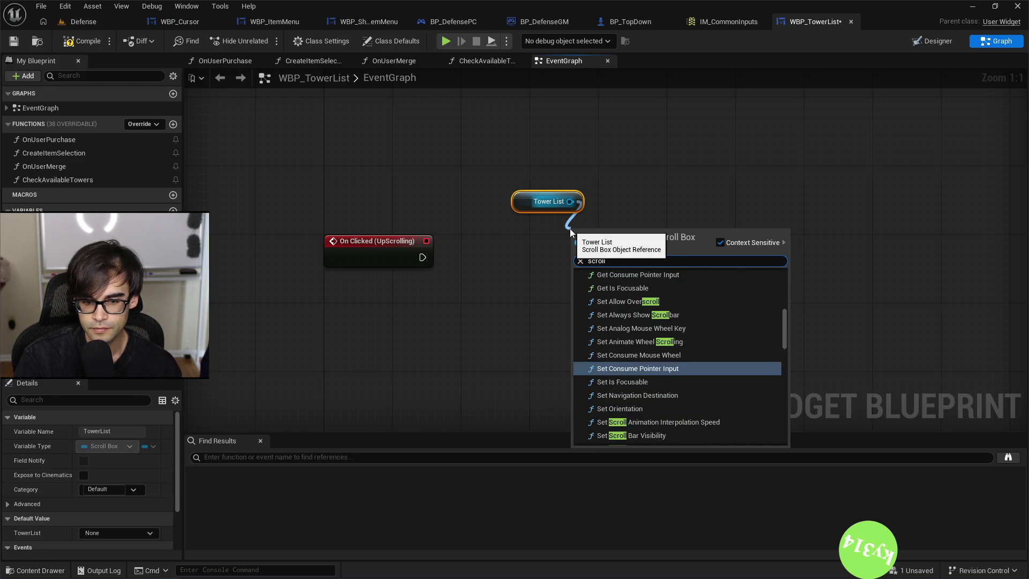
pyautogui.press('Up')
pyautogui.press('Up')
pyautogui.press('Up')
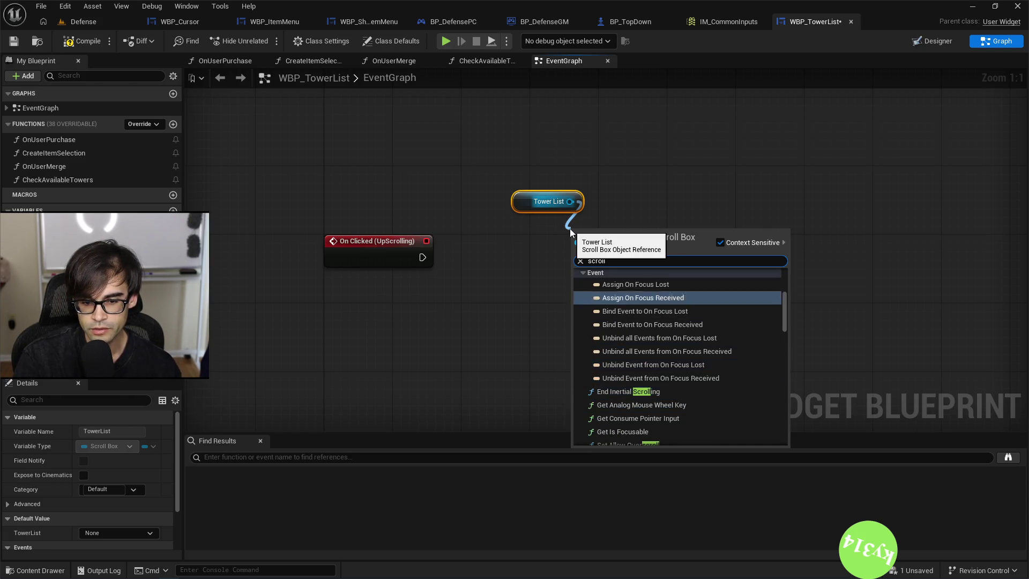
pyautogui.press('Down')
pyautogui.press('Down')
pyautogui.press('Down')
pyautogui.press('Up')
pyautogui.press('Up')
pyautogui.press('Up')
pyautogui.press('Down')
pyautogui.press('Down')
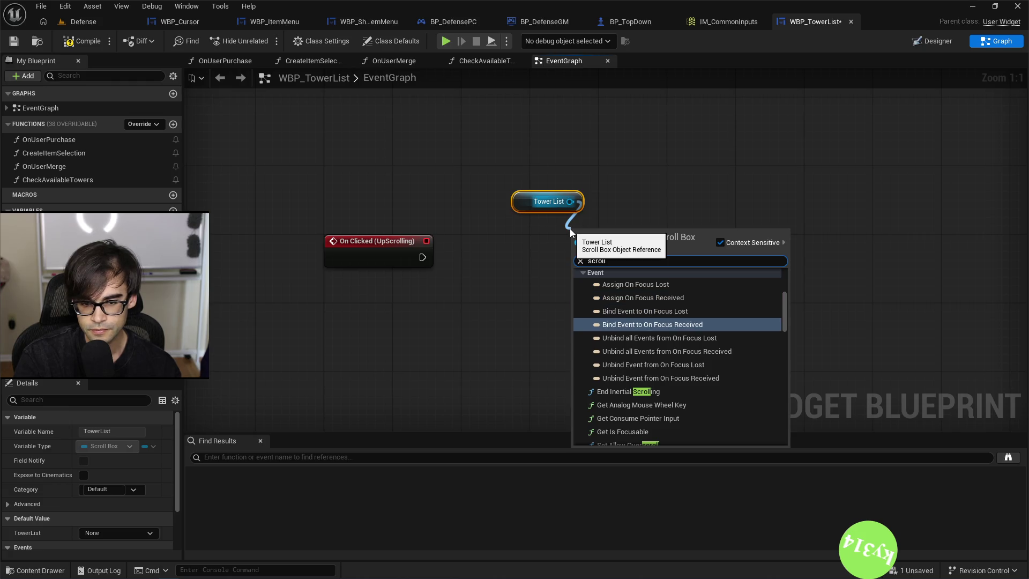
pyautogui.press('Down')
pyautogui.press('Down')
pyautogui.press('Down')
pyautogui.press('Down')
pyautogui.press('Down')
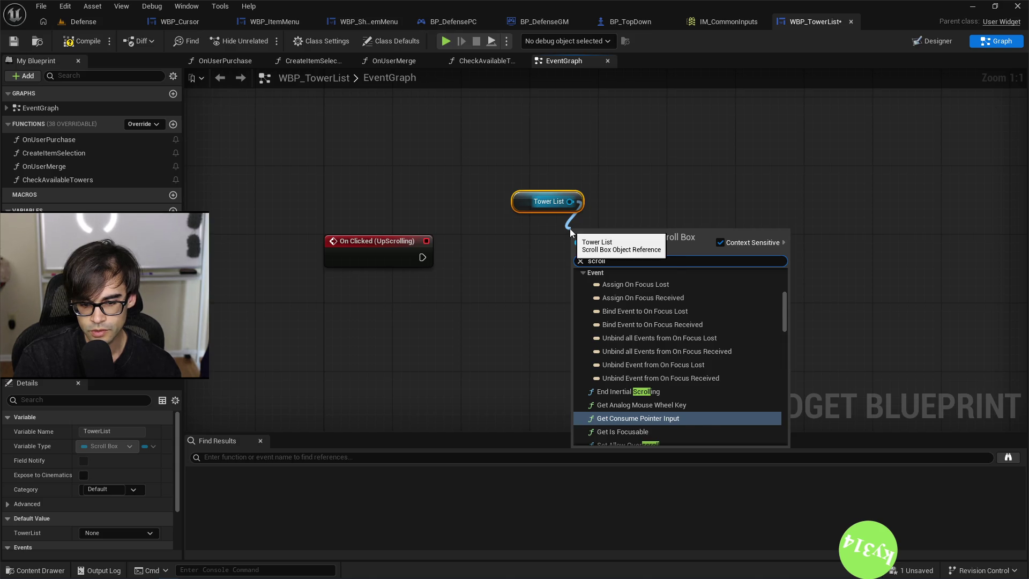
pyautogui.press('Down')
pyautogui.press('Down')
pyautogui.press('Down')
pyautogui.press('Down')
pyautogui.press('Down')
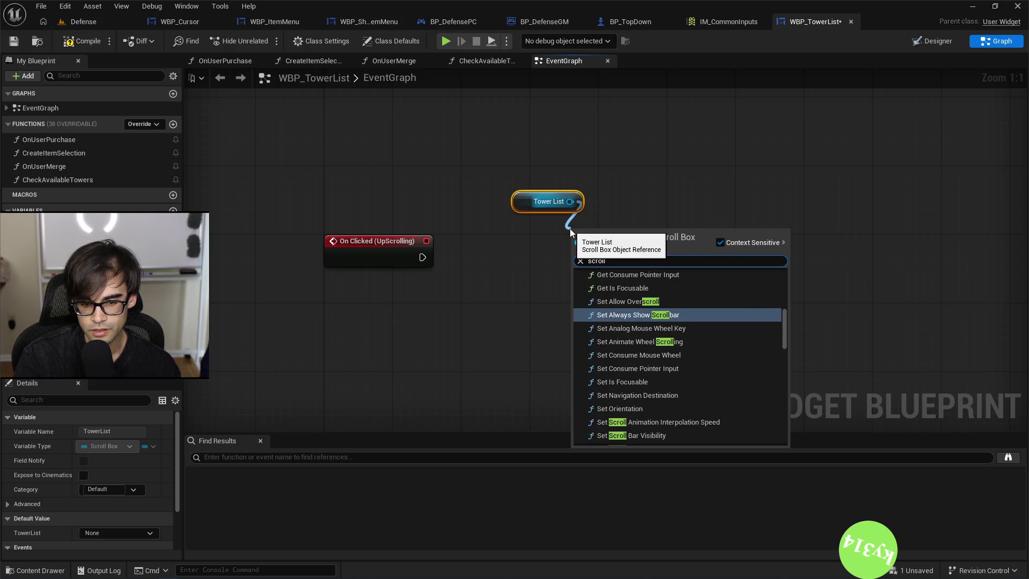
pyautogui.press('Up')
pyautogui.press('Up')
pyautogui.press('Up')
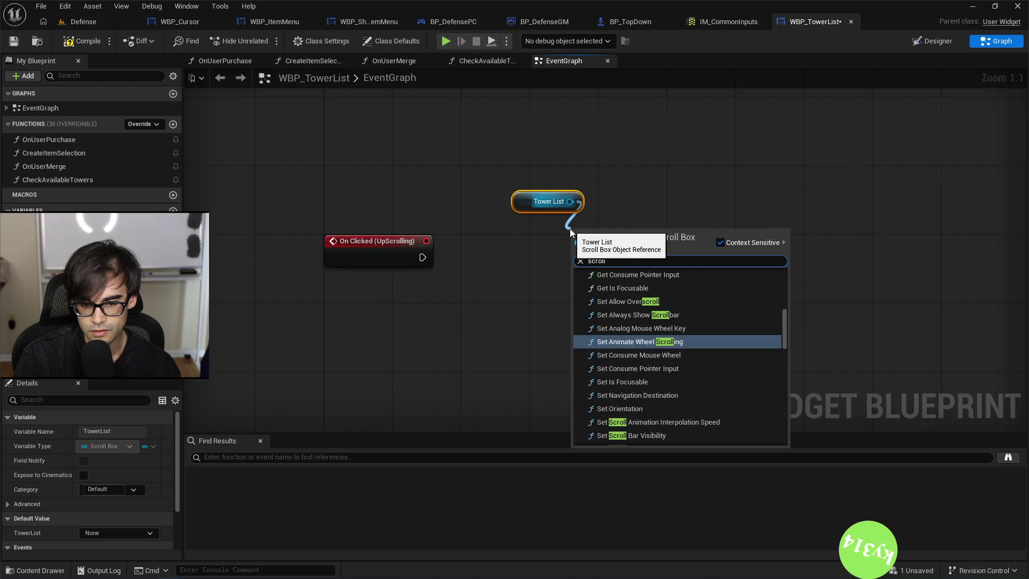
pyautogui.press('Down')
pyautogui.press('Down')
pyautogui.press('Down')
pyautogui.press('Down')
pyautogui.press('Down')
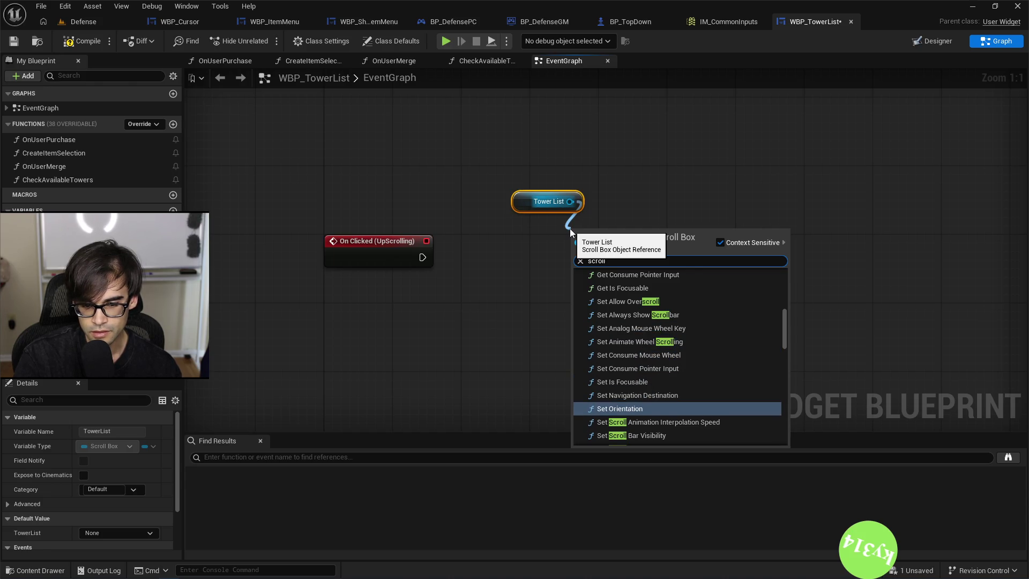
pyautogui.press('Down')
pyautogui.press('Down')
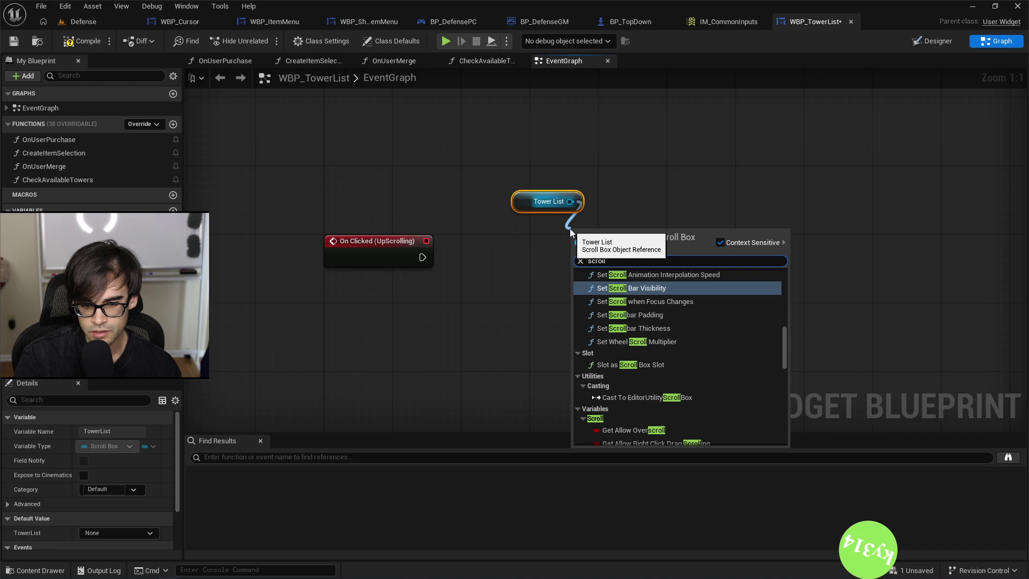
pyautogui.press('Down')
pyautogui.press('Down')
pyautogui.press('Down')
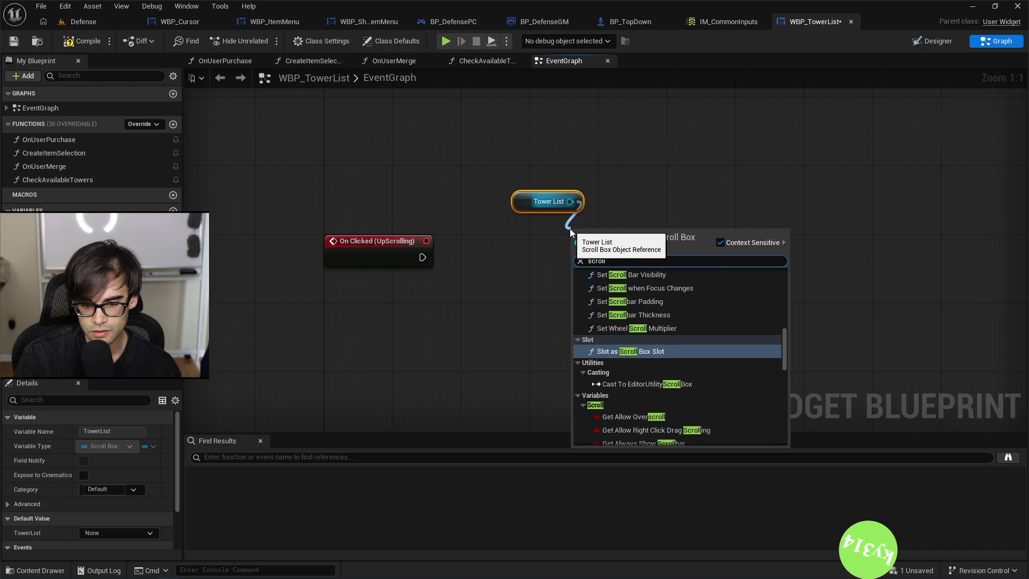
pyautogui.press('Down')
pyautogui.press('Down')
pyautogui.press('Down')
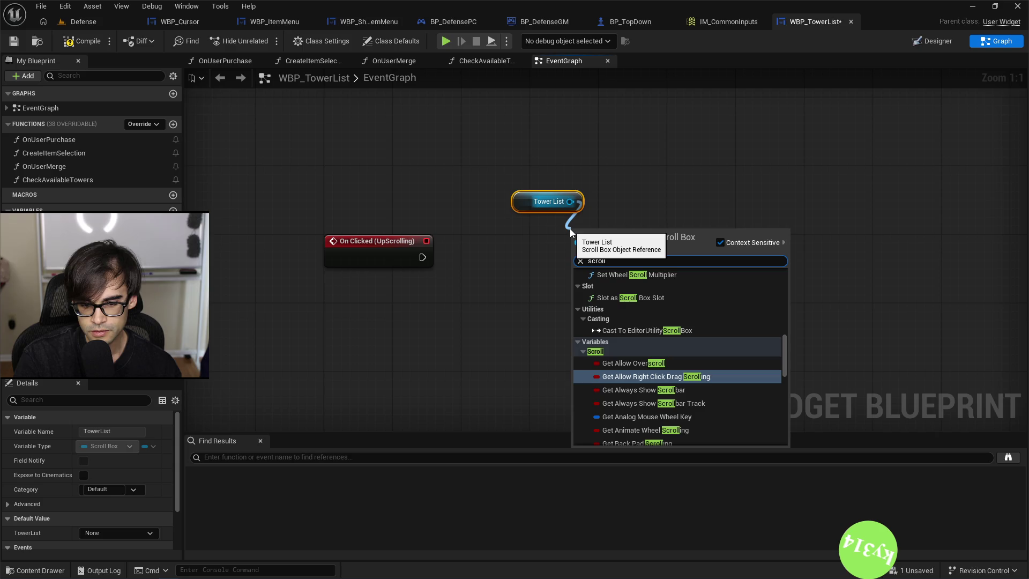
pyautogui.press('Down')
pyautogui.press('Down')
pyautogui.press('Down')
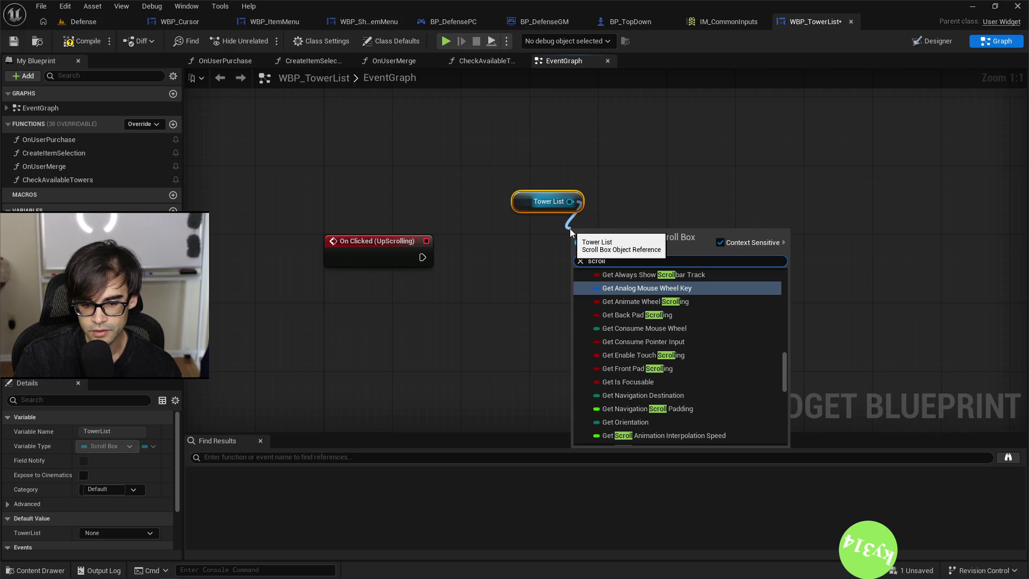
pyautogui.press('Down')
pyautogui.press('Down')
pyautogui.press('Down')
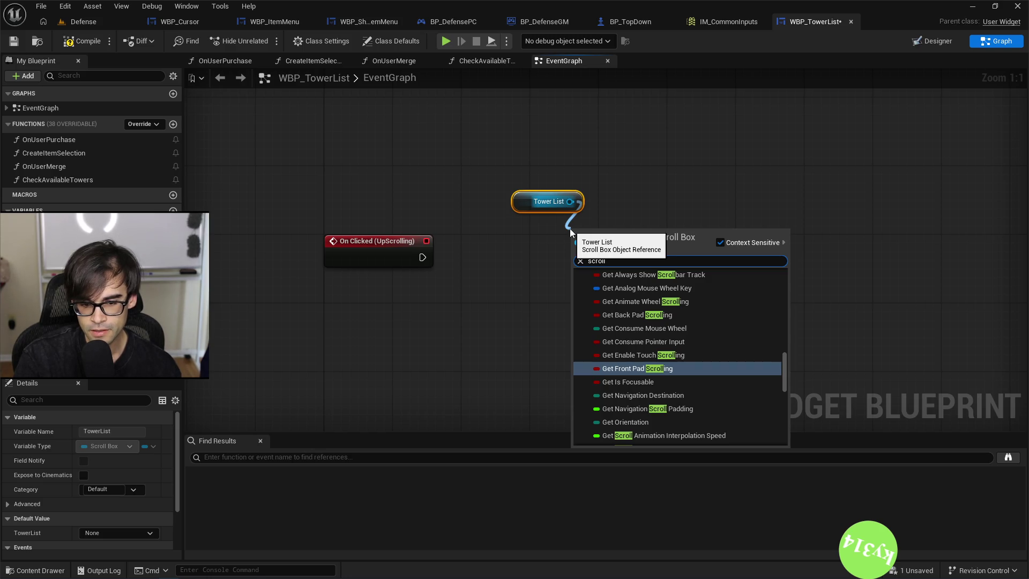
pyautogui.press('Down')
pyautogui.press('Down')
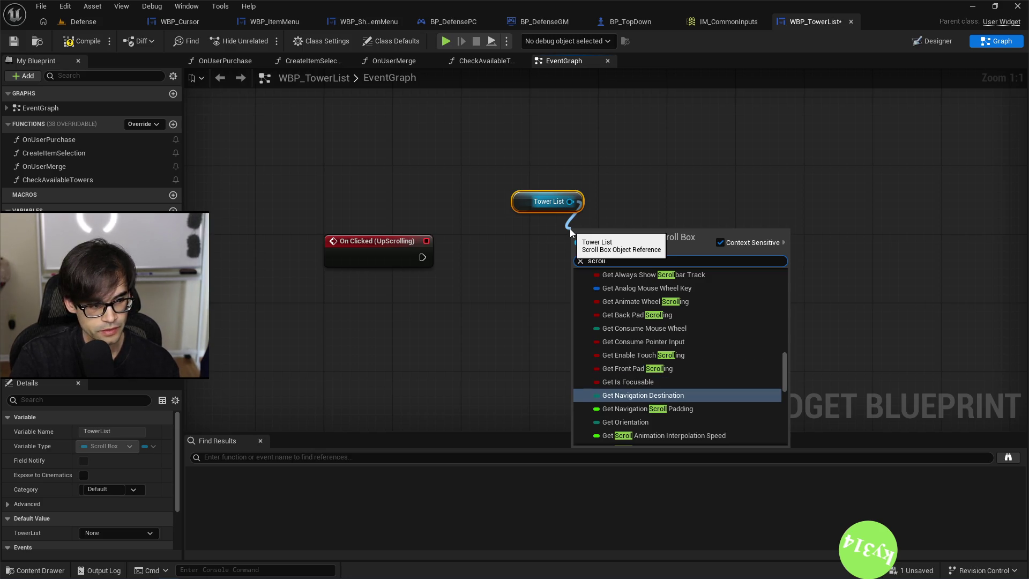
pyautogui.press('Down')
pyautogui.press('Down')
pyautogui.press('Down')
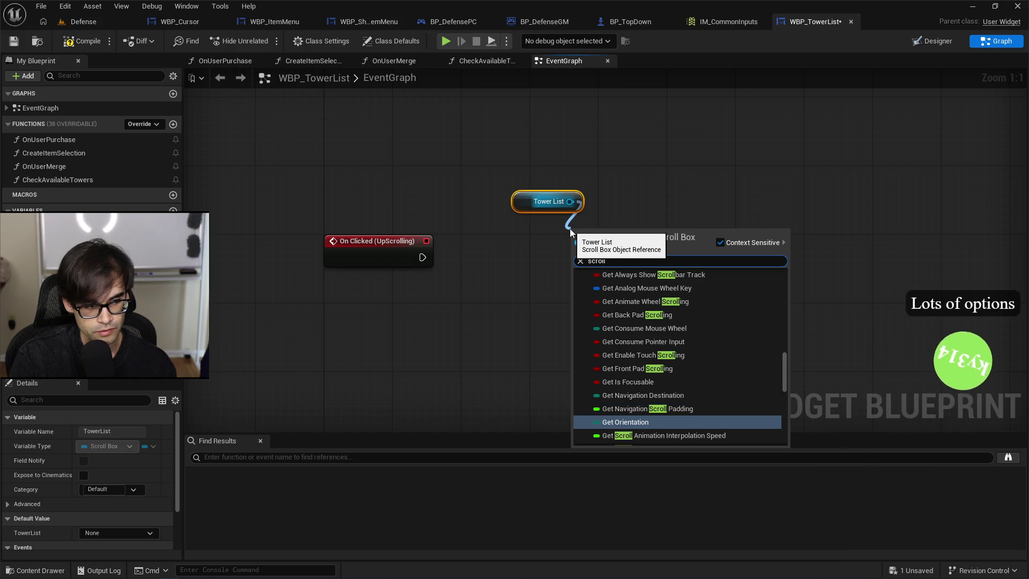
pyautogui.press('Down')
pyautogui.press('Down')
pyautogui.press('Down')
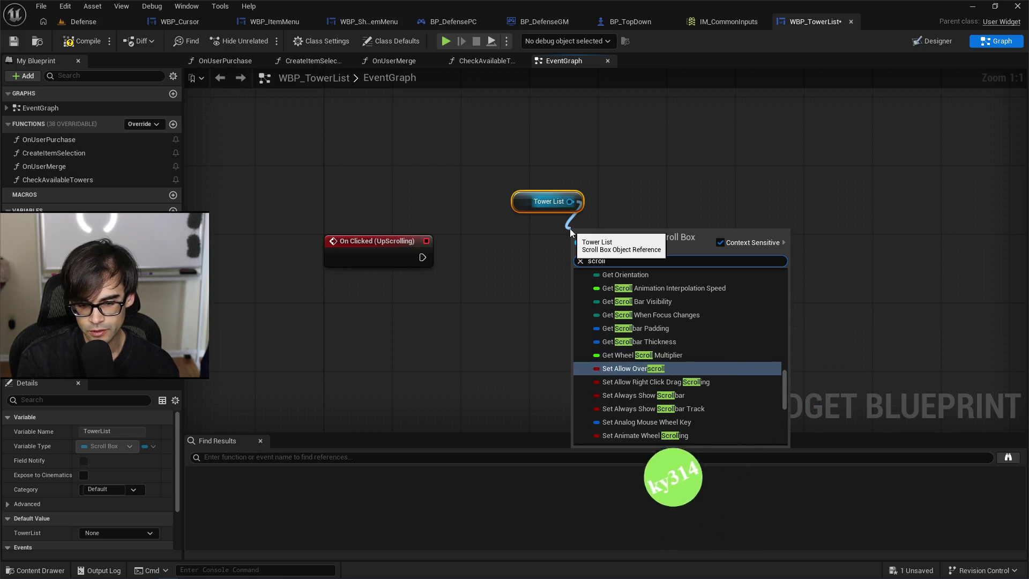
pyautogui.press('Down')
pyautogui.press('Down')
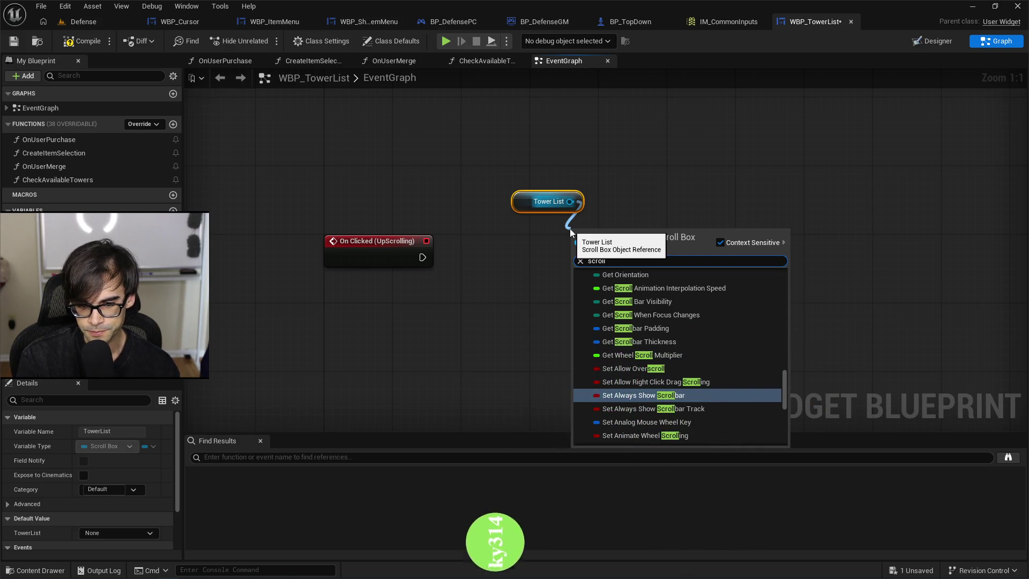
pyautogui.press('Up')
pyautogui.press('Down')
pyautogui.press('Down')
pyautogui.press('Down')
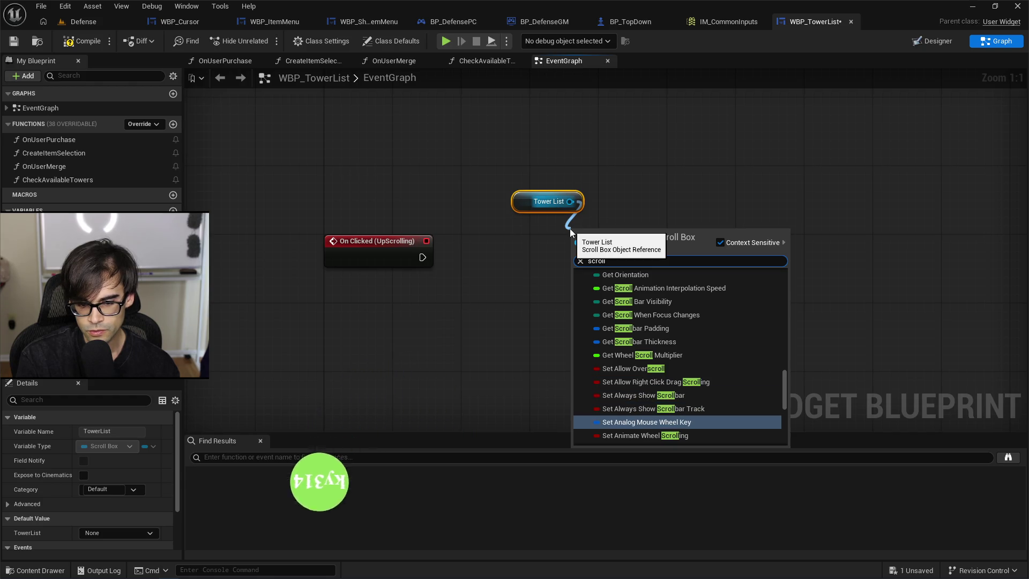
pyautogui.press('Down')
pyautogui.press('Down')
pyautogui.press('Down')
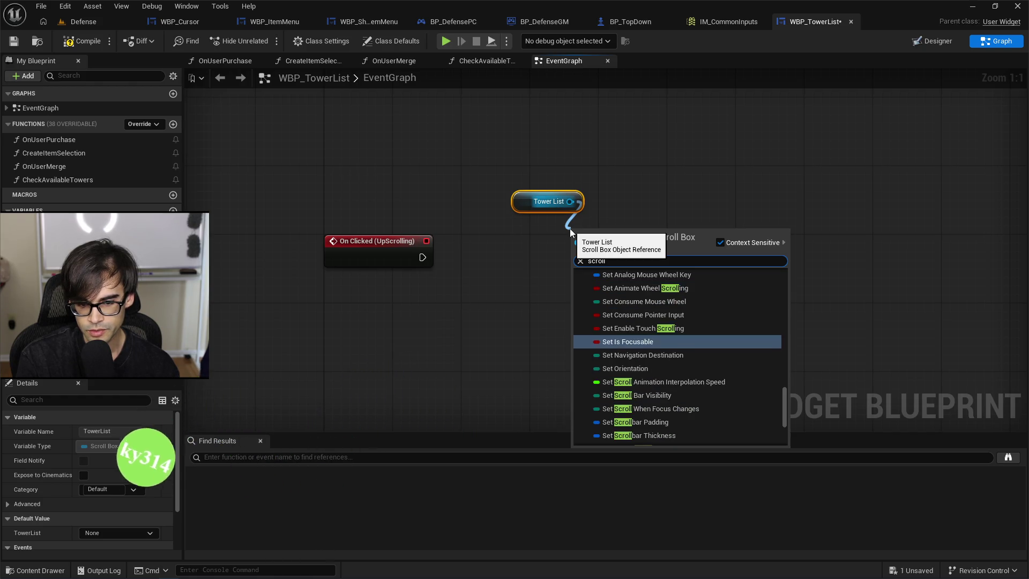
# Add a Set Navigation Destination node, check its options, then delete it.
pyautogui.press('Up')
pyautogui.press('Return')
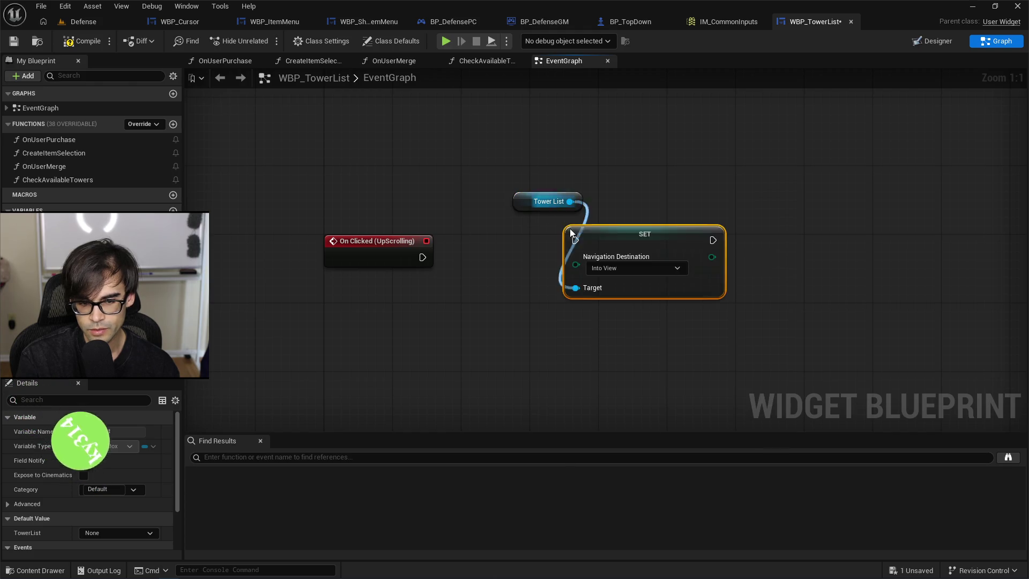
pyautogui.click(615, 270)
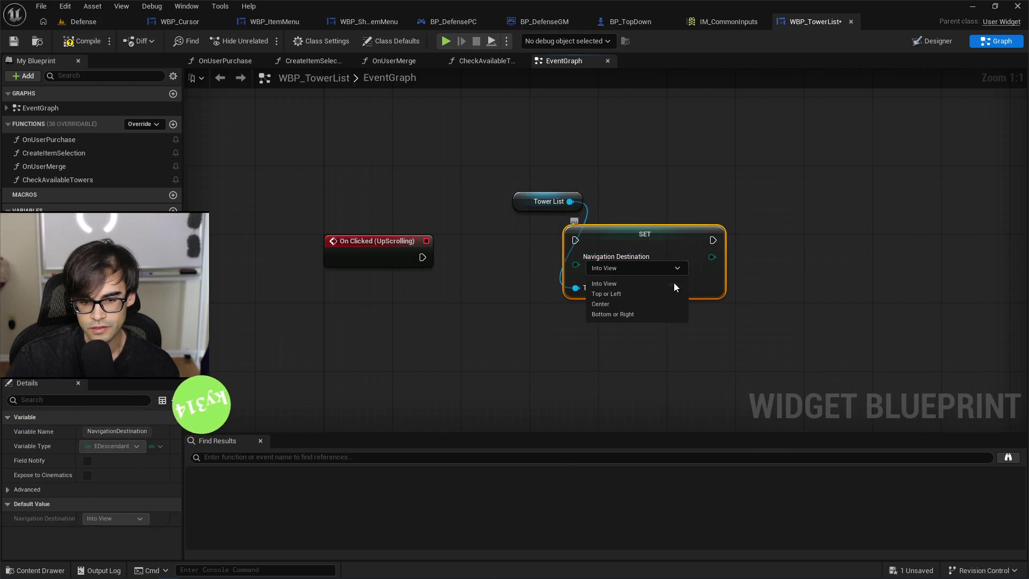
pyautogui.click(682, 401)
pyautogui.press('Delete')
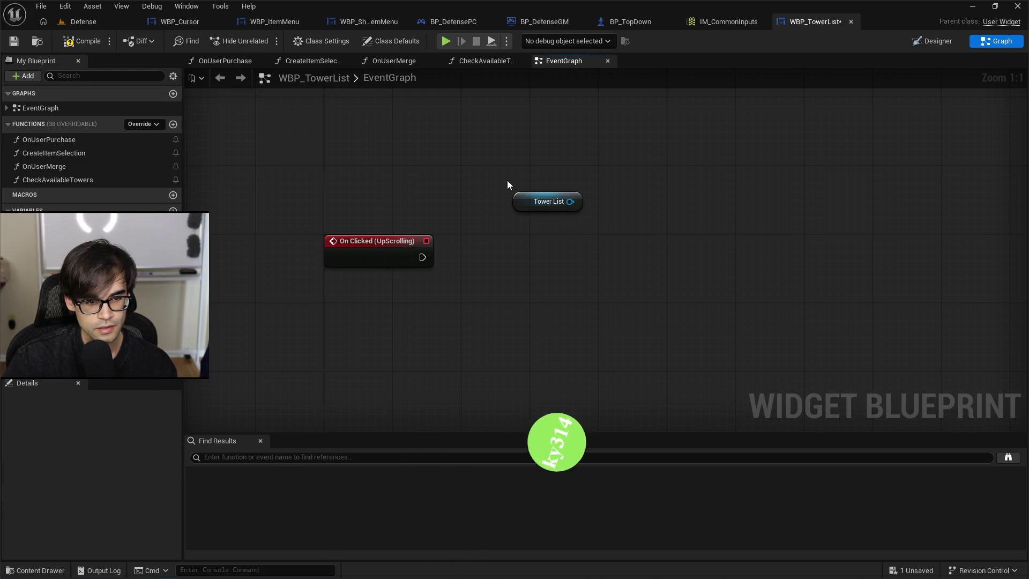
# Search 'scroll' from Tower List and add a Set Scroll Offset node.
pyautogui.moveTo(570, 202); pyautogui.dragTo(554, 248)
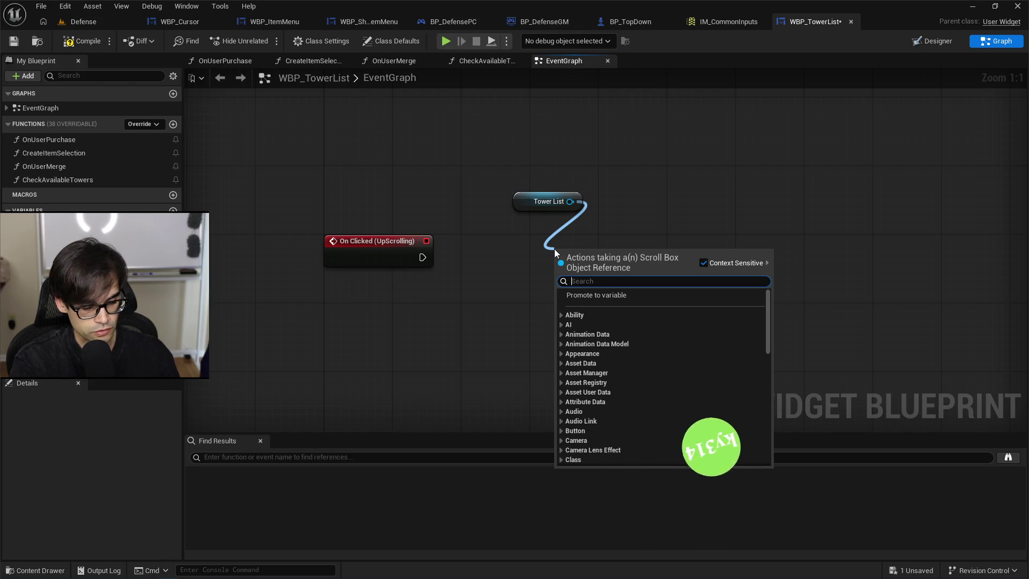
pyautogui.write('scroll')
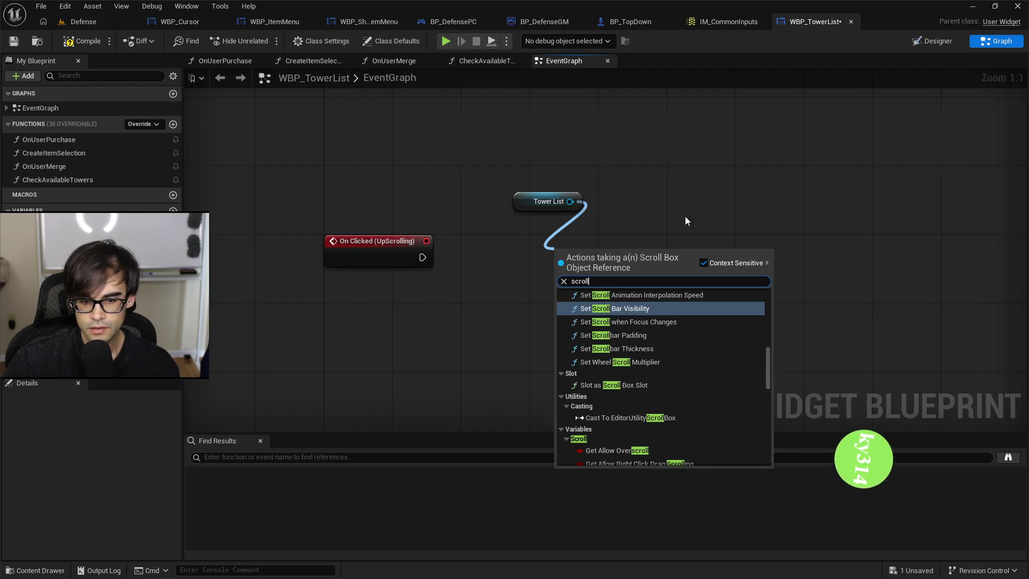
pyautogui.scroll(-10, 725, 413)
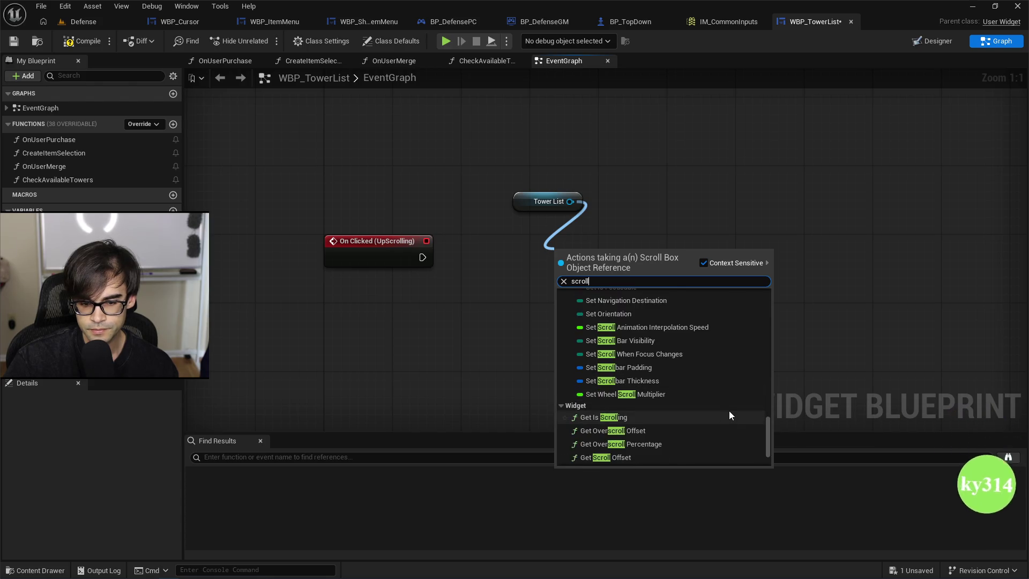
pyautogui.scroll(-3, 729, 415)
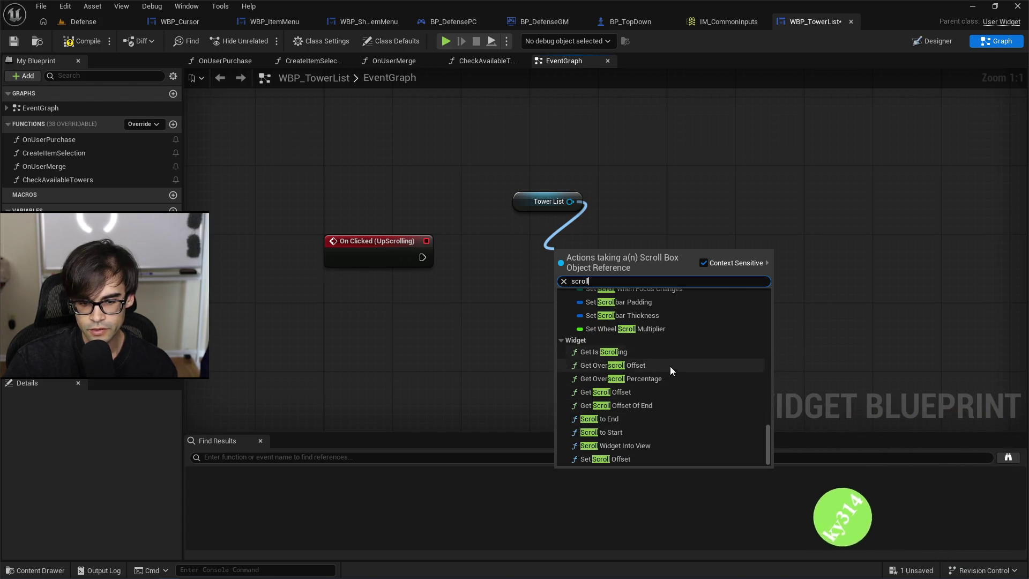
pyautogui.click(629, 459)
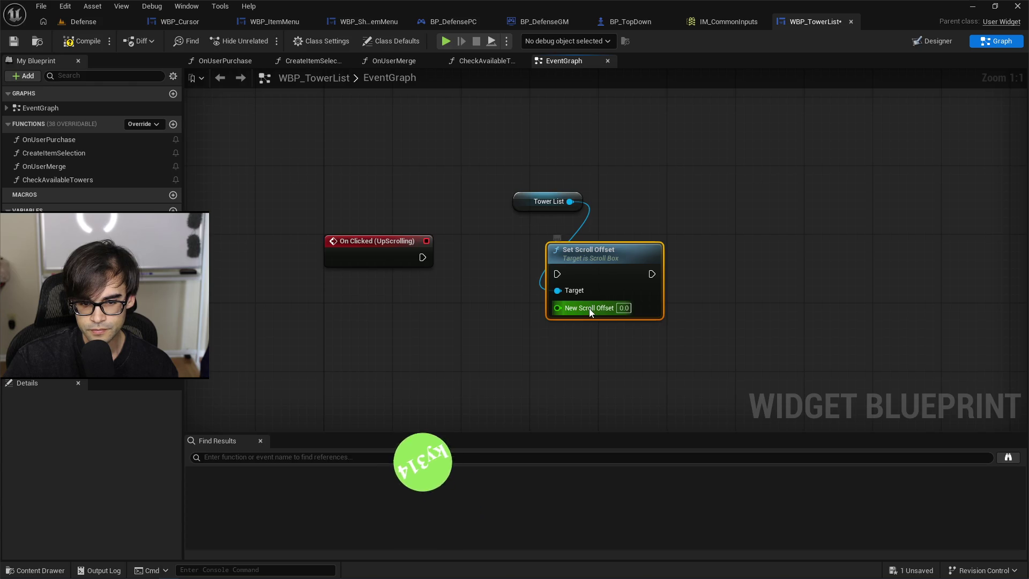
# Search 'scroll' from Tower List again and add Set Scroll Offset wired to it.
pyautogui.moveTo(521, 211)
pyautogui.mouseDown()
pyautogui.moveTo(555, 230)
pyautogui.moveTo(531, 180)
pyautogui.moveTo(574, 171)
pyautogui.moveTo(565, 199)
pyautogui.mouseUp()
pyautogui.write('scrp')
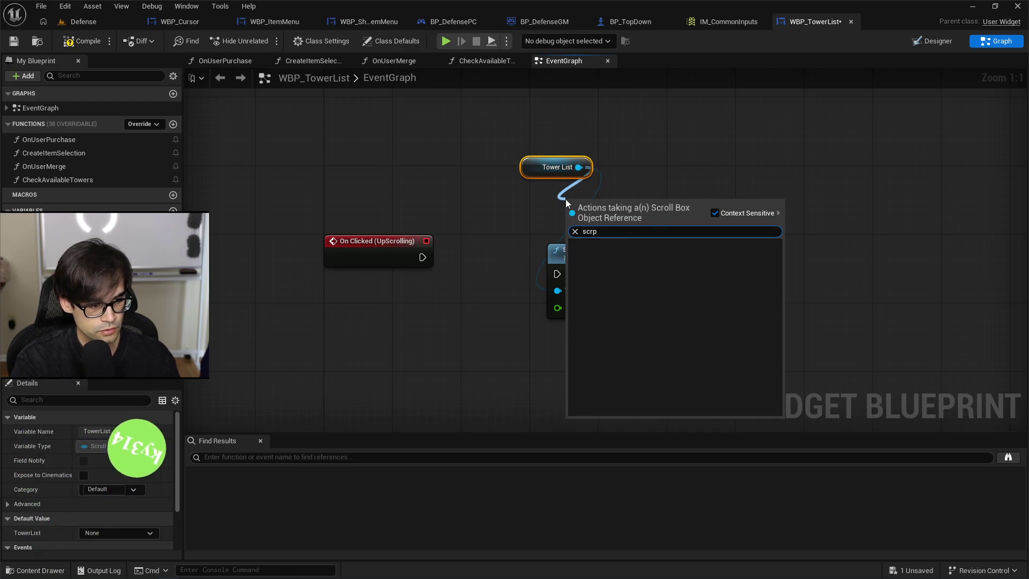
pyautogui.press('BackSpace')
pyautogui.write('oll')
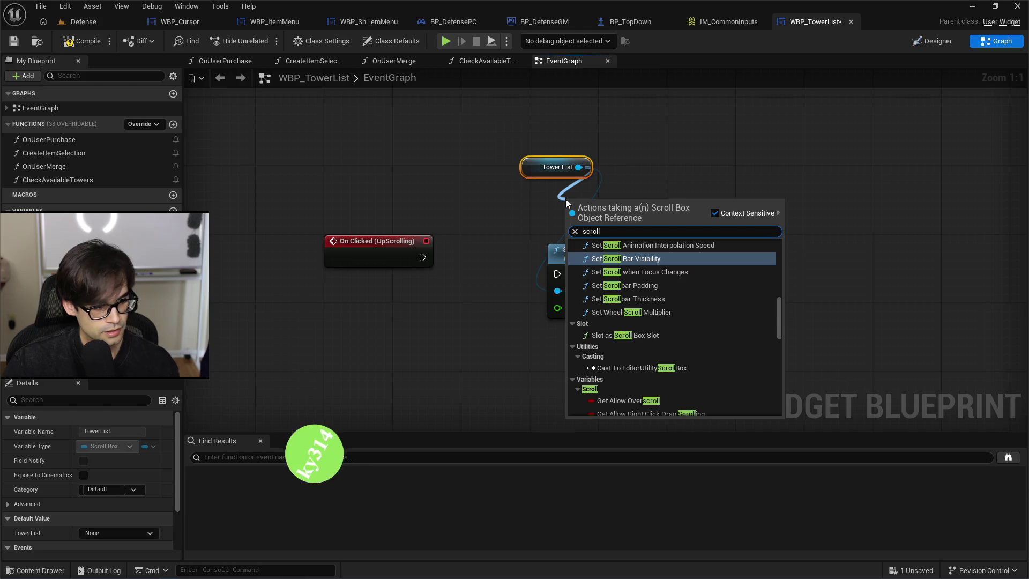
pyautogui.moveTo(780, 311); pyautogui.dragTo(784, 403)
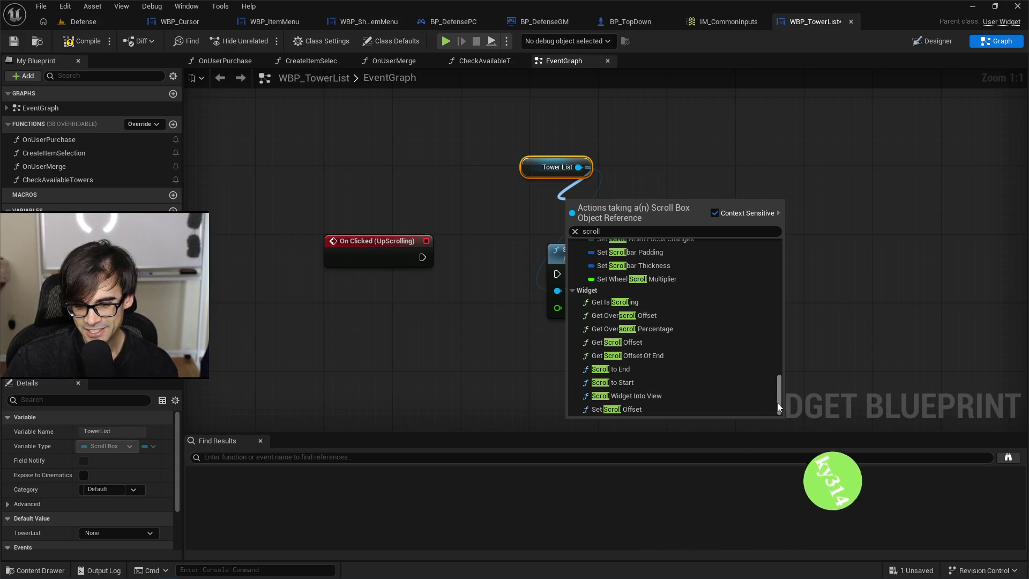
pyautogui.moveTo(778, 403)
pyautogui.mouseDown()
pyautogui.moveTo(779, 391)
pyautogui.moveTo(783, 404)
pyautogui.mouseUp()
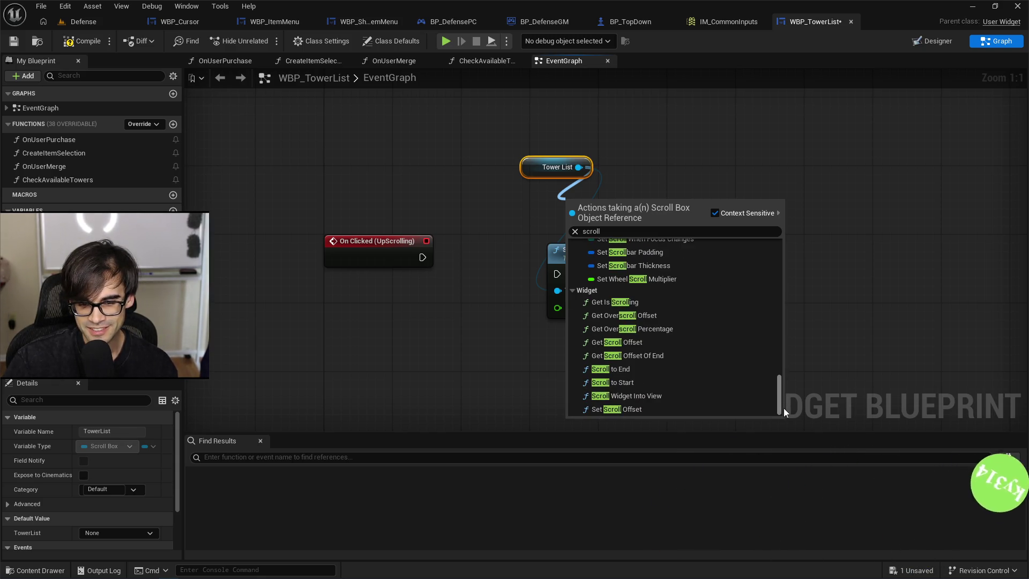
pyautogui.scroll(2, 735, 358)
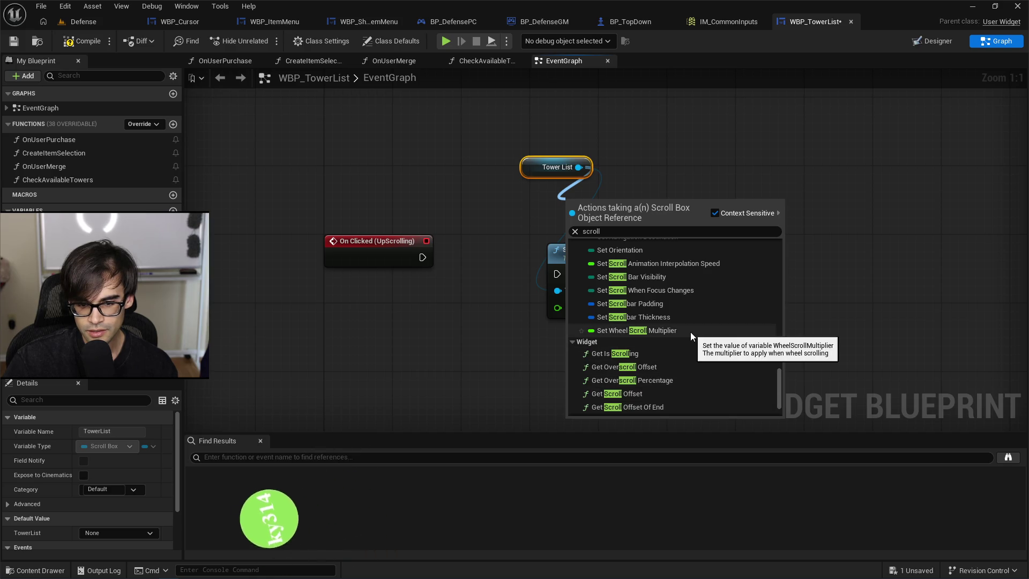
pyautogui.scroll(1, 691, 333)
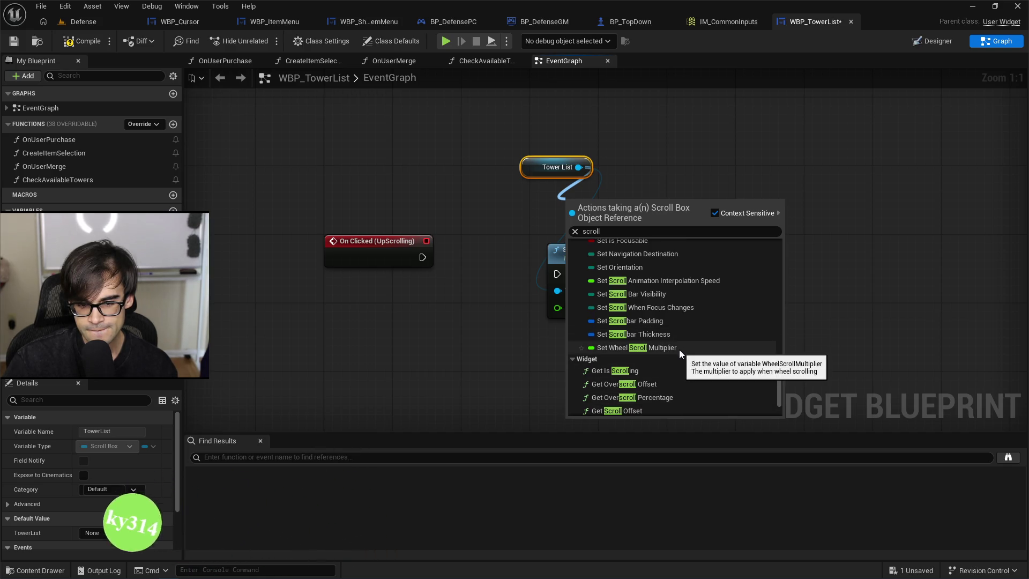
pyautogui.click(680, 301)
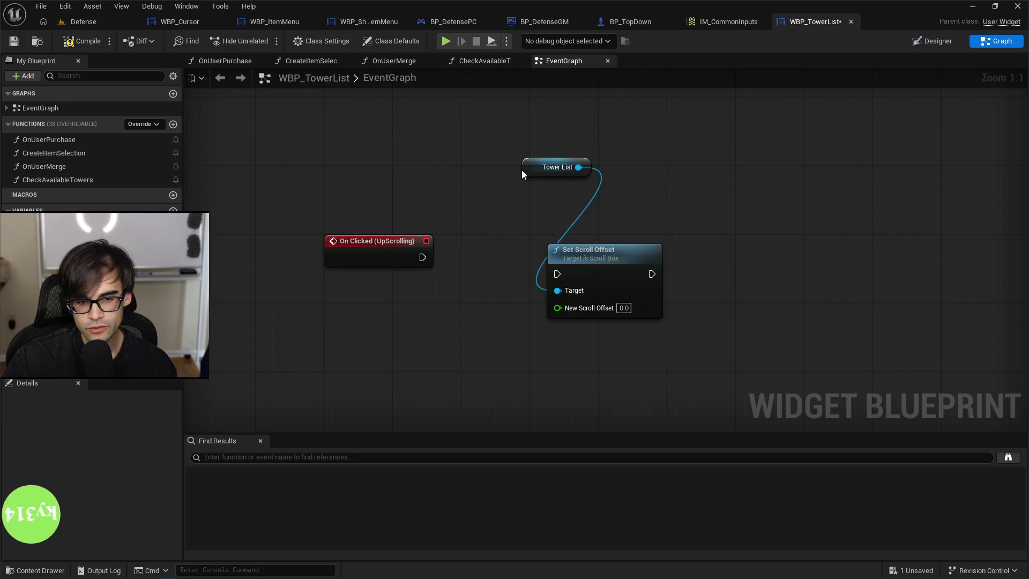
# Wire On Clicked (UpScrolling) into Set Scroll Offset, set New Scroll Offset to 1, and compile.
pyautogui.moveTo(523, 170); pyautogui.dragTo(549, 238)
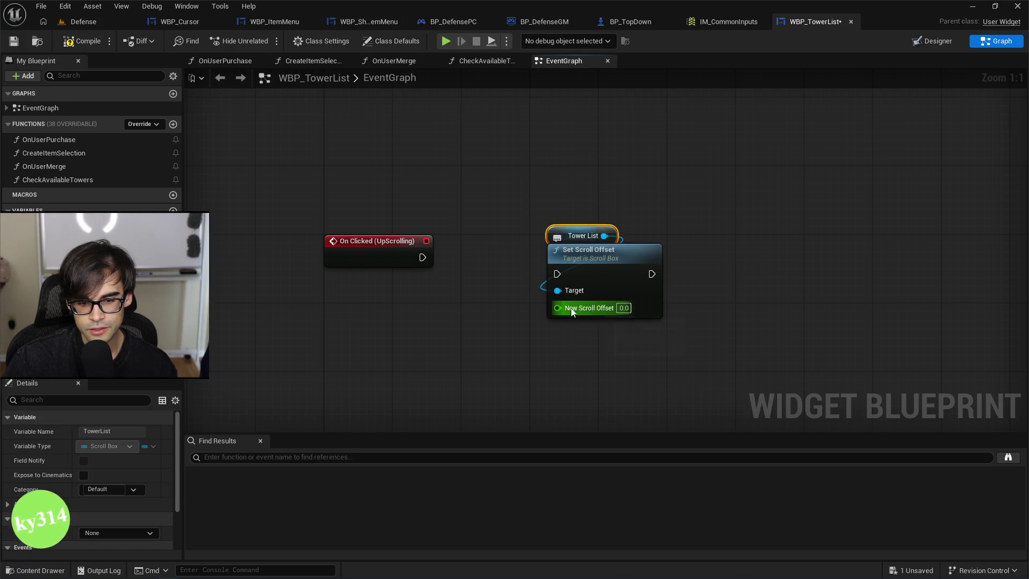
pyautogui.keyDown('shift'); pyautogui.click(589, 256); pyautogui.keyUp('shift')
pyautogui.moveTo(557, 277); pyautogui.dragTo(539, 239)
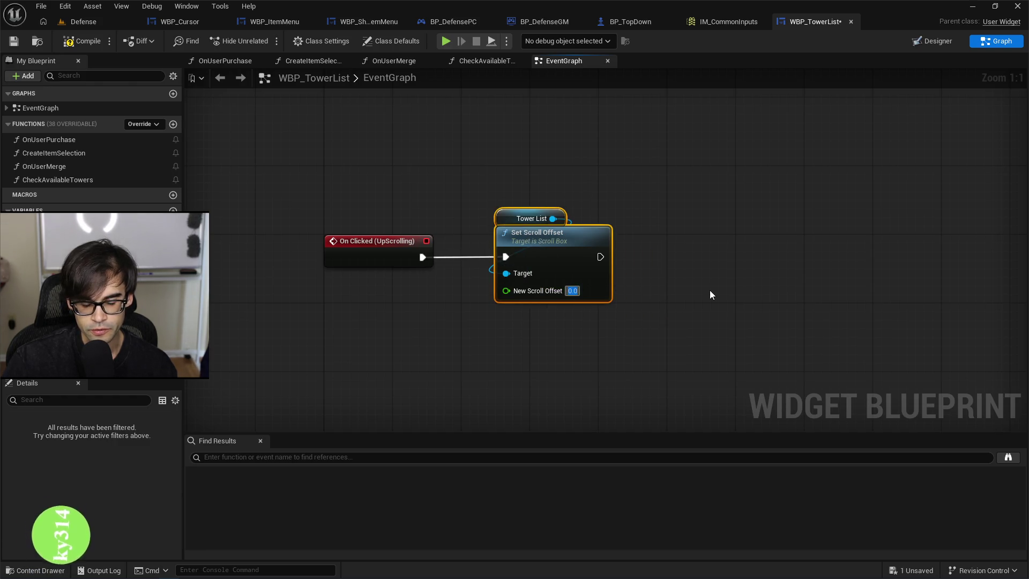
pyautogui.write('1')
pyautogui.press('Return')
pyautogui.click(78, 47)
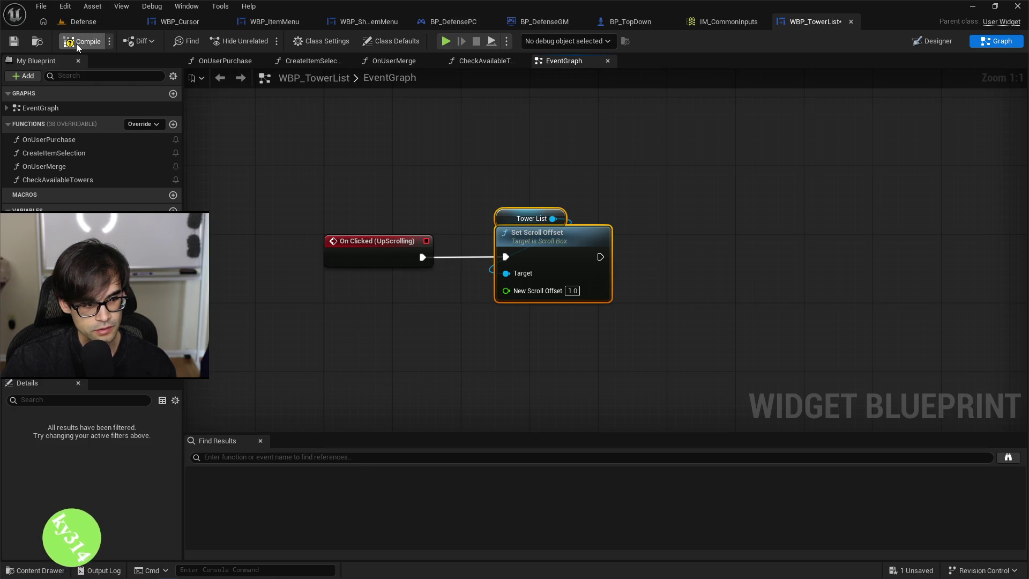
# Save WBP_TowerList and run a quick play test of the Defense level.
pyautogui.click(18, 46)
pyautogui.click(86, 27)
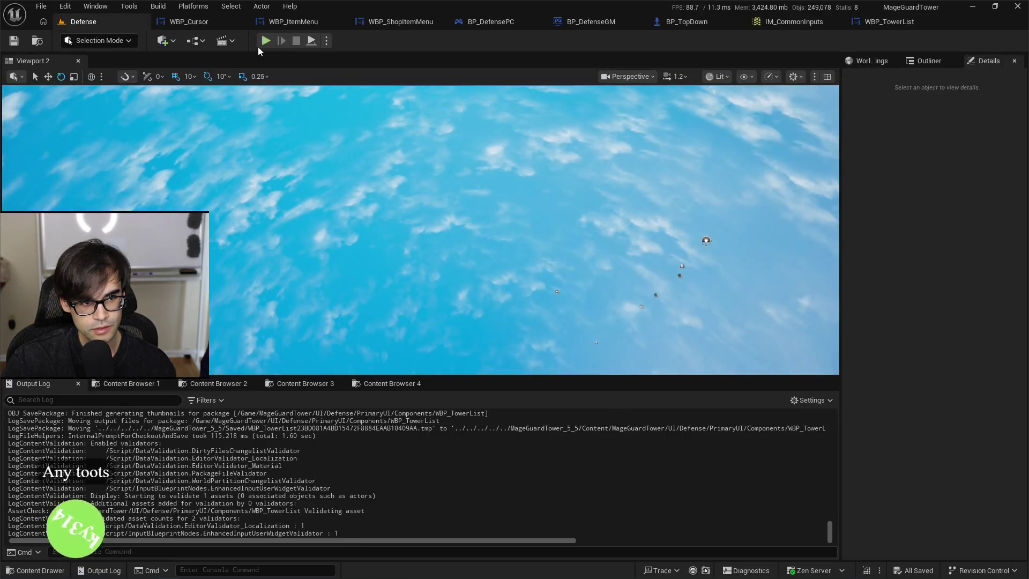
pyautogui.click(265, 41)
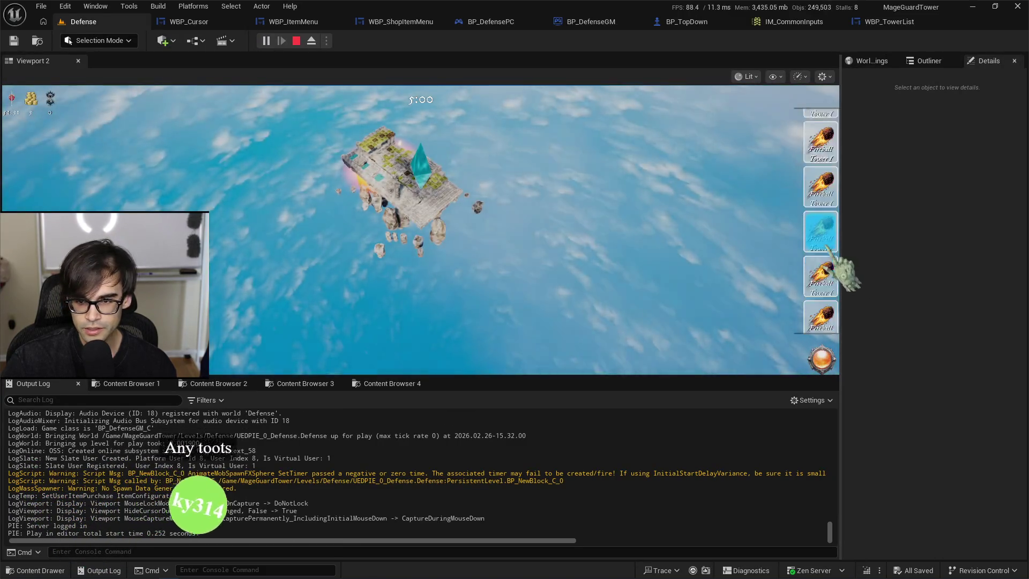
pyautogui.press('Escape')
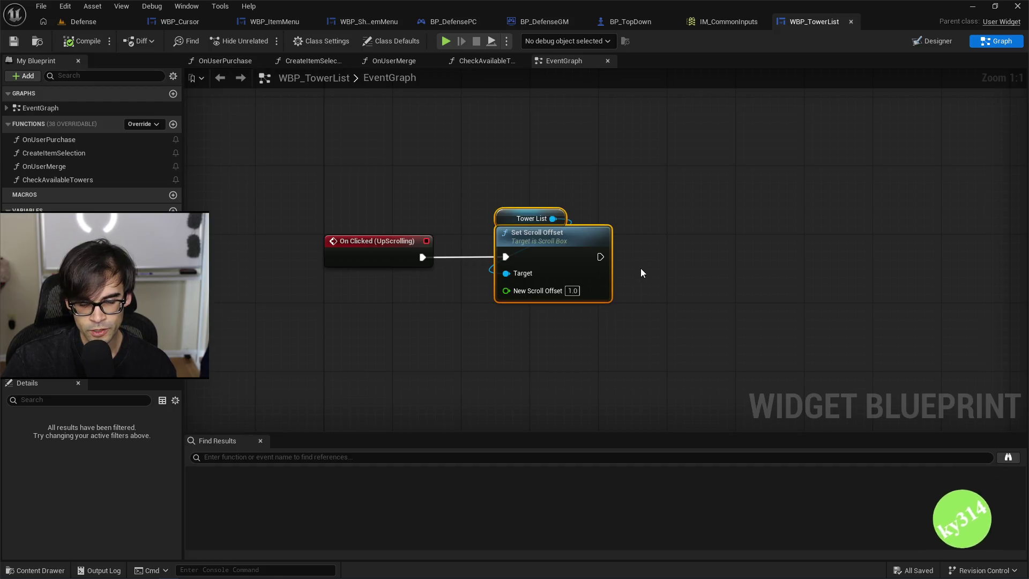
# Box-select the Tower List and Set Scroll Offset nodes in the EventGraph.
pyautogui.moveTo(472, 199); pyautogui.dragTo(661, 351)
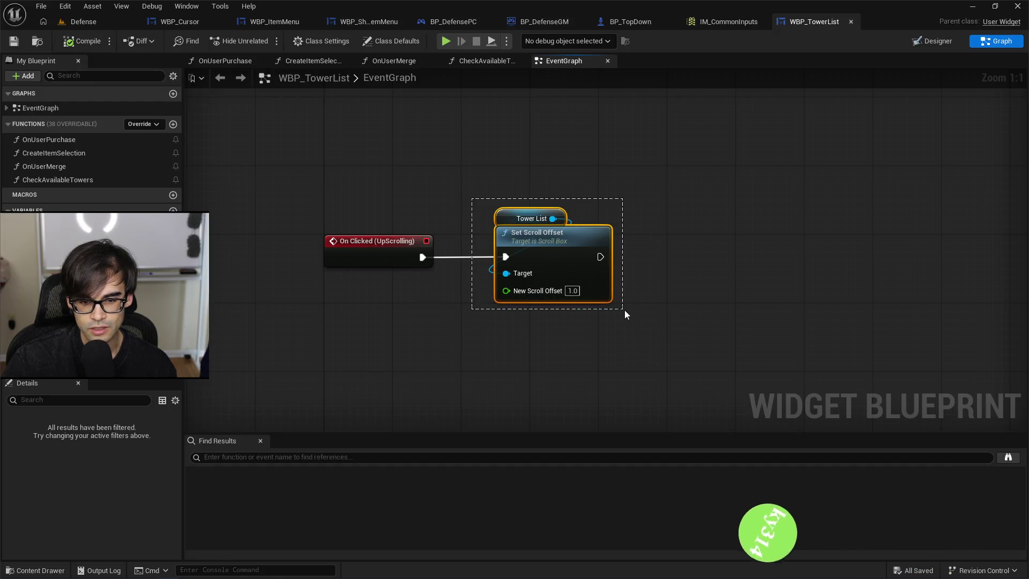
pyautogui.moveTo(625, 310); pyautogui.dragTo(488, 215)
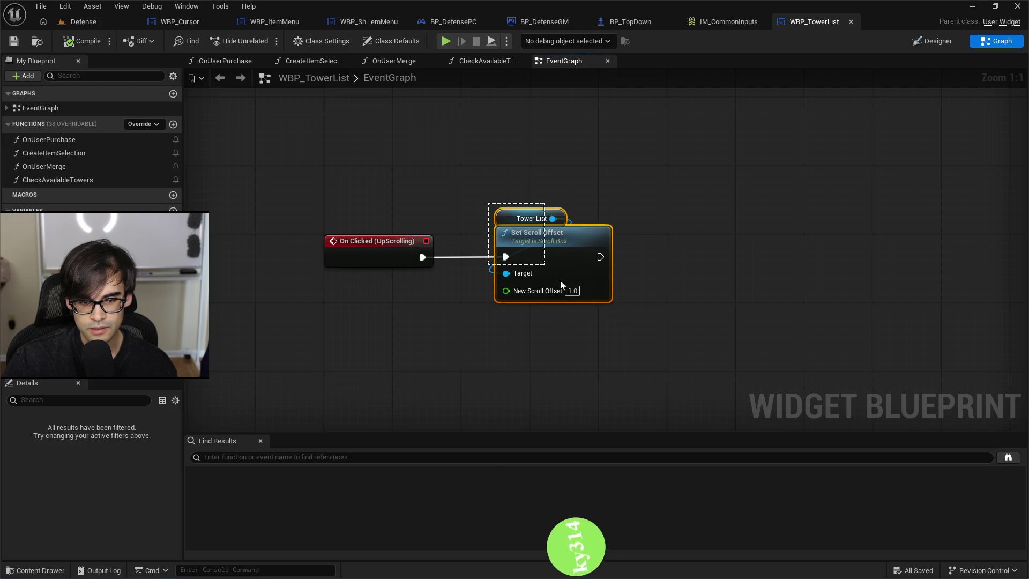
pyautogui.moveTo(561, 285); pyautogui.dragTo(622, 311)
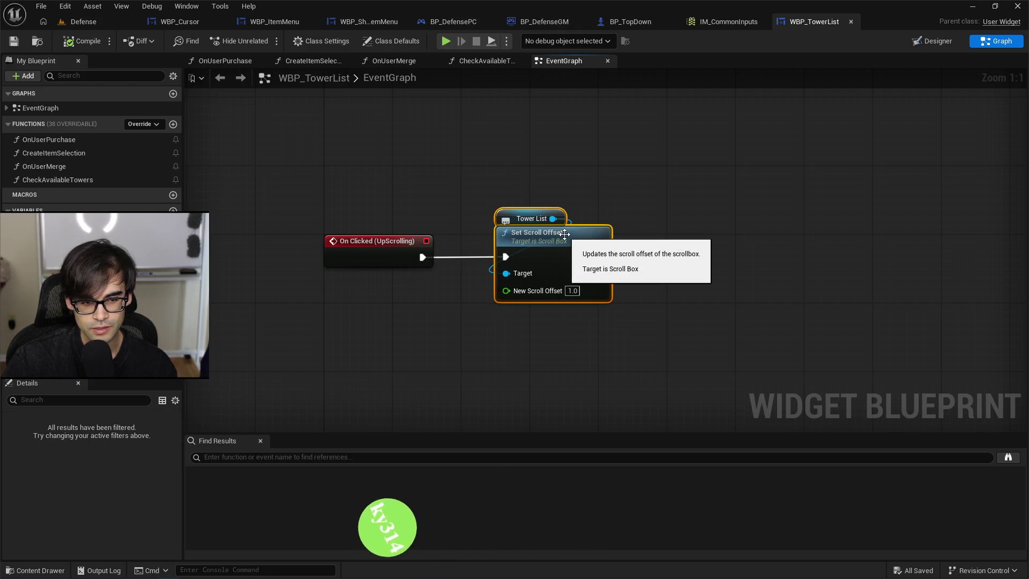
# In the Designer, set the UpScrolling button's Visibility to Visible.
pyautogui.click(929, 41)
pyautogui.write('vis')
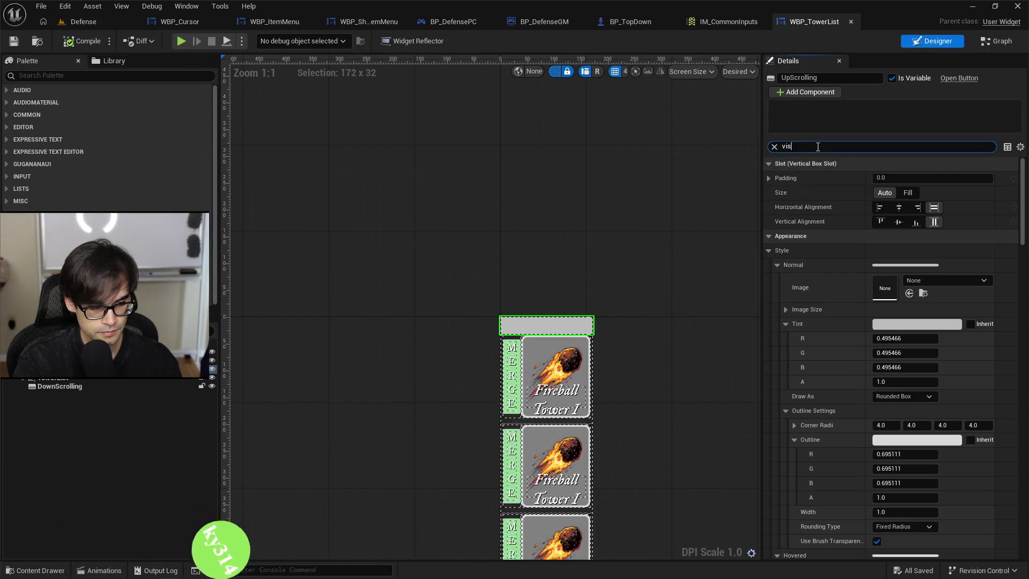
pyautogui.write('ible')
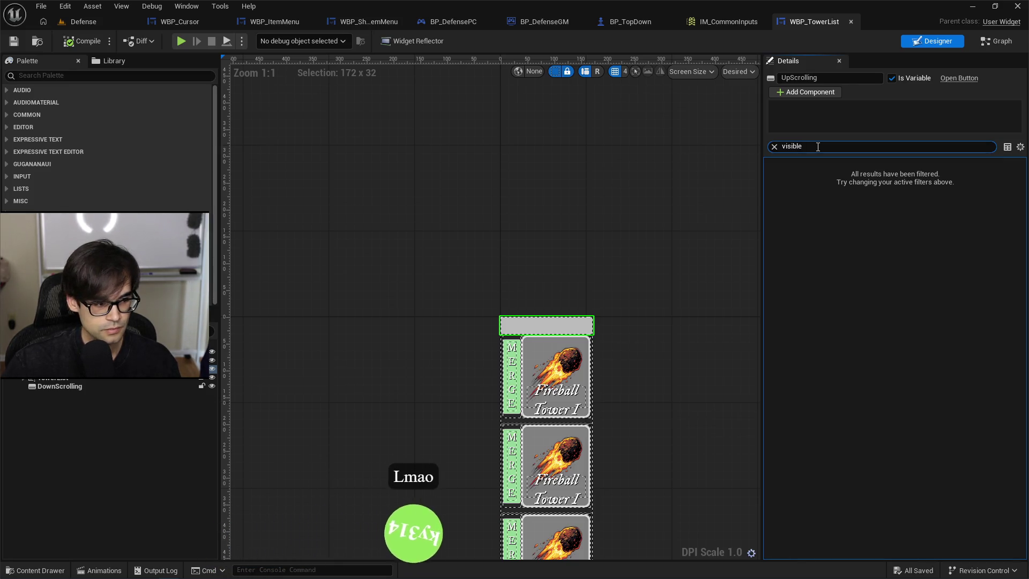
pyautogui.press('BackSpace')
pyautogui.press('BackSpace')
pyautogui.press('BackSpace')
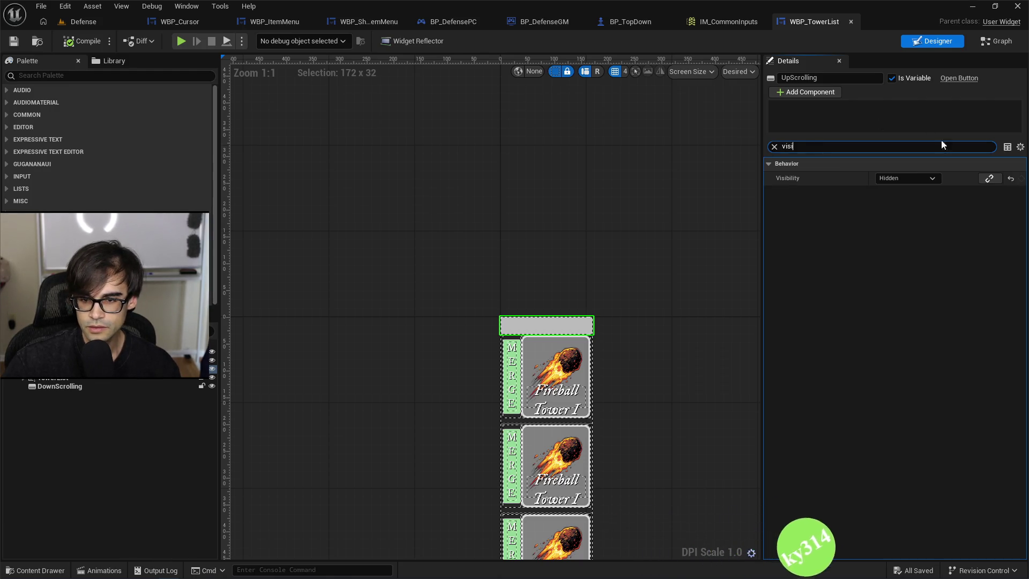
pyautogui.click(922, 181)
pyautogui.click(912, 190)
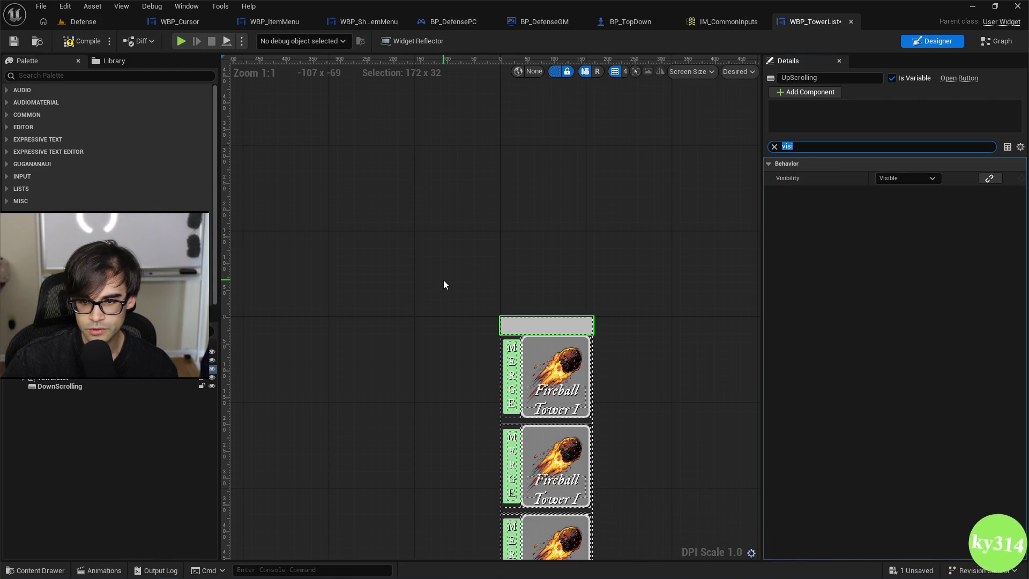
# Make the DownScrolling button Visible as well and save the widget.
pyautogui.click(71, 388)
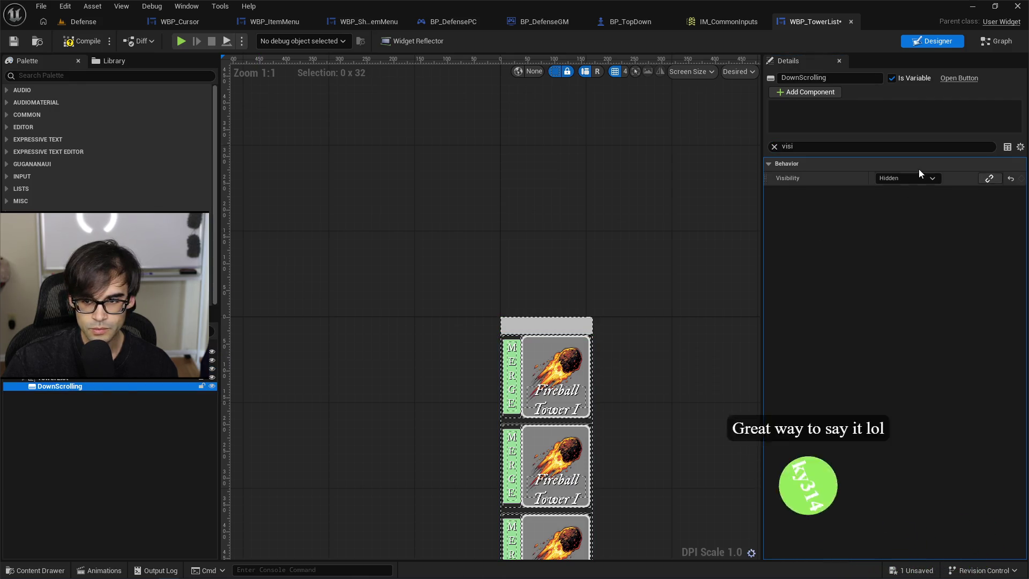
pyautogui.click(904, 180)
pyautogui.press('Escape')
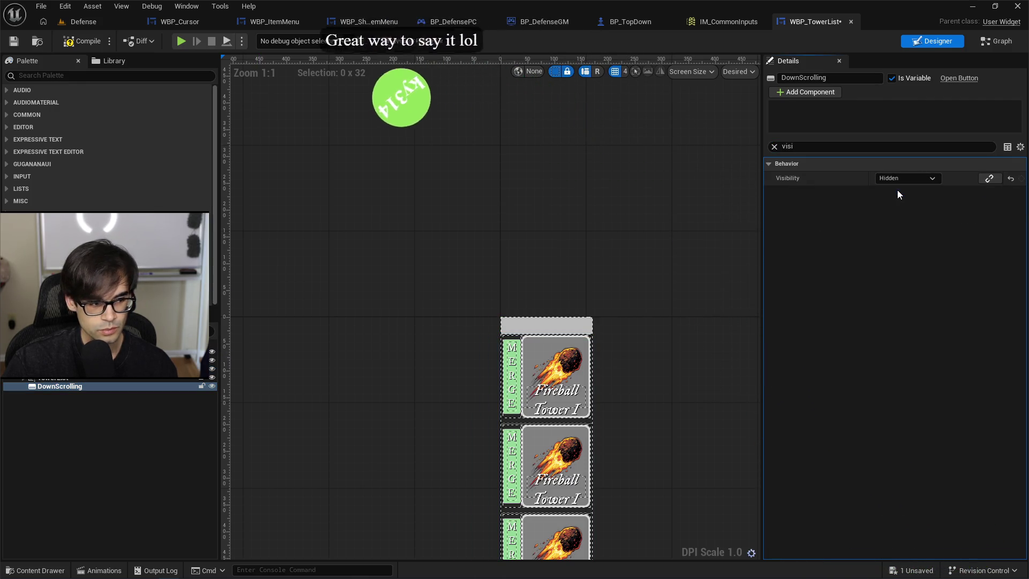
pyautogui.hotkey('ctrl', 'z')
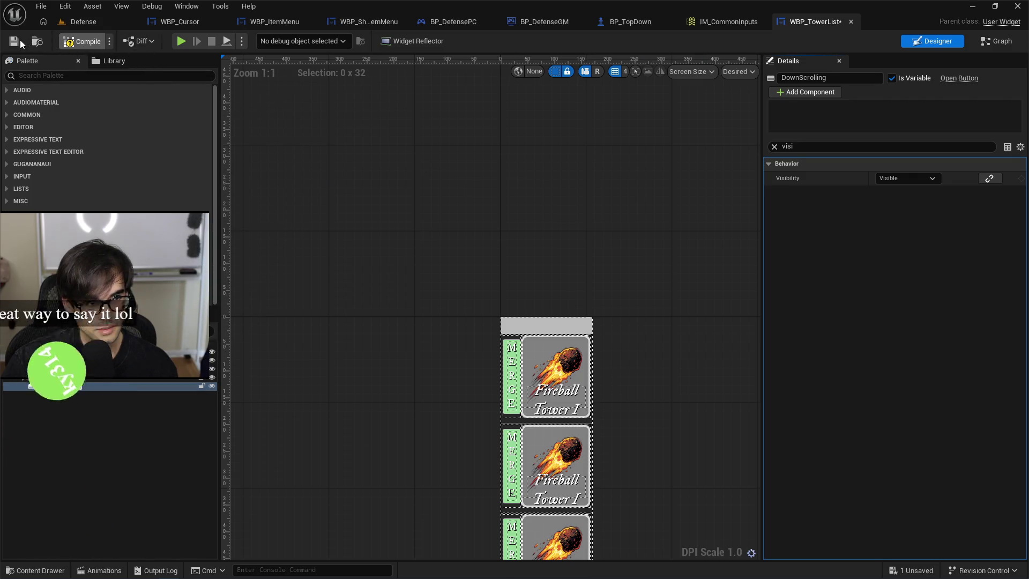
pyautogui.click(16, 41)
# Pan the canvas over more tower entries and glance at the IM_CommonInputs asset.
pyautogui.moveTo(472, 304); pyautogui.dragTo(432, 211)
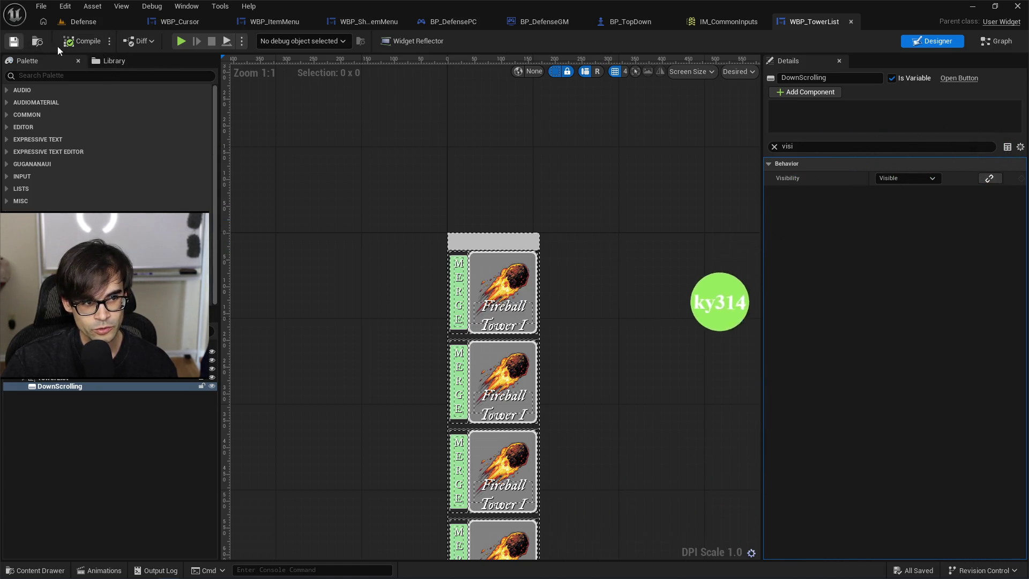
pyautogui.moveTo(613, 230); pyautogui.dragTo(560, 161)
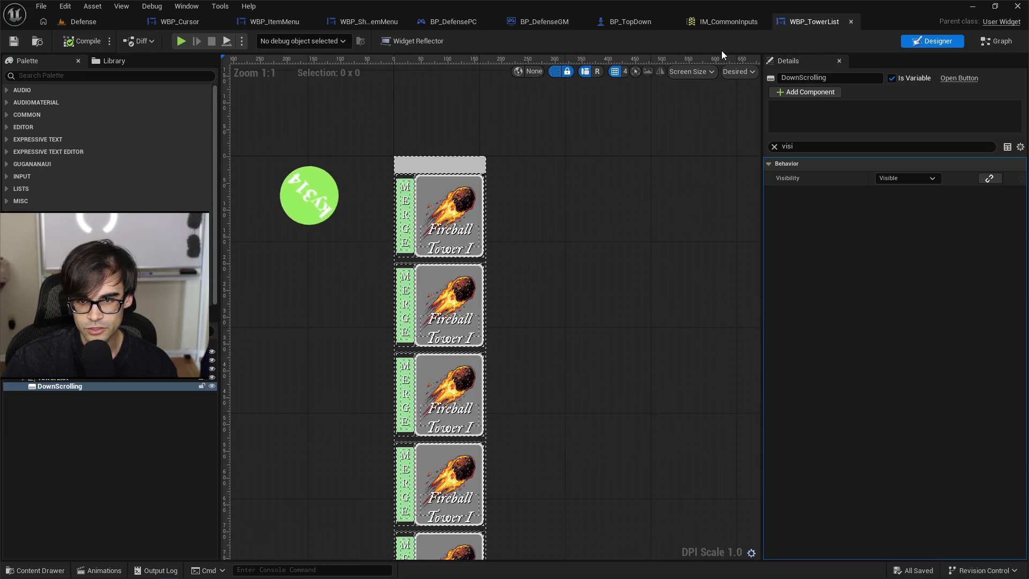
pyautogui.click(729, 21)
pyautogui.click(797, 23)
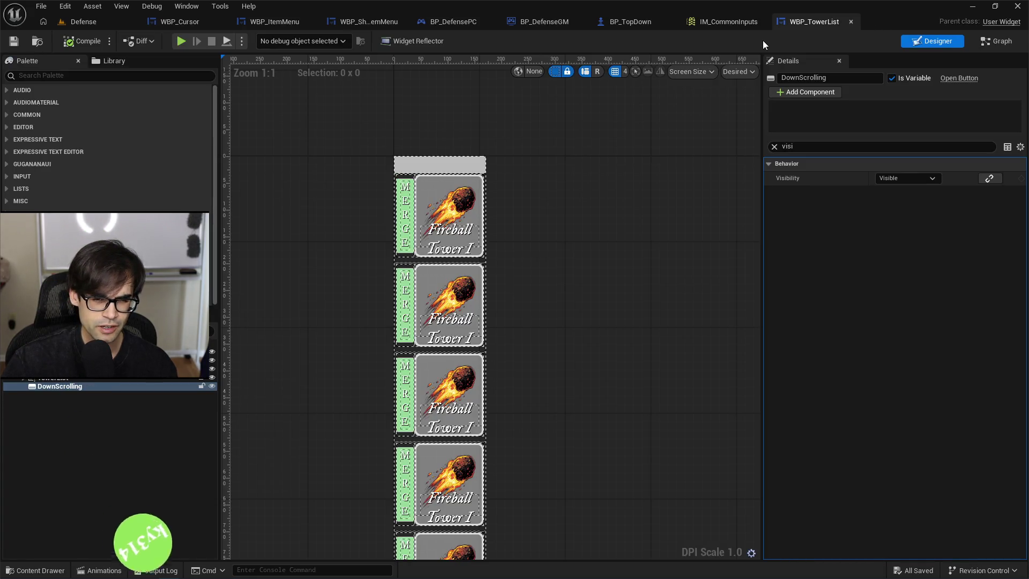
pyautogui.click(728, 22)
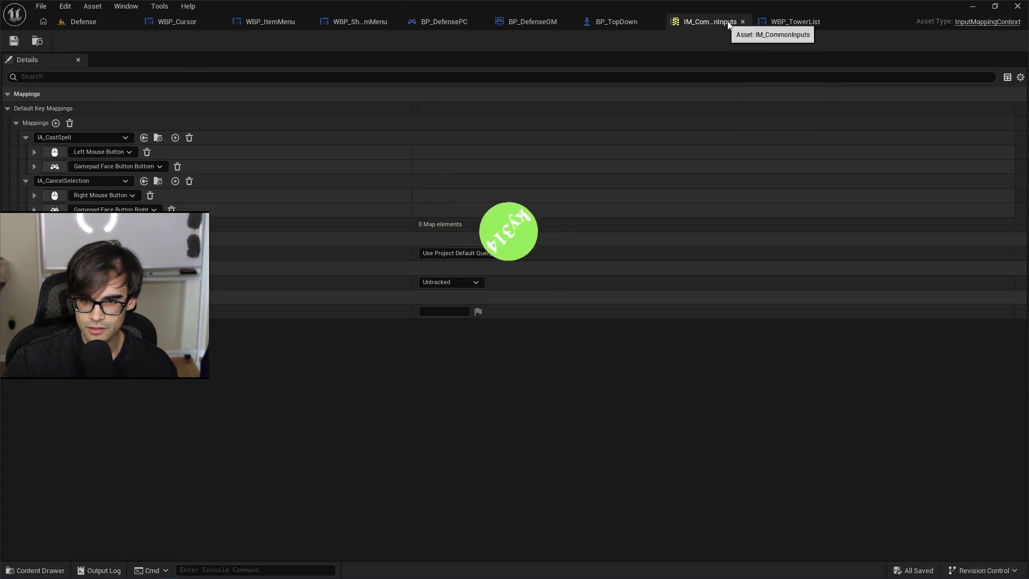
pyautogui.click(799, 20)
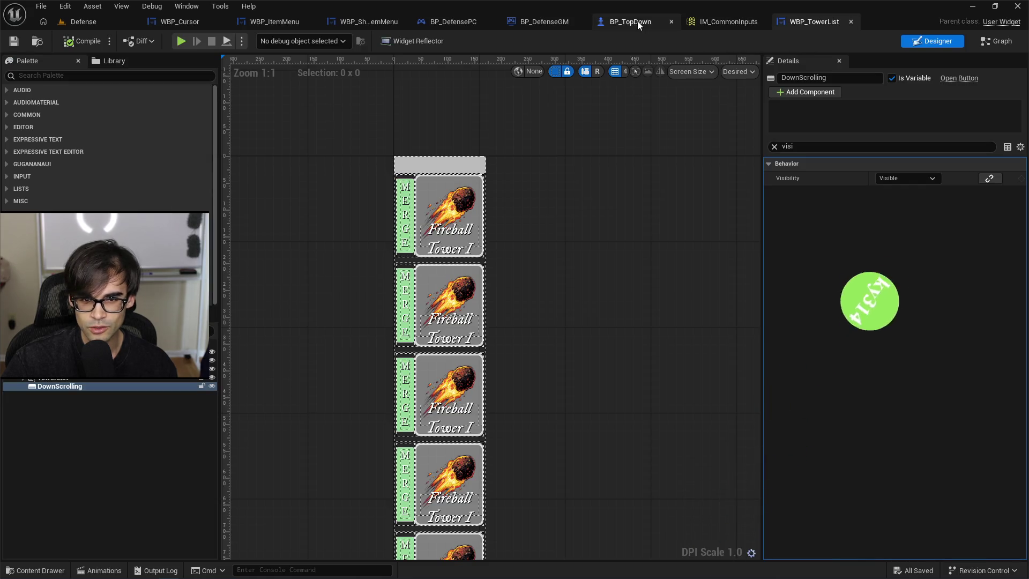
pyautogui.click(92, 21)
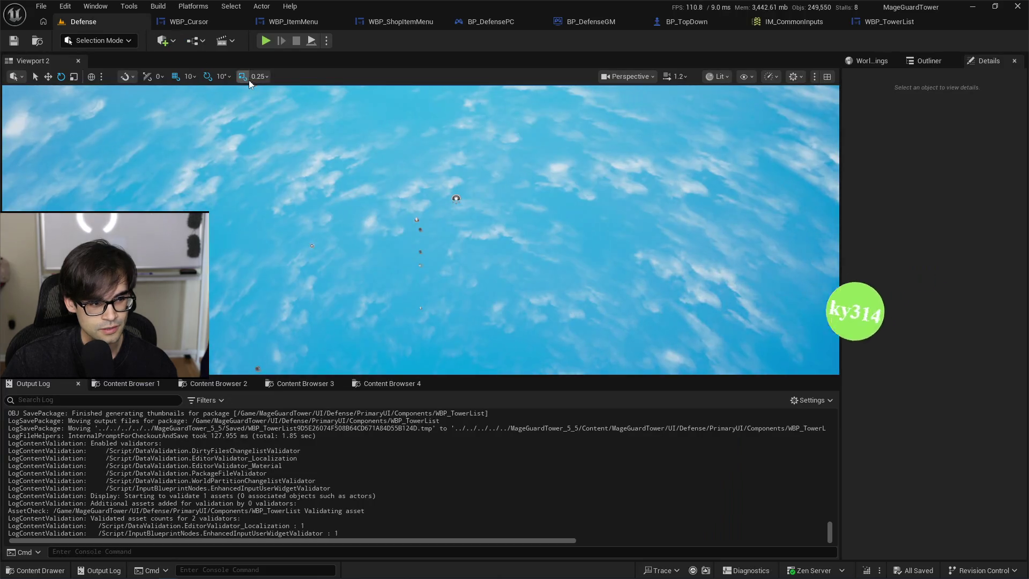
pyautogui.click(266, 40)
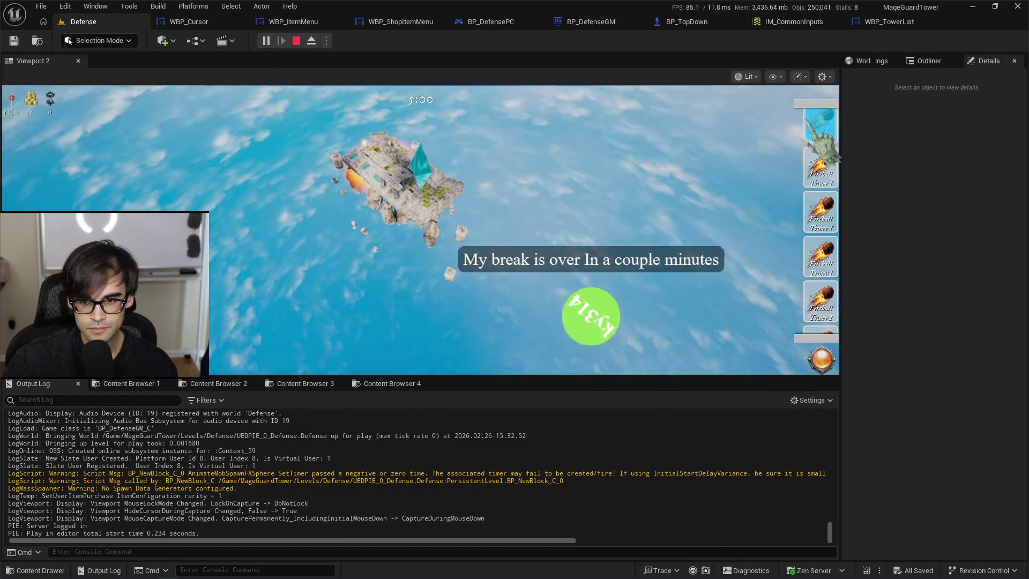
pyautogui.scroll(-2, 826, 160)
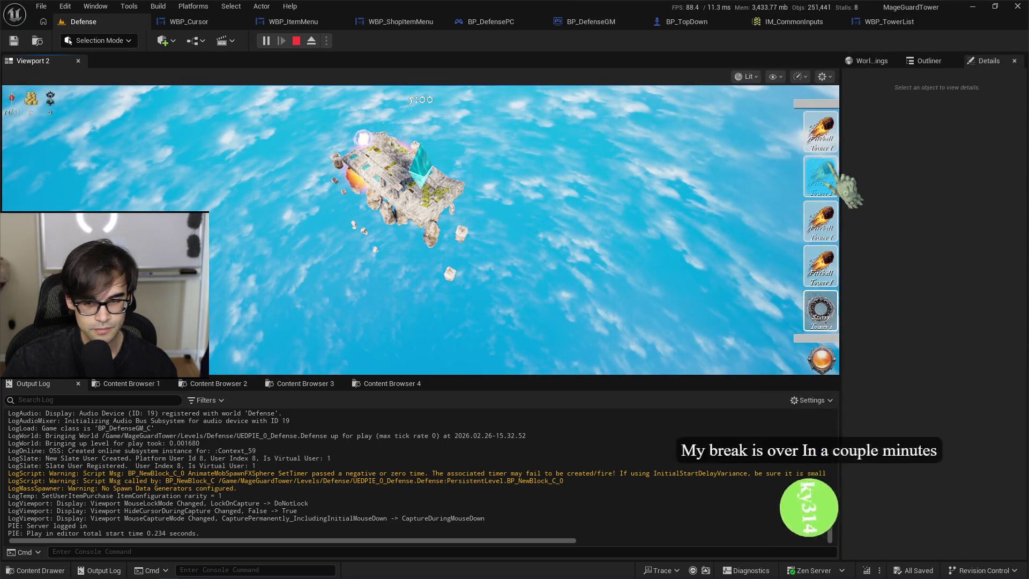
pyautogui.scroll(1, 820, 145)
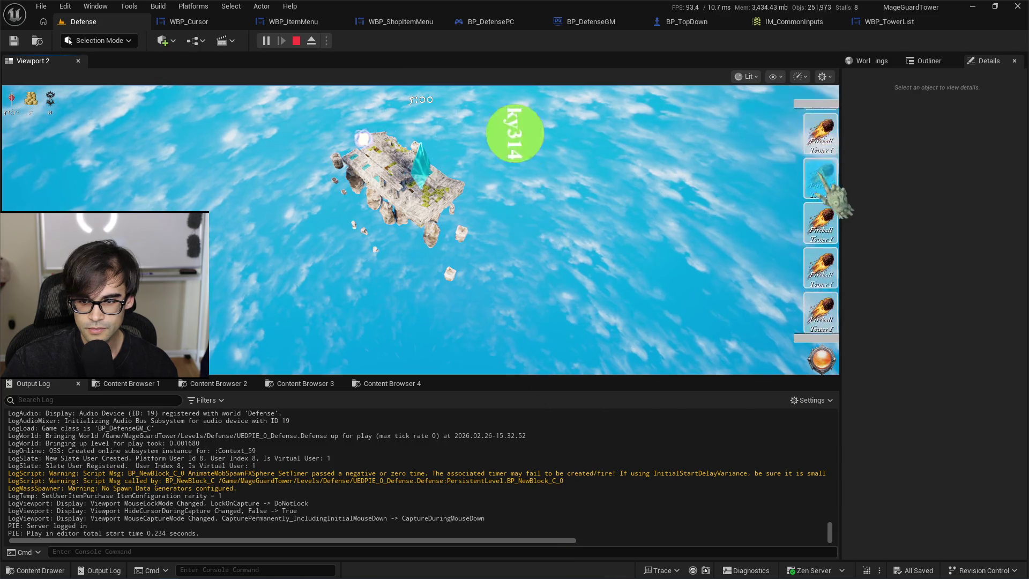
pyautogui.scroll(-1, 822, 214)
pyautogui.scroll(-2, 820, 209)
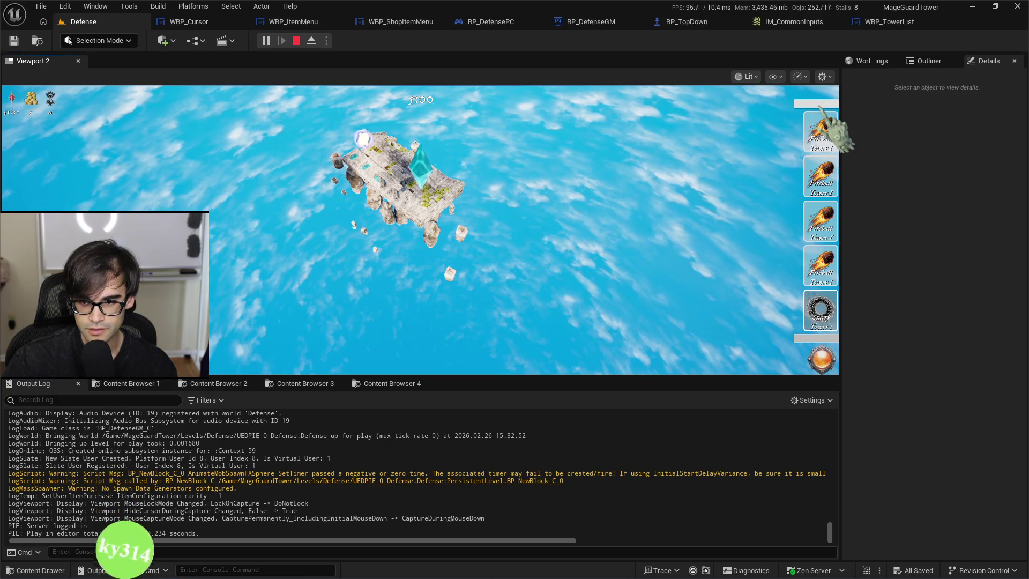
pyautogui.scroll(1, 820, 113)
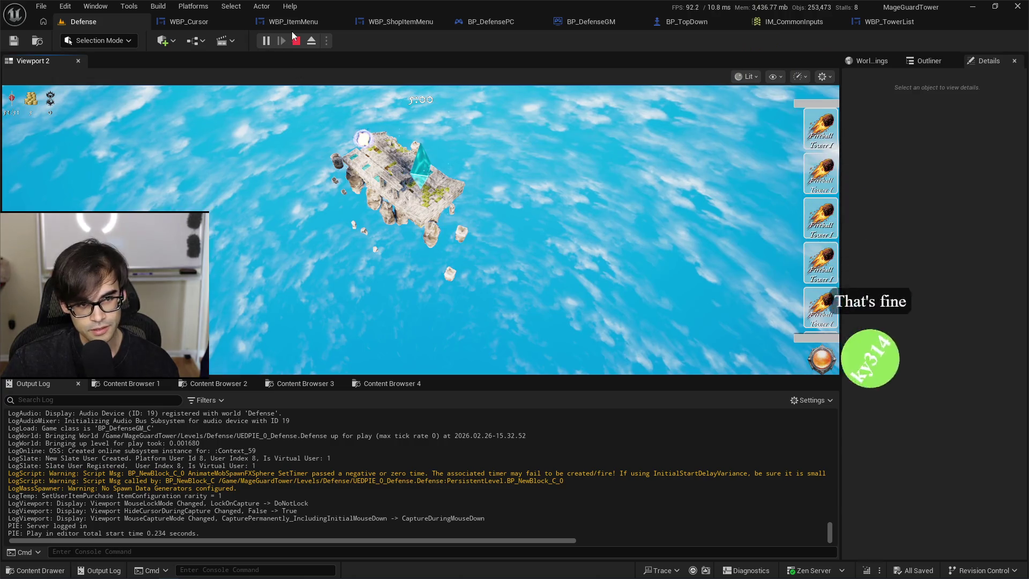
pyautogui.press('Escape')
# Select TowerList, then UpScrolling in the Hierarchy, and clear the Details search filter.
pyautogui.click(895, 22)
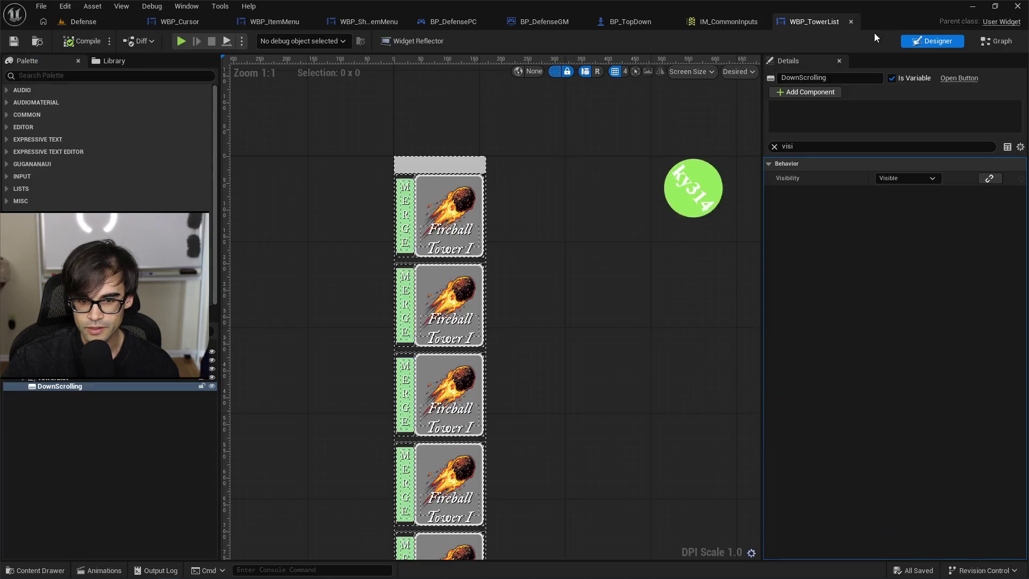
pyautogui.scroll(-6, 449, 263)
pyautogui.scroll(4, 438, 272)
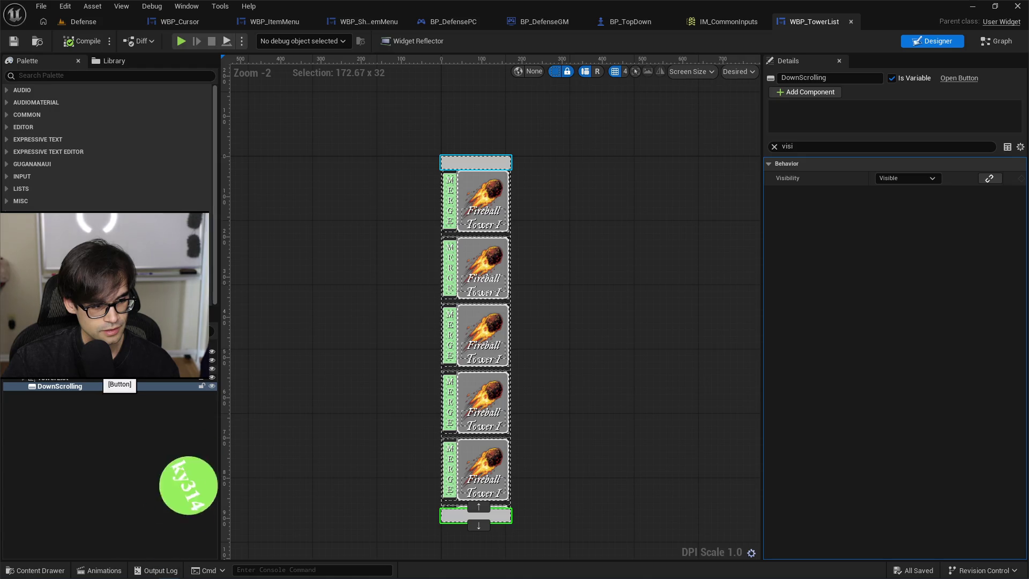
pyautogui.click(106, 379)
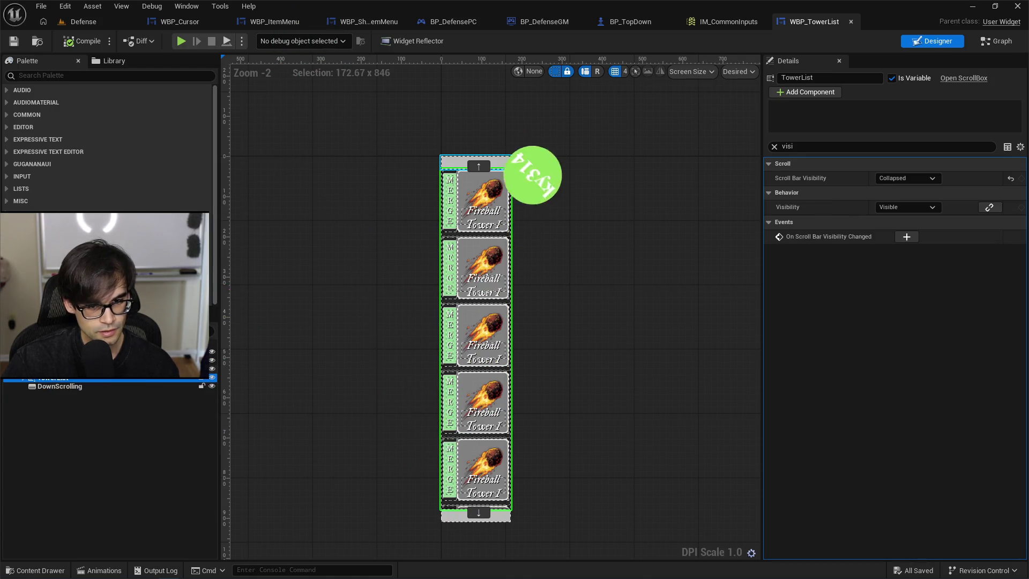
pyautogui.click(107, 368)
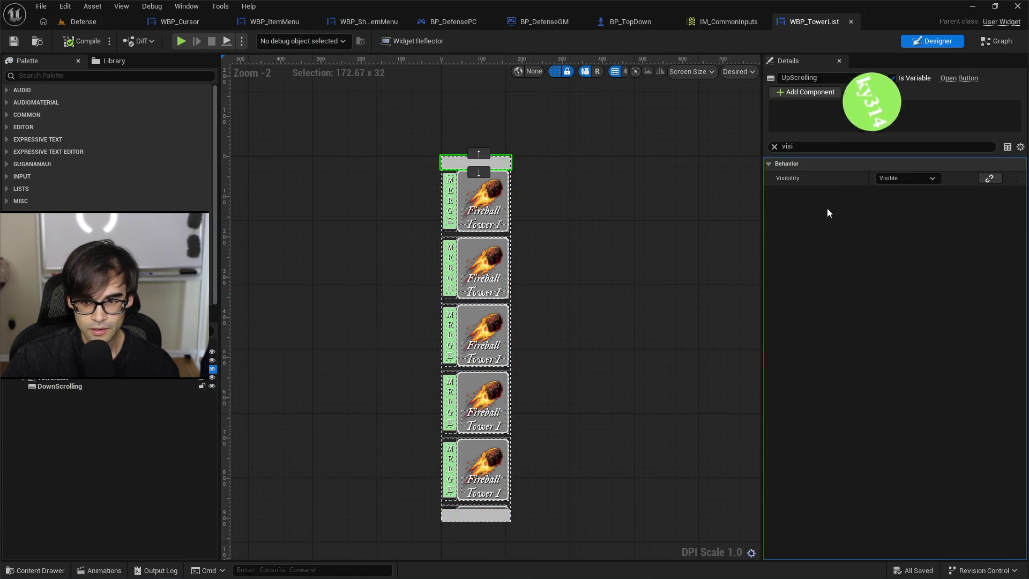
pyautogui.click(775, 148)
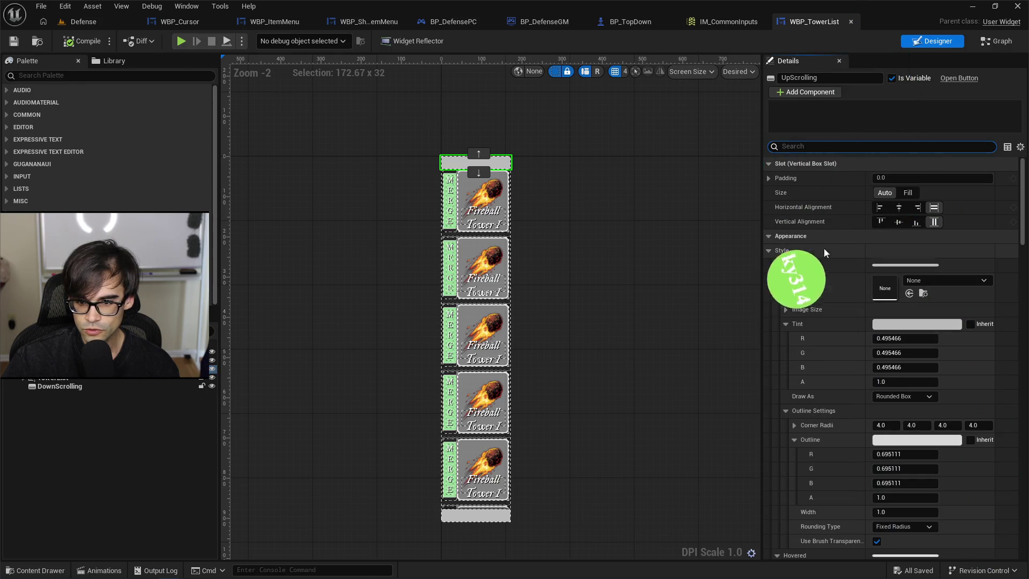
# Collapse and reopen the Appearance, Interaction, Accessibility and Behavior sections, leaving Appearance's style expanded.
pyautogui.click(771, 236)
pyautogui.click(770, 251)
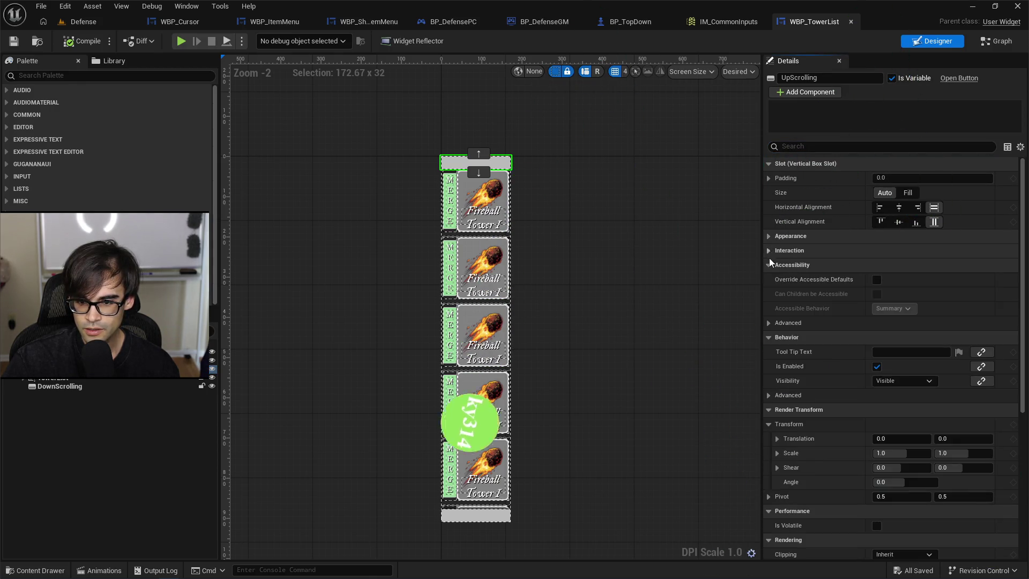
pyautogui.click(769, 264)
pyautogui.click(768, 279)
pyautogui.click(768, 279)
pyautogui.click(770, 265)
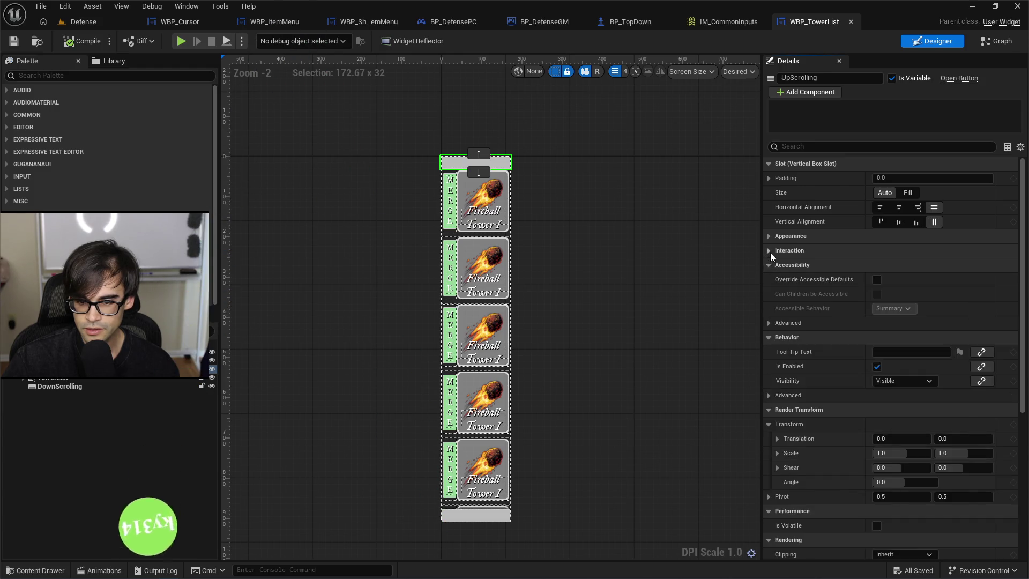
pyautogui.click(770, 250)
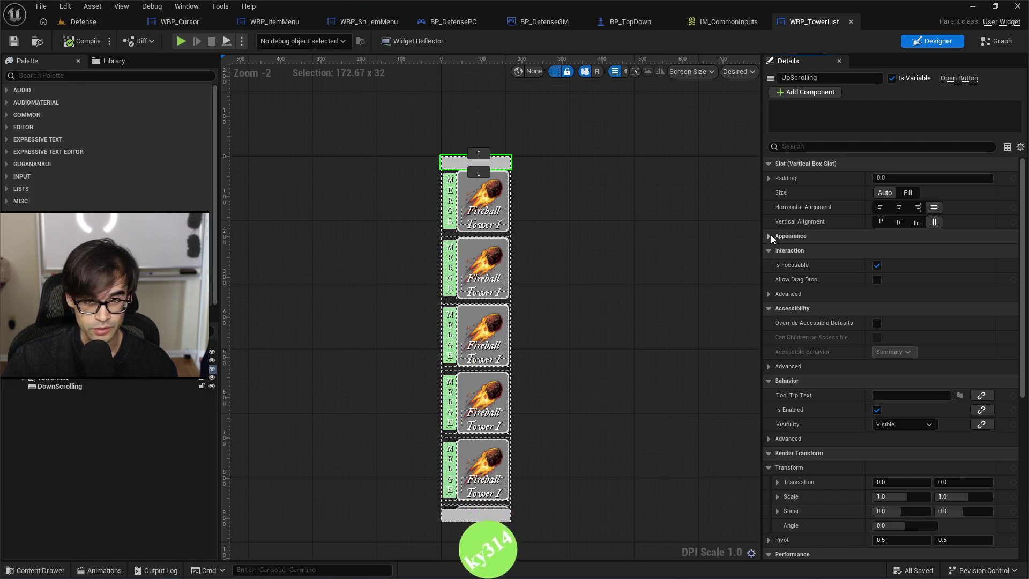
pyautogui.click(770, 236)
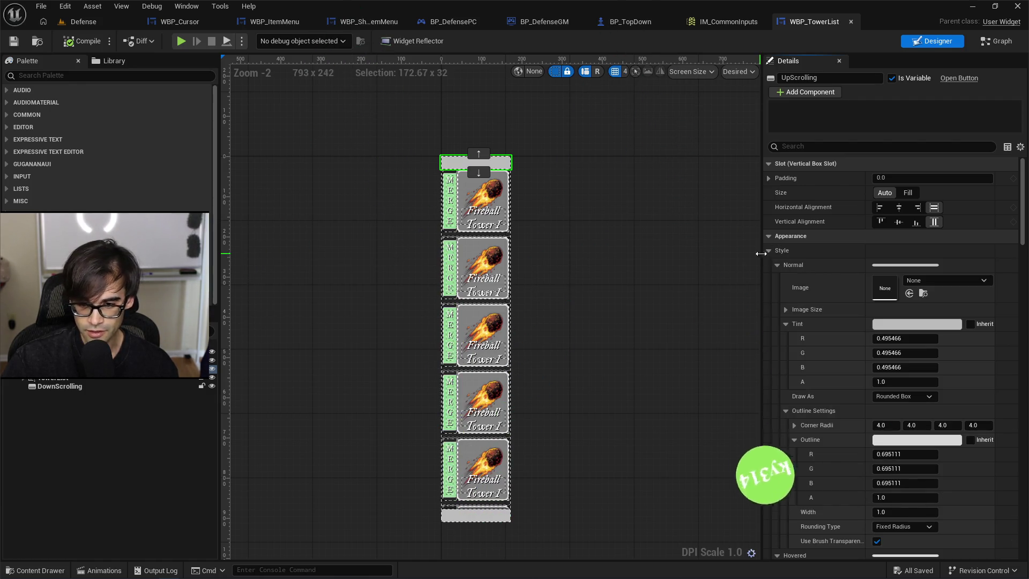
pyautogui.click(767, 251)
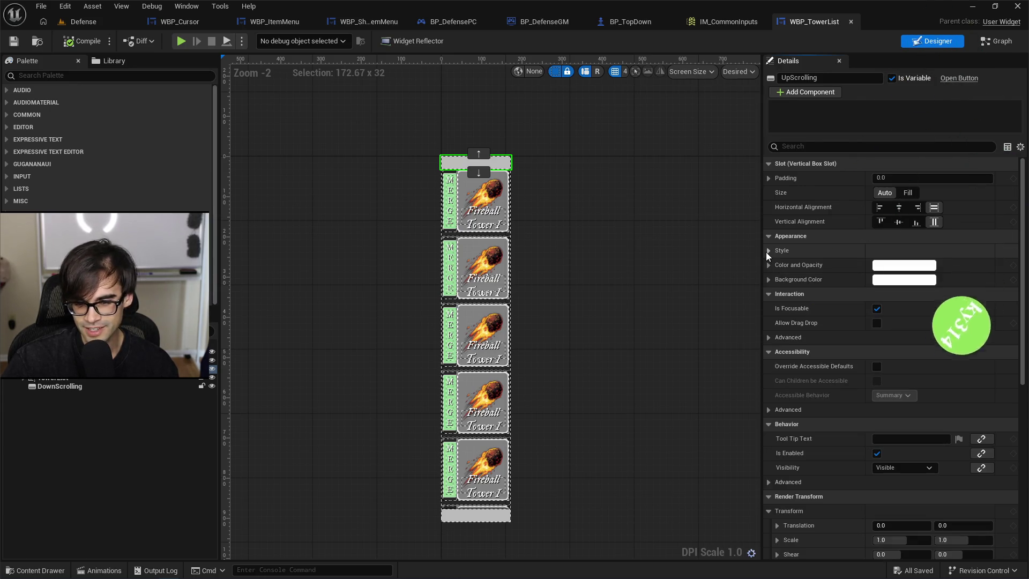
pyautogui.click(767, 250)
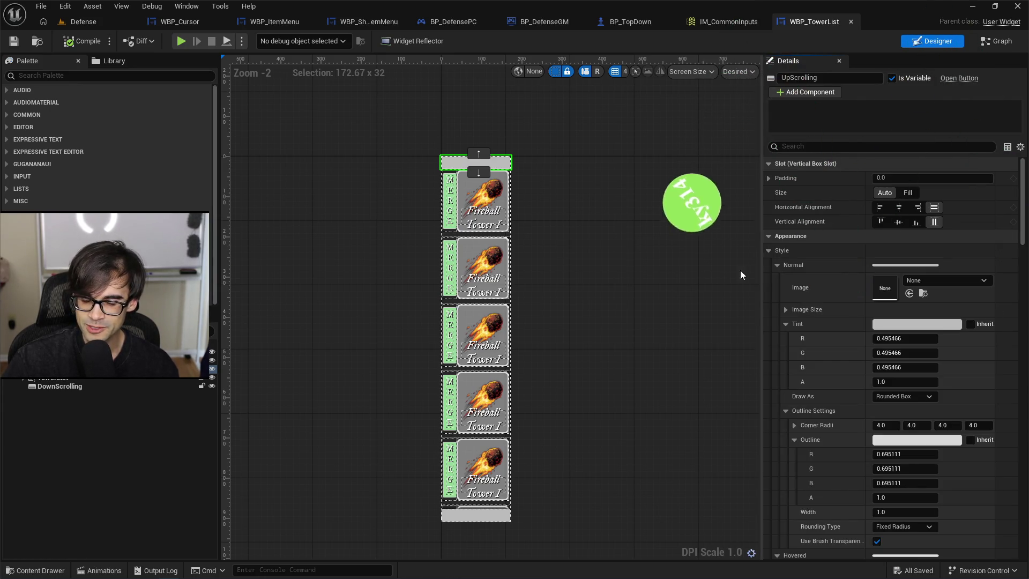
# Change Set Scroll Offset's New Scroll Offset from 1.0 to 0.1 and reselect the nodes.
pyautogui.click(768, 251)
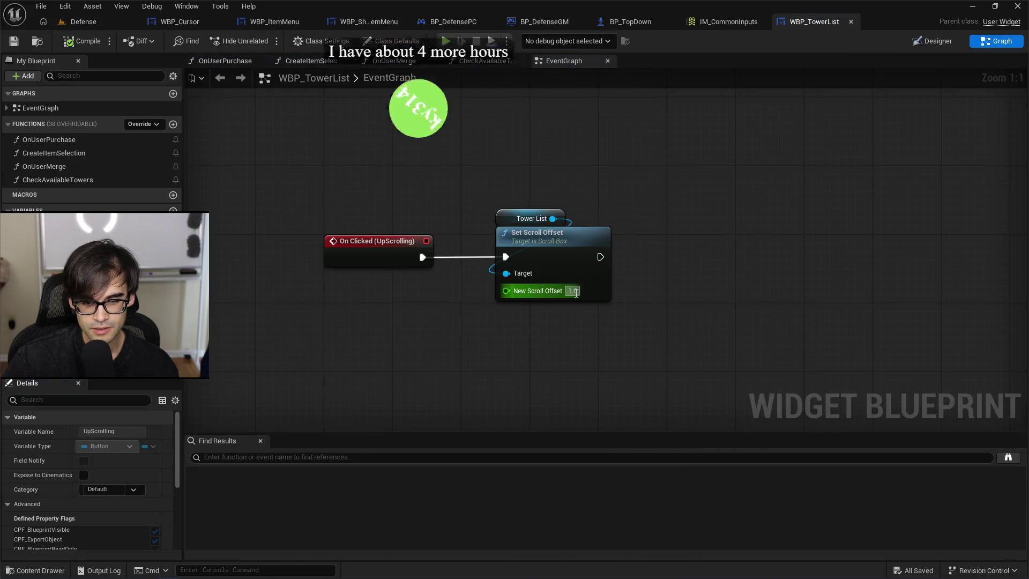
pyautogui.write('0.1')
pyautogui.press('Return')
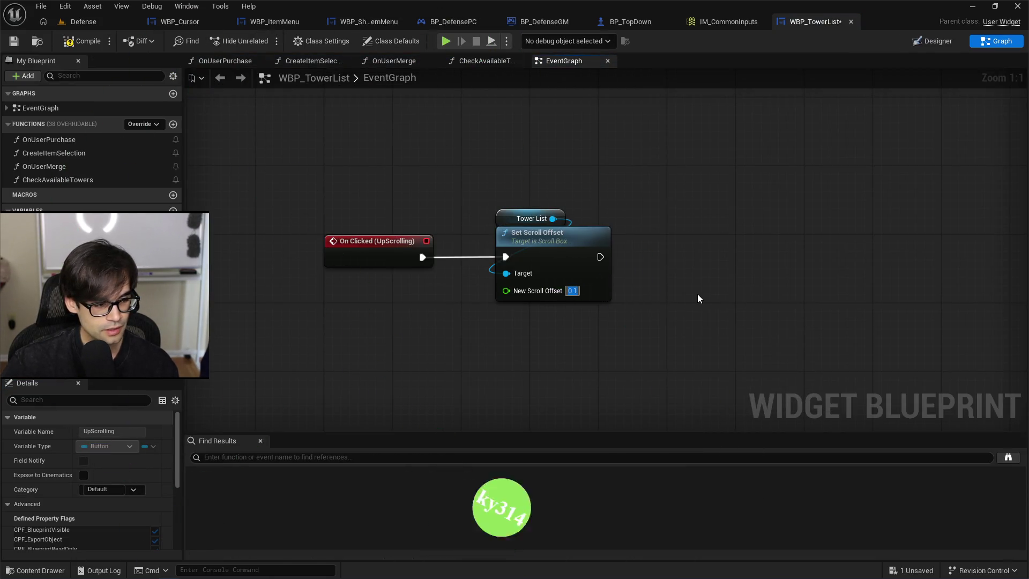
pyautogui.moveTo(626, 201); pyautogui.dragTo(540, 211)
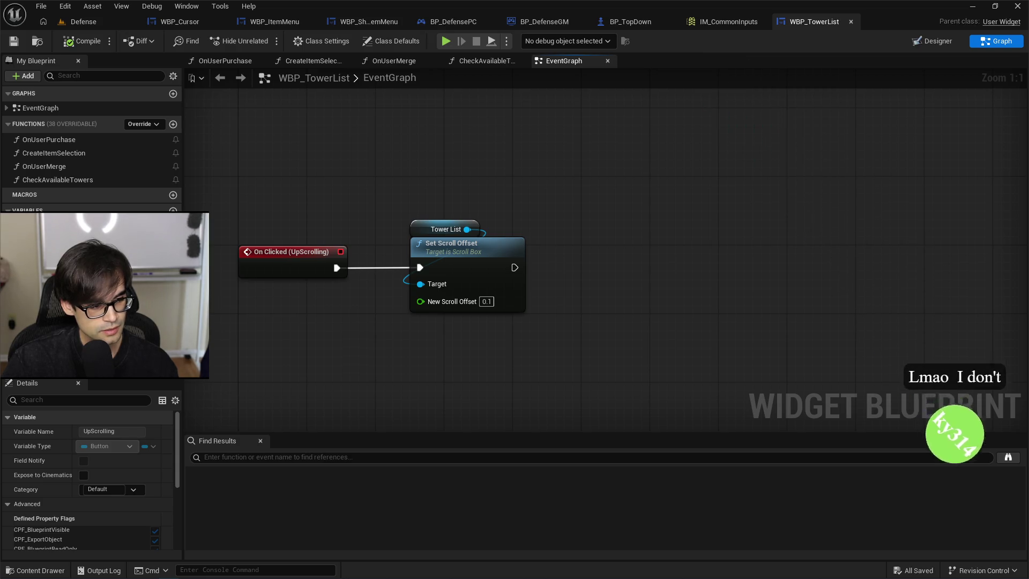
pyautogui.moveTo(397, 185)
pyautogui.mouseDown()
pyautogui.moveTo(551, 319)
pyautogui.moveTo(399, 211)
pyautogui.mouseUp()
# Play-test the Defense level, scroll the tower list, then view WBP_TowerList's EventGraph.
pyautogui.click(101, 25)
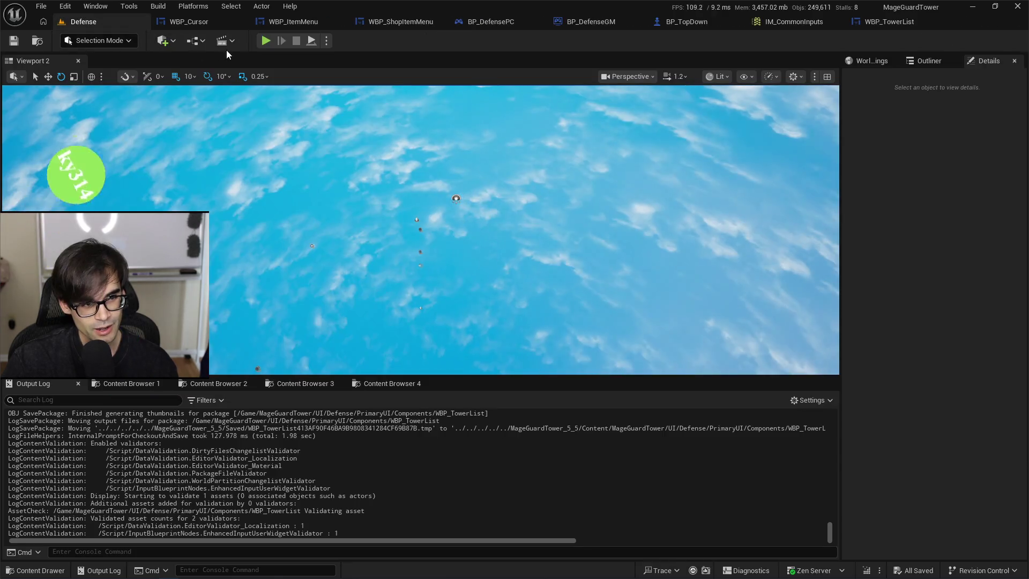
pyautogui.click(266, 40)
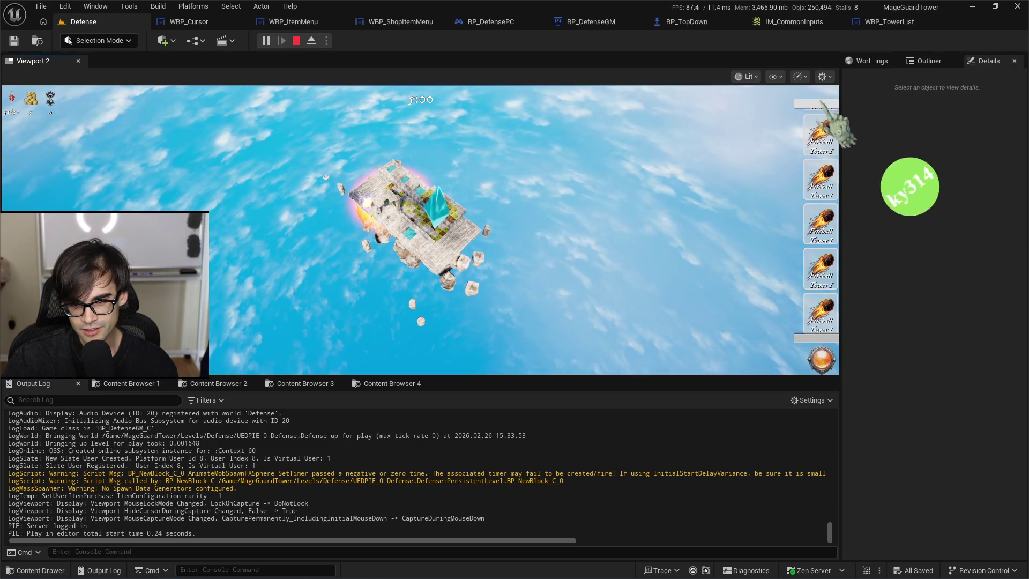
pyautogui.scroll(-1, 834, 227)
pyautogui.scroll(-2, 834, 227)
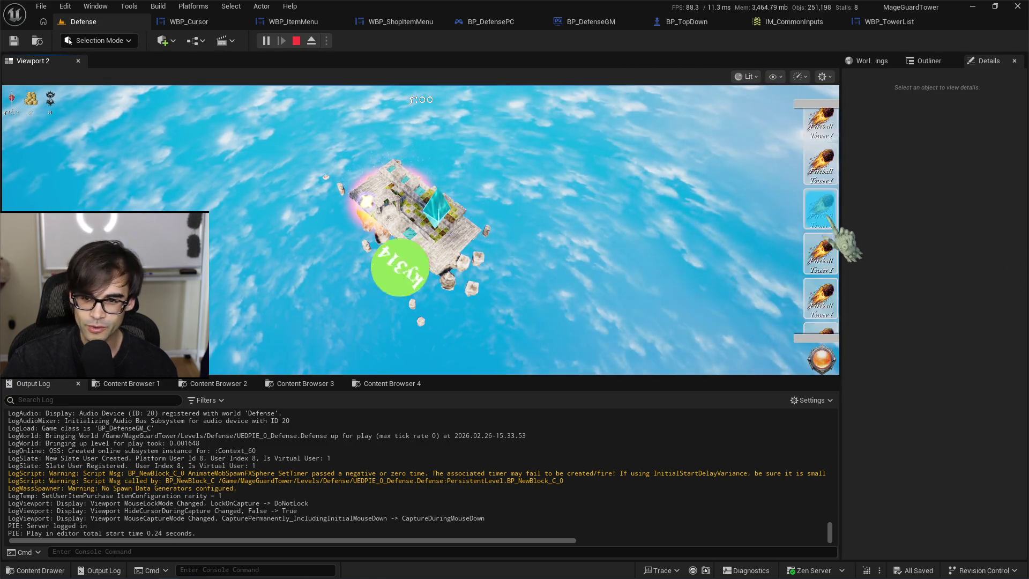
pyautogui.scroll(-2, 826, 128)
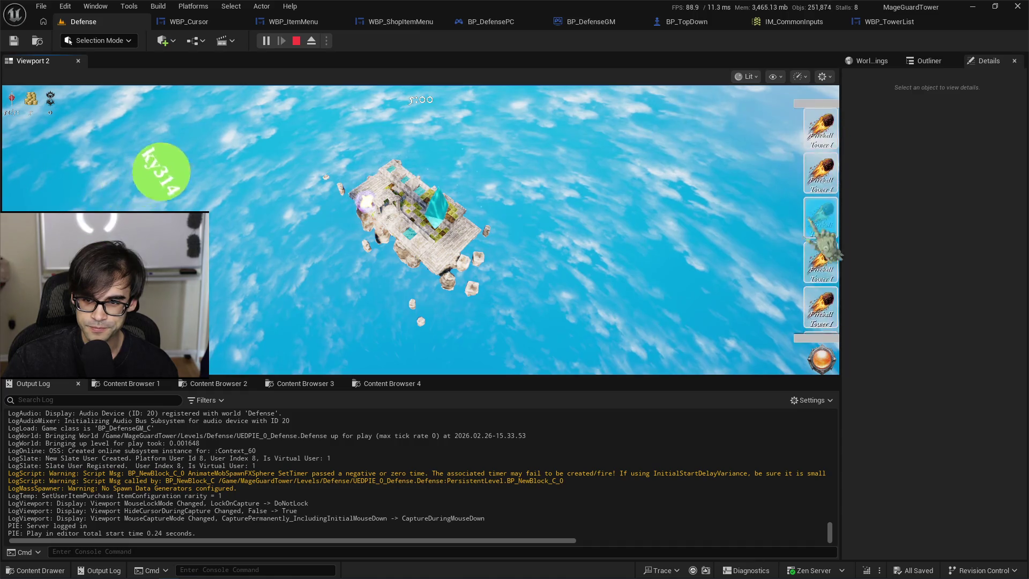
pyautogui.scroll(-1, 826, 123)
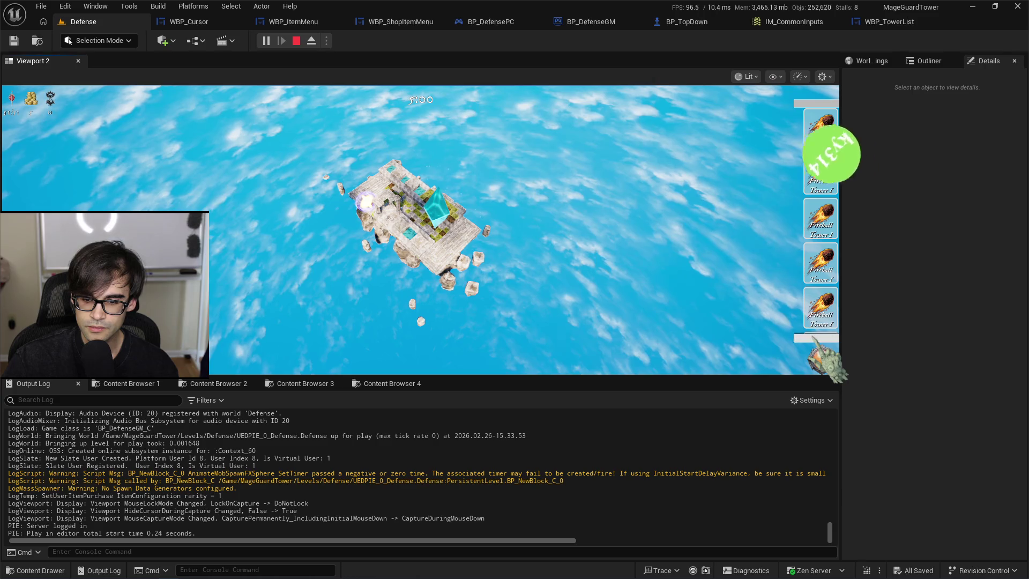
pyautogui.click(892, 25)
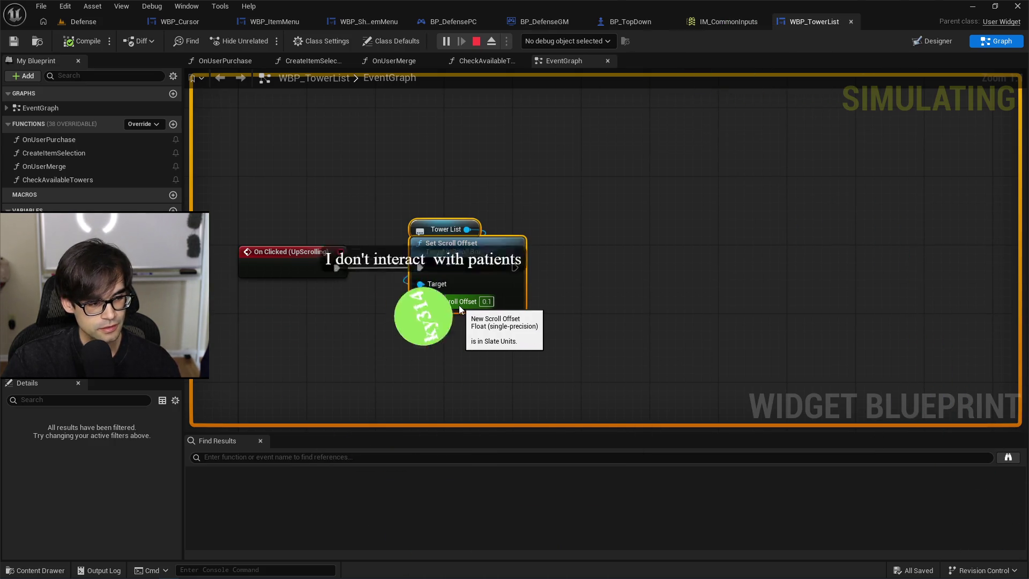
# Set New Scroll Offset to 0.001, then compile and save WBP_TowerList.
pyautogui.click(486, 301)
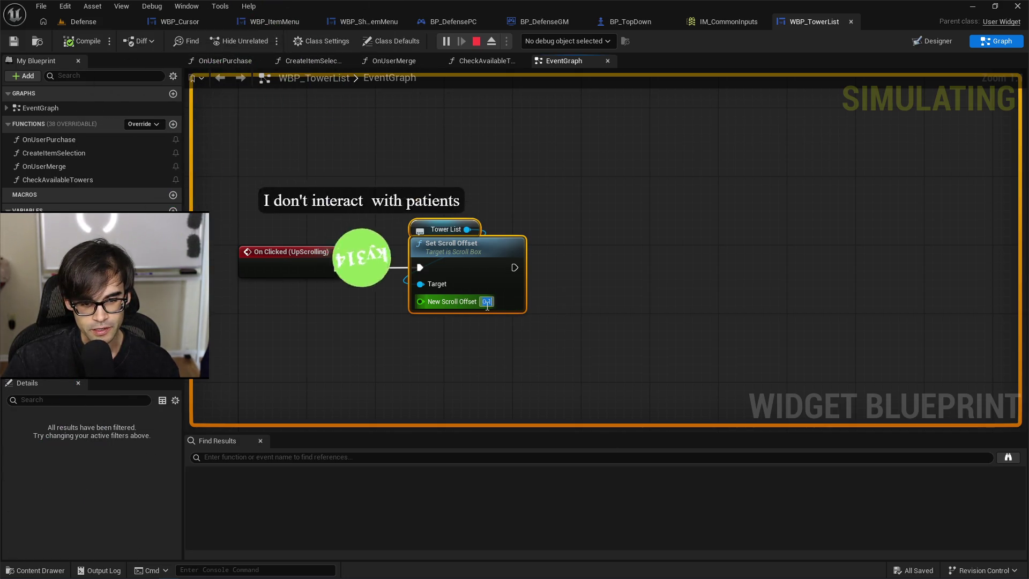
pyautogui.write('0.001')
pyautogui.press('Return')
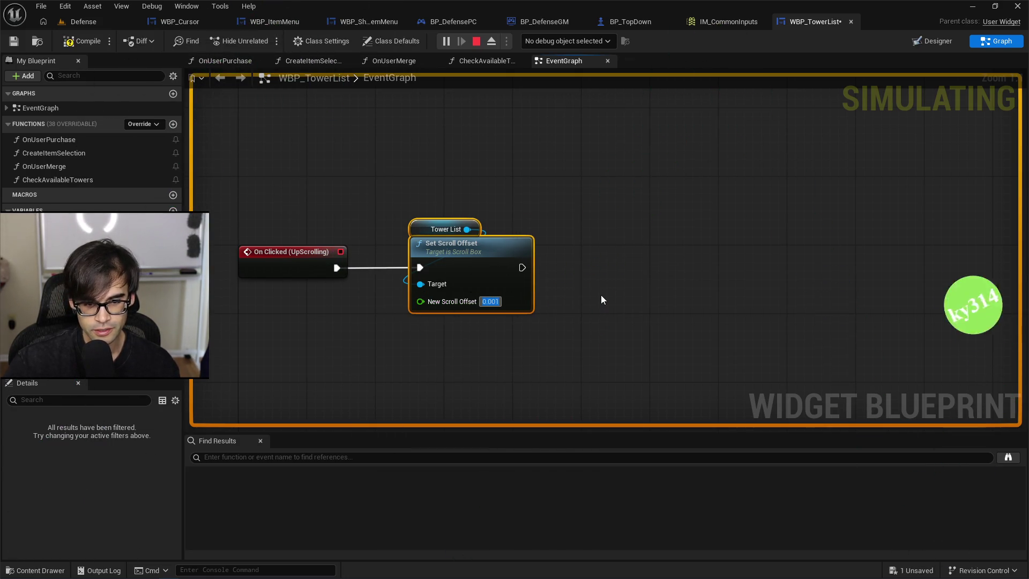
pyautogui.click(86, 40)
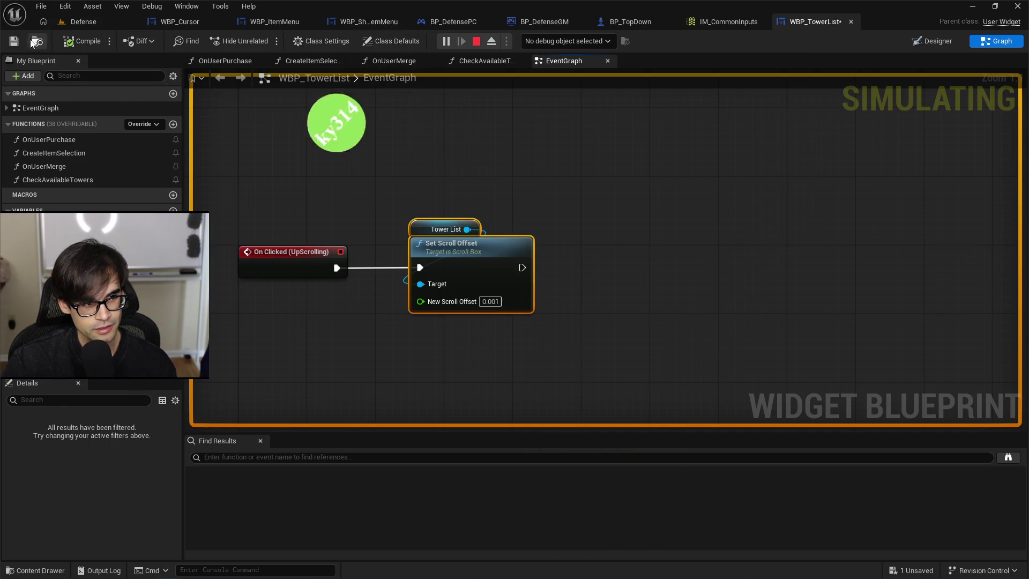
pyautogui.hotkey('ctrl', 's')
# Replay the Defense level, scroll the tower list up and down, then stop the game.
pyautogui.click(98, 23)
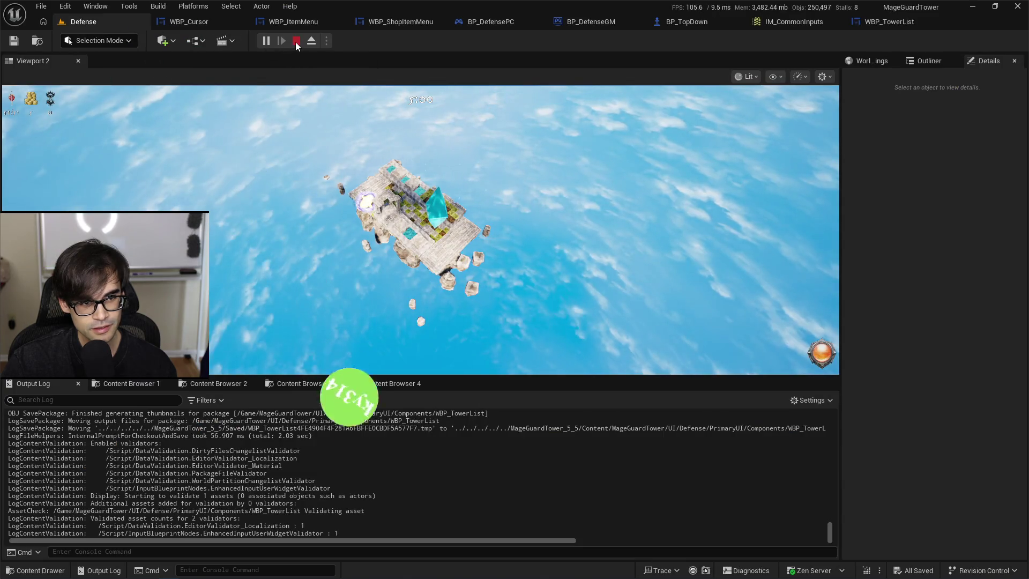
pyautogui.click(296, 41)
pyautogui.click(266, 42)
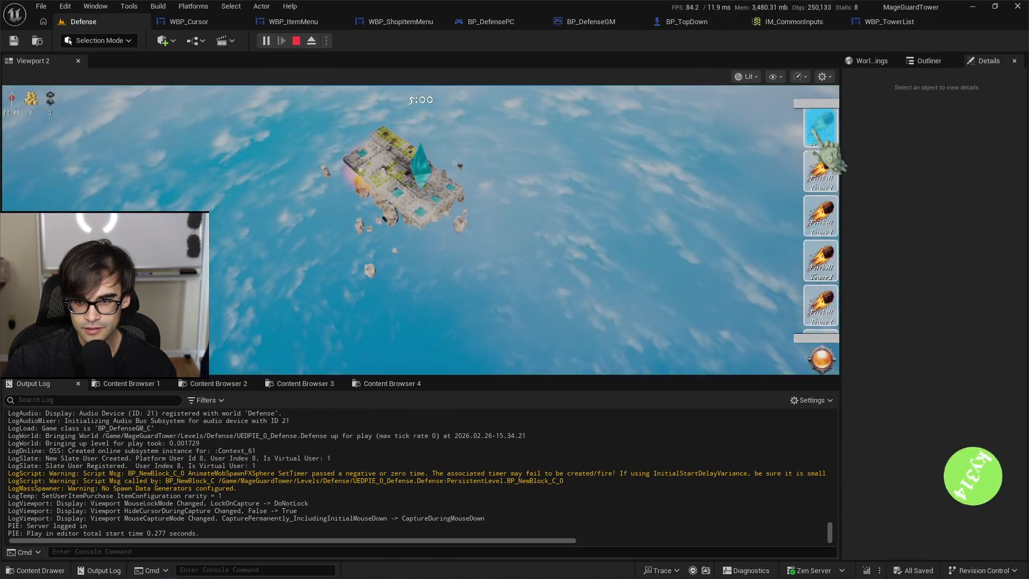
pyautogui.scroll(-1, 836, 166)
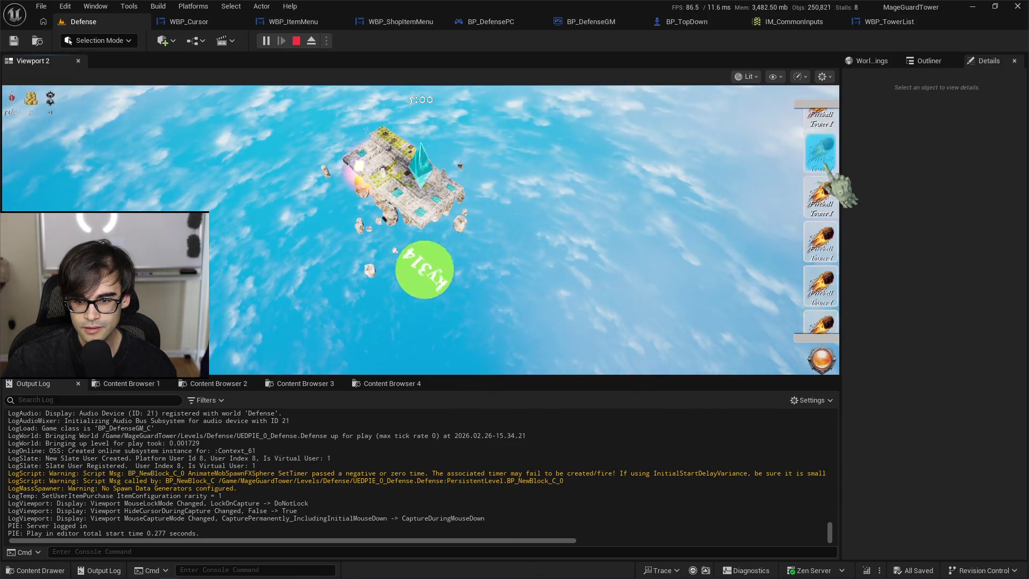
pyautogui.scroll(1, 823, 139)
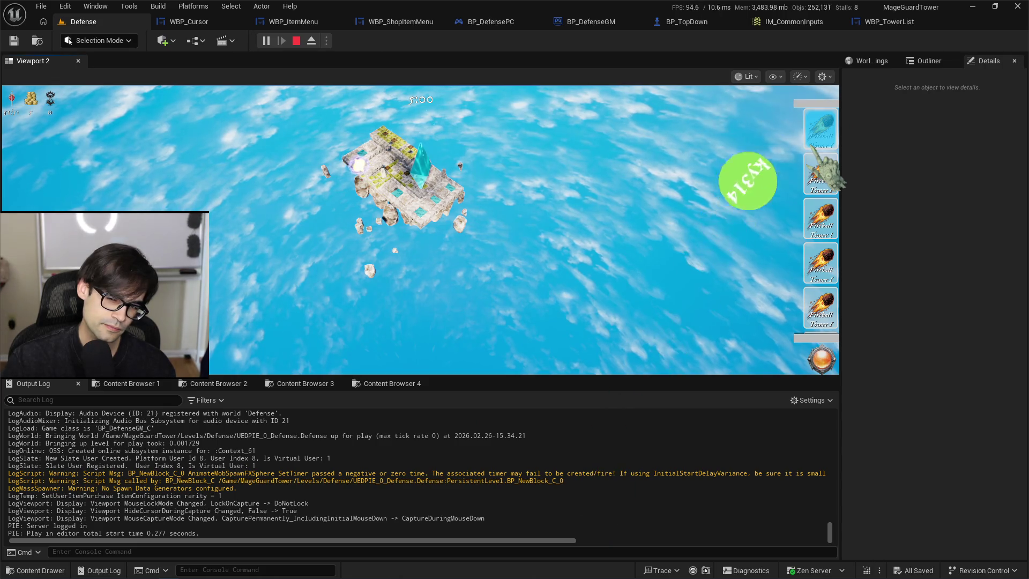
pyautogui.scroll(-1, 829, 172)
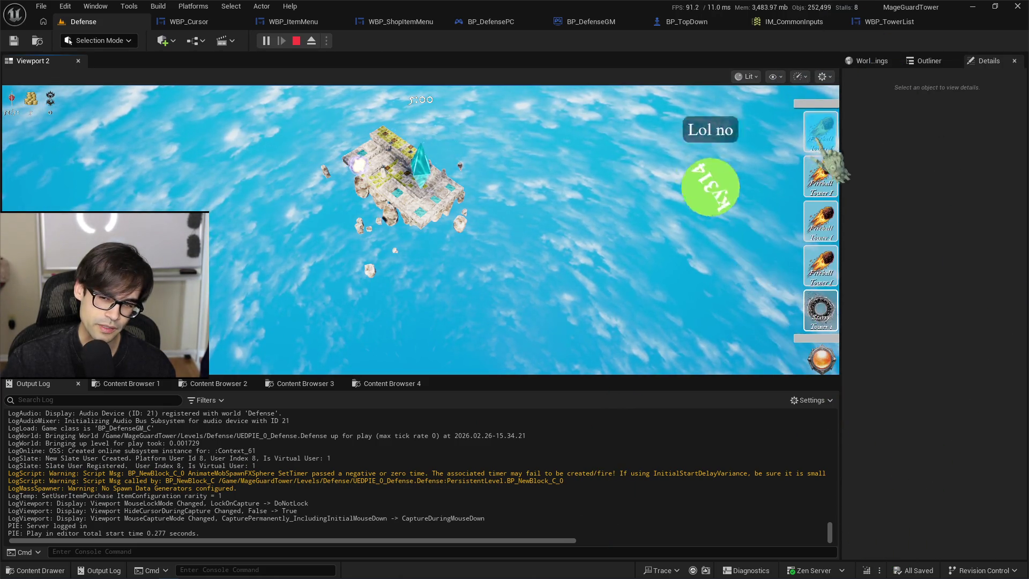
pyautogui.scroll(1, 837, 129)
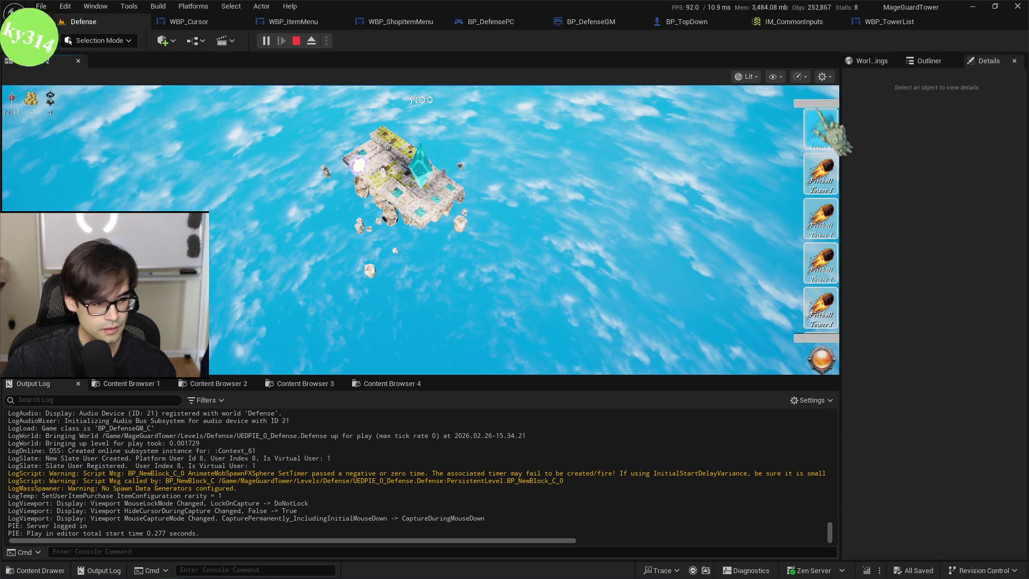
pyautogui.click(301, 41)
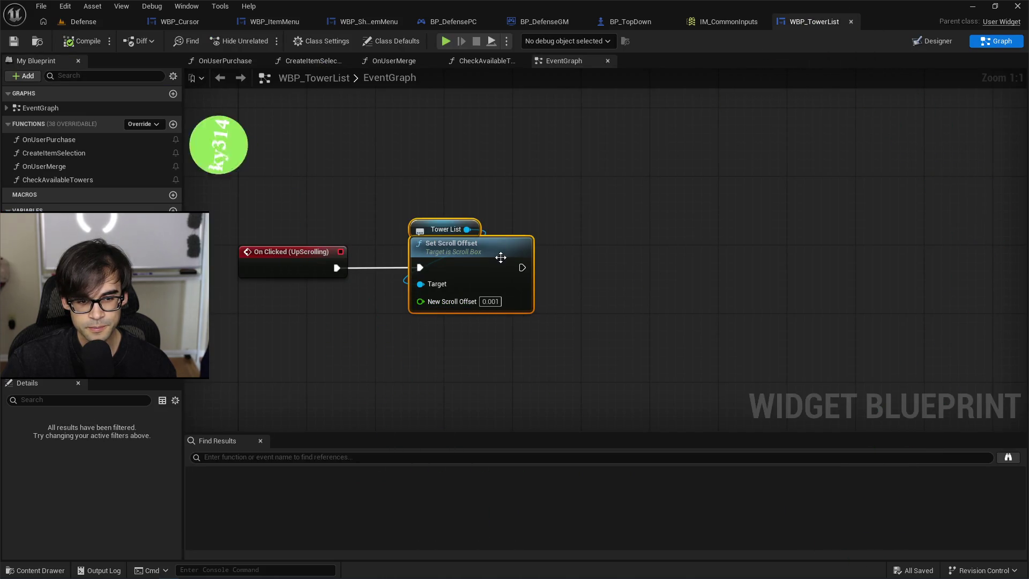
# Add a Get Scroll Offset node from Tower List and rearrange the nodes.
pyautogui.moveTo(501, 257); pyautogui.dragTo(612, 266)
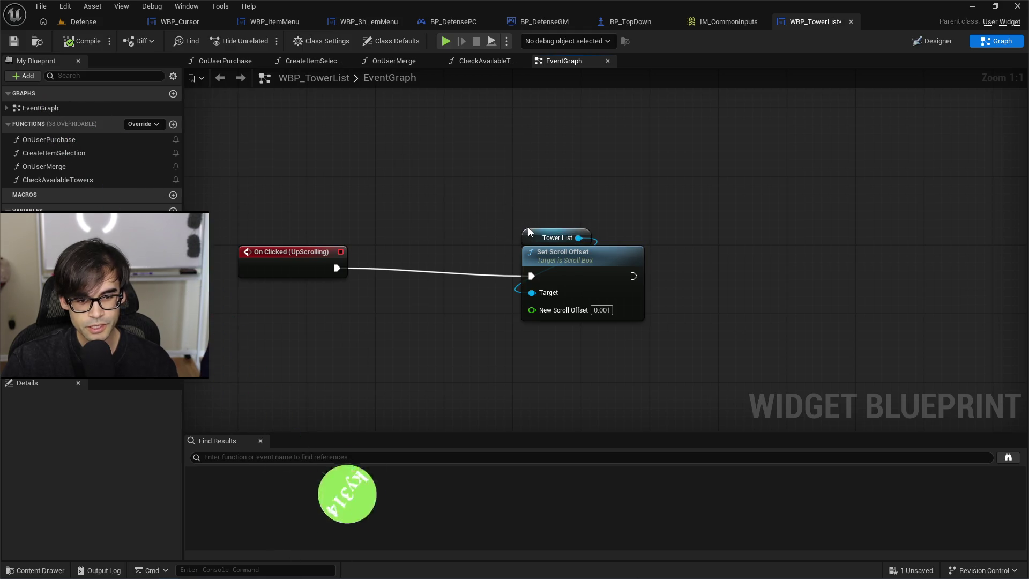
pyautogui.moveTo(529, 232); pyautogui.dragTo(408, 154)
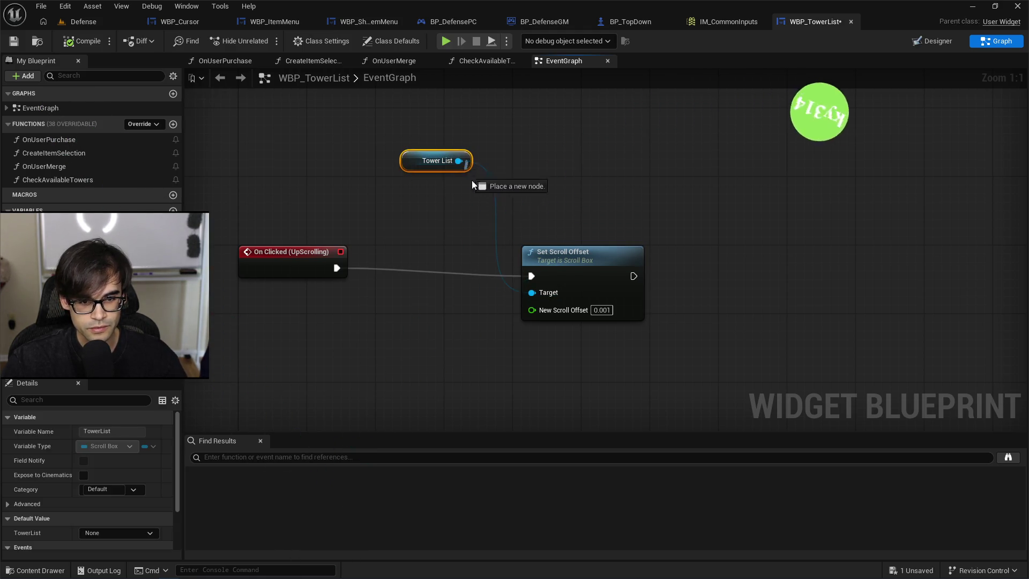
pyautogui.moveTo(472, 183); pyautogui.dragTo(488, 194)
pyautogui.write('get scroll o')
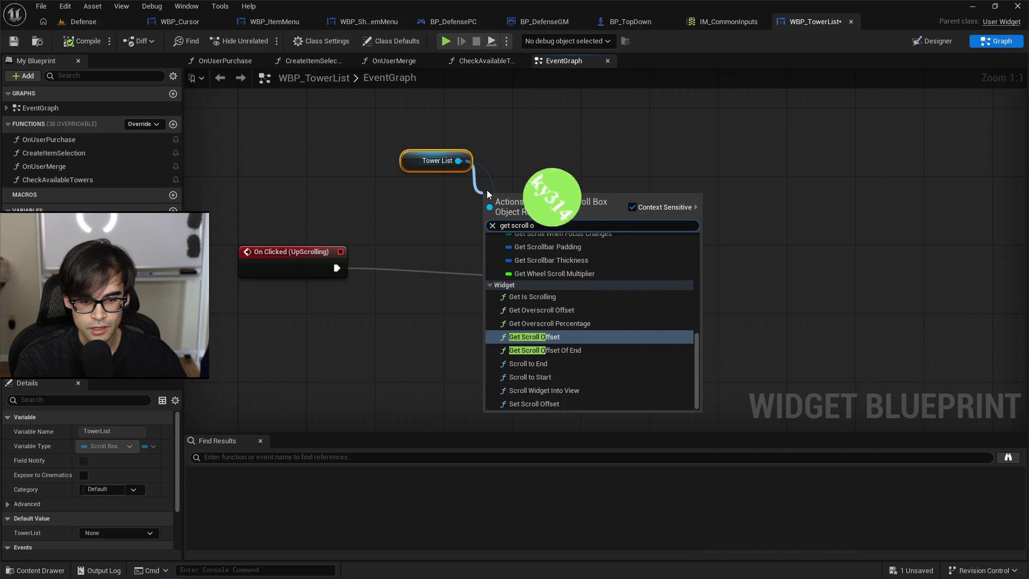
pyautogui.press('Return')
pyautogui.moveTo(490, 195)
pyautogui.mouseDown()
pyautogui.moveTo(432, 260)
pyautogui.moveTo(377, 368)
pyautogui.mouseUp()
pyautogui.moveTo(411, 168); pyautogui.dragTo(367, 350)
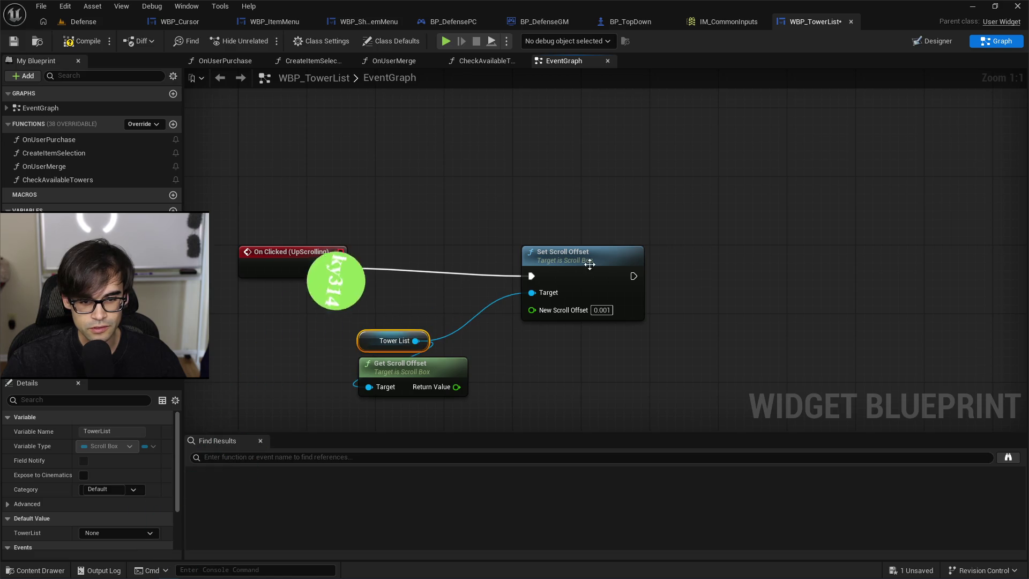
pyautogui.moveTo(590, 264)
pyautogui.mouseDown()
pyautogui.moveTo(708, 214)
pyautogui.moveTo(784, 243)
pyautogui.mouseUp()
pyautogui.click(633, 228)
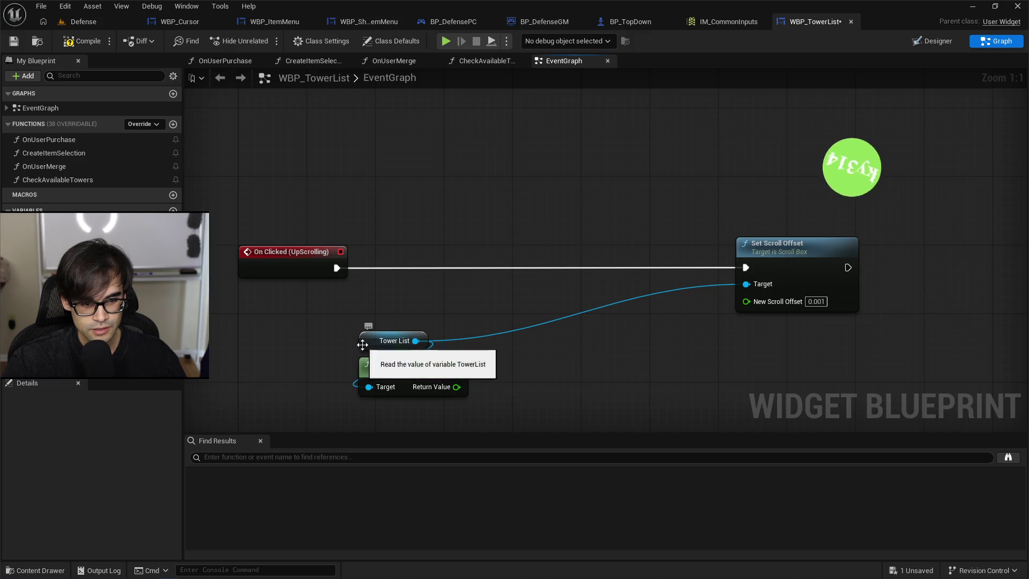
pyautogui.click(386, 339)
pyautogui.keyDown('ctrl'); pyautogui.click(382, 372); pyautogui.keyUp('ctrl')
pyautogui.moveTo(381, 372); pyautogui.dragTo(262, 346)
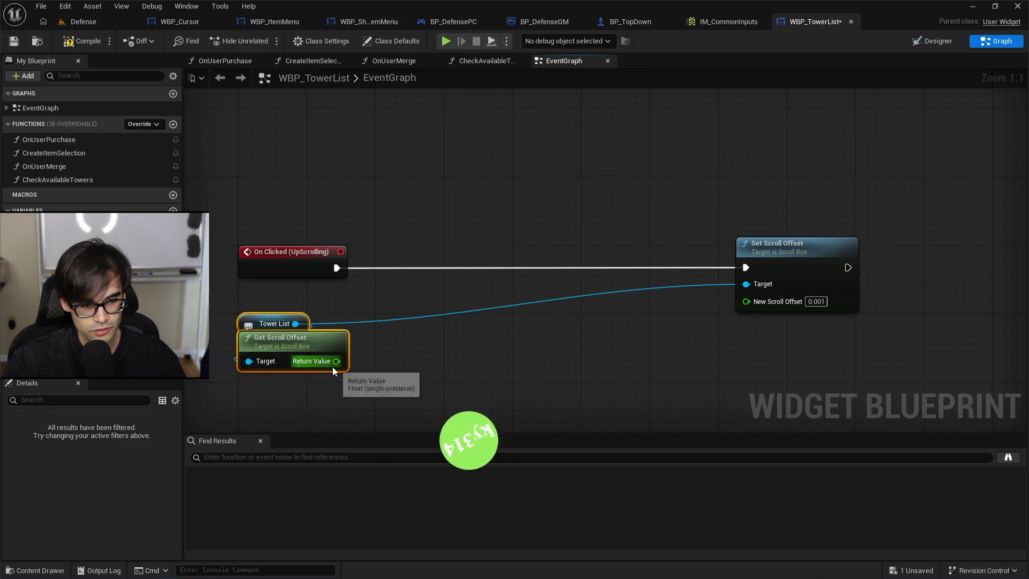
# Print the scroll offset via Print String between On Clicked and Set Scroll Offset, then save.
pyautogui.moveTo(337, 361); pyautogui.dragTo(445, 285)
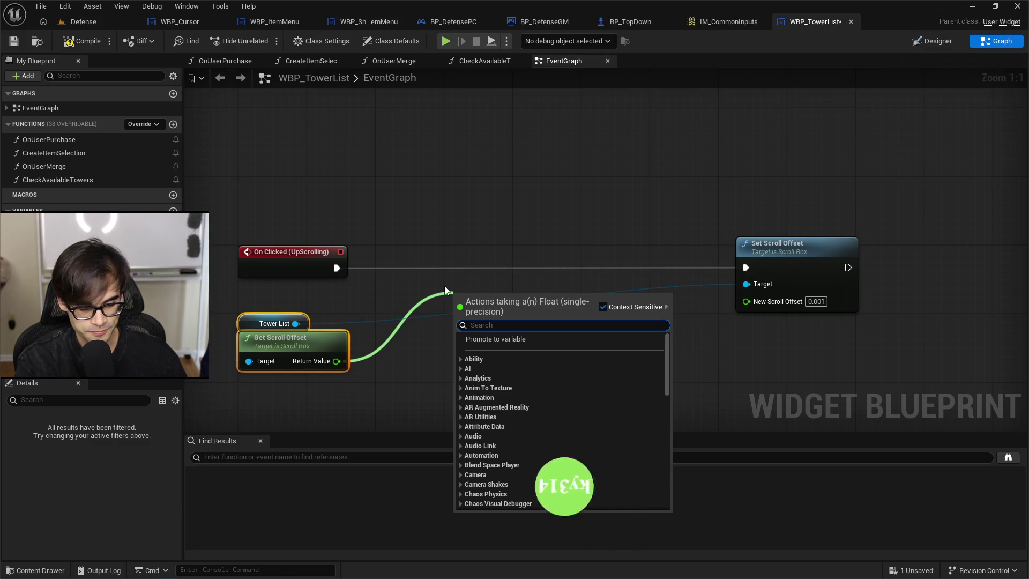
pyautogui.write('print')
pyautogui.press('Return')
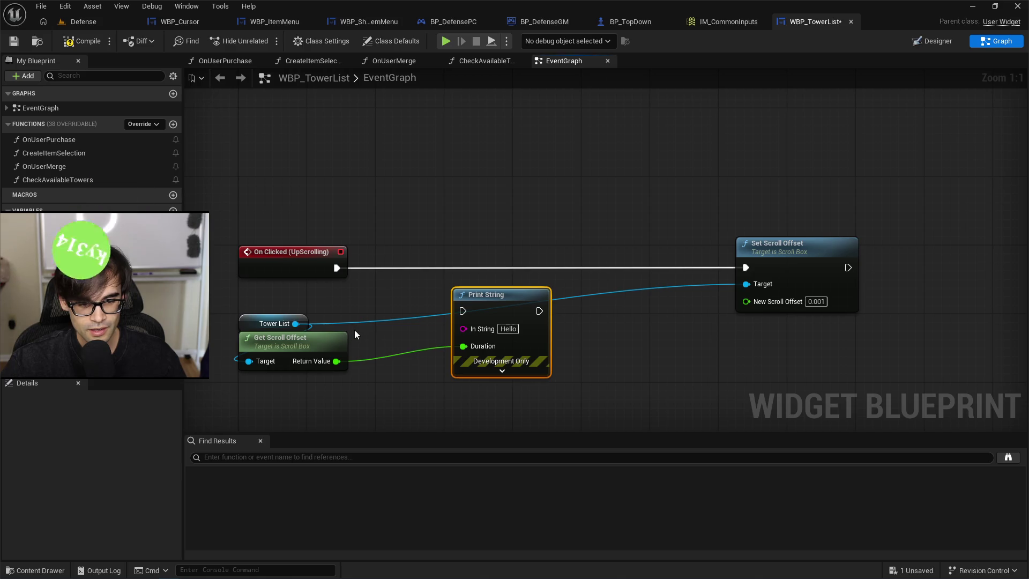
pyautogui.moveTo(336, 360); pyautogui.dragTo(464, 328)
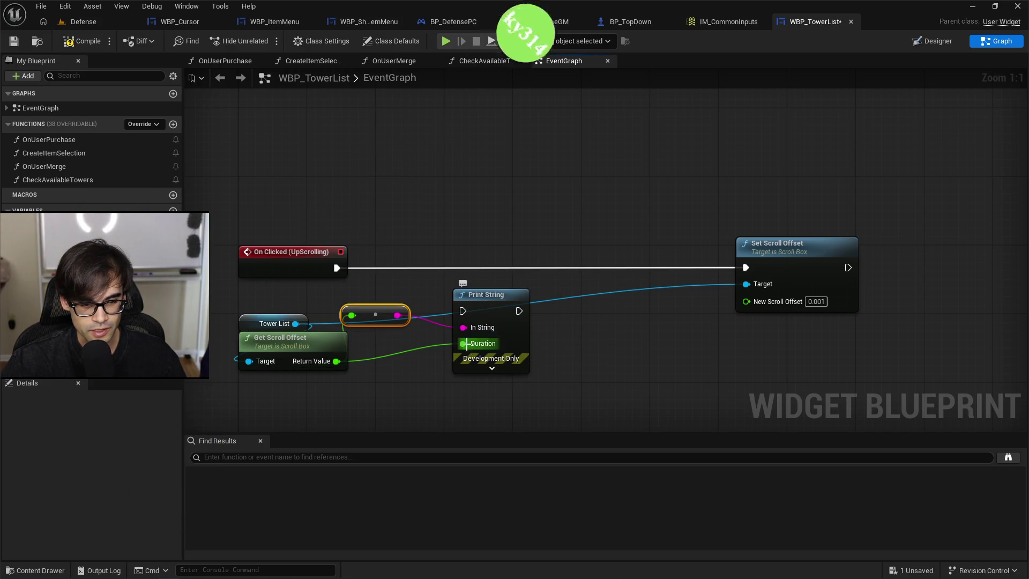
pyautogui.click(485, 360)
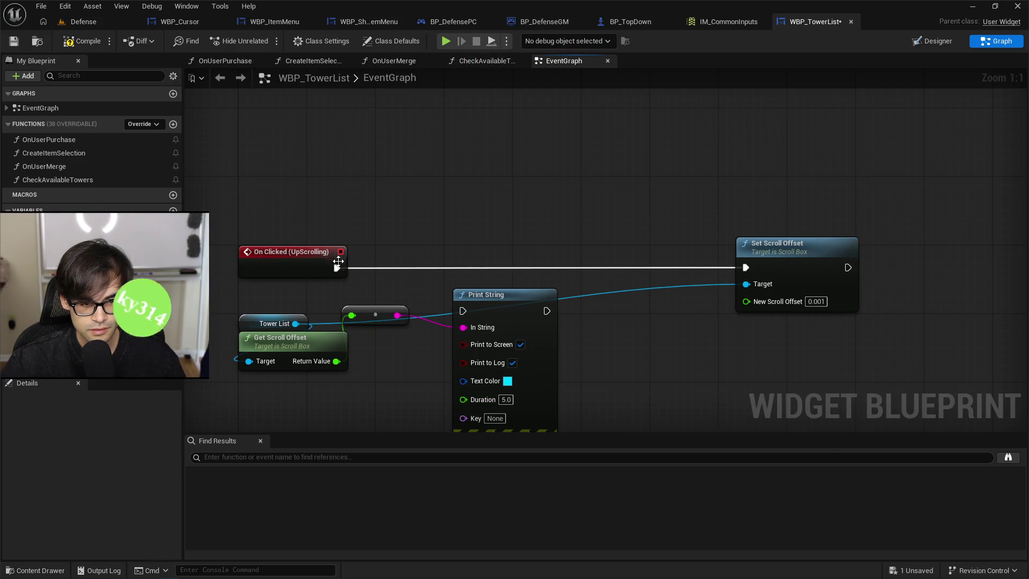
pyautogui.moveTo(337, 267); pyautogui.dragTo(463, 310)
pyautogui.moveTo(546, 311)
pyautogui.mouseDown()
pyautogui.moveTo(752, 284)
pyautogui.moveTo(747, 268)
pyautogui.mouseUp()
pyautogui.moveTo(501, 295)
pyautogui.mouseDown()
pyautogui.moveTo(555, 239)
pyautogui.moveTo(570, 244)
pyautogui.mouseUp()
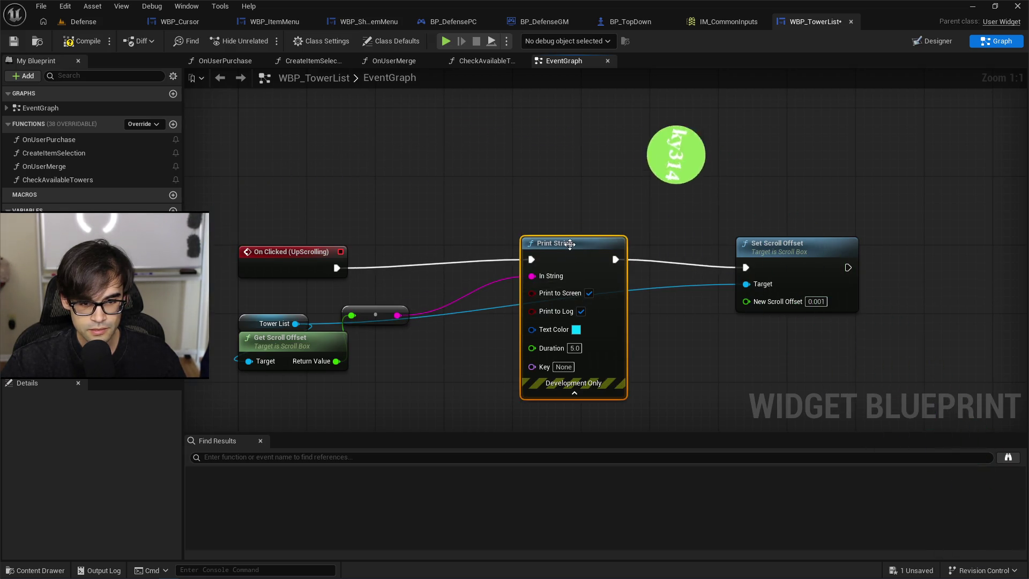
pyautogui.click(14, 42)
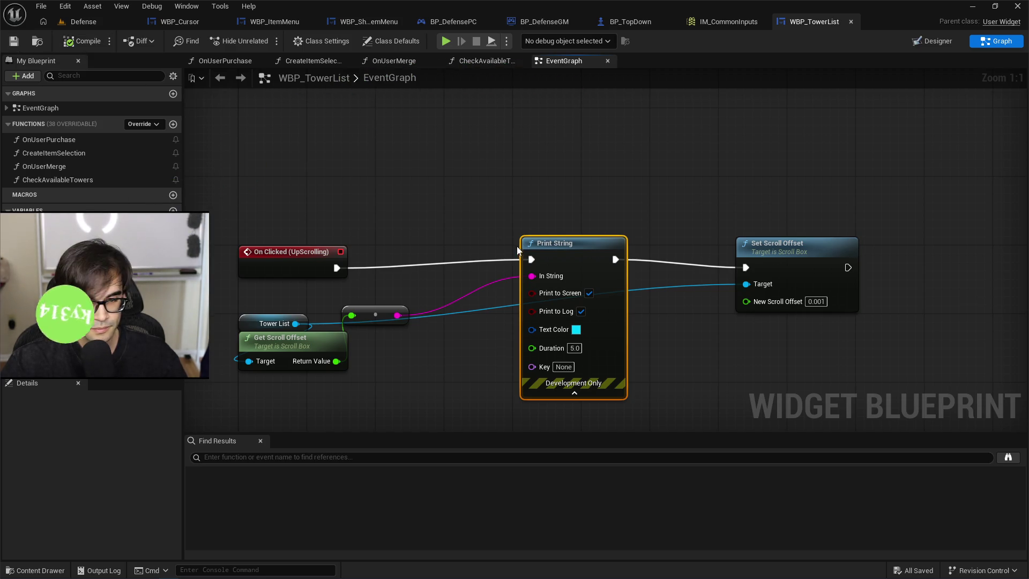
# Play-test the Defense level, logging tower list offsets 640.0, 0.001 and 1326.0, then return to WBP_TowerList.
pyautogui.click(101, 24)
pyautogui.hotkey('alt', 'p')
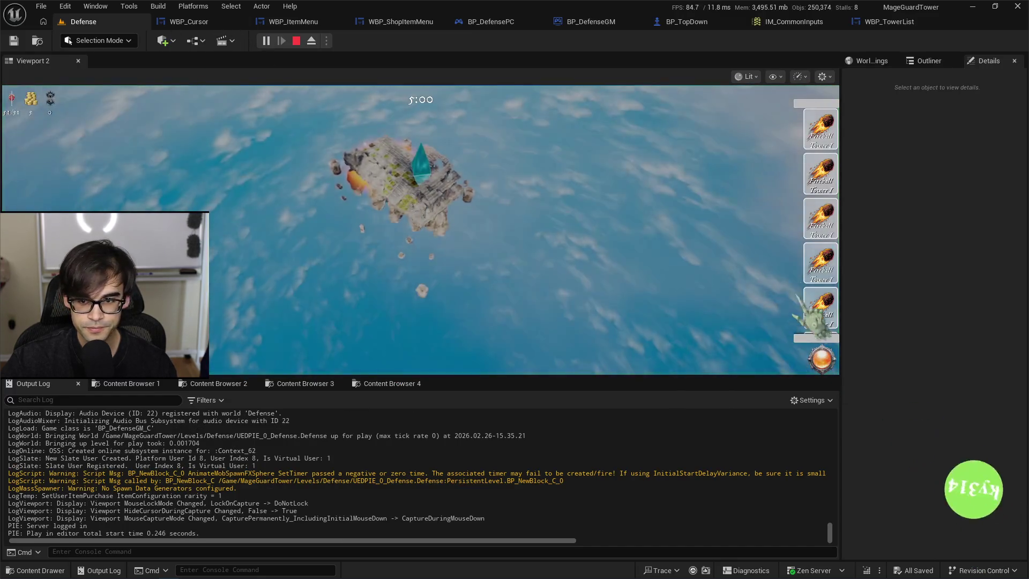
pyautogui.scroll(-1, 818, 100)
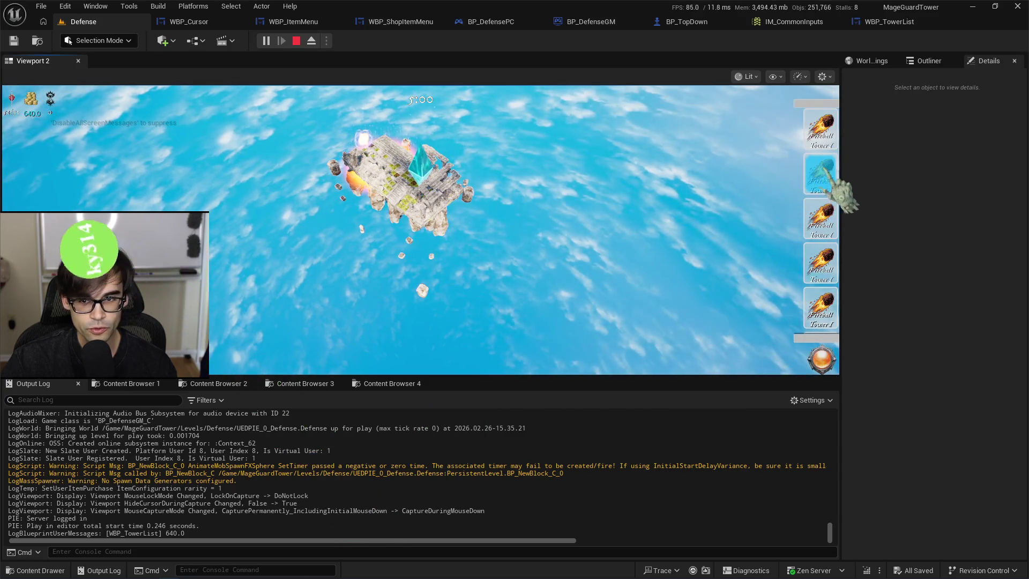
pyautogui.scroll(1, 823, 134)
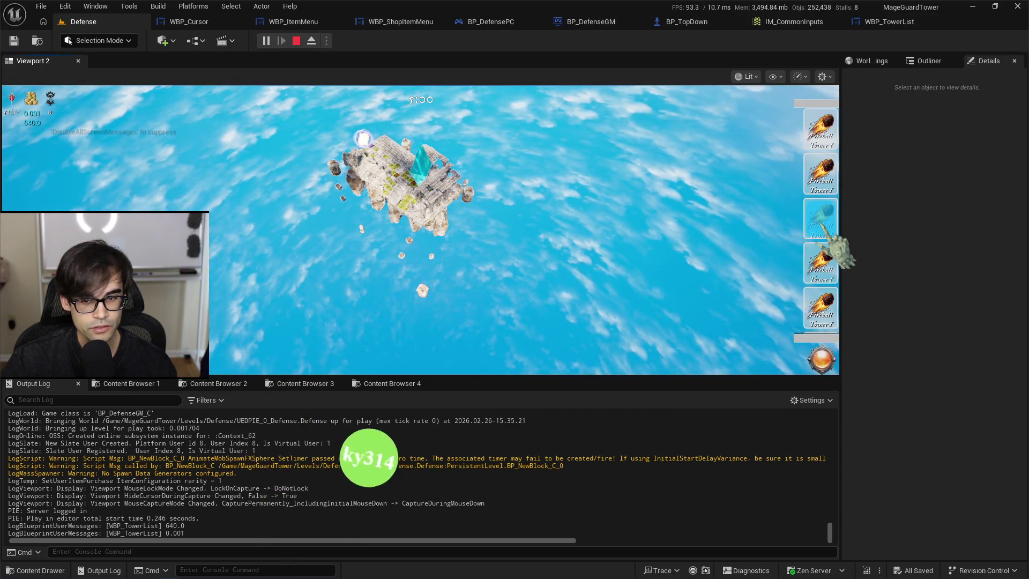
pyautogui.scroll(-3, 826, 230)
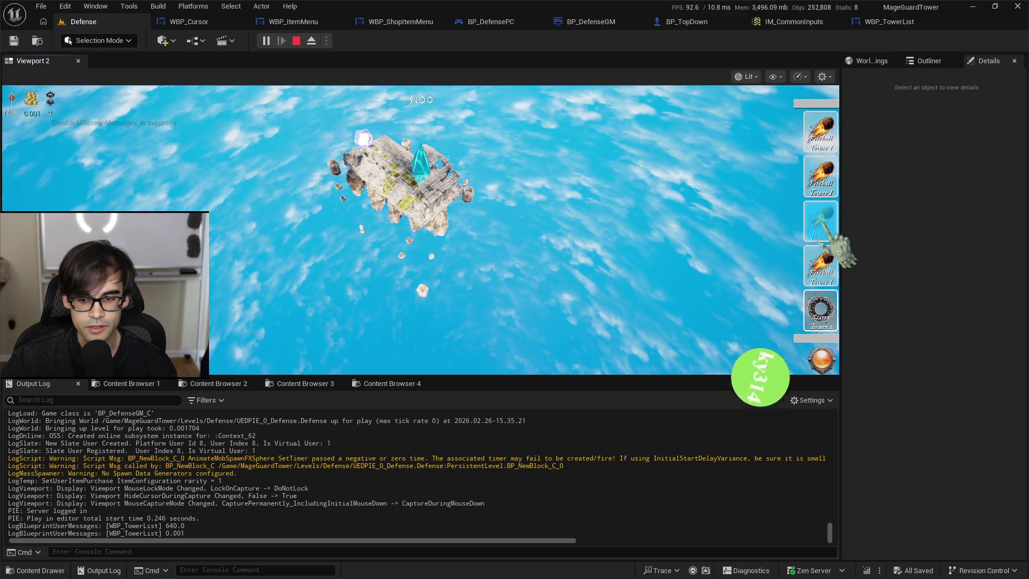
pyautogui.scroll(-3, 826, 129)
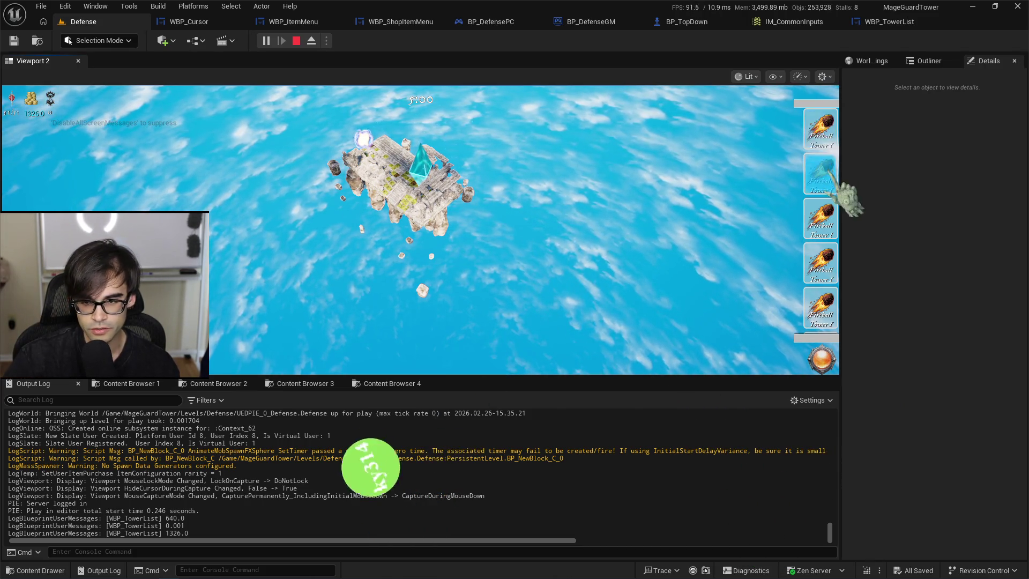
pyautogui.click(296, 42)
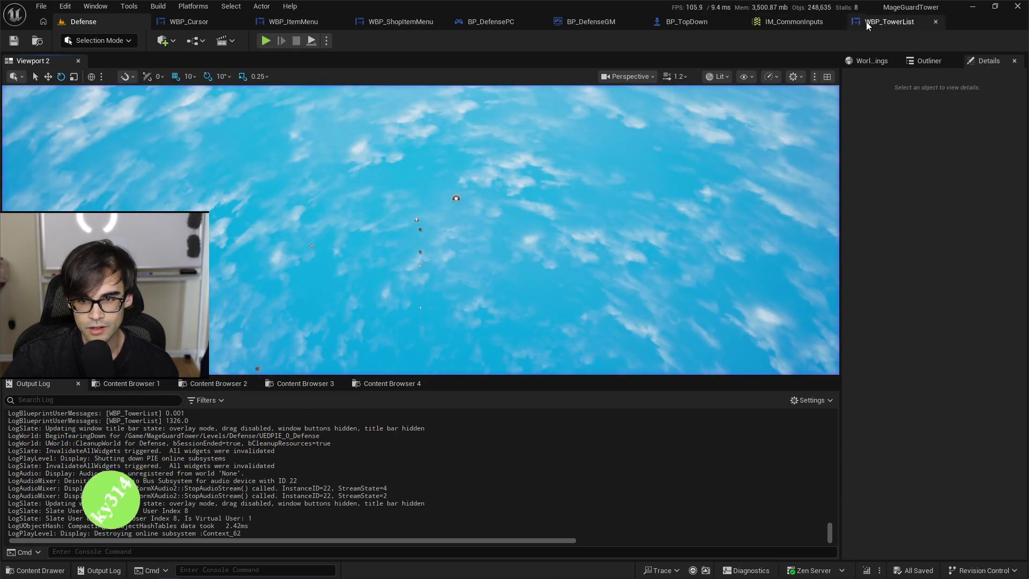
pyautogui.click(886, 22)
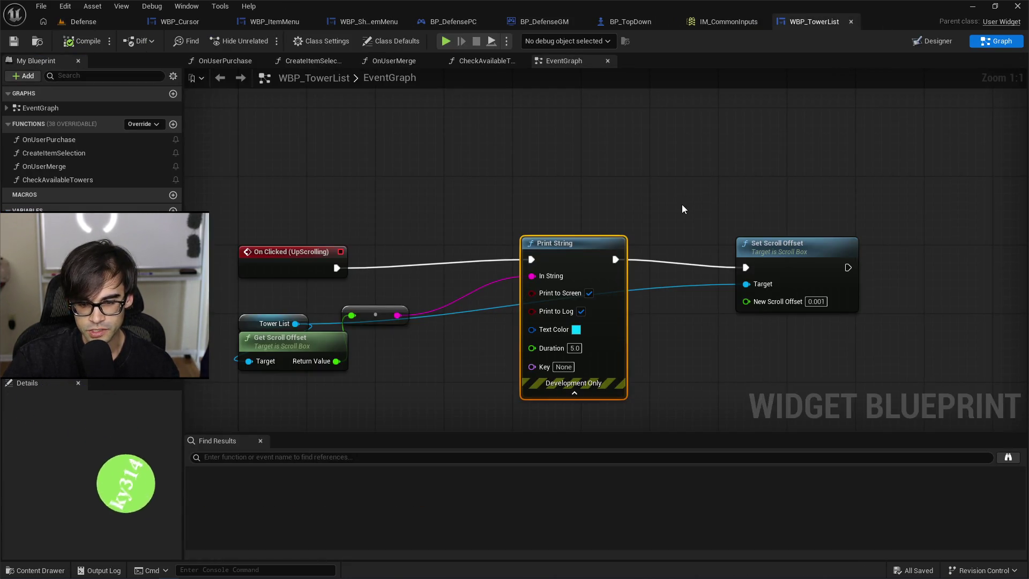
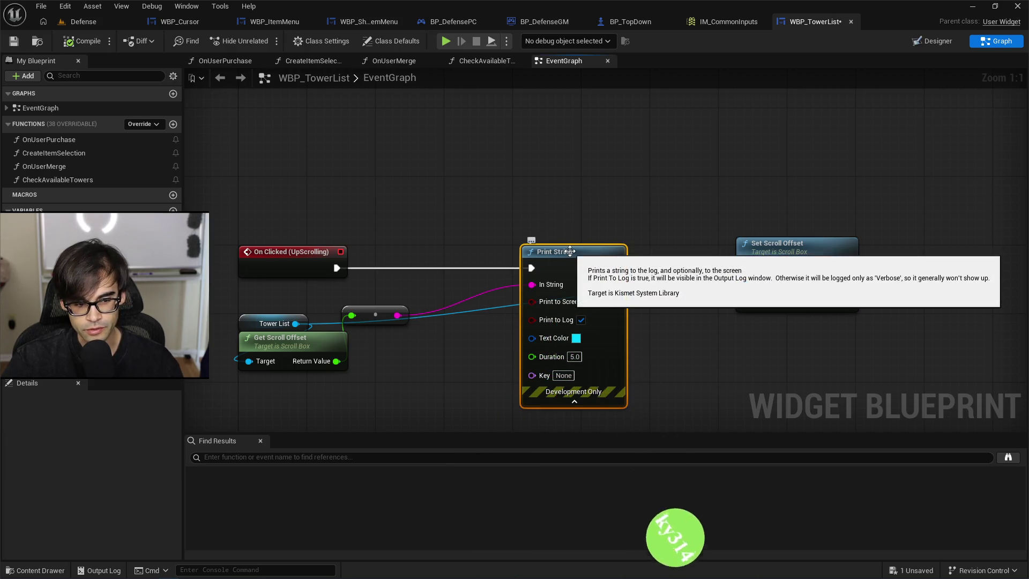
# Delete the Print String node and add an Add node of 10.0 off Get Scroll Offset's Return Value.
pyautogui.press('Delete')
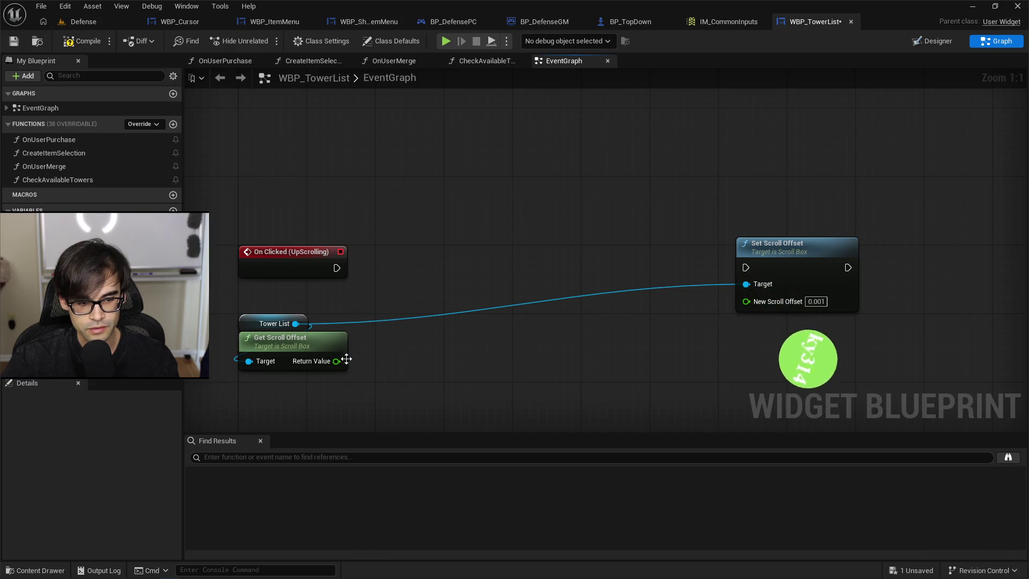
pyautogui.moveTo(340, 363); pyautogui.dragTo(426, 290)
pyautogui.write('add')
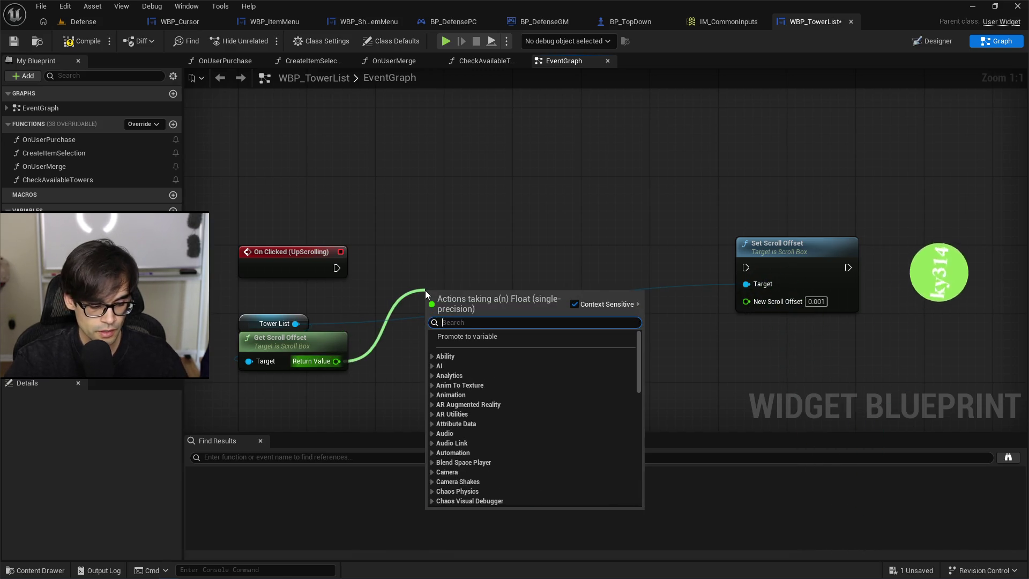
pyautogui.press('Return')
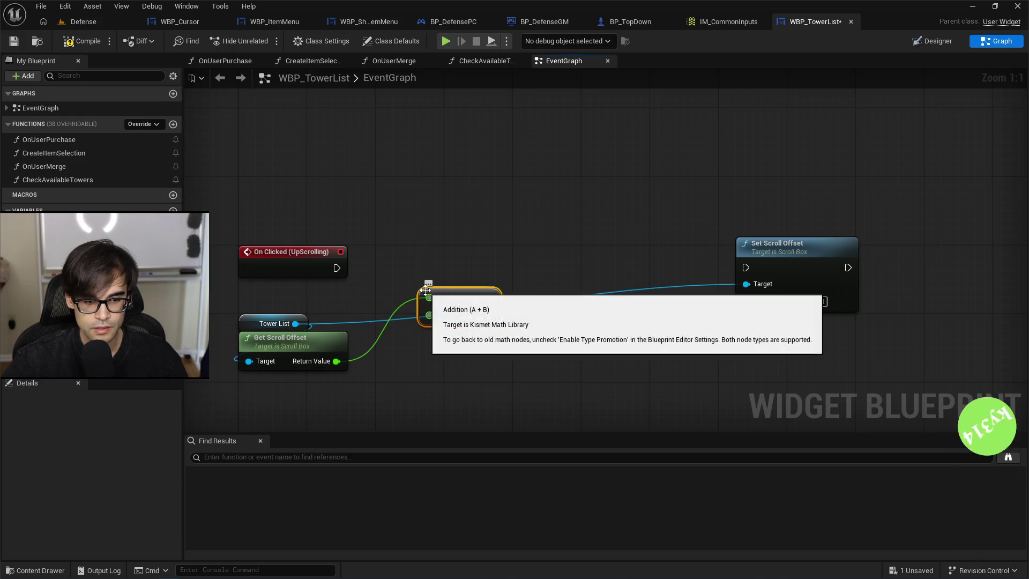
pyautogui.write('10')
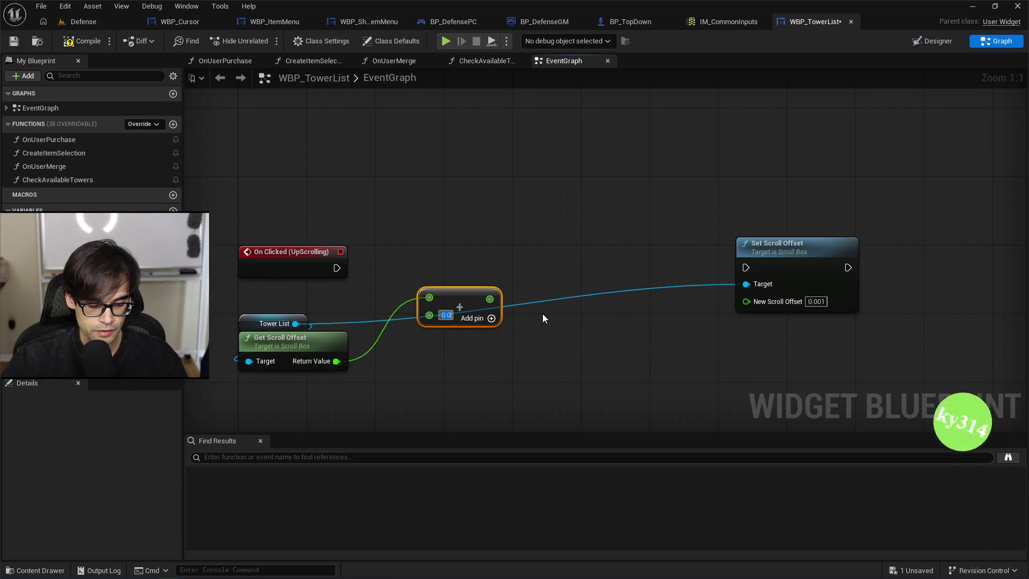
pyautogui.click(475, 280)
pyautogui.moveTo(462, 308)
pyautogui.mouseDown()
pyautogui.moveTo(437, 360)
pyautogui.moveTo(402, 363)
pyautogui.moveTo(614, 322)
pyautogui.moveTo(431, 363)
pyautogui.moveTo(765, 318)
pyautogui.moveTo(756, 303)
pyautogui.mouseUp()
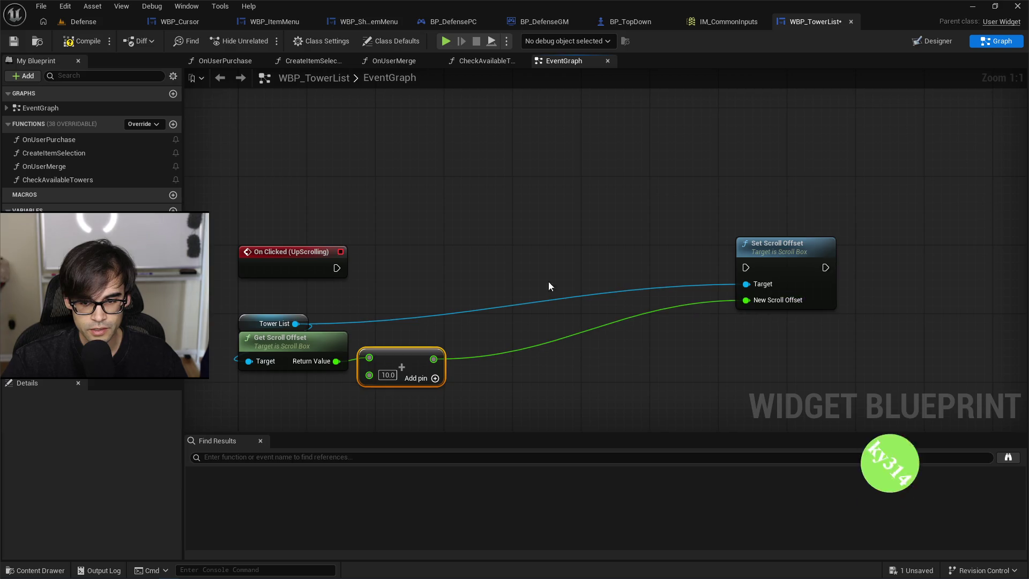
# Wire On Clicked to Set Scroll Offset and replace the Add node with a Subtract feeding New Scroll Offset.
pyautogui.moveTo(740, 266); pyautogui.dragTo(746, 268)
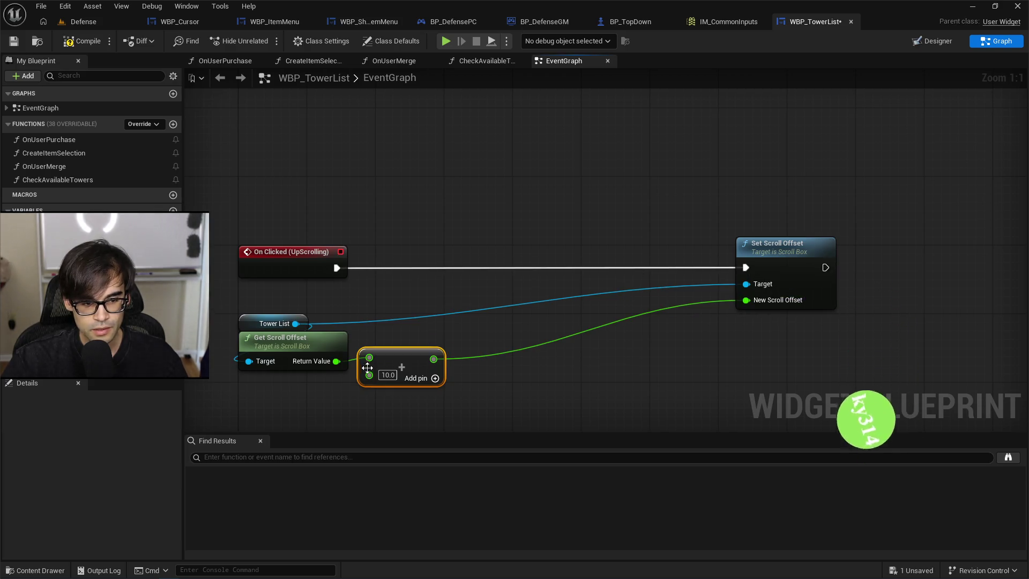
pyautogui.moveTo(387, 360); pyautogui.dragTo(456, 360)
pyautogui.moveTo(333, 365); pyautogui.dragTo(427, 318)
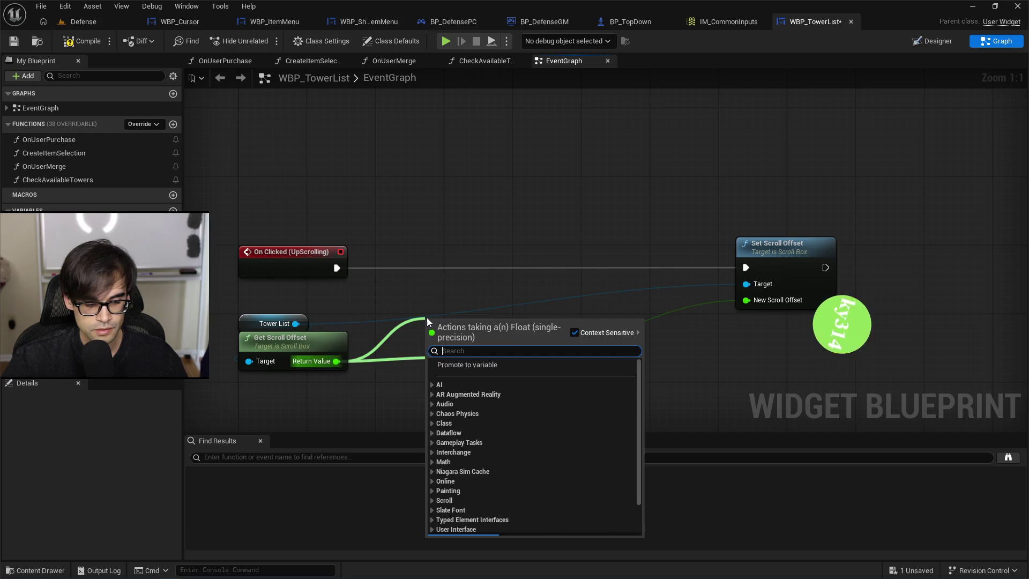
pyautogui.write('-')
pyautogui.press('Return')
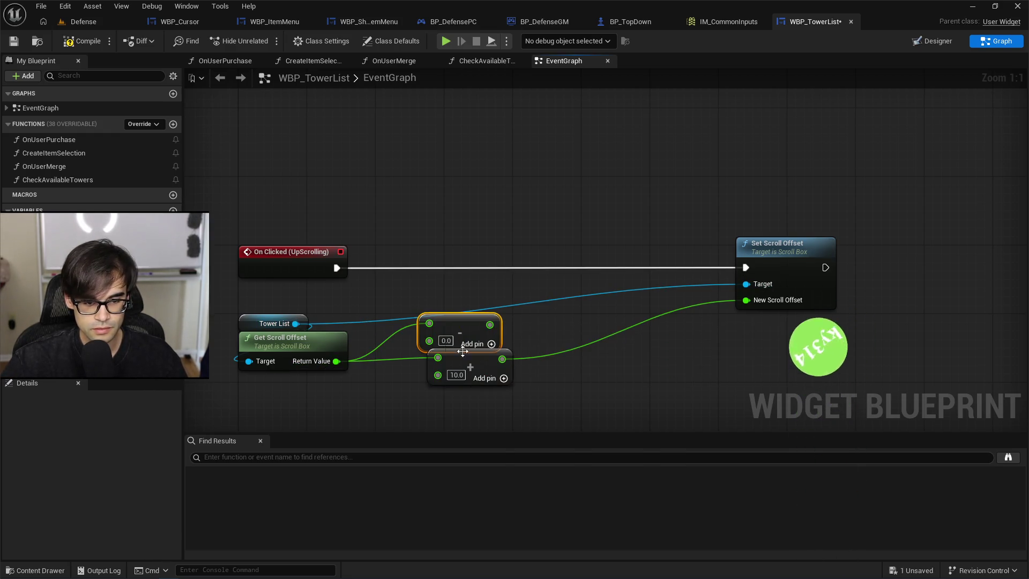
pyautogui.click(447, 341)
pyautogui.write('10')
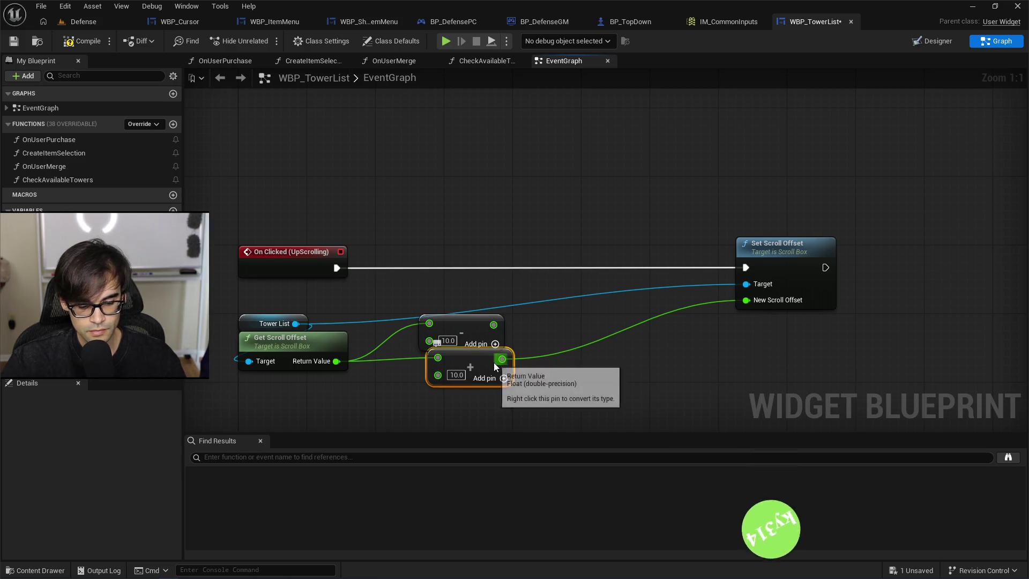
pyautogui.press('Delete')
pyautogui.moveTo(494, 324)
pyautogui.mouseDown()
pyautogui.moveTo(747, 309)
pyautogui.moveTo(747, 301)
pyautogui.mouseUp()
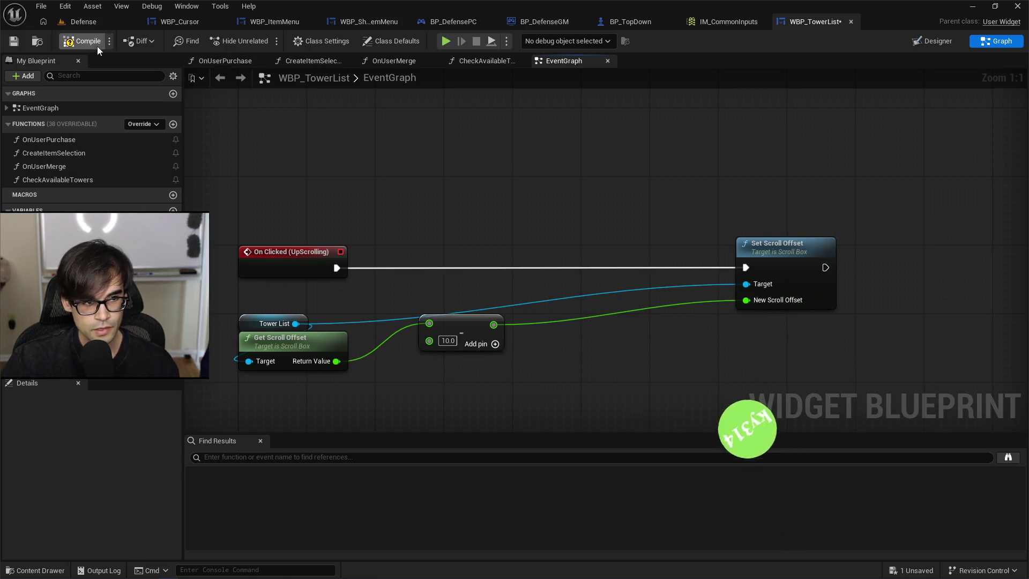
pyautogui.click(89, 24)
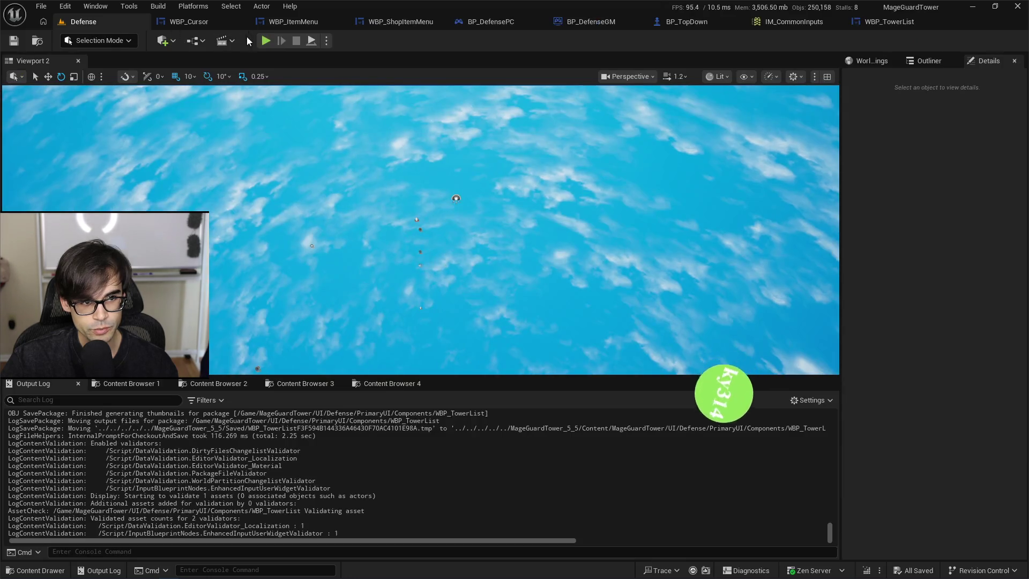
pyautogui.hotkey('alt', 'p')
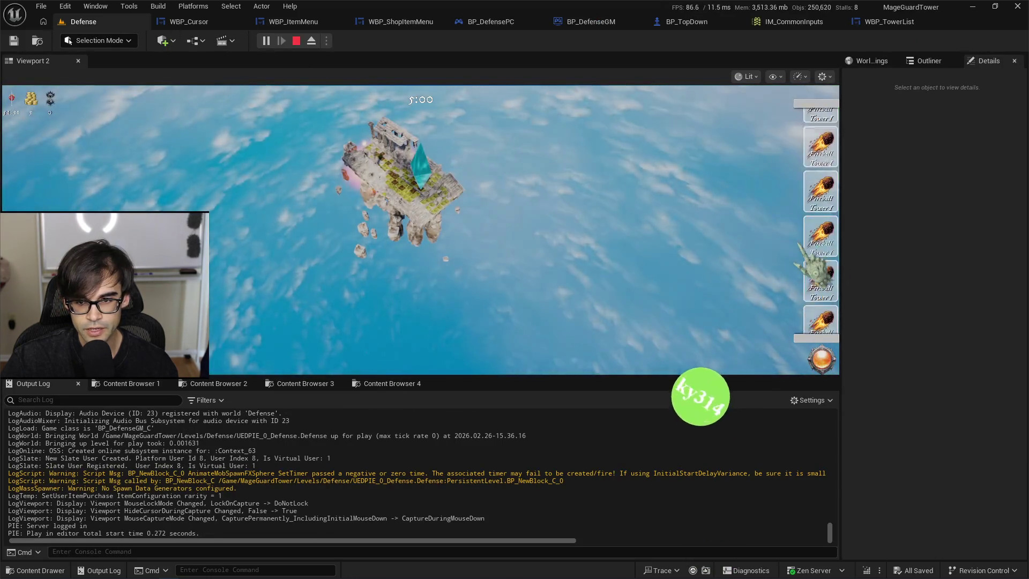
pyautogui.scroll(-2, 823, 257)
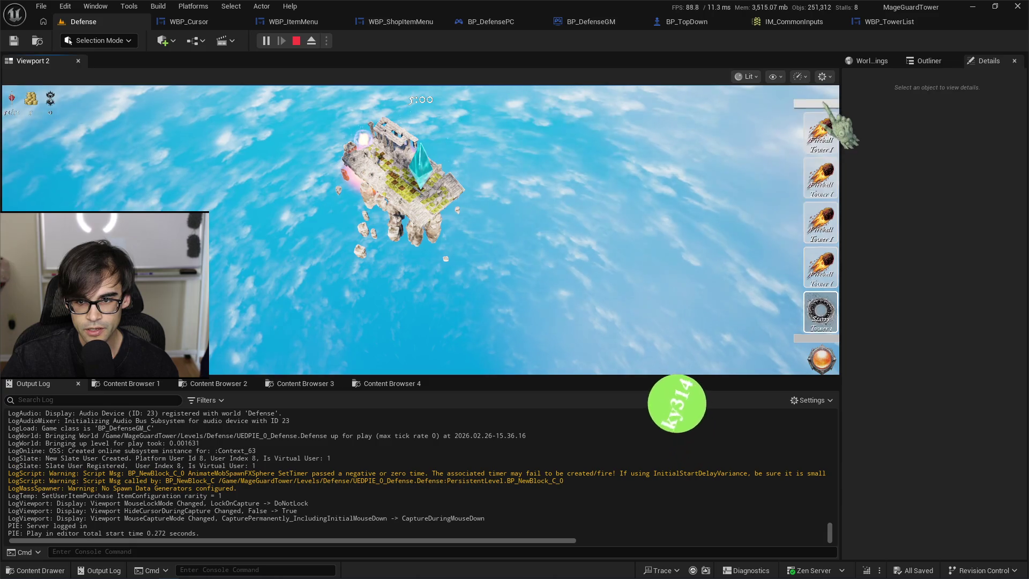
pyautogui.scroll(1, 831, 126)
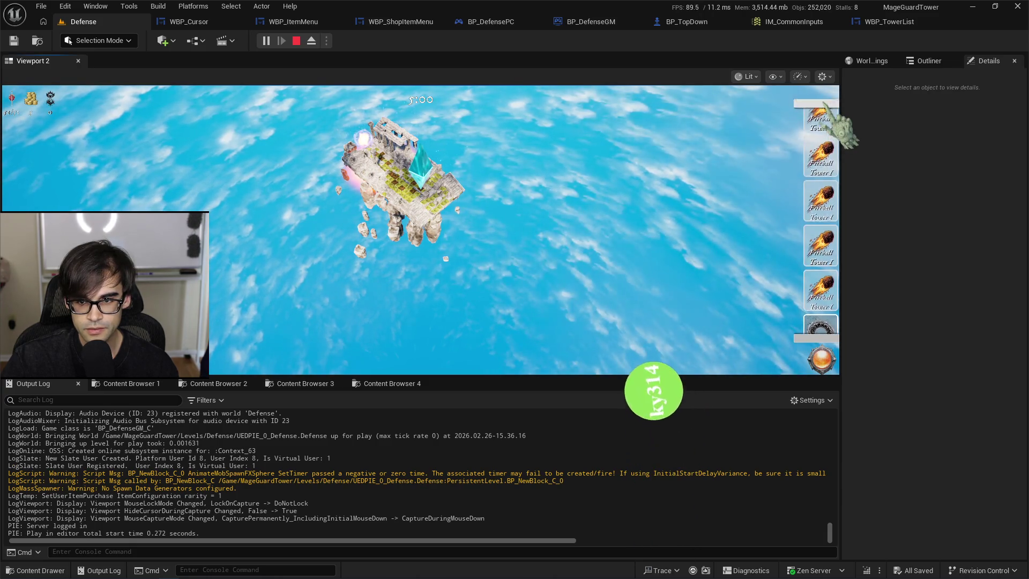
pyautogui.scroll(1, 829, 110)
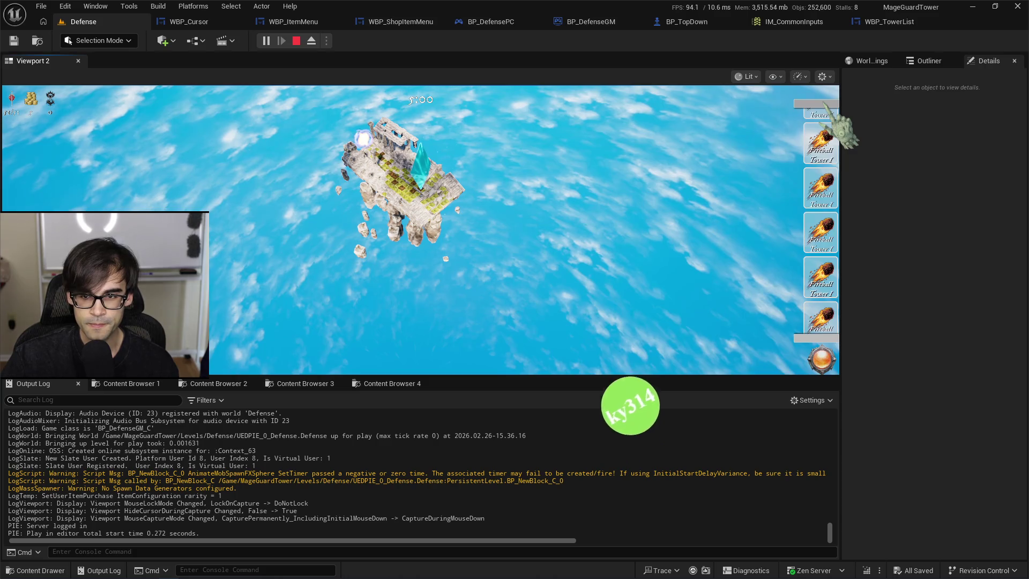
pyautogui.scroll(1, 830, 107)
pyautogui.scroll(1, 830, 110)
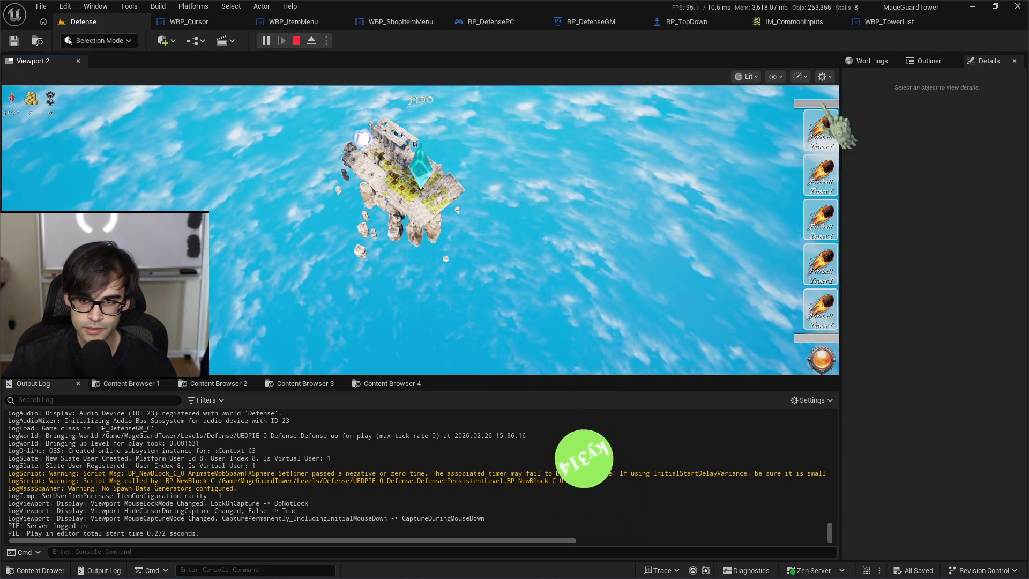
pyautogui.scroll(1, 830, 110)
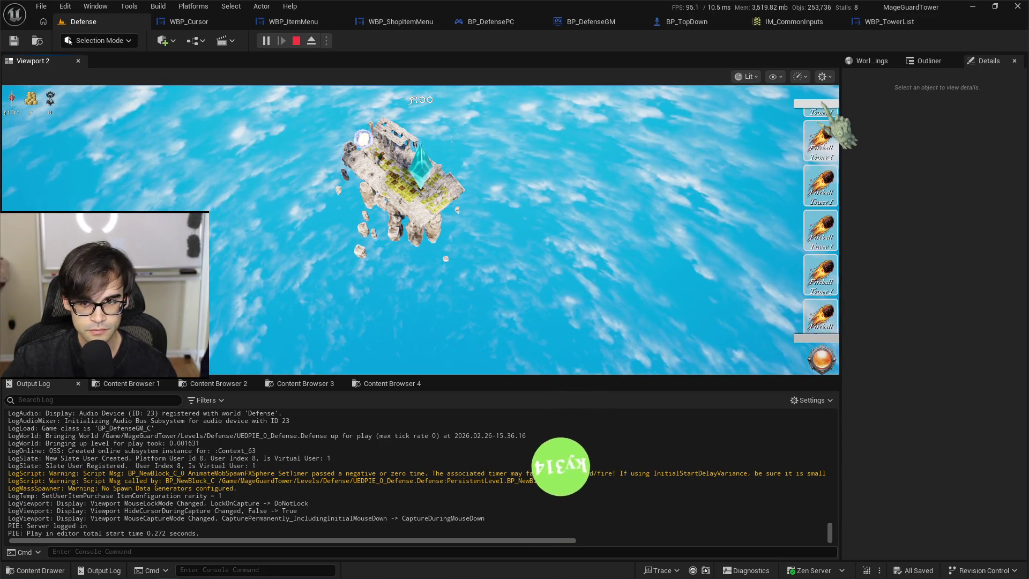
pyautogui.scroll(1, 830, 110)
pyautogui.scroll(2, 830, 110)
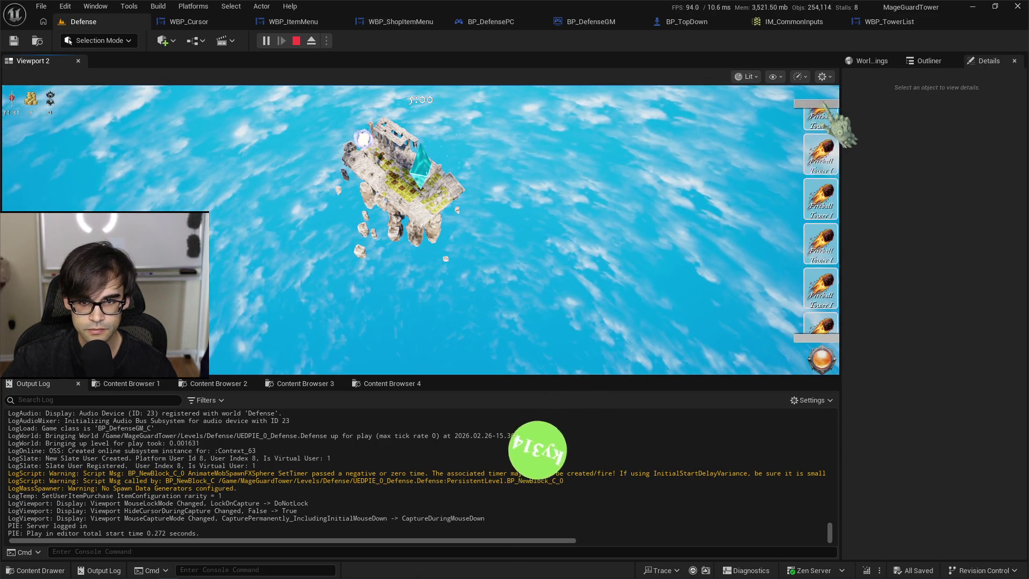
pyautogui.scroll(-1, 830, 110)
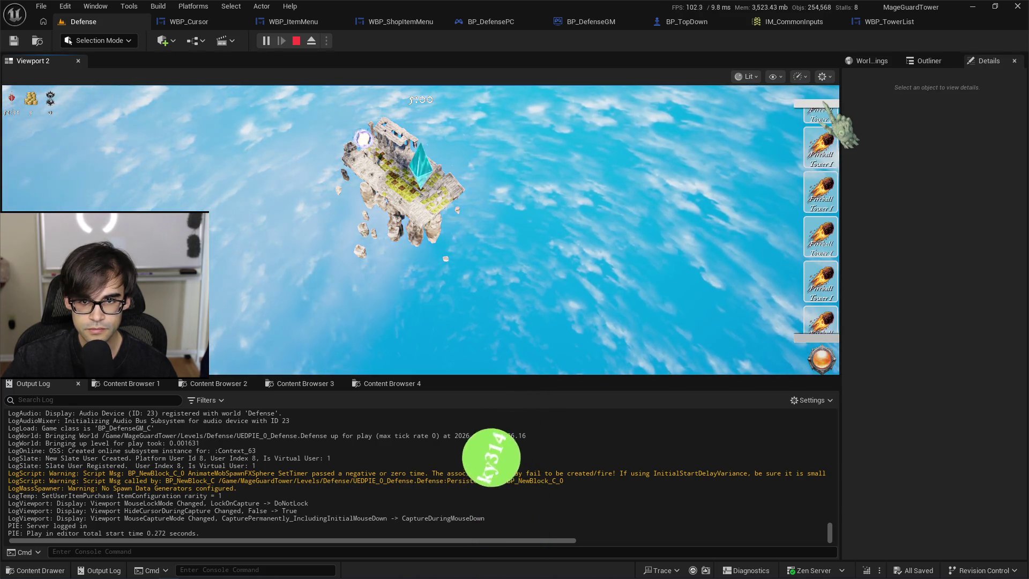
pyautogui.scroll(-2, 830, 110)
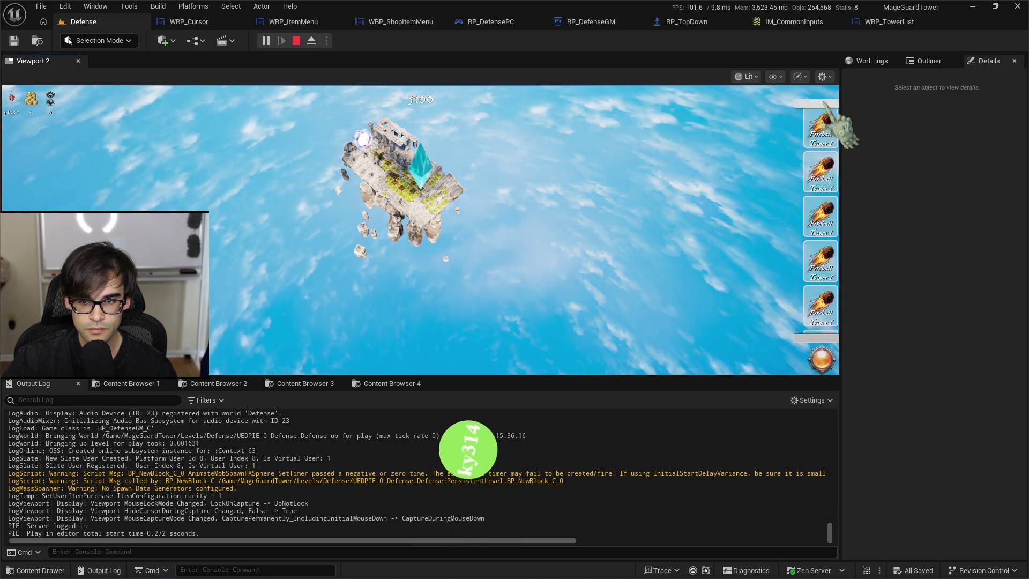
pyautogui.scroll(-2, 830, 124)
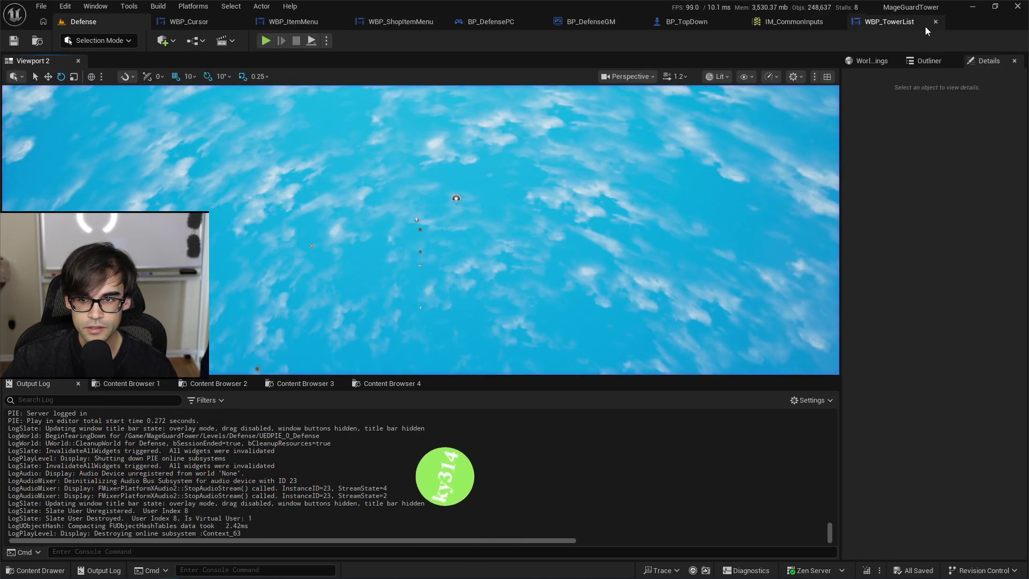
# Return to the WBP_TowerList graph and move the scroll offset nodes up and right.
pyautogui.click(908, 22)
pyautogui.moveTo(309, 333)
pyautogui.mouseDown()
pyautogui.moveTo(623, 314)
pyautogui.moveTo(566, 296)
pyautogui.mouseUp()
pyautogui.scroll(-2, 432, 191)
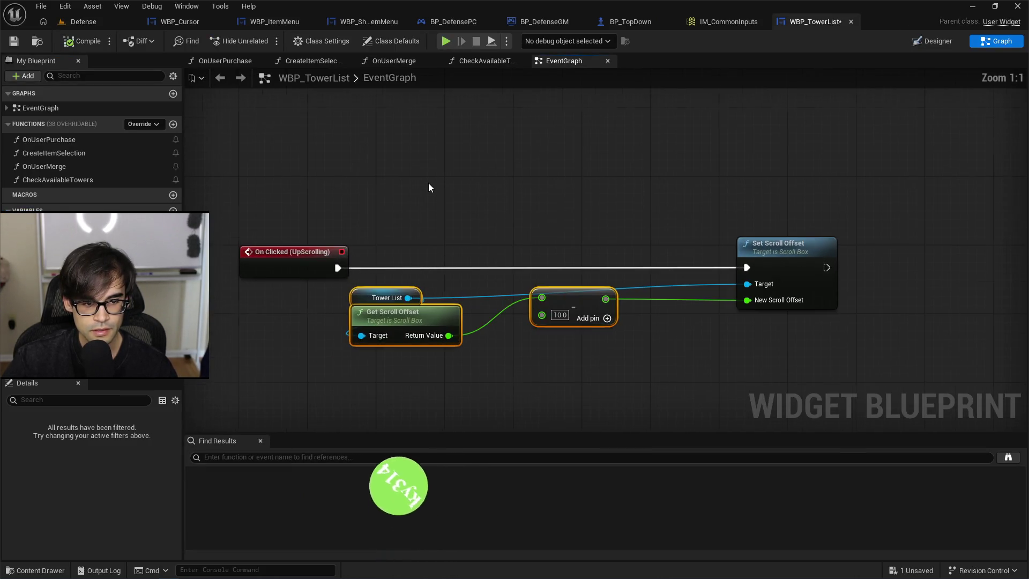
pyautogui.scroll(2, 429, 182)
pyautogui.scroll(-1, 430, 171)
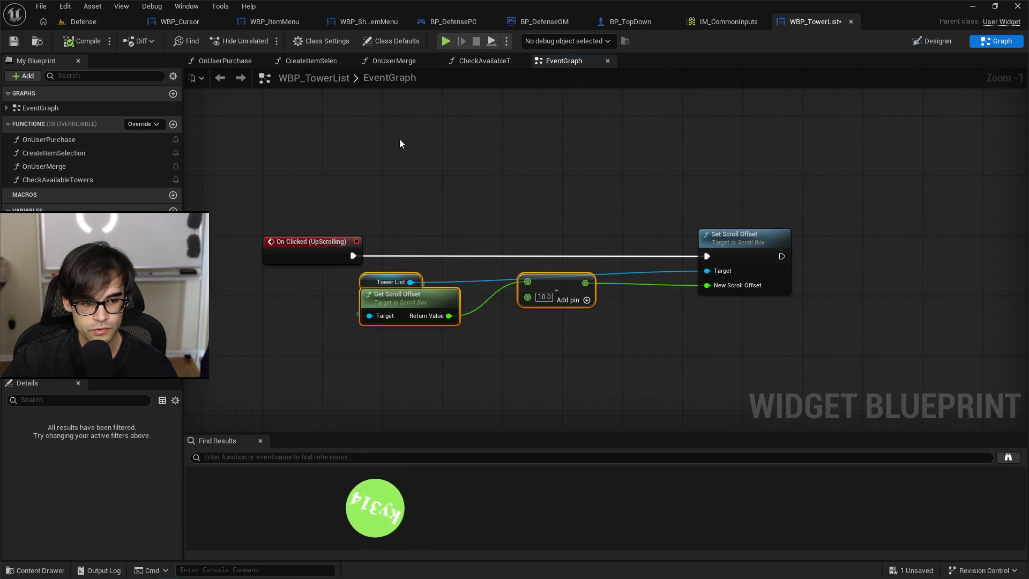
# Add On Pressed and On Released events for the UpScrolling button from the Designer's Details events.
pyautogui.click(925, 41)
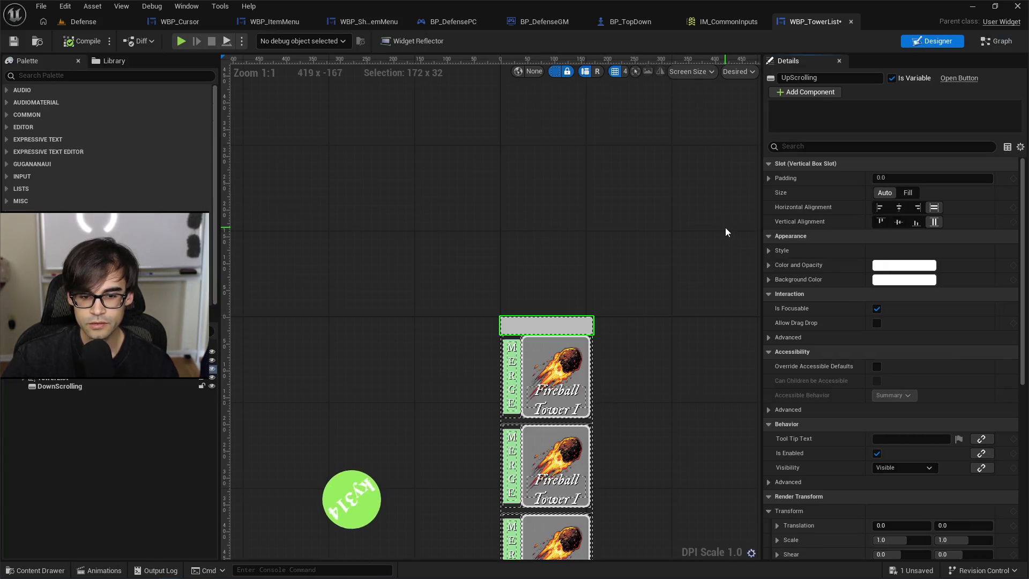
pyautogui.scroll(-10, 913, 316)
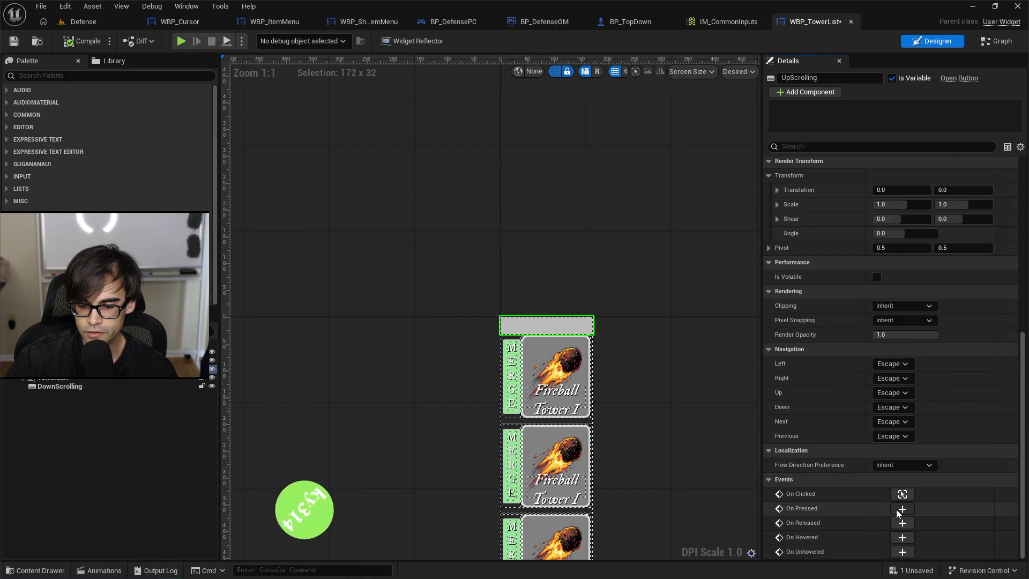
pyautogui.click(902, 508)
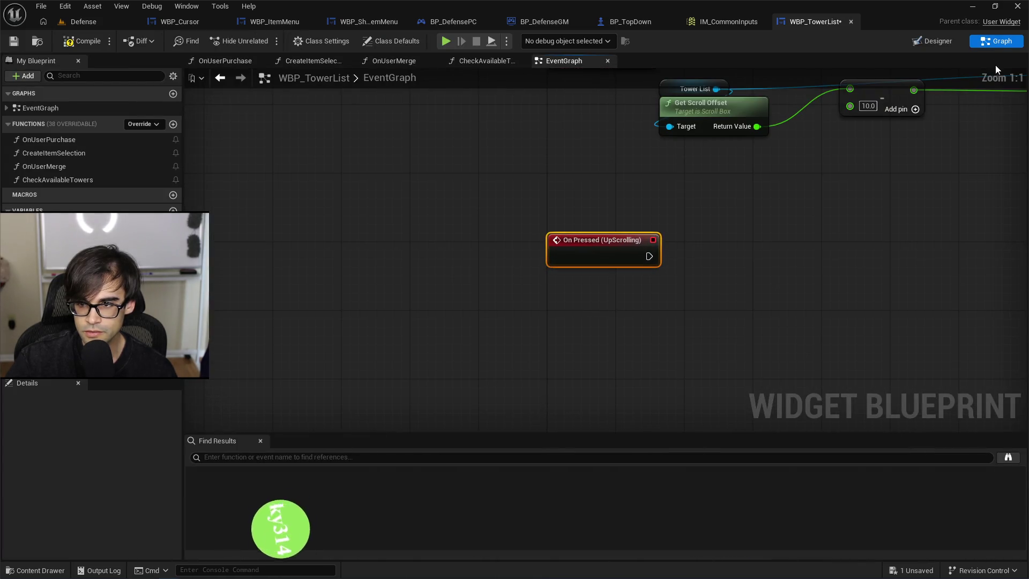
pyautogui.click(934, 40)
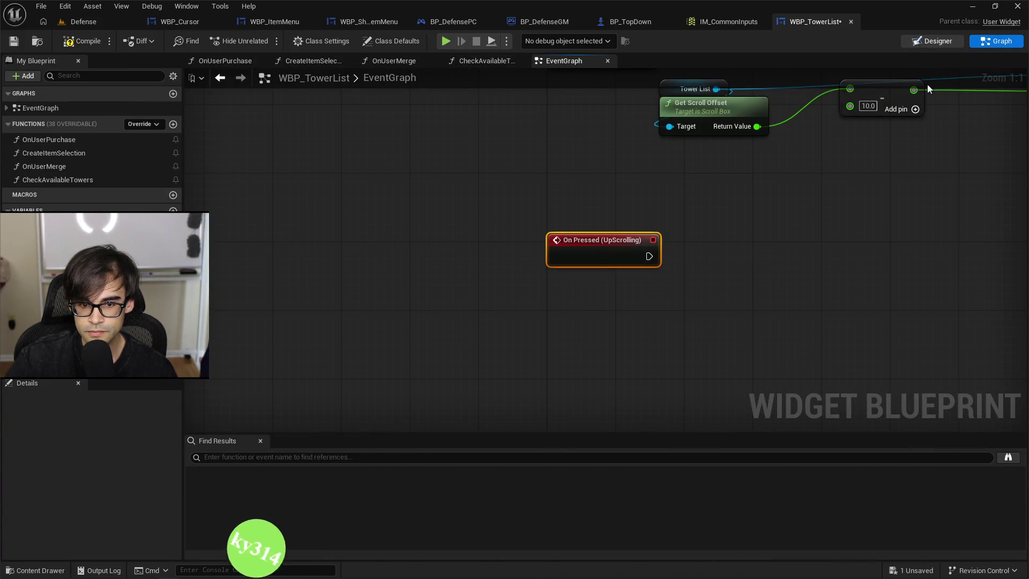
pyautogui.scroll(-3, 962, 428)
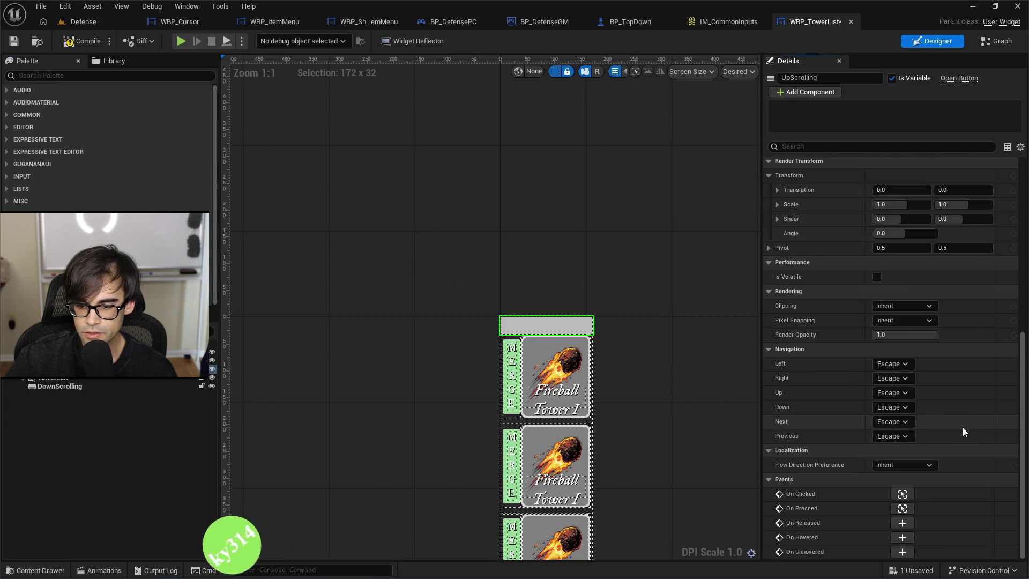
pyautogui.click(903, 523)
pyautogui.scroll(-1, 625, 374)
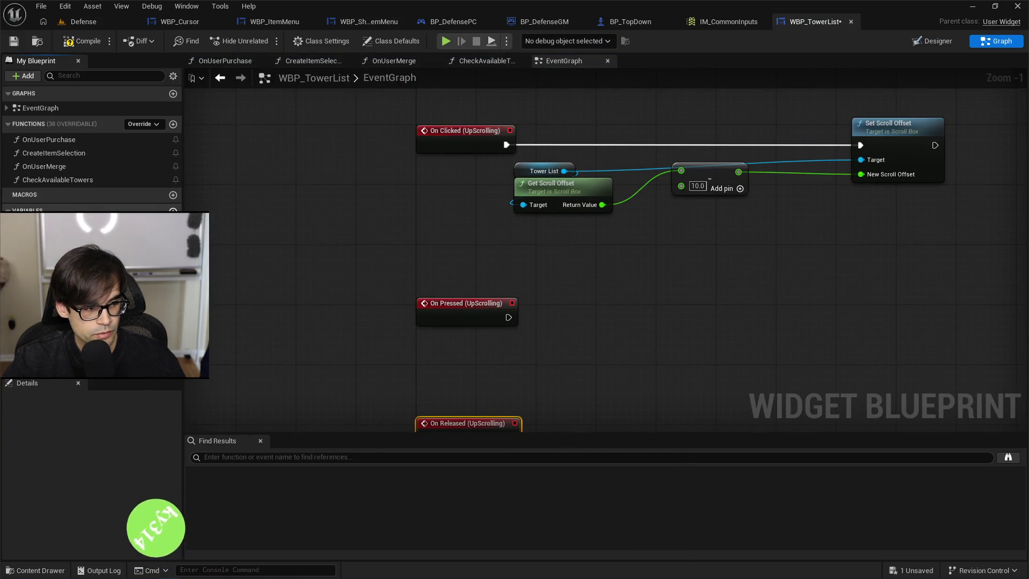
# Create a Float variable named OffsetScroll.
pyautogui.click(172, 209)
pyautogui.click(85, 446)
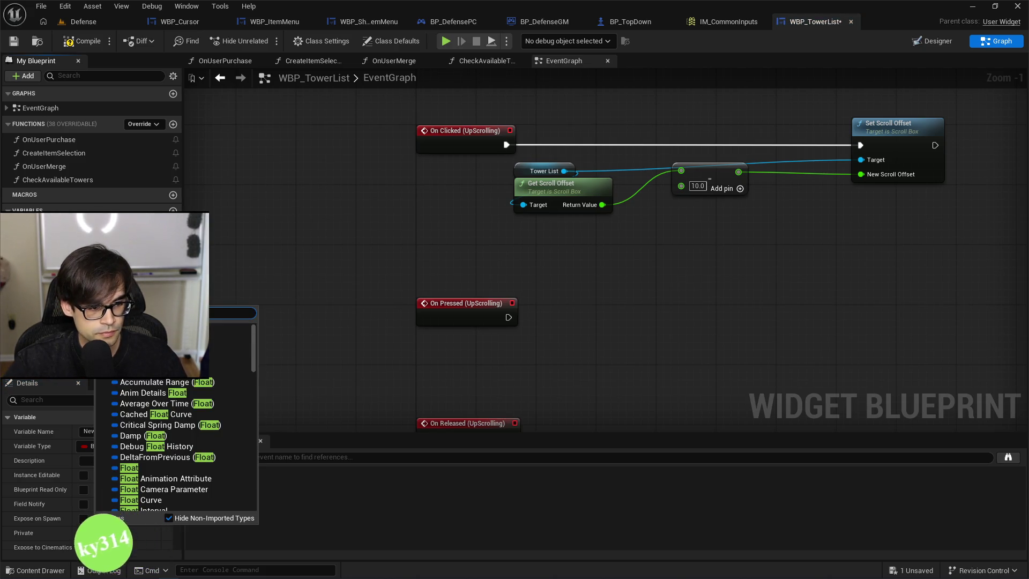
pyautogui.press('Escape')
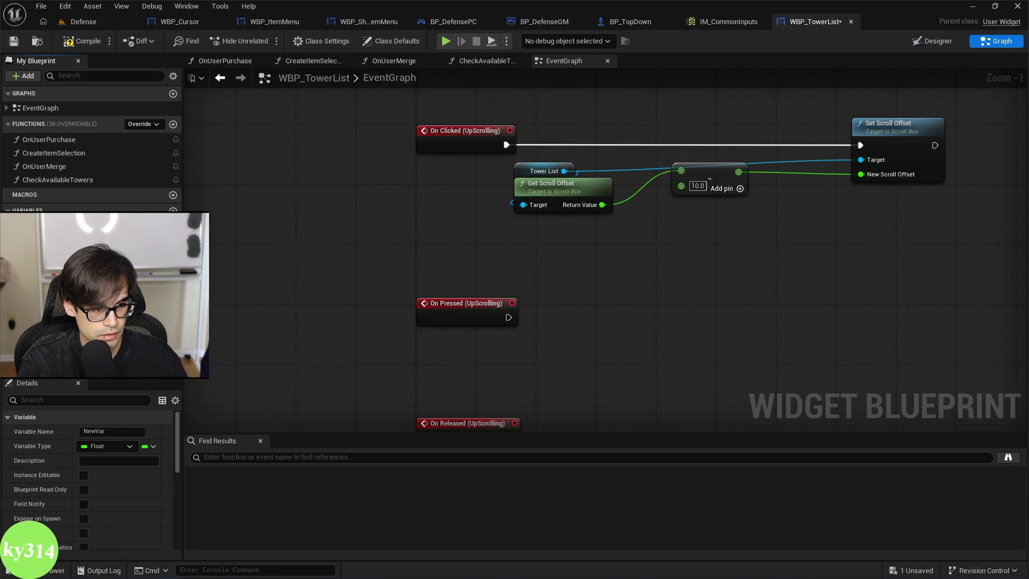
pyautogui.write('OffsetScroll')
pyautogui.press('Return')
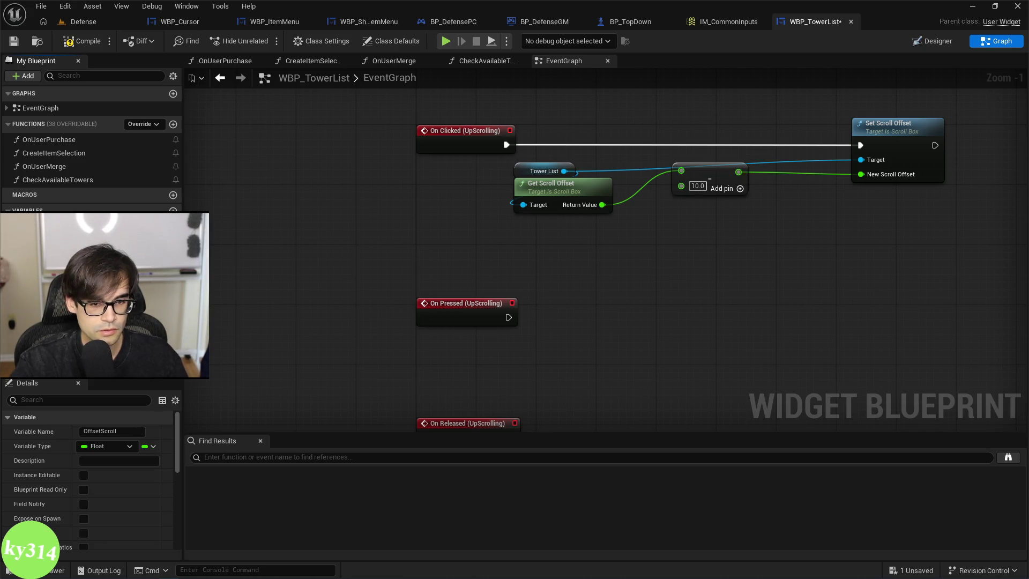
# Add a SET OffsetScroll node to On Pressed with the value -10.
pyautogui.moveTo(630, 298); pyautogui.dragTo(622, 309)
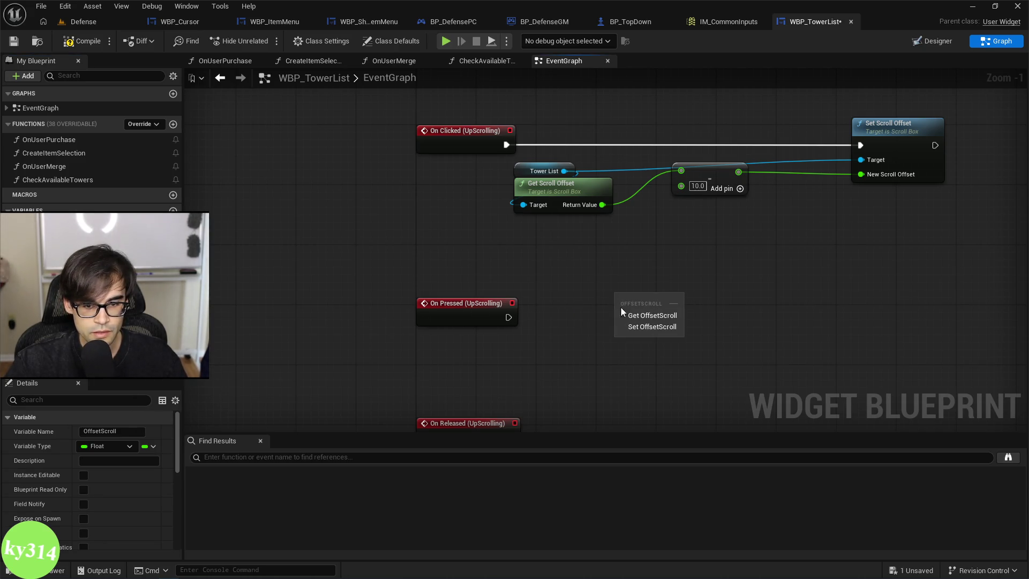
pyautogui.click(649, 327)
pyautogui.moveTo(509, 317); pyautogui.dragTo(558, 309)
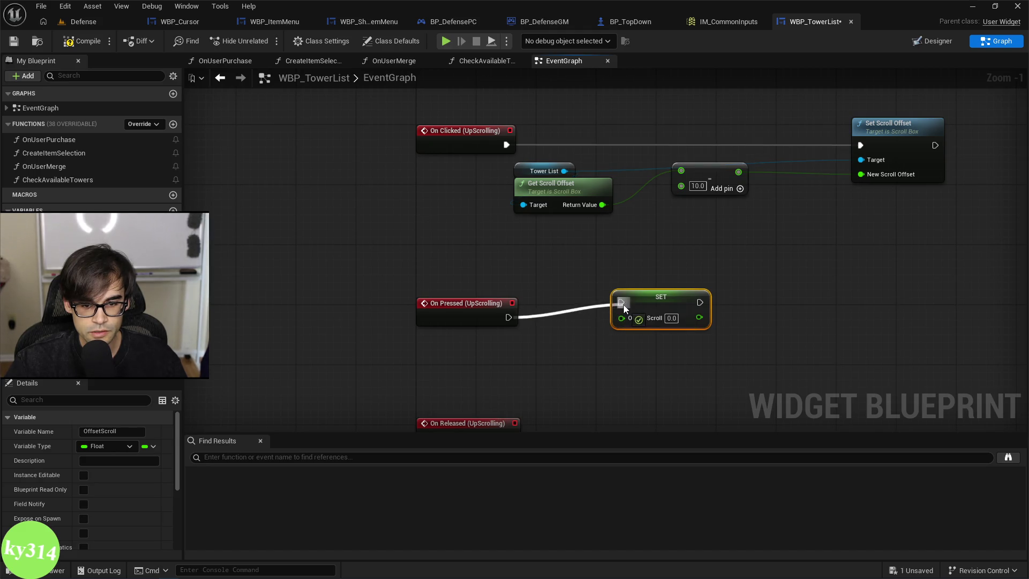
pyautogui.moveTo(623, 305); pyautogui.dragTo(623, 306)
pyautogui.moveTo(622, 316); pyautogui.dragTo(585, 317)
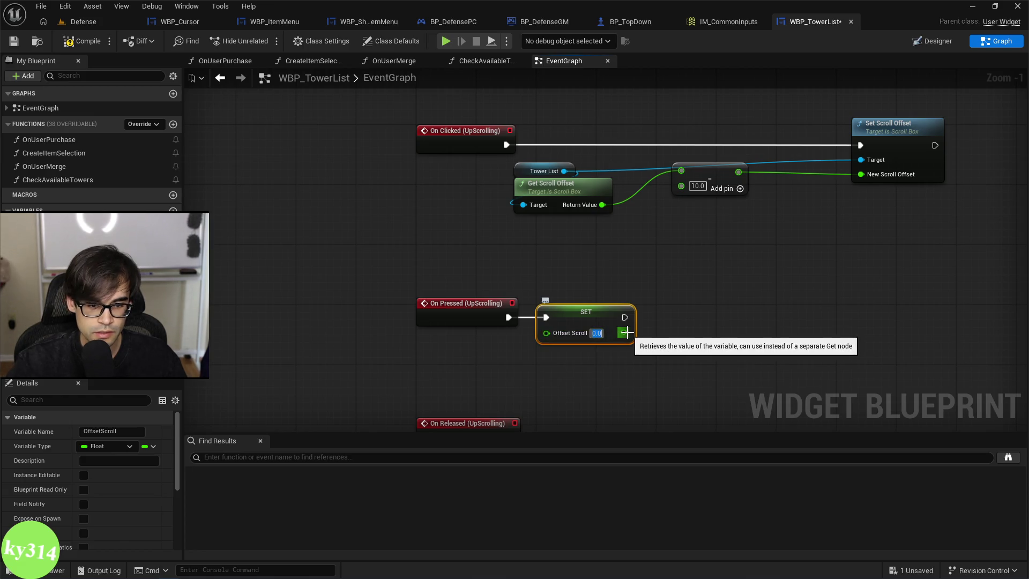
pyautogui.write('-10')
pyautogui.press('Return')
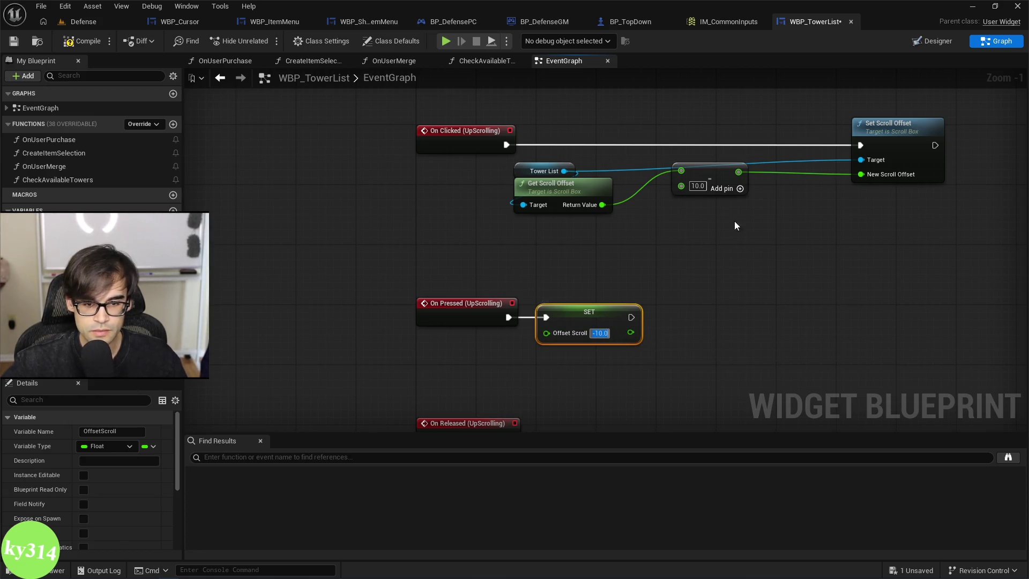
pyautogui.click(610, 297)
# Copy the SET node onto On Released and set its value to 0.
pyautogui.moveTo(610, 297); pyautogui.dragTo(476, 249)
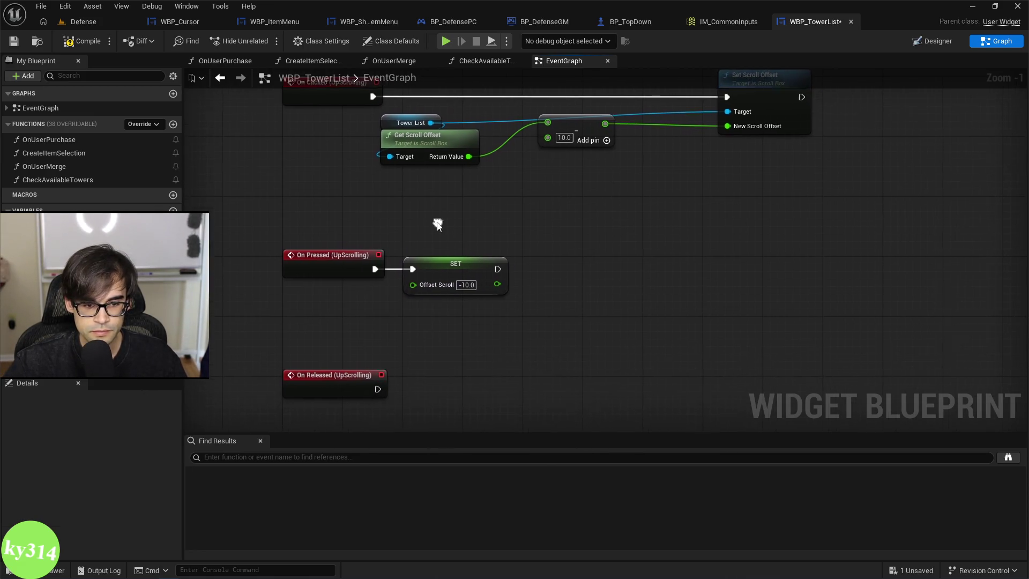
pyautogui.click(433, 280)
pyautogui.hotkey('ctrl', 'c')
pyautogui.hotkey('ctrl', 'v')
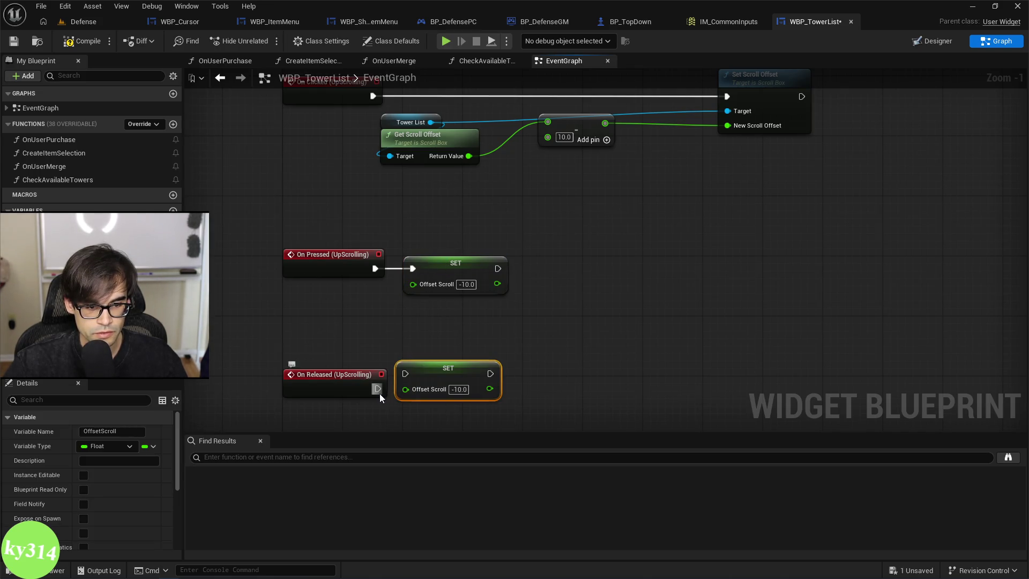
pyautogui.moveTo(378, 389)
pyautogui.mouseDown()
pyautogui.moveTo(407, 378)
pyautogui.moveTo(436, 398)
pyautogui.mouseUp()
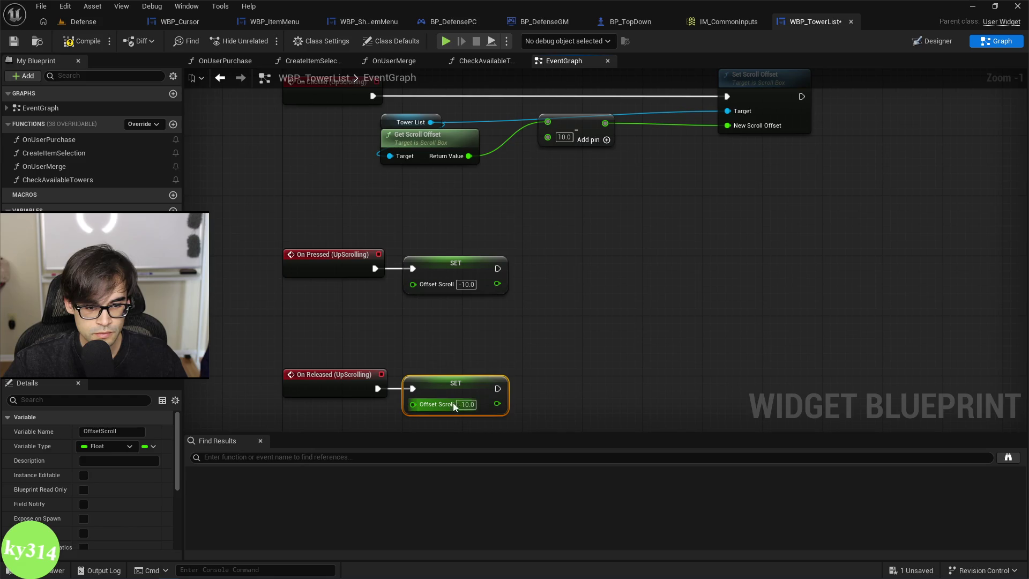
pyautogui.click(454, 407)
pyautogui.write('0')
pyautogui.press('Return')
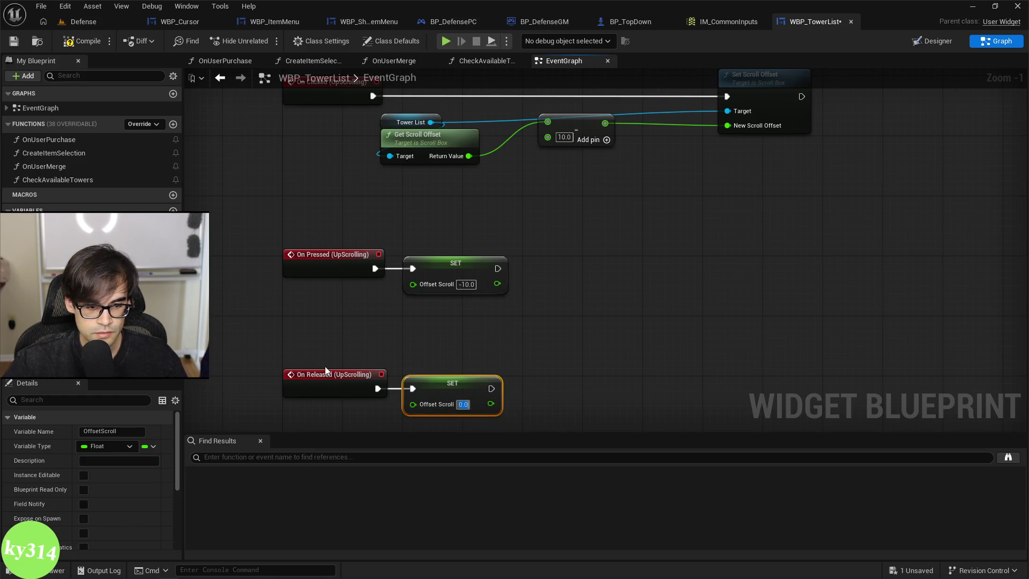
# Move On Released and its SET node up, then compile the blueprint.
pyautogui.keyDown('ctrl'); pyautogui.click(325, 369); pyautogui.keyUp('ctrl')
pyautogui.moveTo(446, 385); pyautogui.dragTo(451, 325)
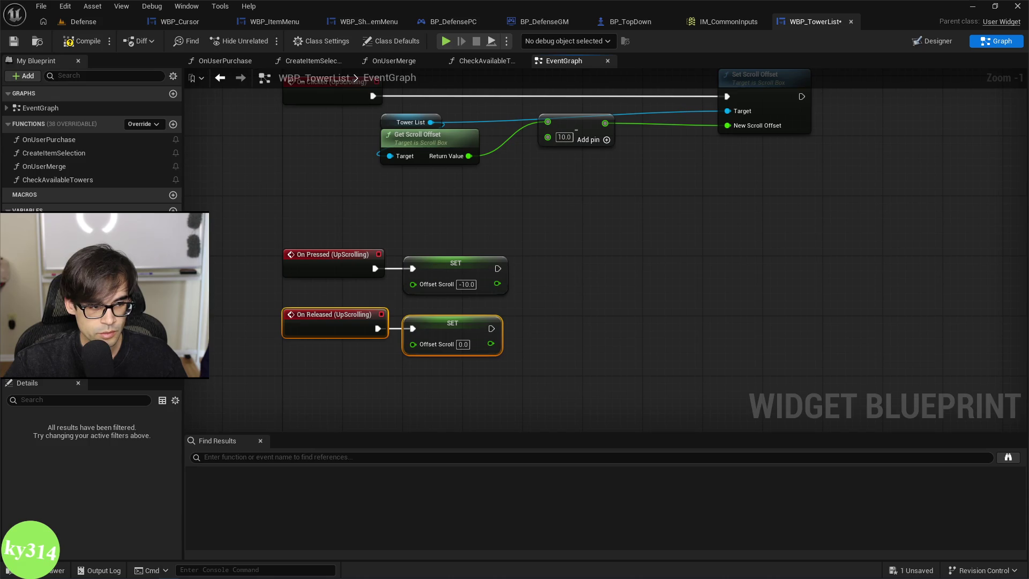
pyautogui.click(48, 222)
pyautogui.scroll(-5, 90, 484)
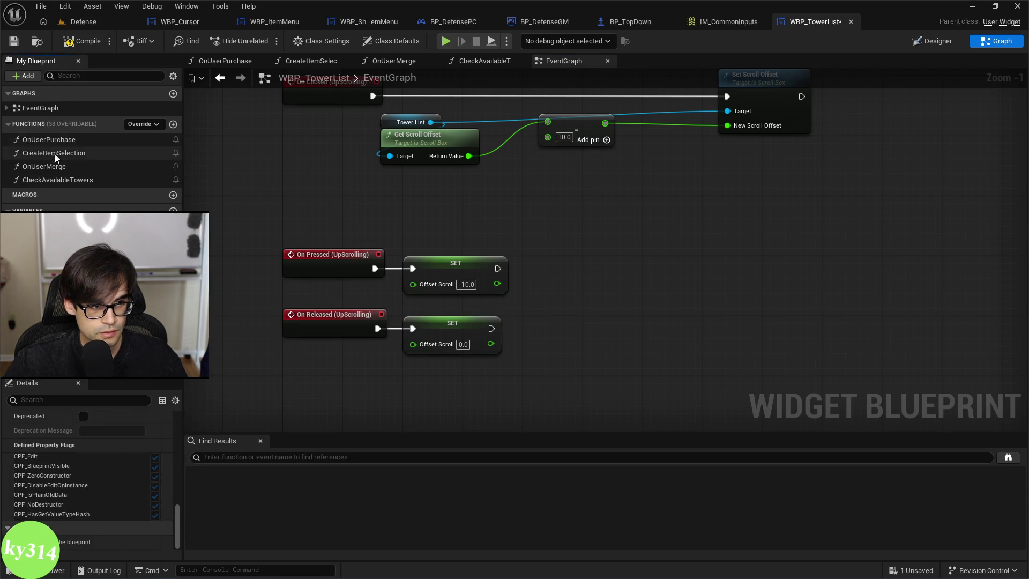
pyautogui.press('F7')
pyautogui.scroll(-1, 86, 490)
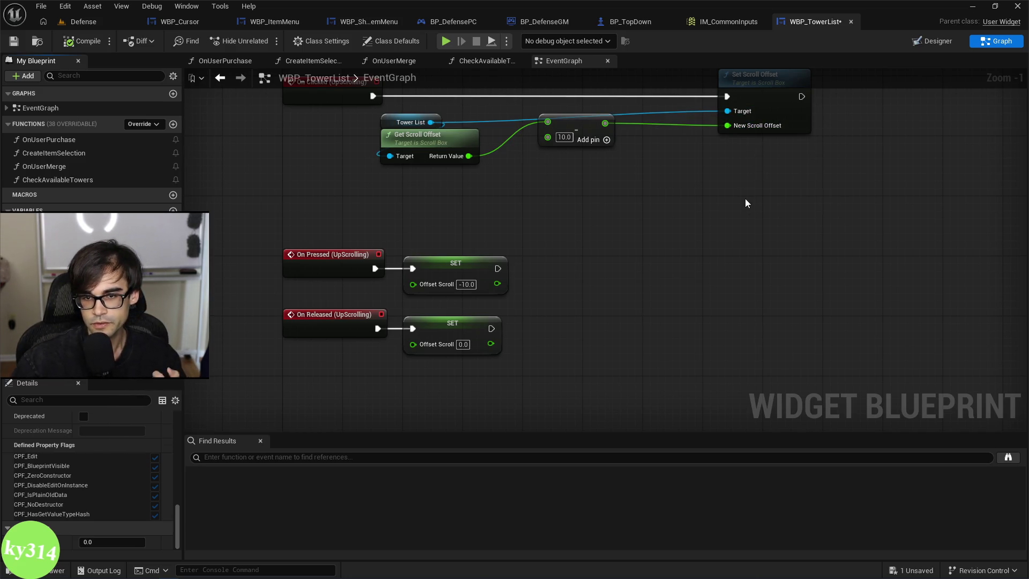
# Add an Event Tick override and place it above the scroll events.
pyautogui.scroll(-1, 747, 213)
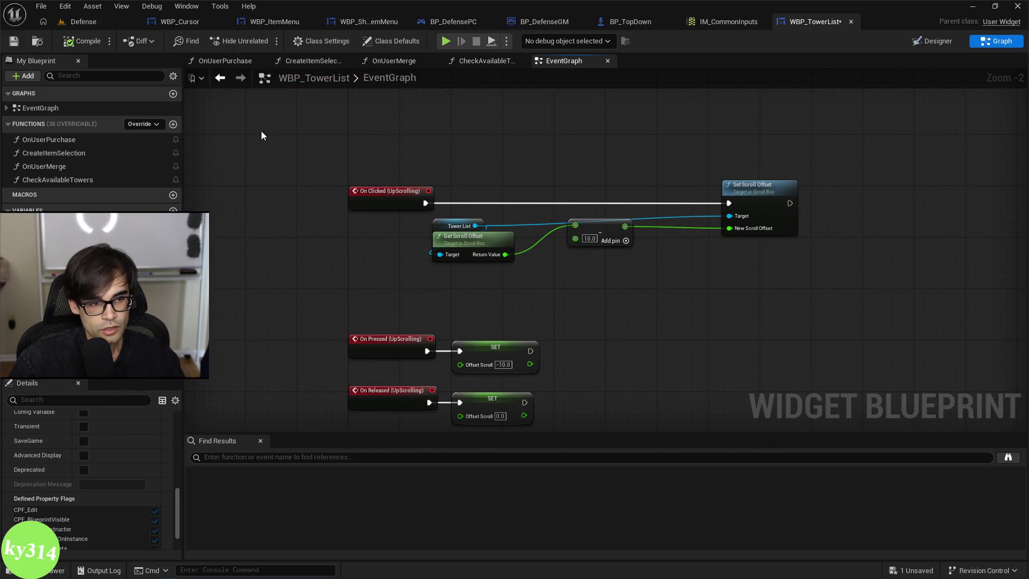
pyautogui.click(149, 125)
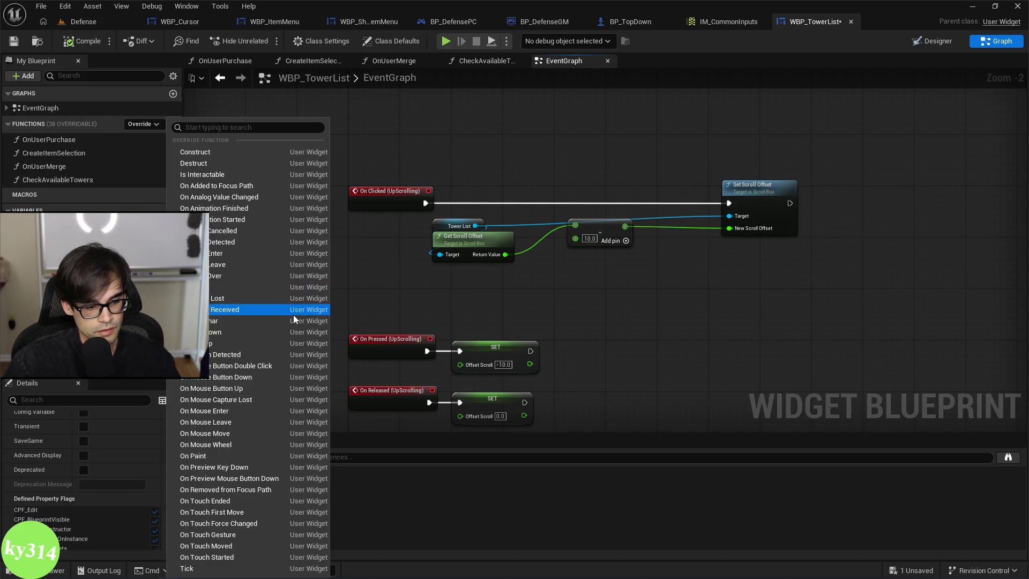
pyautogui.click(228, 568)
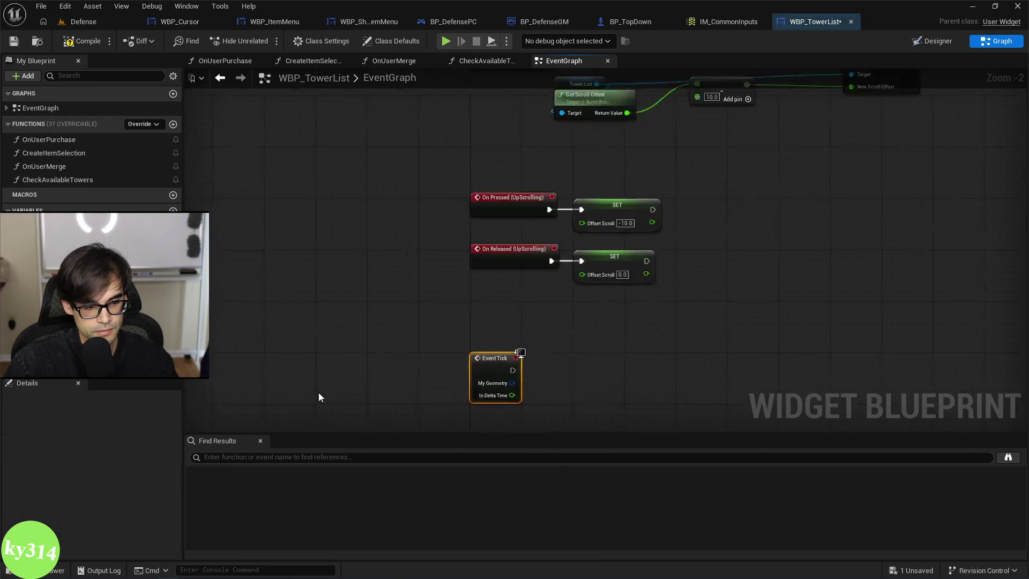
pyautogui.scroll(-3, 513, 330)
pyautogui.moveTo(514, 329); pyautogui.dragTo(529, 197)
# Delete the column of item-purchase nodes.
pyautogui.scroll(-7, 523, 255)
pyautogui.scroll(10, 524, 214)
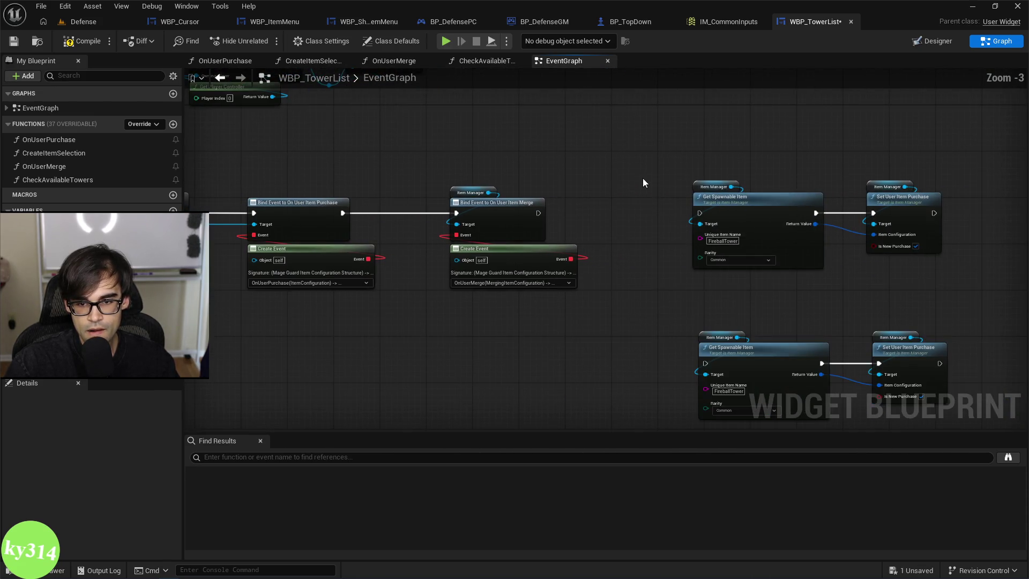
pyautogui.scroll(-4, 490, 192)
pyautogui.scroll(3, 503, 284)
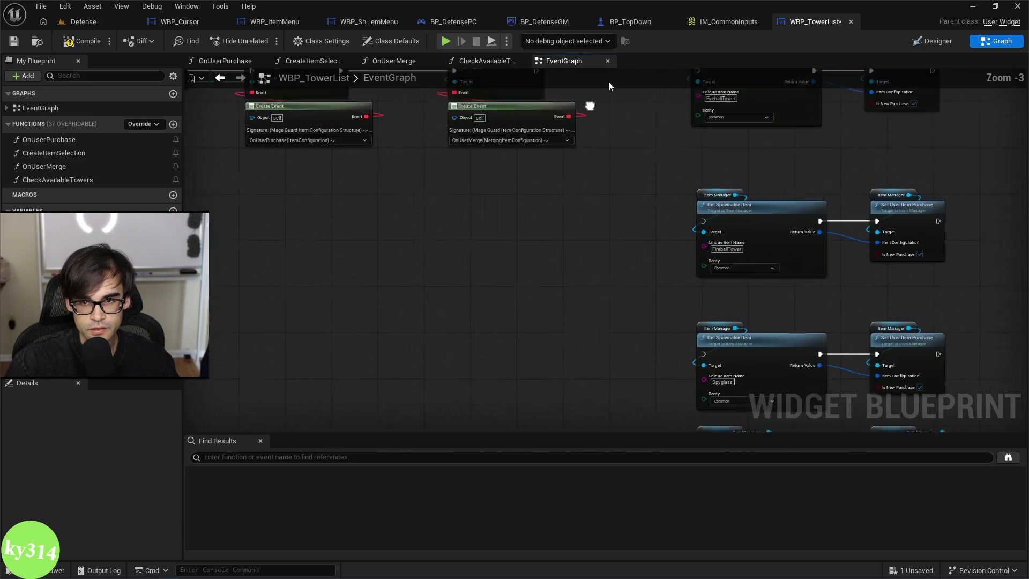
pyautogui.scroll(-5, 427, 203)
pyautogui.scroll(5, 385, 215)
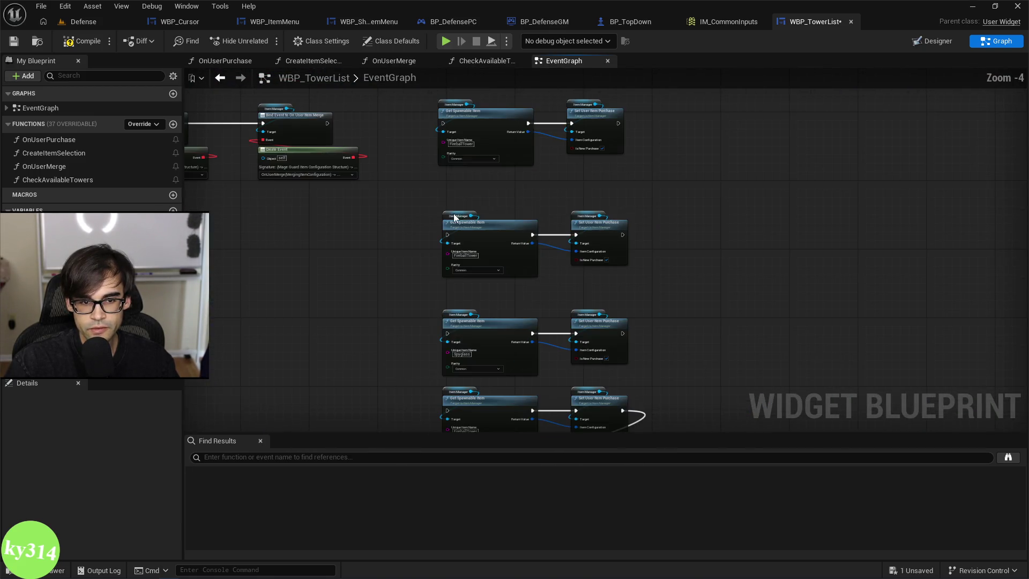
pyautogui.scroll(-1, 424, 154)
pyautogui.moveTo(424, 151)
pyautogui.mouseDown()
pyautogui.moveTo(594, 406)
pyautogui.moveTo(591, 435)
pyautogui.mouseUp()
pyautogui.press('Delete')
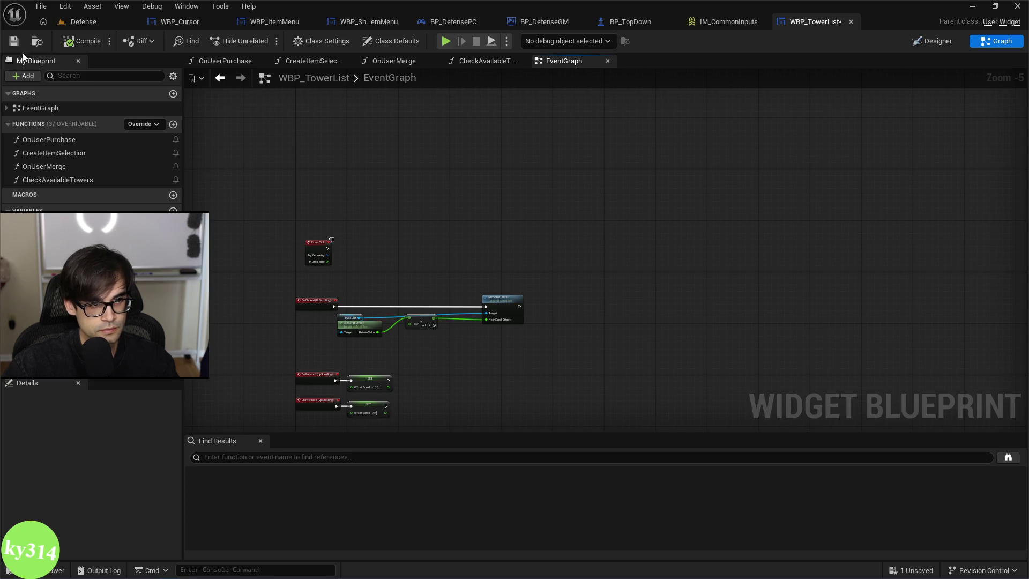
# Save, paste a Set Scroll Offset after Event Tick fed by OffsetScroll, and compile.
pyautogui.click(14, 41)
pyautogui.scroll(2, 501, 181)
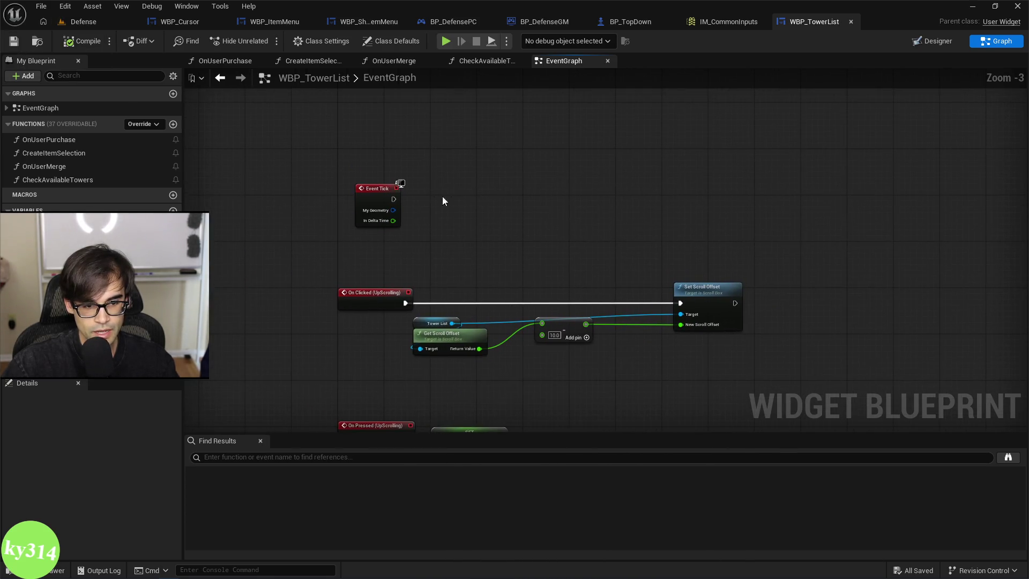
pyautogui.moveTo(371, 189); pyautogui.dragTo(353, 187)
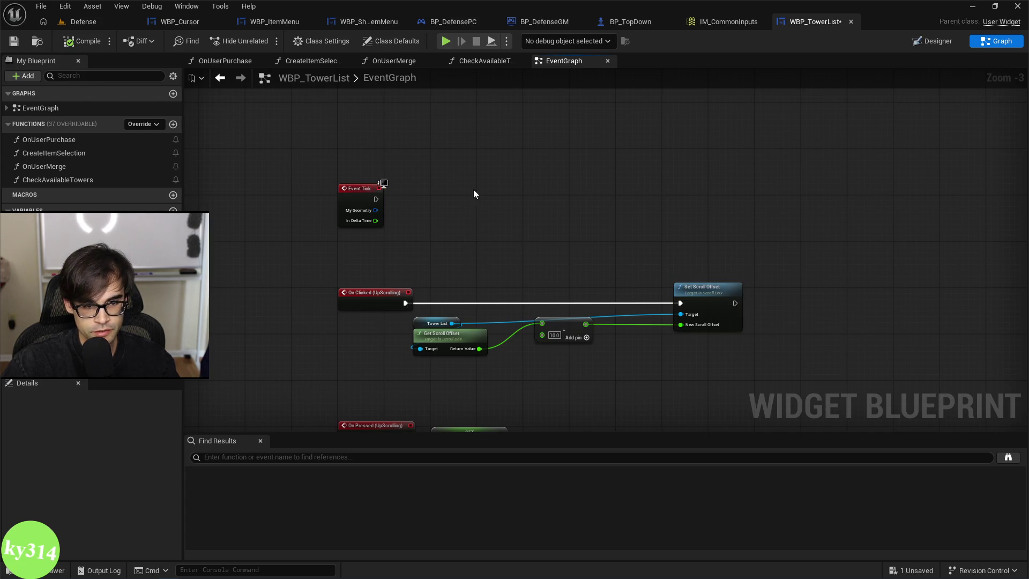
pyautogui.hotkey('ctrl', 'v')
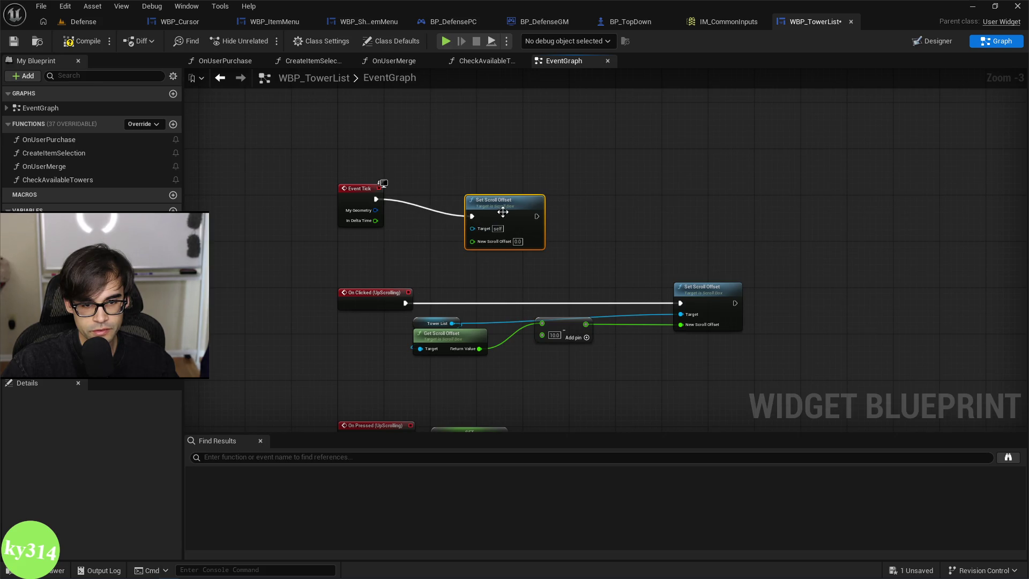
pyautogui.moveTo(503, 212)
pyautogui.mouseDown()
pyautogui.moveTo(509, 189)
pyautogui.moveTo(506, 200)
pyautogui.mouseUp()
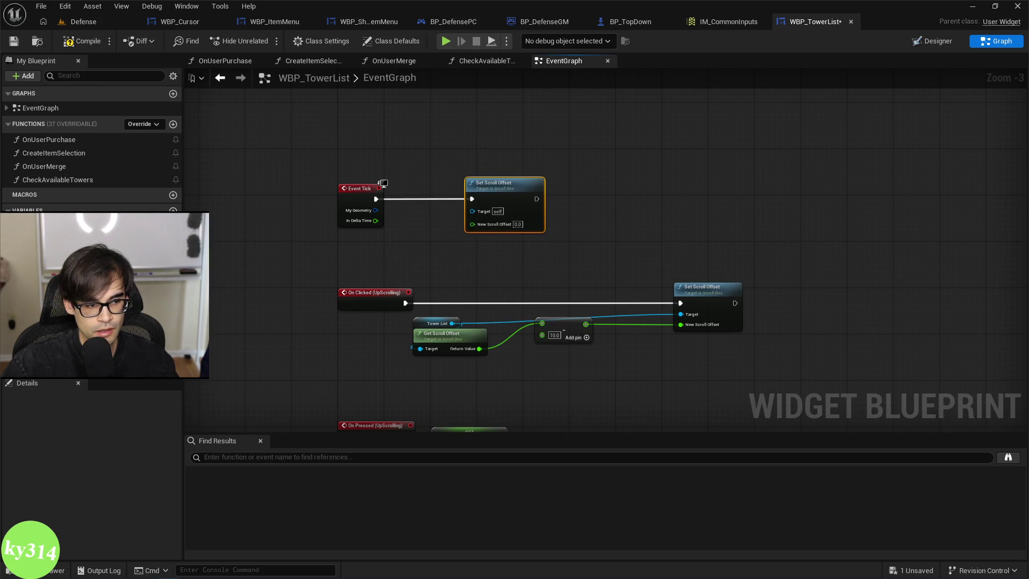
pyautogui.moveTo(49, 225)
pyautogui.mouseDown()
pyautogui.moveTo(449, 242)
pyautogui.moveTo(475, 225)
pyautogui.mouseUp()
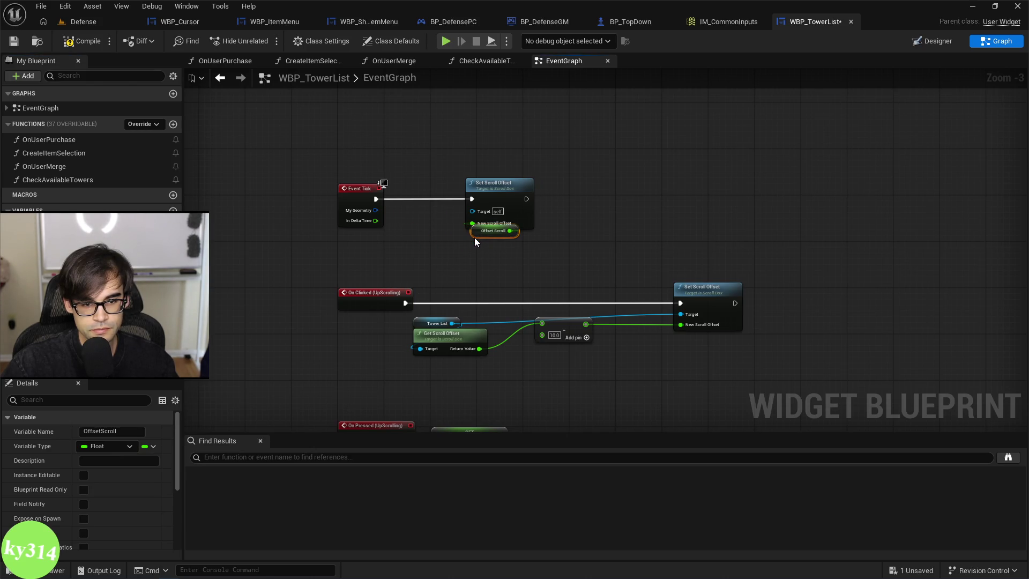
pyautogui.moveTo(473, 152)
pyautogui.mouseDown()
pyautogui.moveTo(459, 173)
pyautogui.moveTo(469, 188)
pyautogui.mouseUp()
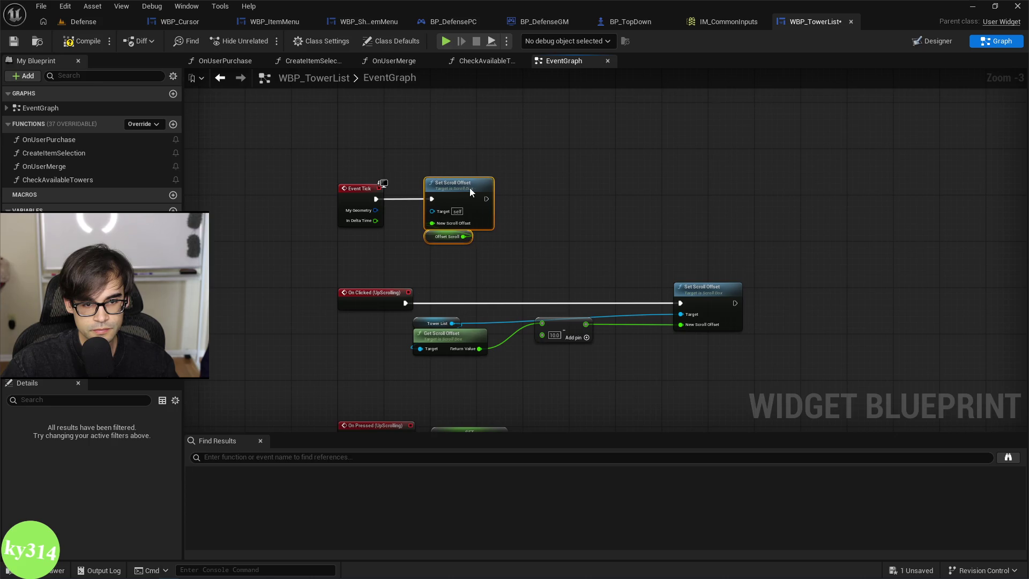
pyautogui.click(77, 43)
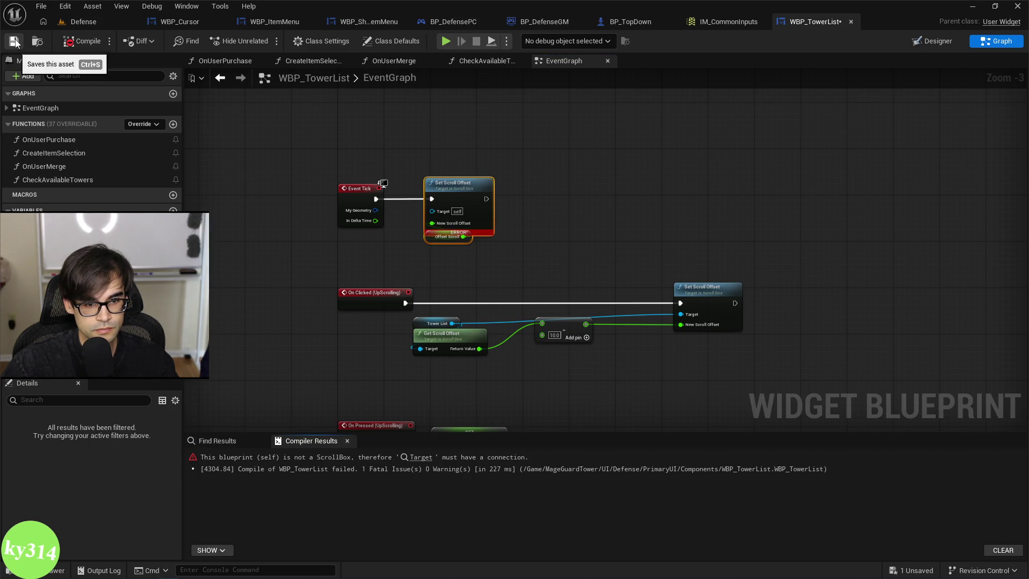
# Paste a Tower List getter into Set Scroll Offset's Target and recompile to clear the error.
pyautogui.scroll(3, 471, 188)
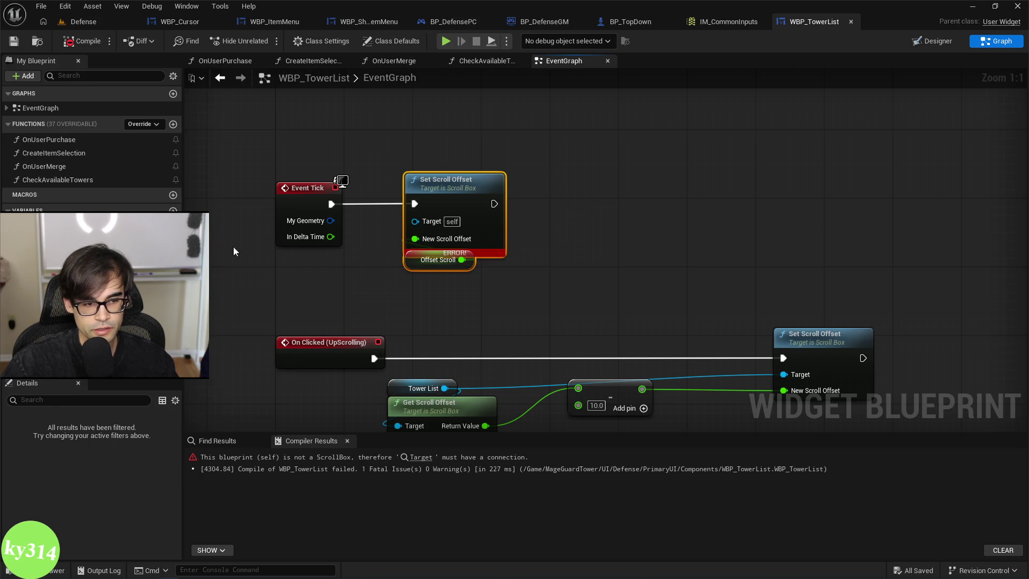
pyautogui.click(421, 388)
pyautogui.hotkey('ctrl', 'c')
pyautogui.hotkey('ctrl', 'v')
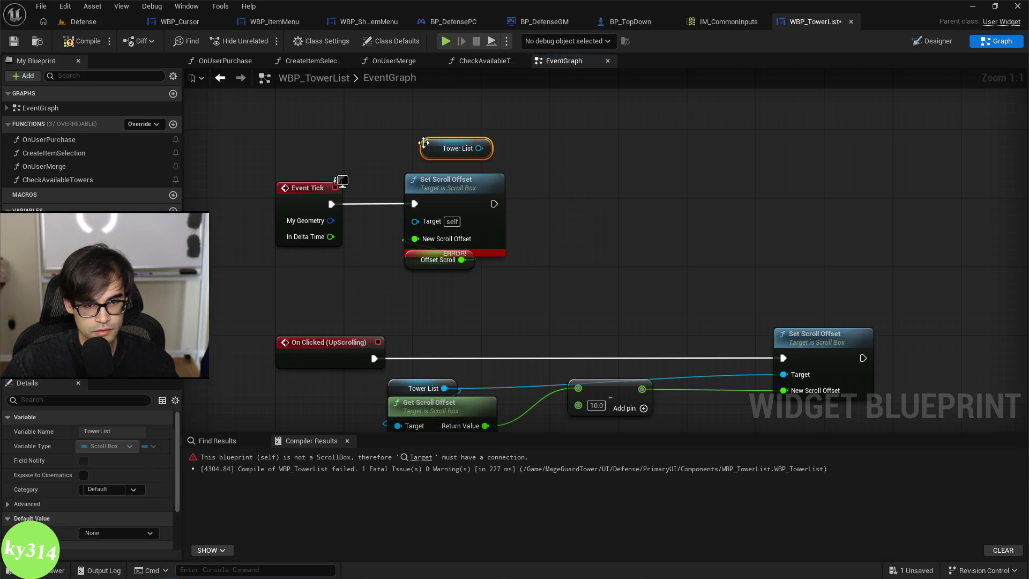
pyautogui.moveTo(478, 148); pyautogui.dragTo(415, 220)
pyautogui.moveTo(426, 152); pyautogui.dragTo(410, 168)
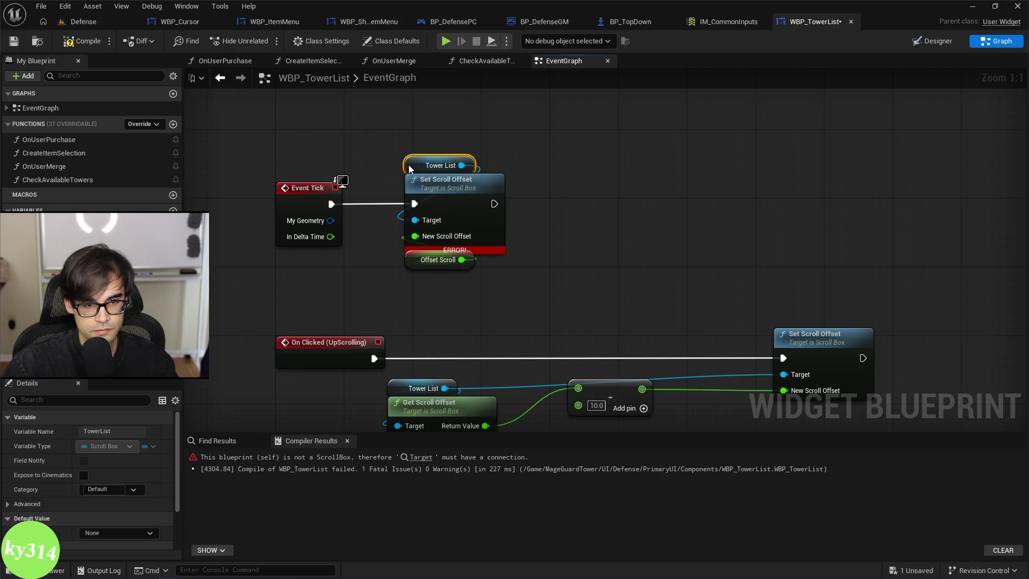
pyautogui.click(64, 45)
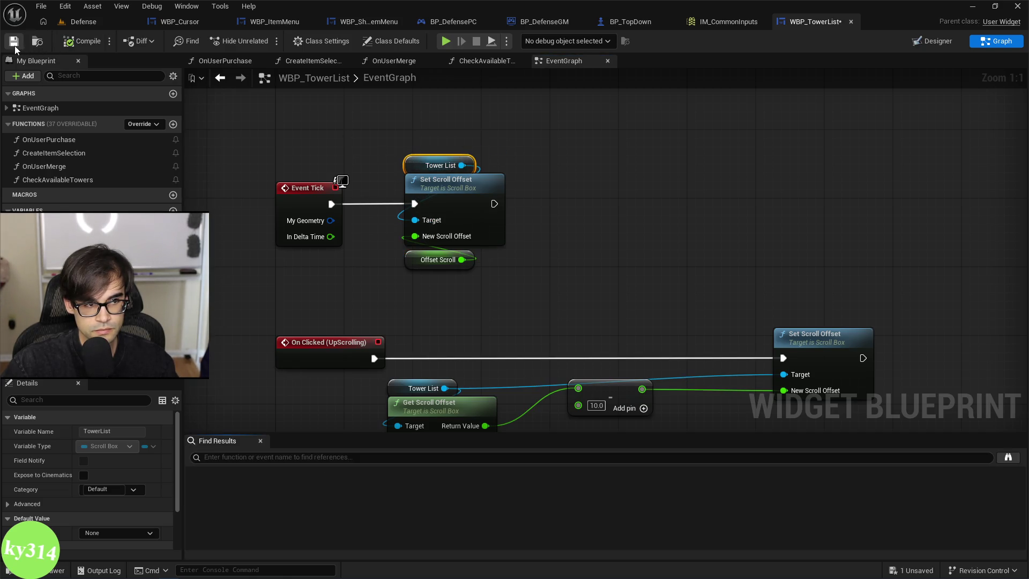
pyautogui.scroll(-2, 435, 181)
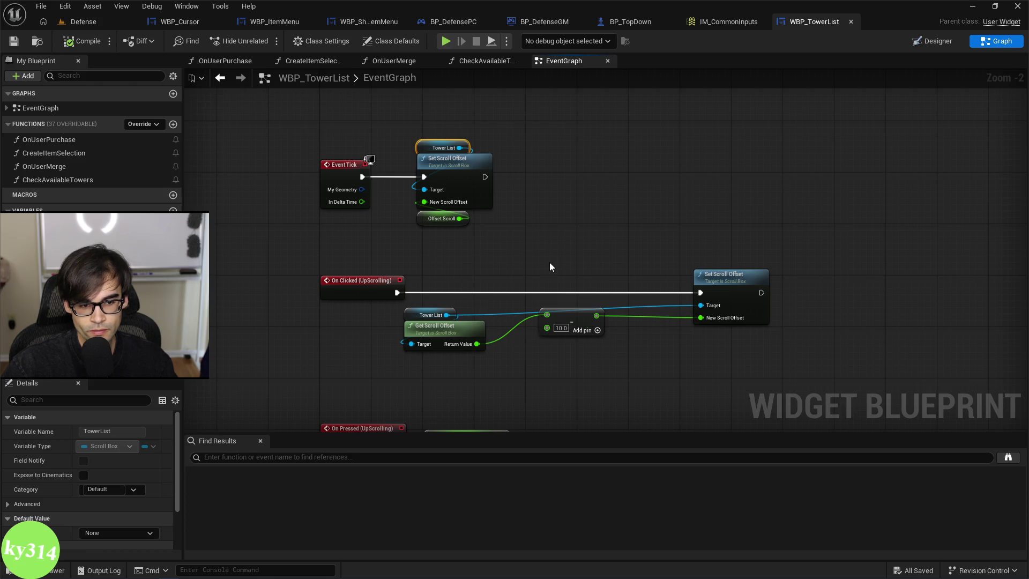
# Delete the On Clicked (UpScrolling) chain and move the press/release SET nodes up under Event Tick.
pyautogui.moveTo(543, 259)
pyautogui.mouseDown()
pyautogui.moveTo(476, 149)
pyautogui.moveTo(448, 170)
pyautogui.moveTo(480, 168)
pyautogui.mouseUp()
pyautogui.moveTo(516, 253); pyautogui.dragTo(820, 287)
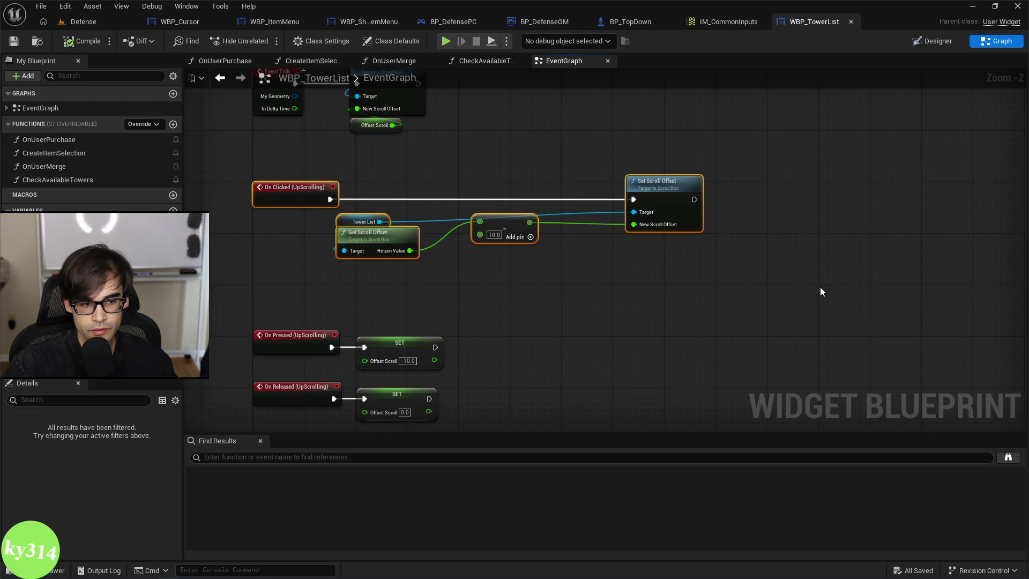
pyautogui.press('Delete')
pyautogui.moveTo(257, 256); pyautogui.dragTo(413, 423)
pyautogui.moveTo(458, 173); pyautogui.dragTo(561, 401)
pyautogui.moveTo(396, 324); pyautogui.dragTo(397, 168)
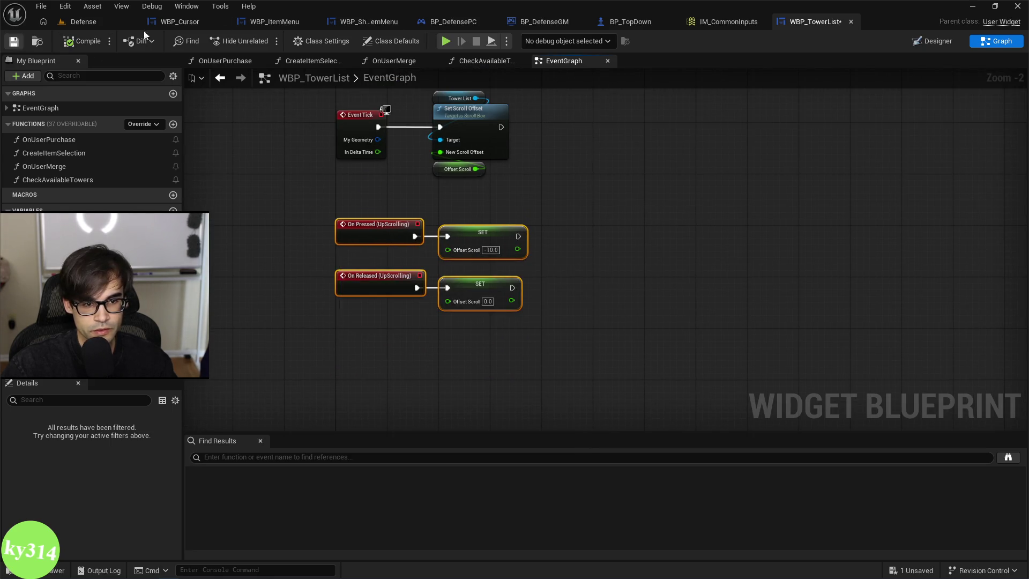
# Select the DownScrolling button in the Designer and add its On Pressed and On Released events.
pyautogui.hotkey('shift', 'F4')
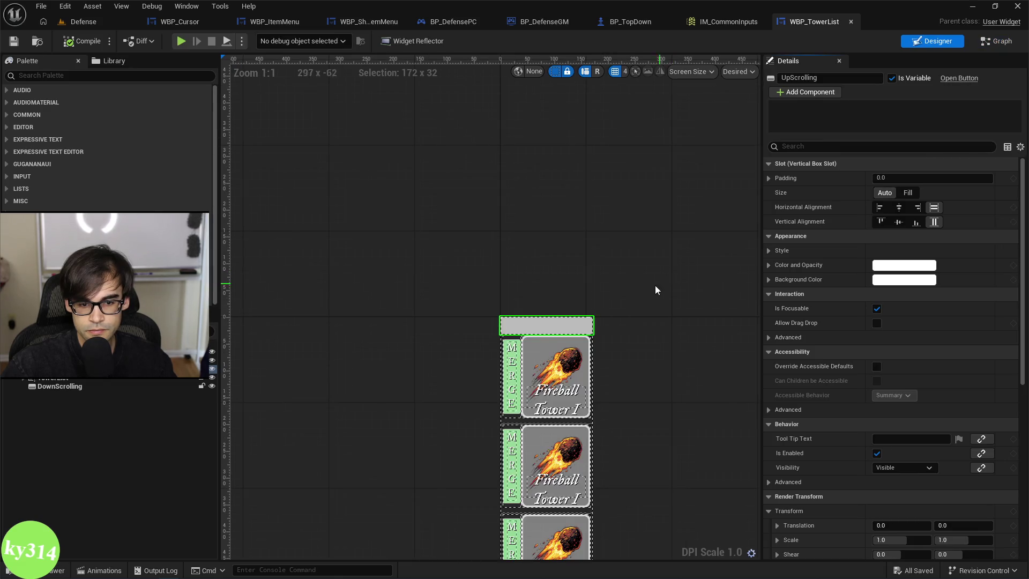
pyautogui.click(472, 417)
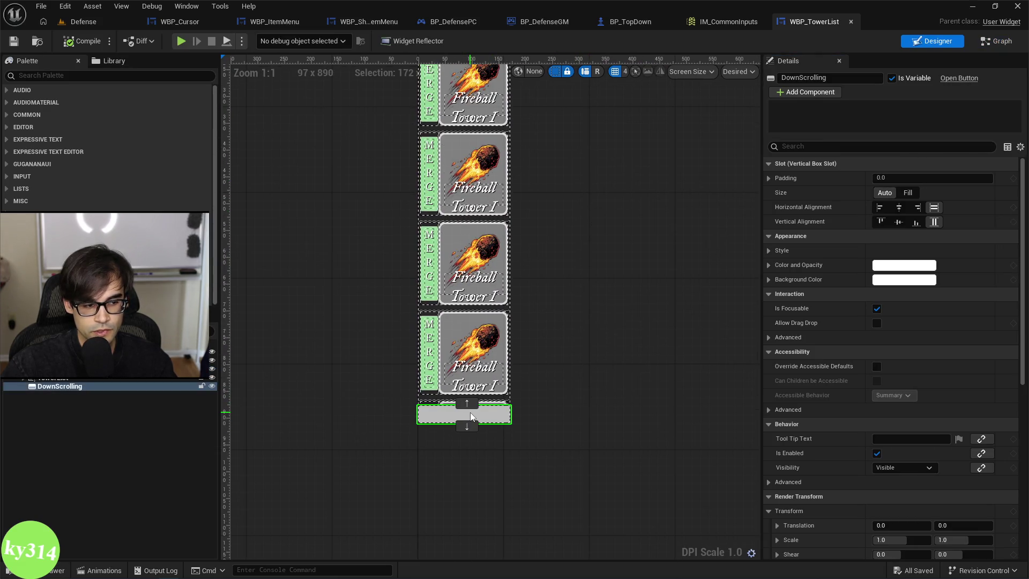
pyautogui.scroll(-5, 911, 322)
pyautogui.scroll(10, 1020, 313)
pyautogui.moveTo(1020, 313); pyautogui.dragTo(1020, 486)
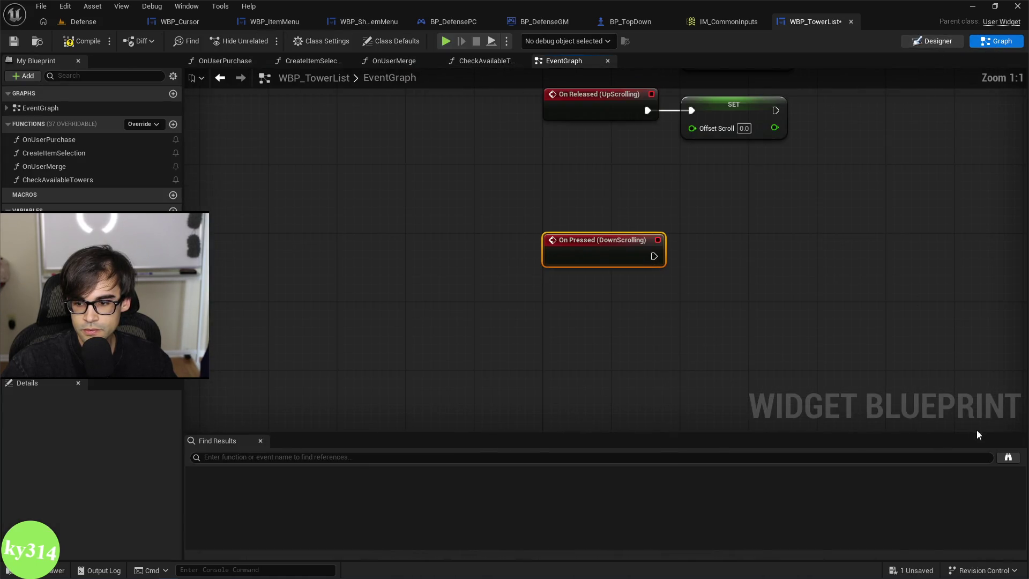
pyautogui.click(932, 40)
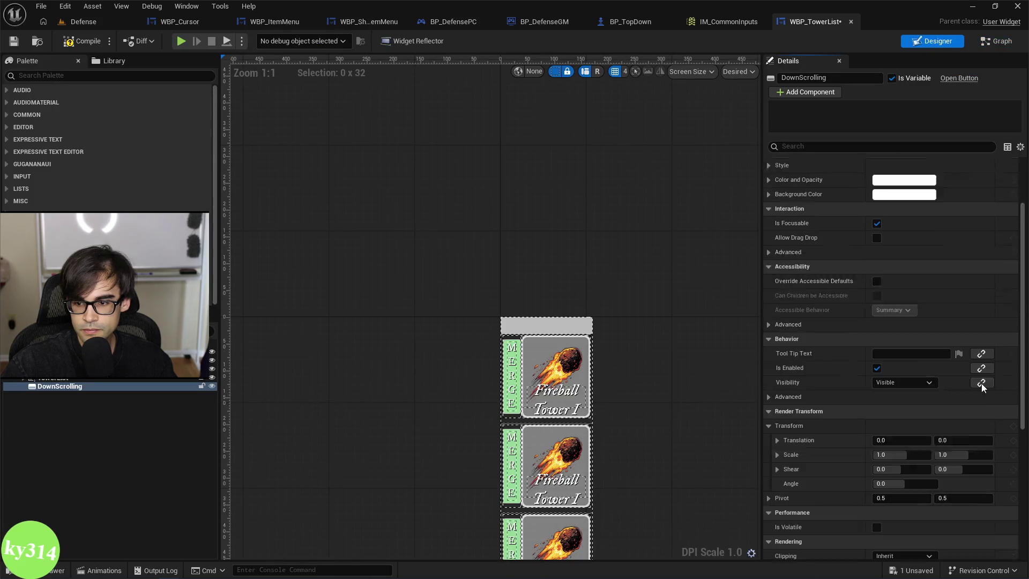
pyautogui.scroll(-2, 1010, 384)
pyautogui.scroll(-3, 1020, 373)
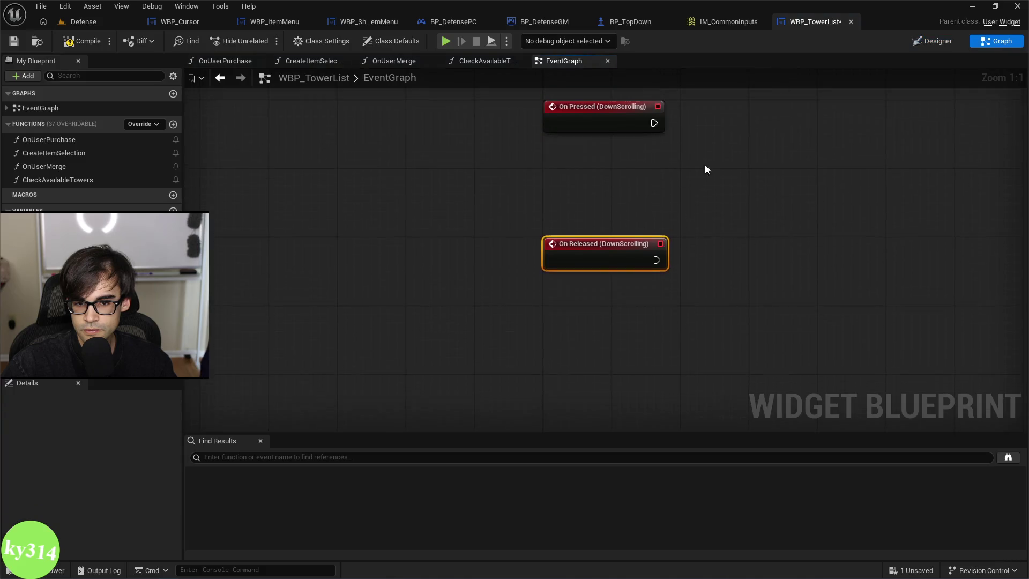
# Paste the two SET nodes onto the DownScrolling events, set the press value to 10.0, and compile.
pyautogui.moveTo(706, 165); pyautogui.dragTo(609, 368)
pyautogui.moveTo(619, 312)
pyautogui.mouseDown()
pyautogui.moveTo(622, 209)
pyautogui.moveTo(581, 238)
pyautogui.mouseUp()
pyautogui.hotkey('ctrl', 'v')
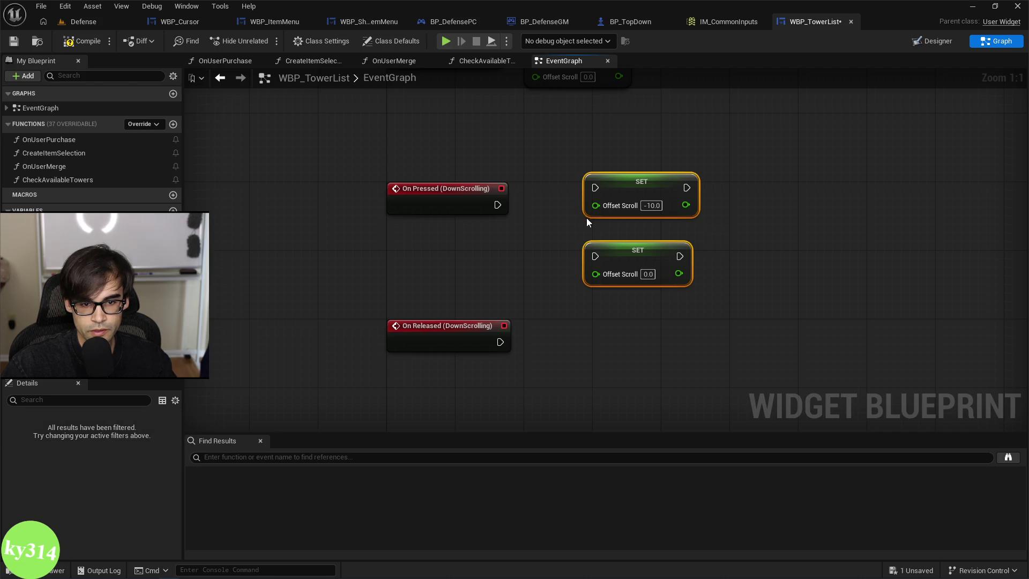
pyautogui.moveTo(501, 212); pyautogui.dragTo(595, 188)
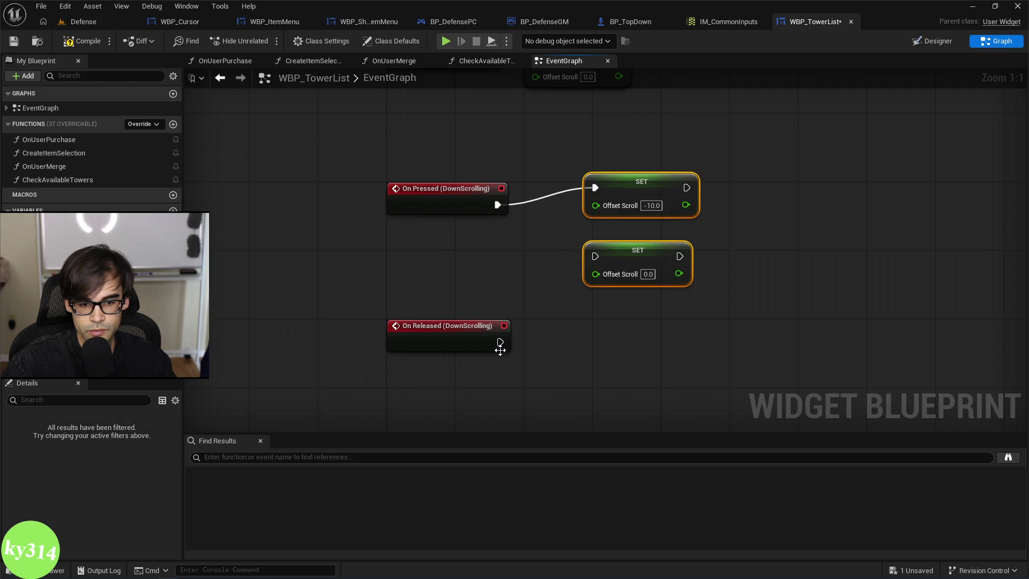
pyautogui.moveTo(626, 250); pyautogui.dragTo(593, 339)
pyautogui.click(561, 317)
pyautogui.moveTo(608, 271); pyautogui.dragTo(601, 188)
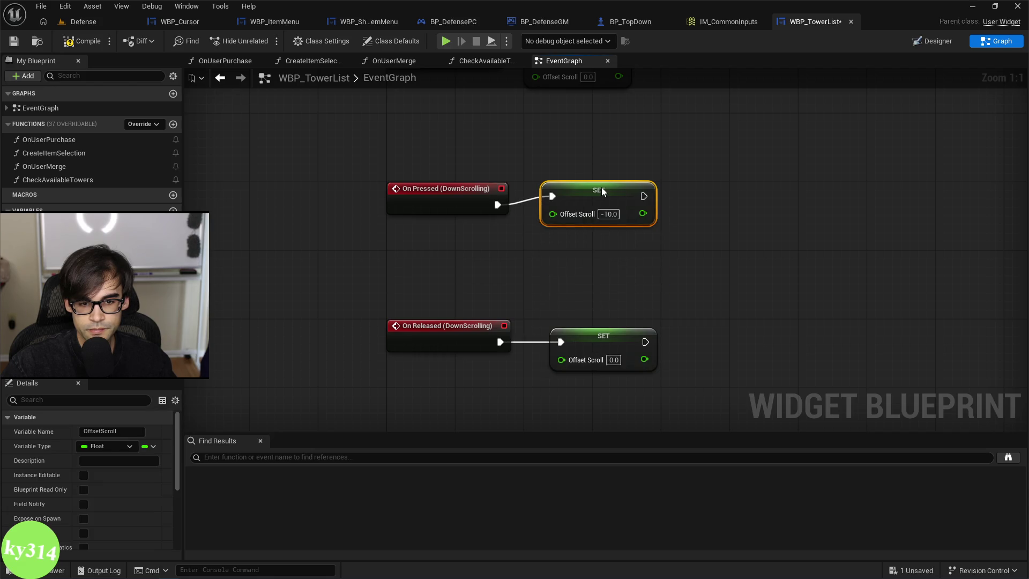
pyautogui.scroll(-3, 589, 230)
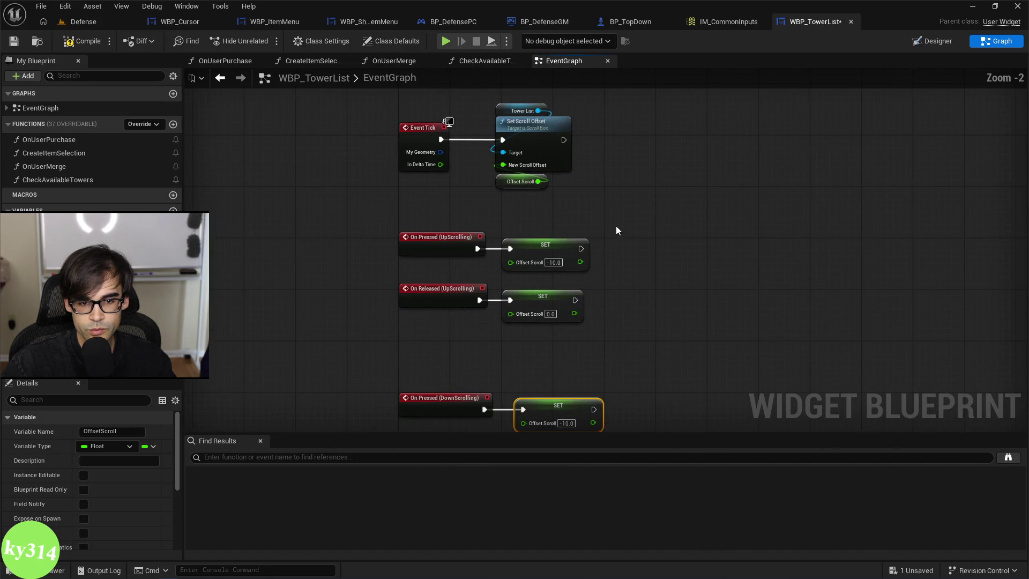
pyautogui.scroll(1, 590, 279)
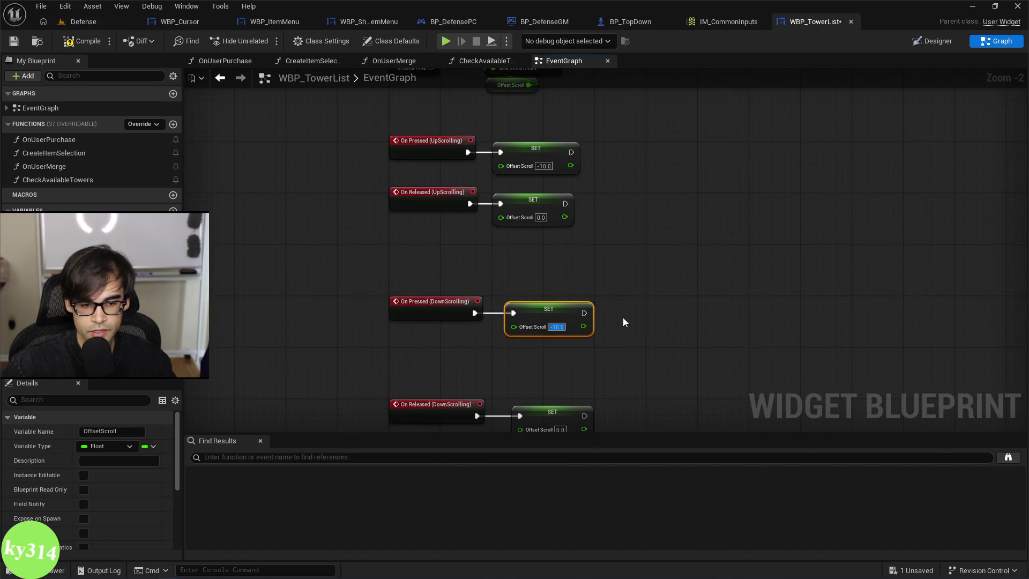
pyautogui.write('10')
pyautogui.press('Return')
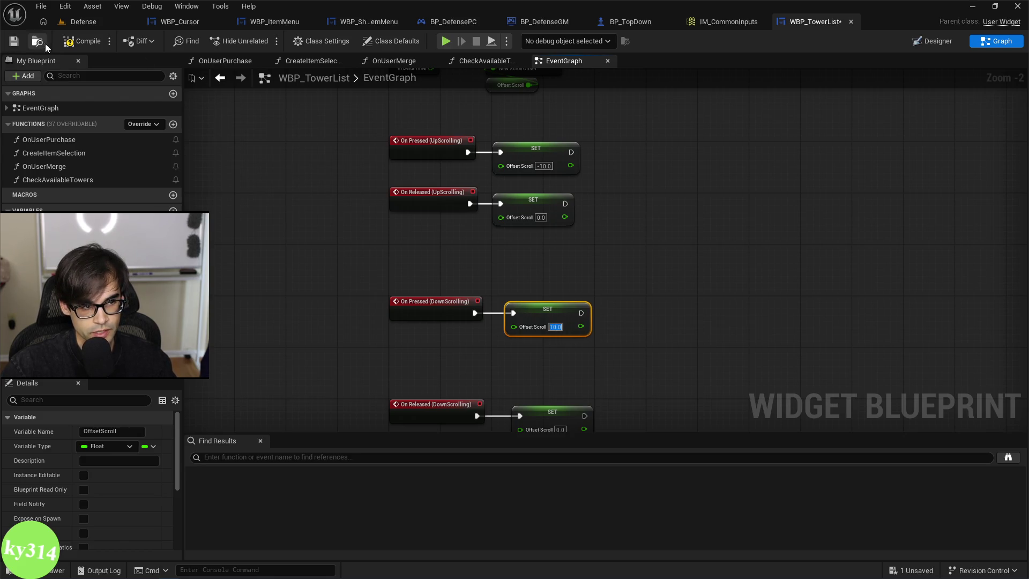
pyautogui.click(75, 42)
# Move the Tower List and Set Scroll Offset nodes right and arrange the four scrolling events.
pyautogui.moveTo(360, 125); pyautogui.dragTo(405, 358)
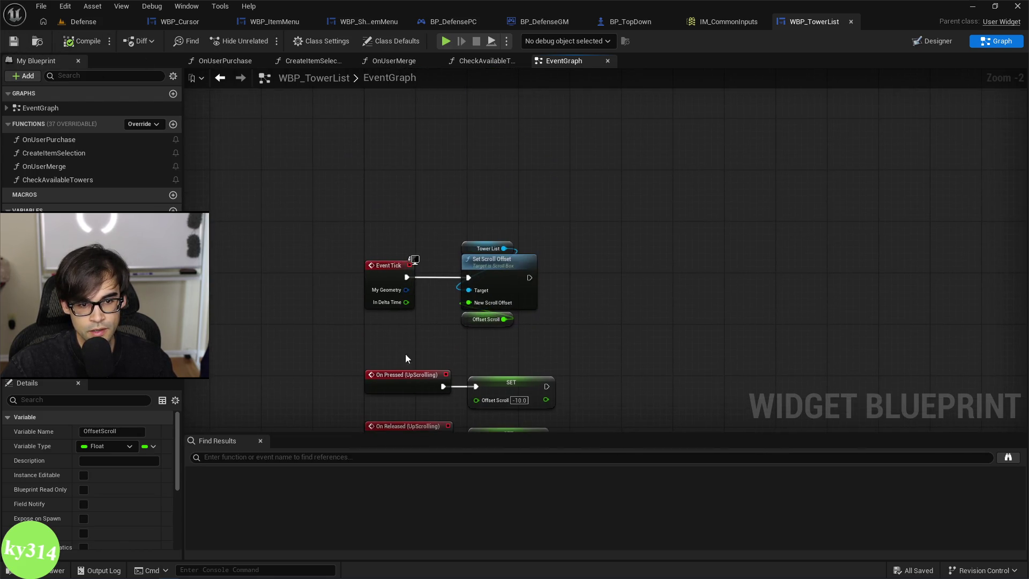
pyautogui.moveTo(456, 239); pyautogui.dragTo(449, 410)
pyautogui.scroll(1, 447, 221)
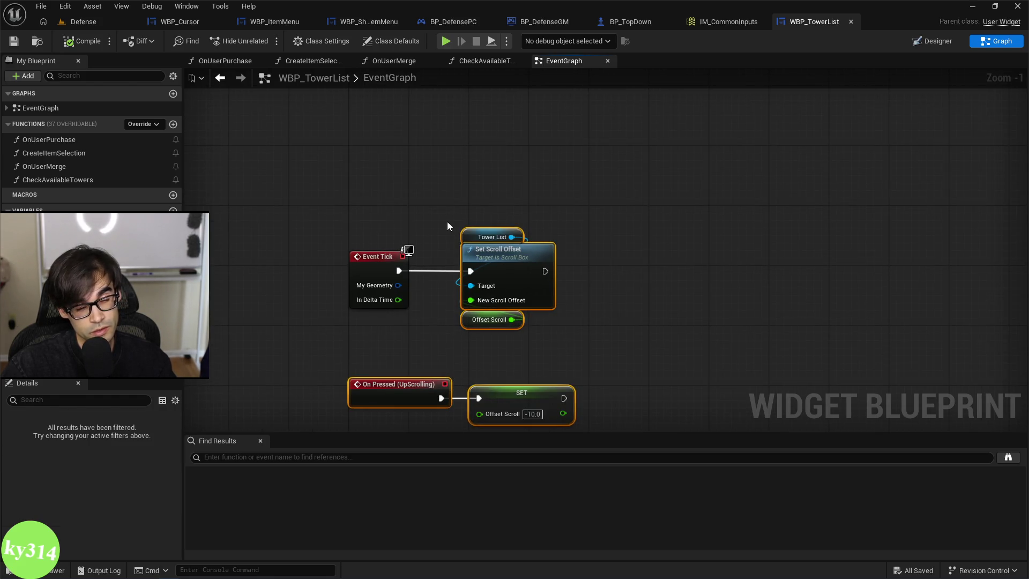
pyautogui.moveTo(458, 212); pyautogui.dragTo(472, 343)
pyautogui.moveTo(515, 256); pyautogui.dragTo(642, 249)
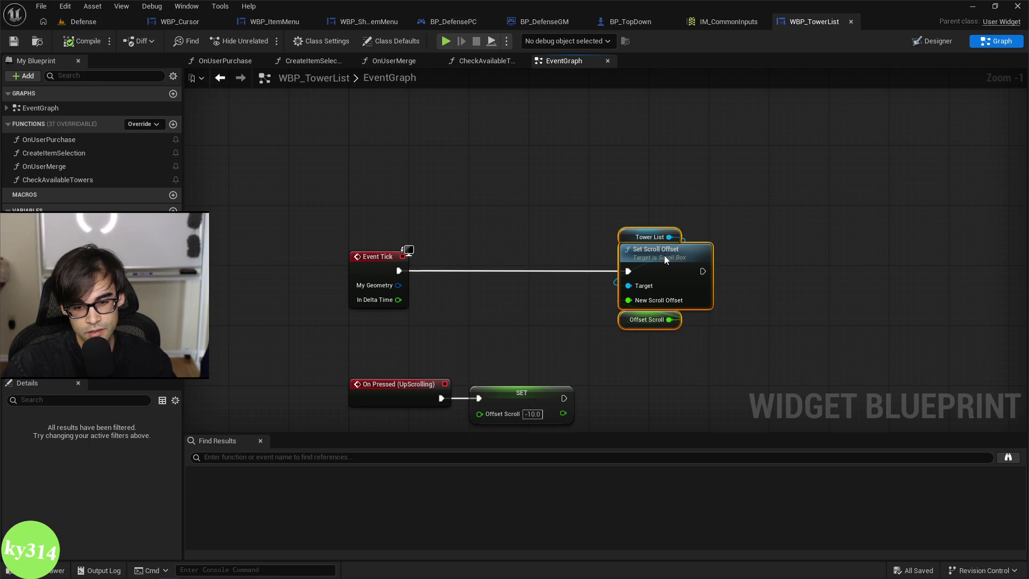
pyautogui.click(570, 243)
pyautogui.moveTo(607, 327)
pyautogui.mouseDown()
pyautogui.moveTo(554, 219)
pyautogui.moveTo(474, 205)
pyautogui.moveTo(494, 153)
pyautogui.mouseUp()
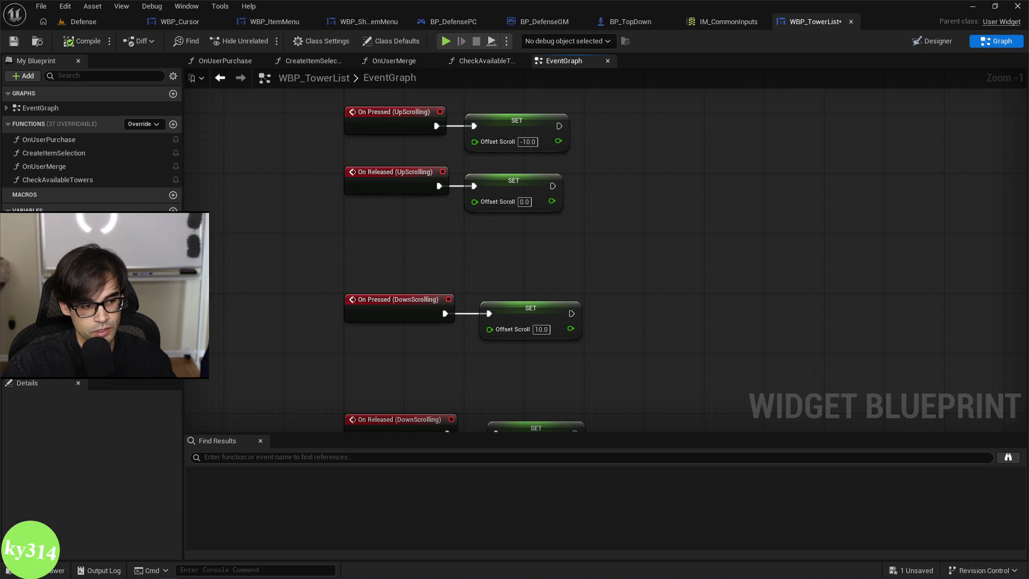
pyautogui.click(48, 236)
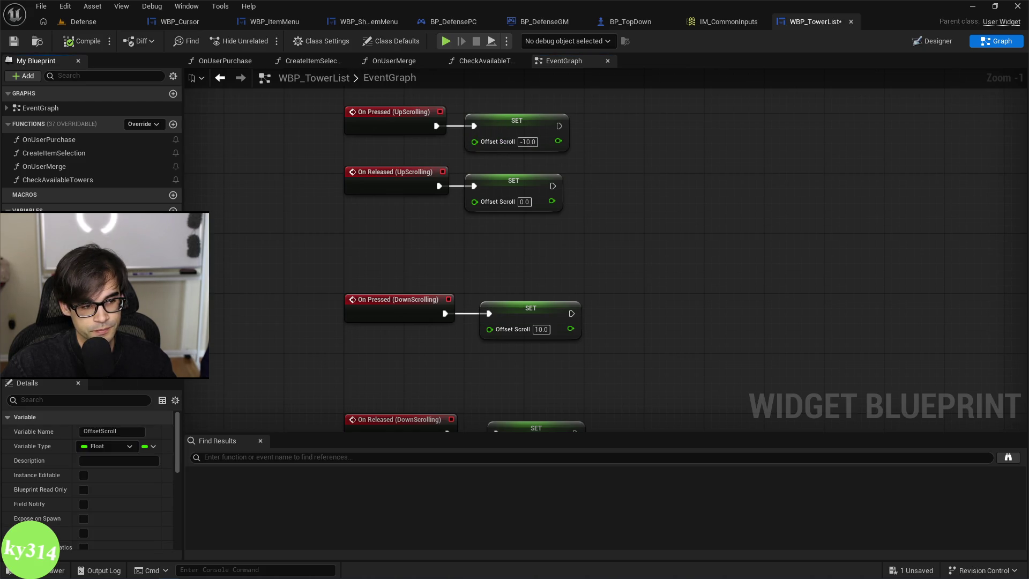
pyautogui.moveTo(620, 178); pyautogui.dragTo(552, 145)
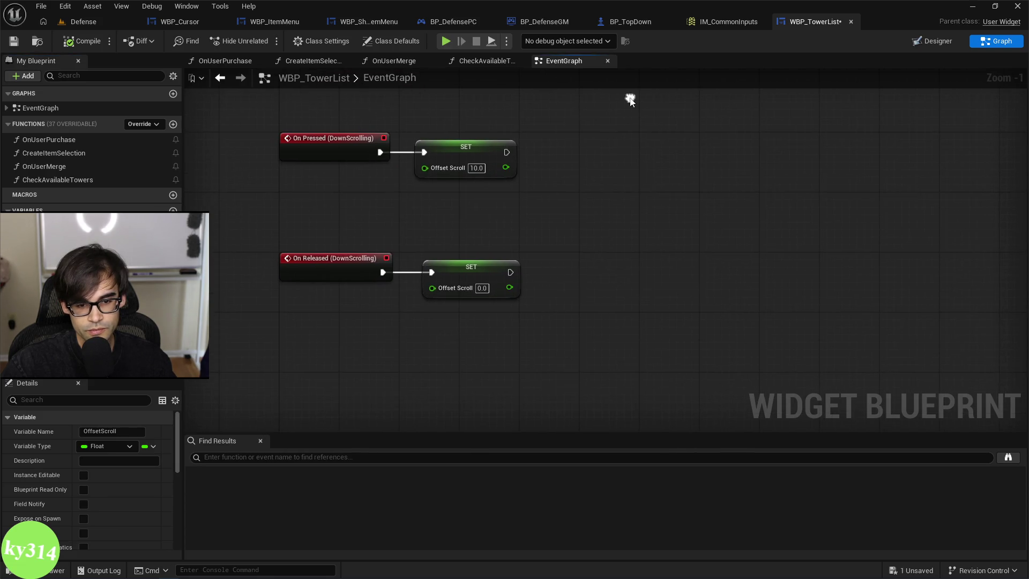
pyautogui.scroll(-2, 600, 271)
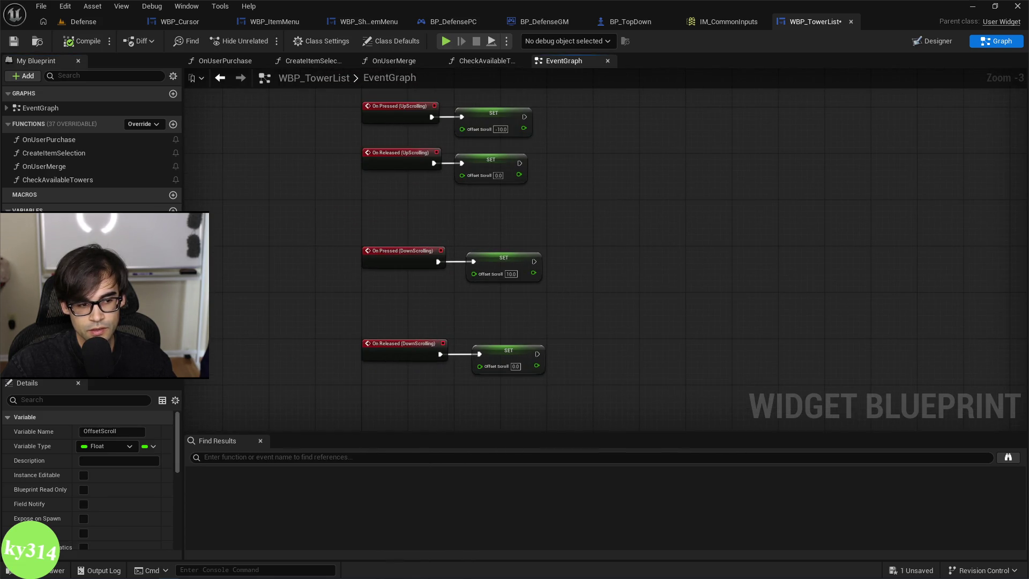
# Add a new float variable, Off Set Scroll Scale, and compile.
pyautogui.click(172, 210)
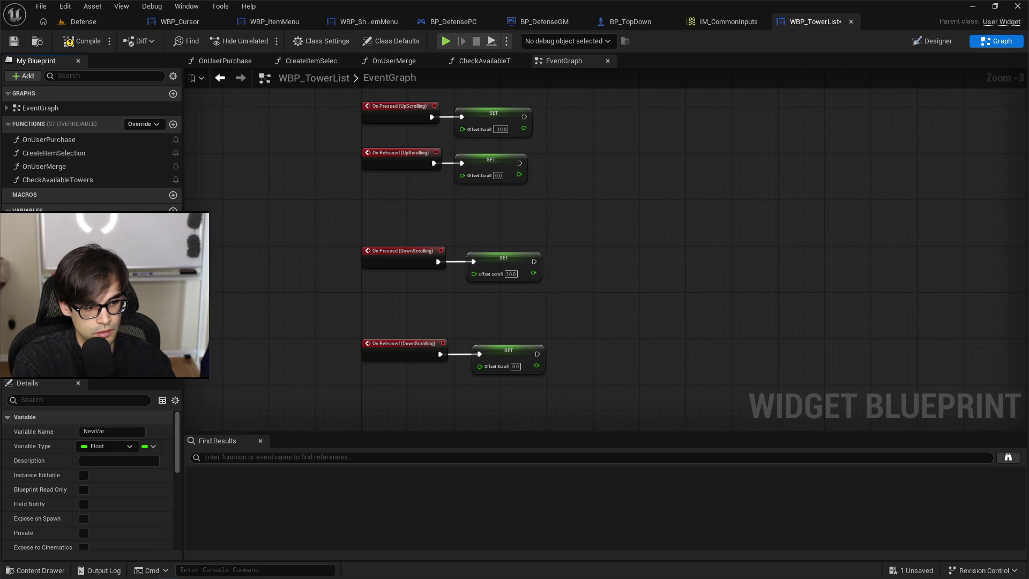
pyautogui.scroll(-10, 114, 500)
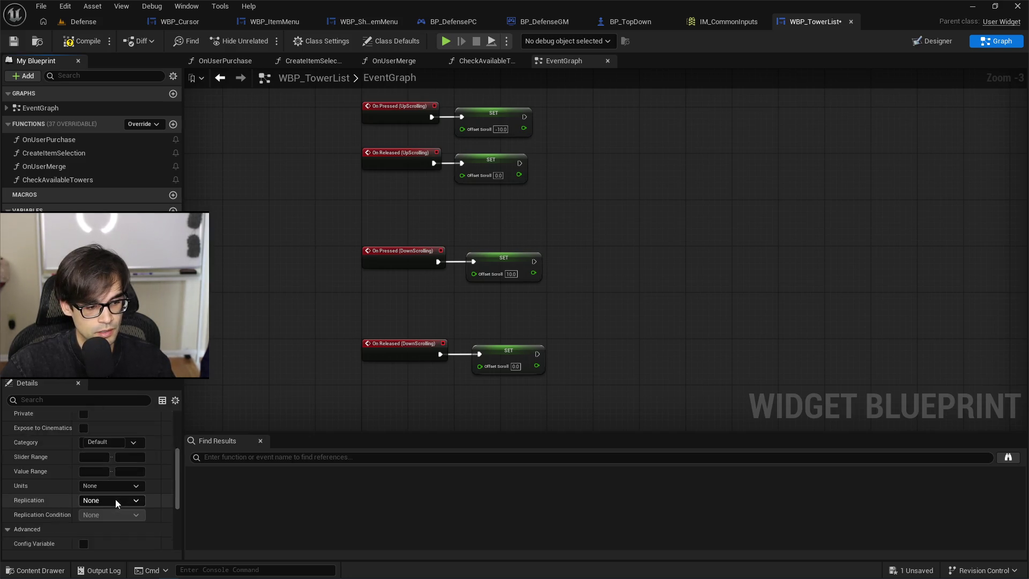
pyautogui.scroll(-2, 109, 523)
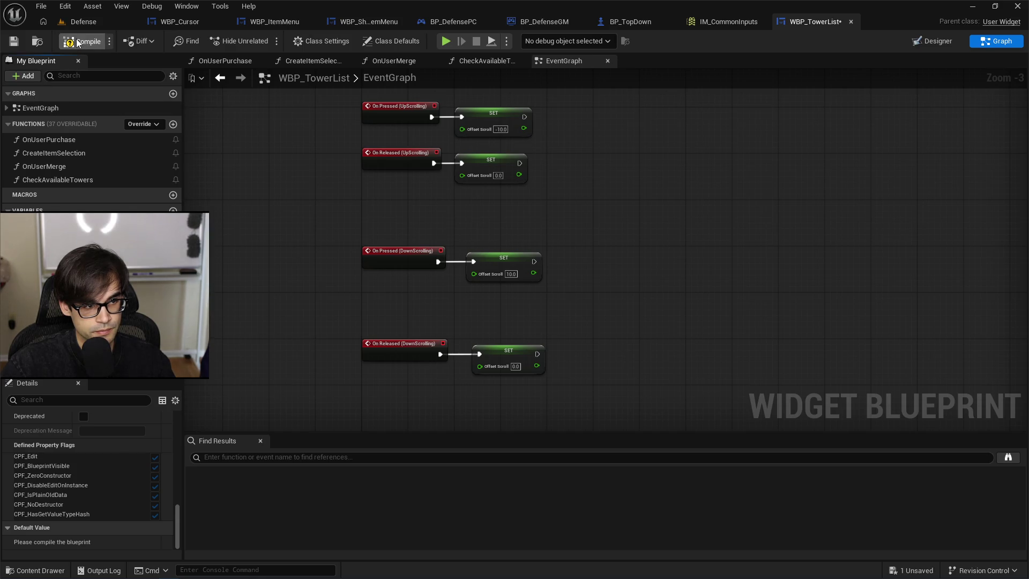
pyautogui.click(14, 42)
pyautogui.scroll(-3, 107, 509)
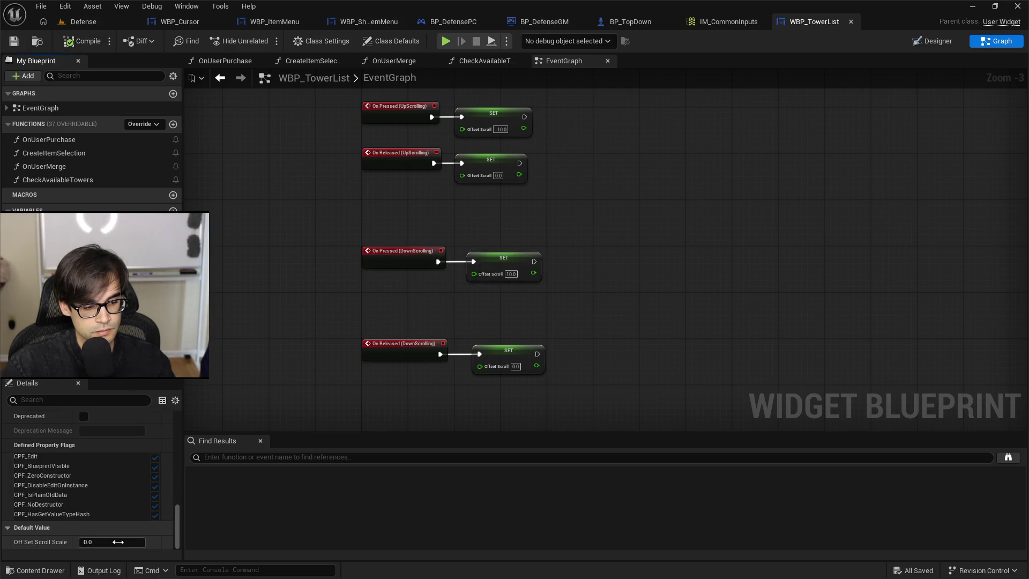
# Set the Off Set Scroll Scale default value to 100.0.
pyautogui.click(126, 543)
pyautogui.write('100')
pyautogui.press('Return')
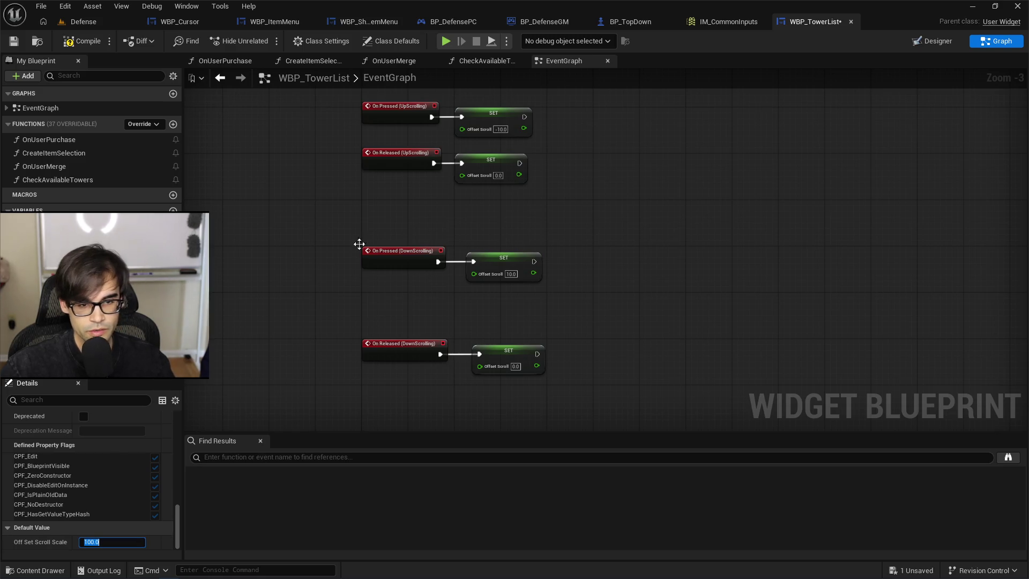
pyautogui.scroll(2, 448, 232)
# Add a Multiply node fed by Event Tick's In Delta Time.
pyautogui.moveTo(383, 137); pyautogui.dragTo(420, 131)
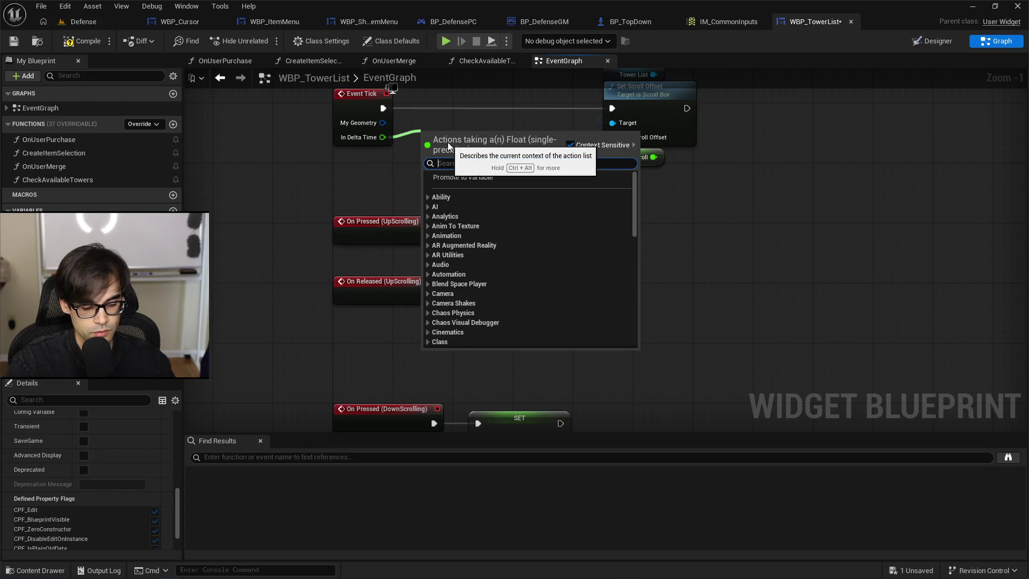
pyautogui.write('mul')
pyautogui.press('Return')
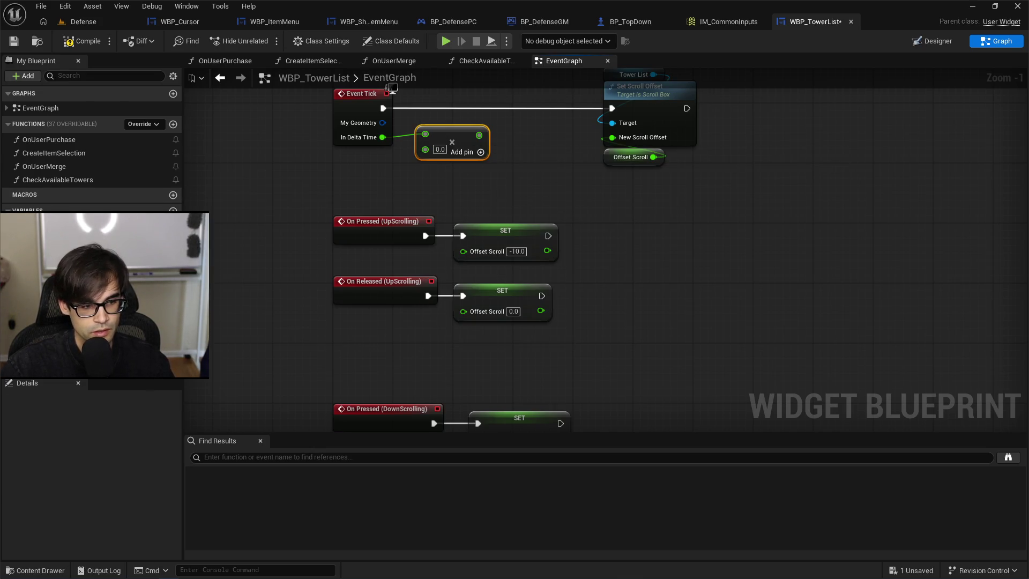
# Place an OffsetScroll getter and wire it into the Multiply node's second input.
pyautogui.click(408, 196)
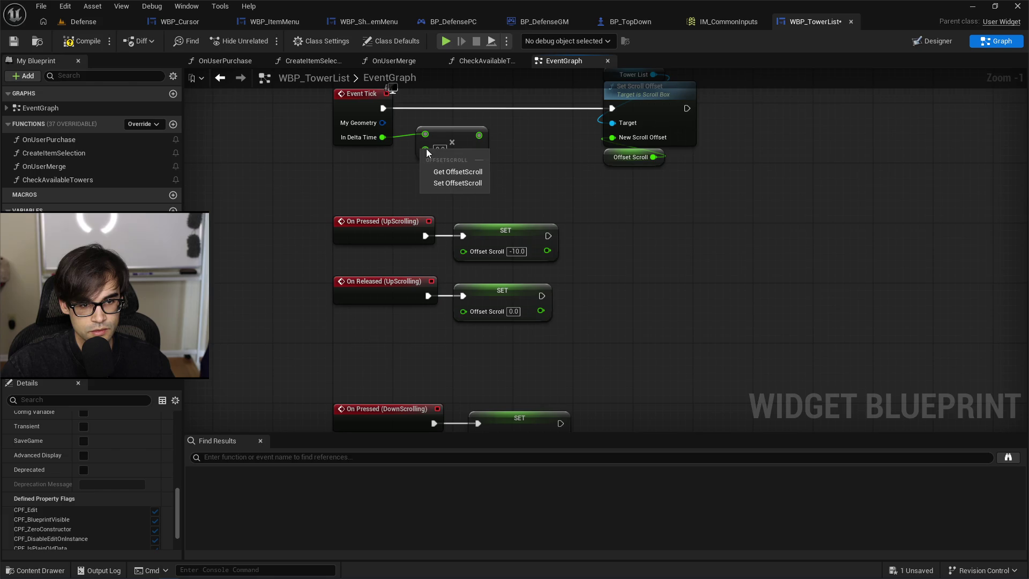
pyautogui.moveTo(48, 239)
pyautogui.mouseDown()
pyautogui.moveTo(435, 169)
pyautogui.moveTo(427, 153)
pyautogui.moveTo(446, 166)
pyautogui.mouseUp()
pyautogui.moveTo(474, 135); pyautogui.dragTo(615, 144)
pyautogui.press('Delete')
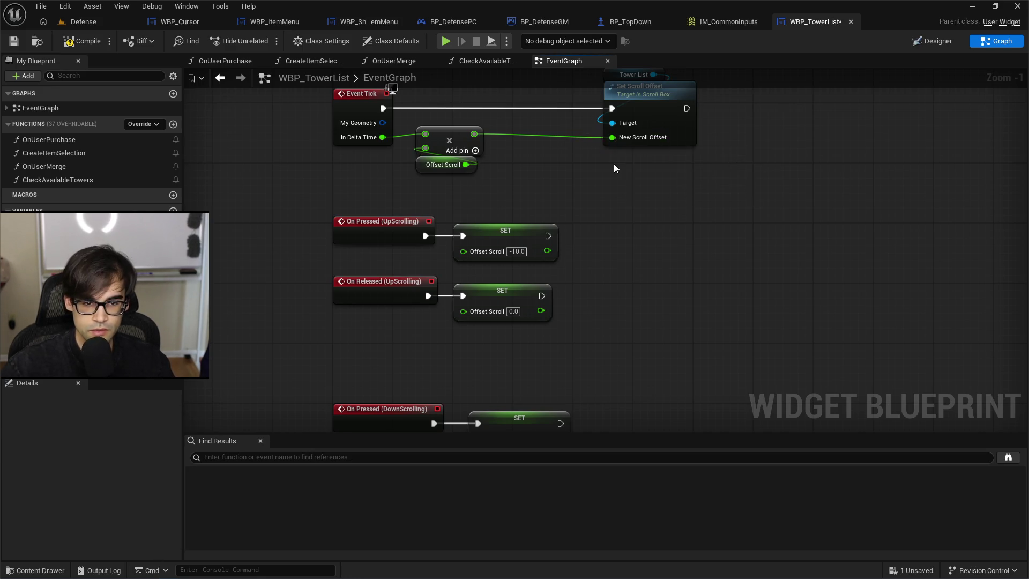
pyautogui.moveTo(448, 194); pyautogui.dragTo(413, 123)
pyautogui.moveTo(458, 137)
pyautogui.mouseDown()
pyautogui.moveTo(502, 140)
pyautogui.moveTo(458, 140)
pyautogui.moveTo(481, 132)
pyautogui.mouseUp()
pyautogui.click(453, 133)
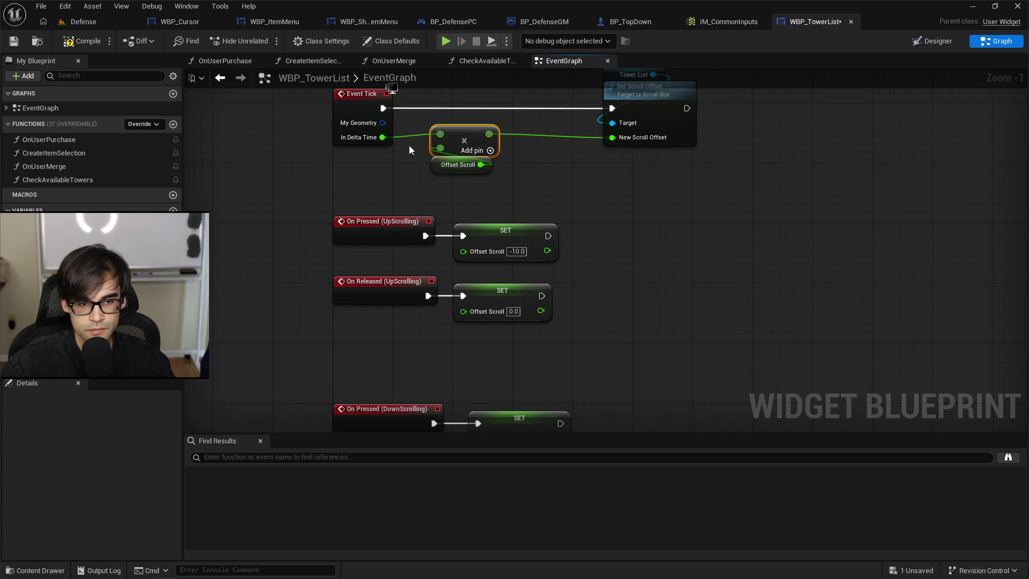
# Shift the Tower List and Set Scroll Offset nodes left to tidy the Tick graph.
pyautogui.click(444, 170)
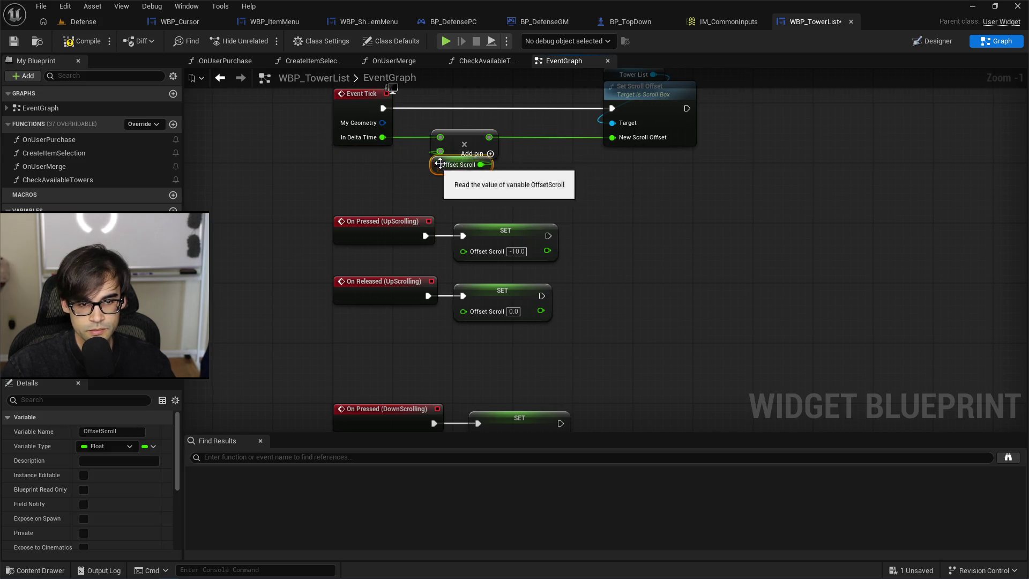
pyautogui.scroll(-2, 608, 202)
pyautogui.moveTo(615, 188); pyautogui.dragTo(691, 123)
pyautogui.moveTo(643, 146); pyautogui.dragTo(584, 148)
pyautogui.scroll(1, 458, 213)
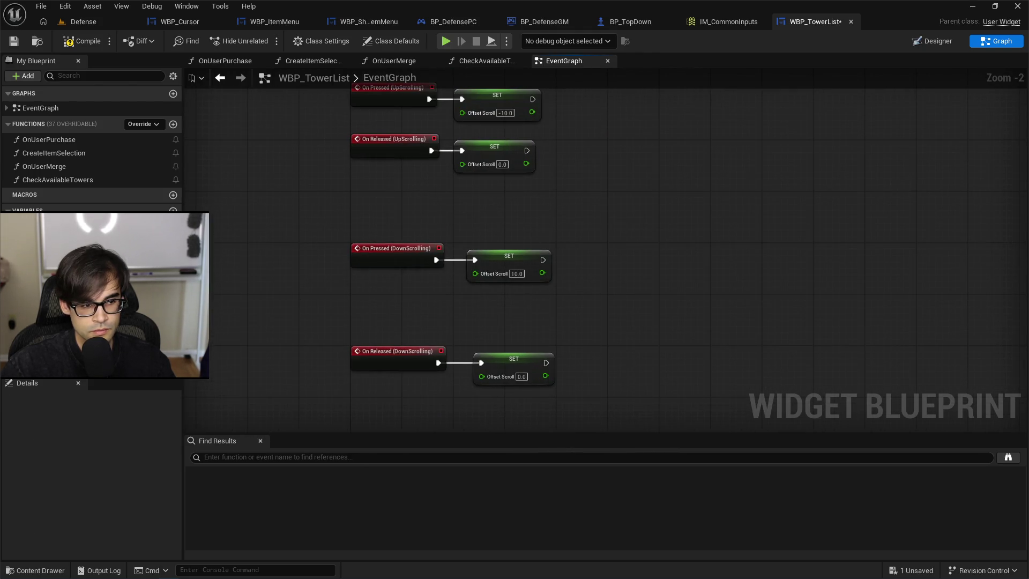
# Feed OffSetScrollScale into the UpScrolling pressed SET node and arrange the pair.
pyautogui.moveTo(53, 231)
pyautogui.mouseDown()
pyautogui.moveTo(284, 252)
pyautogui.moveTo(460, 113)
pyautogui.mouseUp()
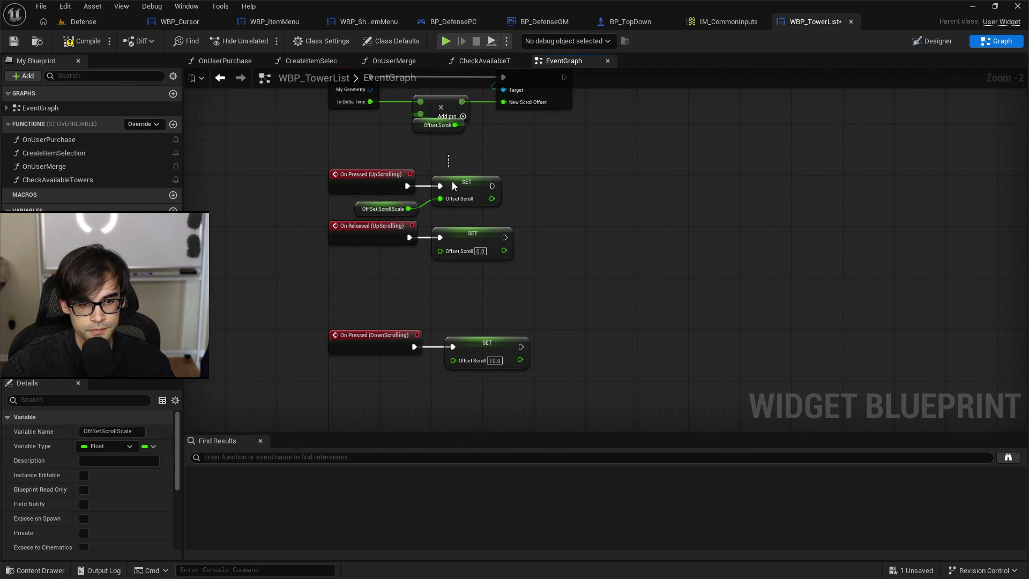
pyautogui.moveTo(416, 214); pyautogui.dragTo(417, 214)
pyautogui.moveTo(453, 179); pyautogui.dragTo(505, 179)
pyautogui.click(464, 182)
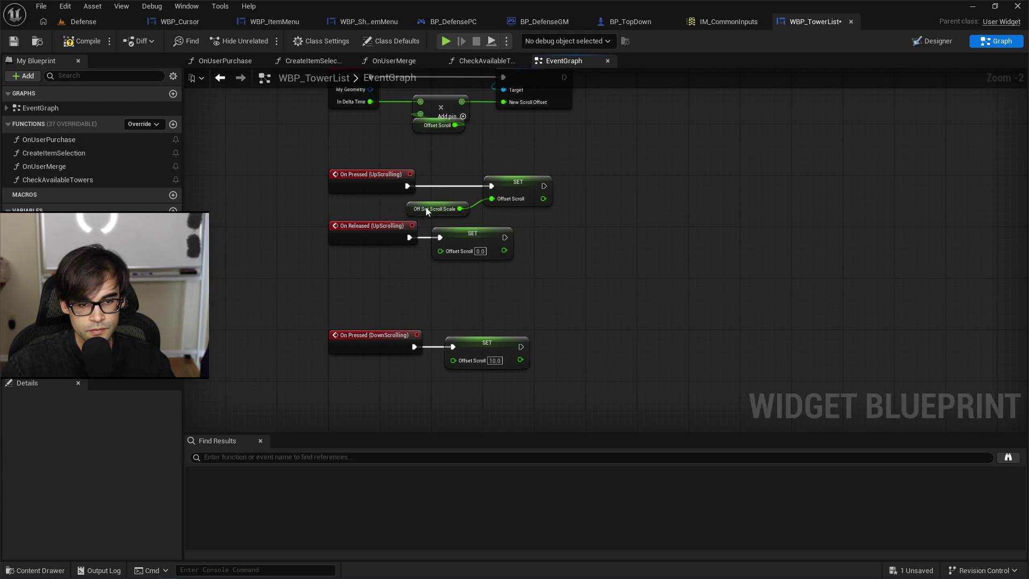
pyautogui.moveTo(411, 212)
pyautogui.mouseDown()
pyautogui.moveTo(487, 210)
pyautogui.moveTo(494, 236)
pyautogui.mouseUp()
# Connect an OffSetScrollScale getter to the DownScrolling SET node's Offset Scroll input.
pyautogui.scroll(-3, 465, 308)
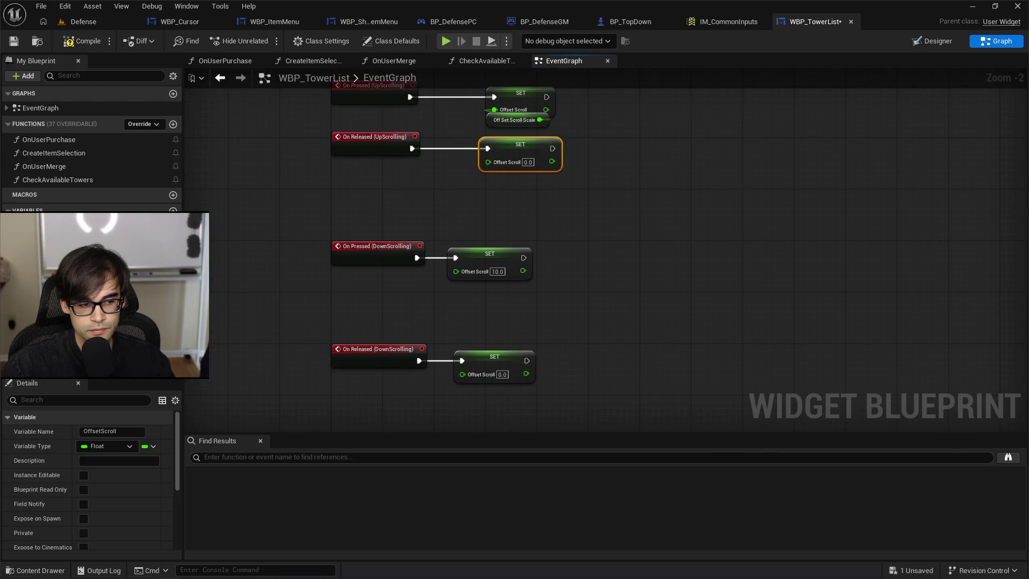
pyautogui.click(257, 336)
pyautogui.moveTo(256, 336); pyautogui.dragTo(461, 271)
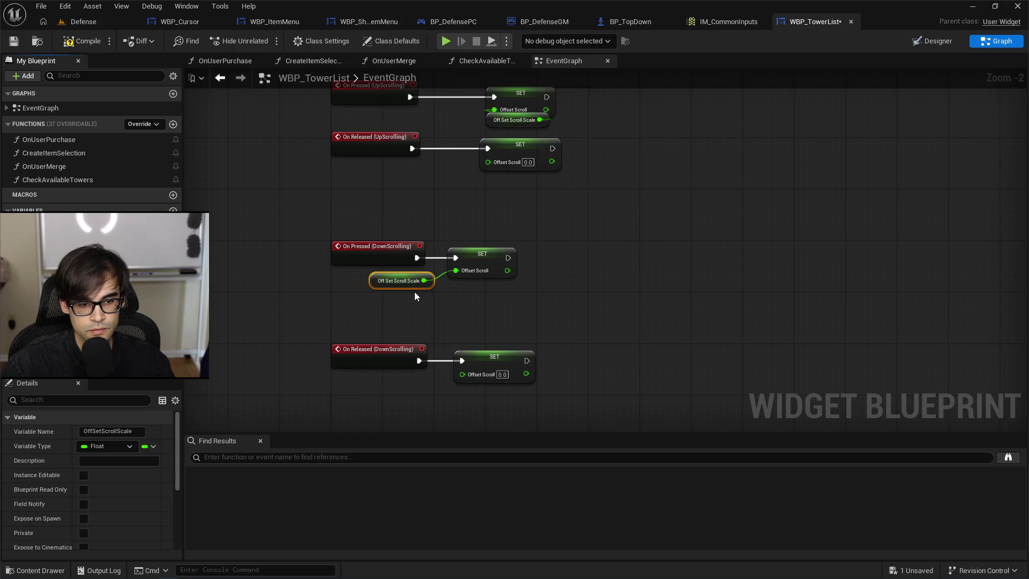
pyautogui.moveTo(368, 285)
pyautogui.mouseDown()
pyautogui.moveTo(440, 305)
pyautogui.moveTo(461, 294)
pyautogui.mouseUp()
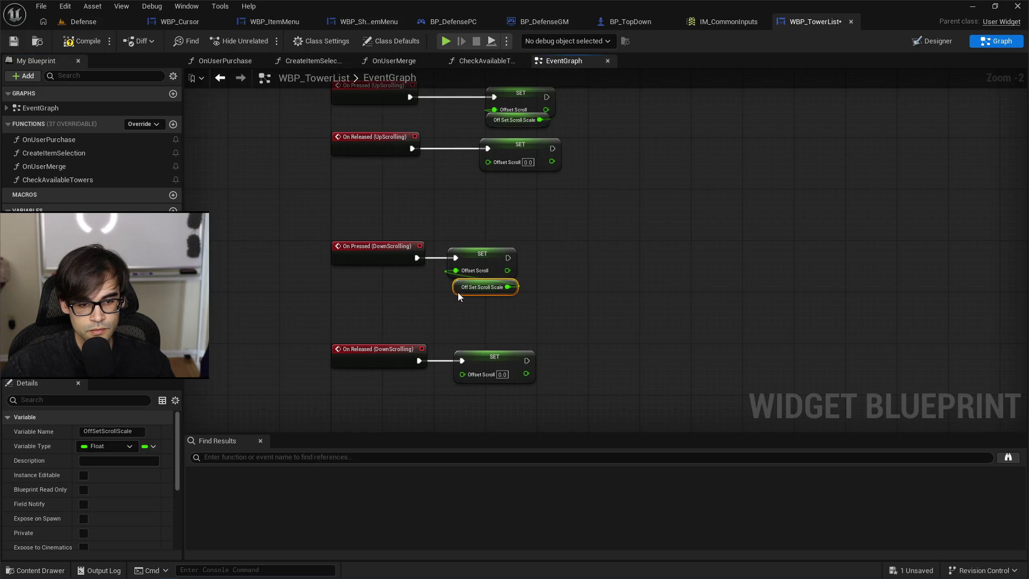
# Insert a Multiply node with -1.0 for the UpScrolling scroll scale.
pyautogui.moveTo(451, 195)
pyautogui.mouseDown()
pyautogui.moveTo(394, 239)
pyautogui.moveTo(460, 230)
pyautogui.mouseUp()
pyautogui.write('multiply')
pyautogui.press('Return')
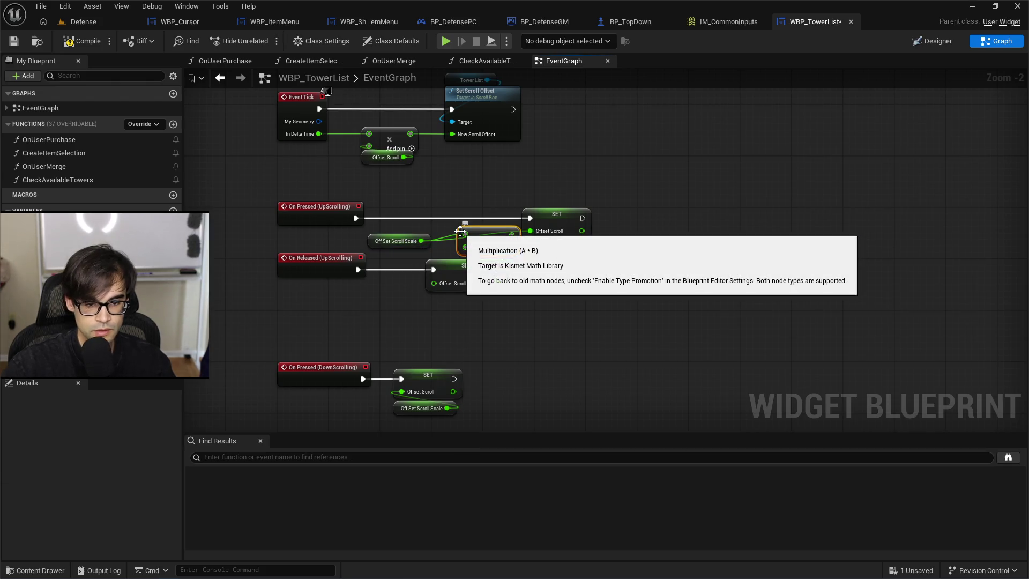
pyautogui.write('-1')
pyautogui.press('Return')
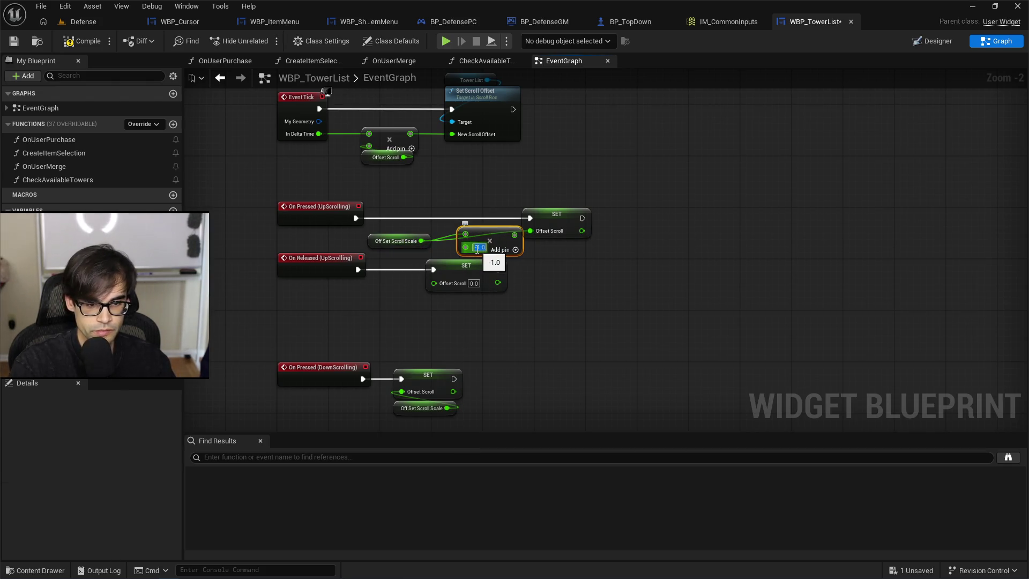
# Align the multiply and scale getter nodes, undoing accidental moves.
pyautogui.moveTo(516, 241)
pyautogui.mouseDown()
pyautogui.moveTo(503, 247)
pyautogui.moveTo(487, 233)
pyautogui.mouseUp()
pyautogui.keyDown('ctrl'); pyautogui.click(557, 214); pyautogui.keyUp('ctrl')
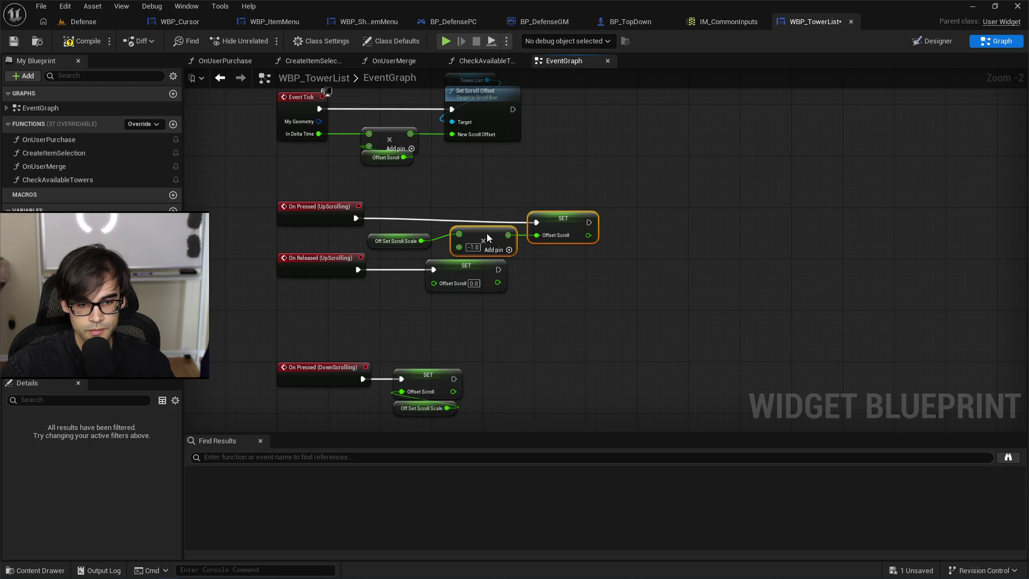
pyautogui.hotkey('ctrl', 'z')
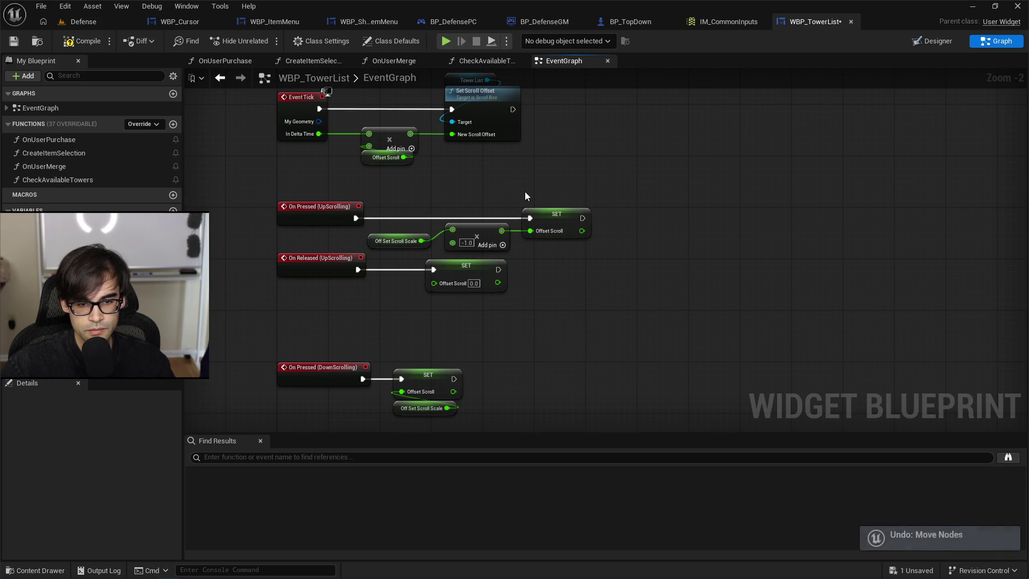
pyautogui.hotkey('ctrl', 'z')
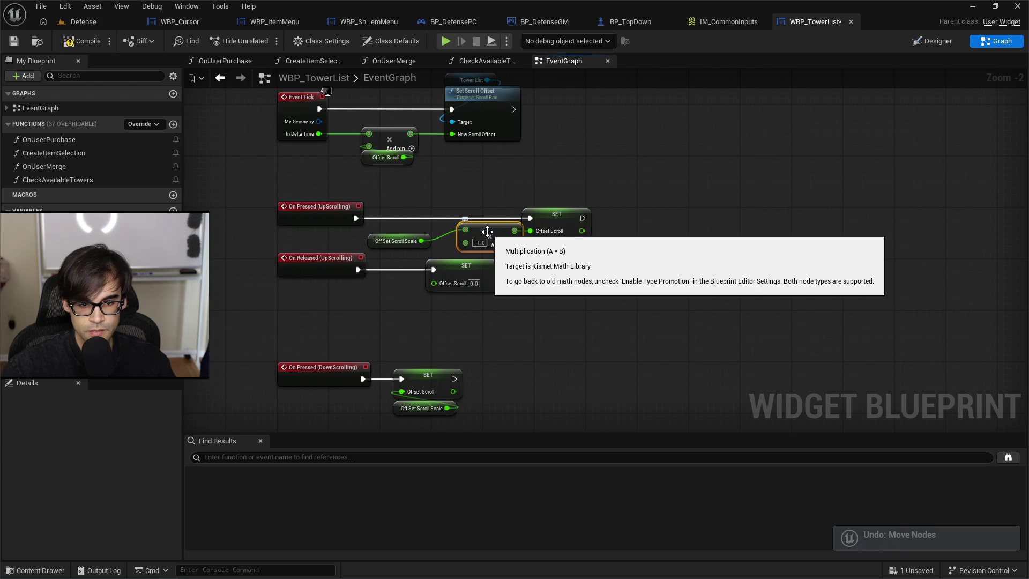
pyautogui.hotkey('ctrl', 'z')
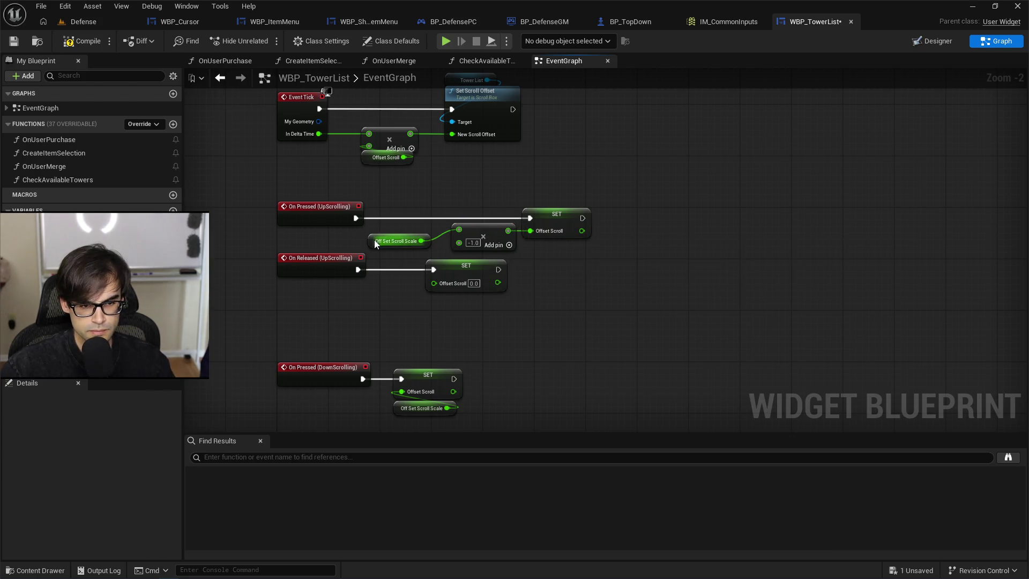
pyautogui.click(376, 241)
pyautogui.hotkey('ctrl', 'z')
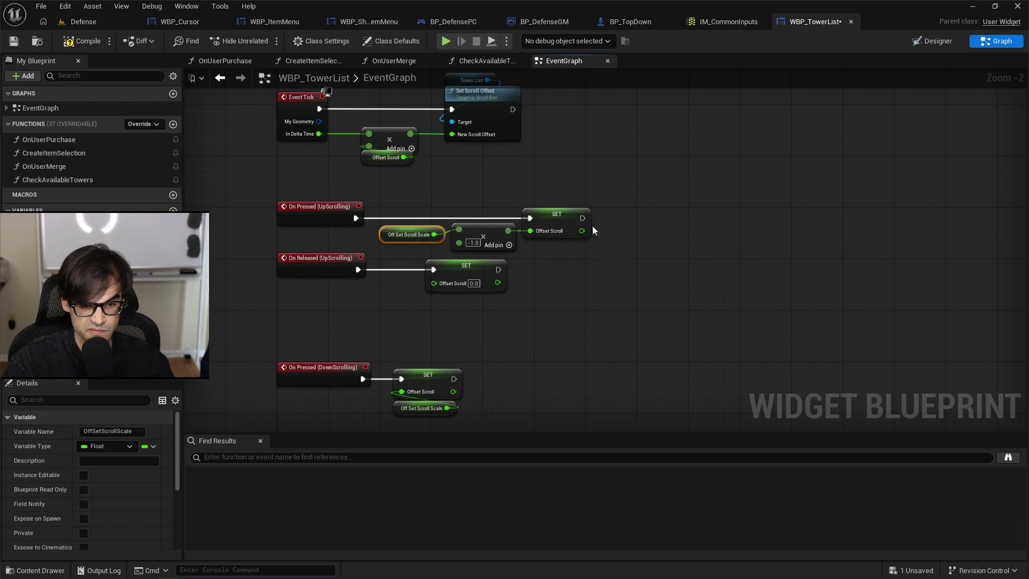
pyautogui.click(534, 185)
# Compile and save WBP_TowerList, then return to the Defense level.
pyautogui.click(48, 236)
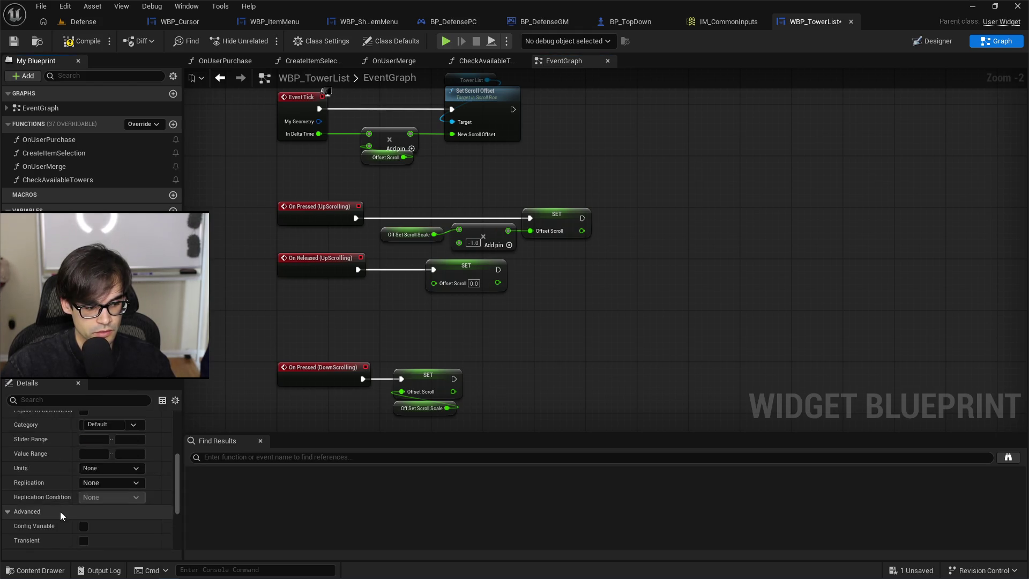
pyautogui.scroll(-5, 59, 510)
pyautogui.moveTo(603, 326); pyautogui.dragTo(619, 135)
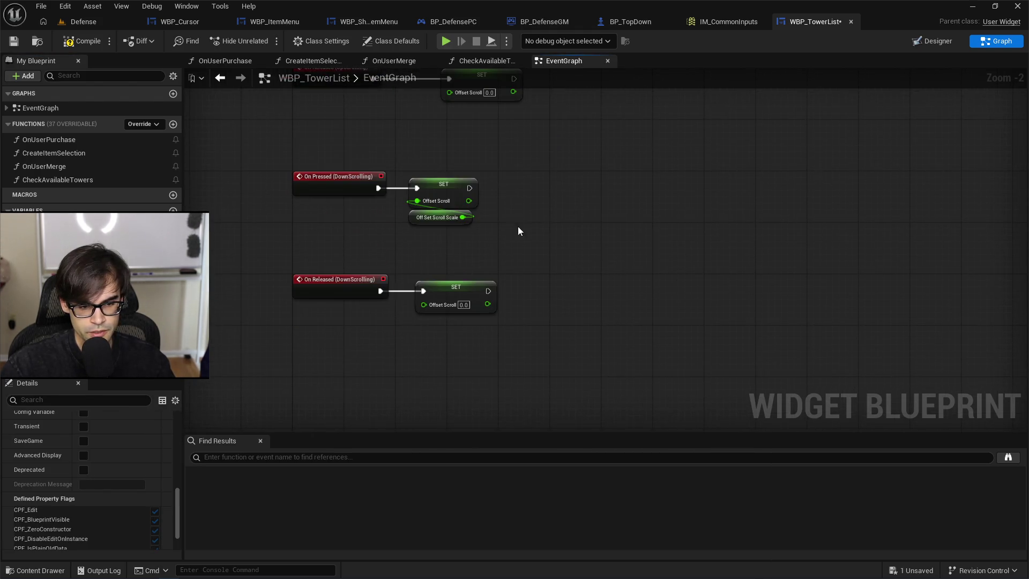
pyautogui.moveTo(339, 182); pyautogui.dragTo(403, 242)
pyautogui.click(81, 41)
pyautogui.click(14, 40)
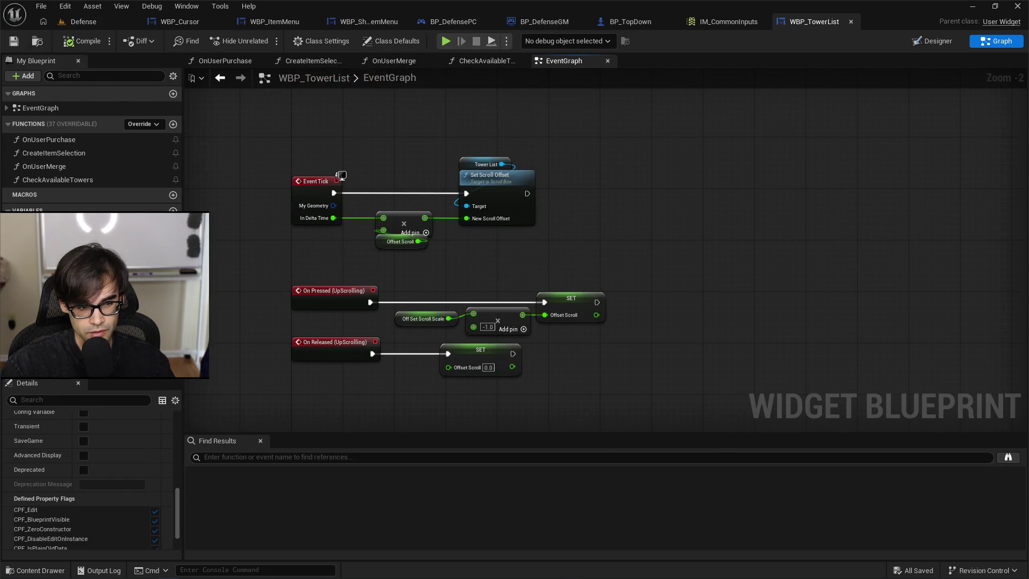
pyautogui.click(102, 21)
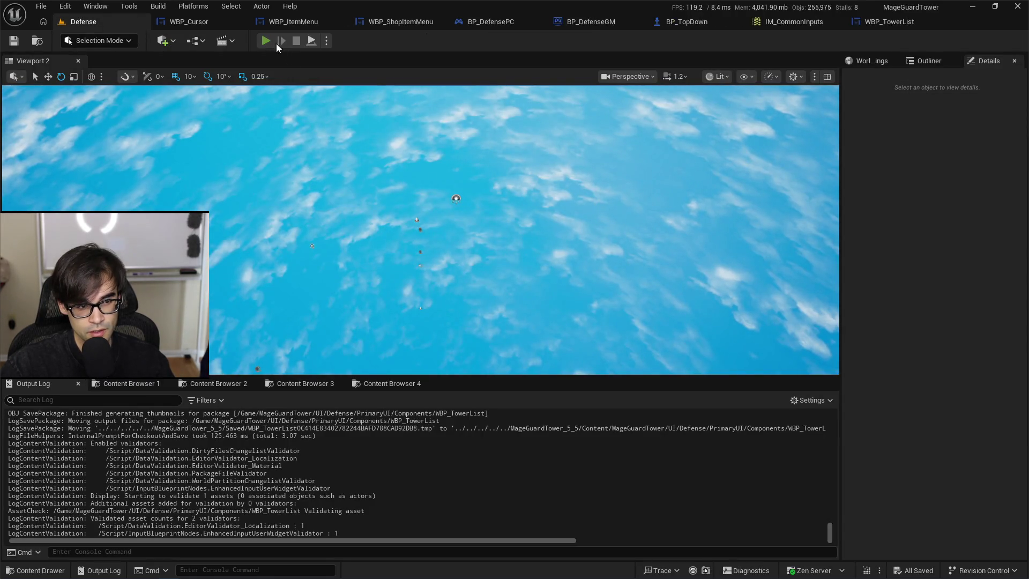
# Play-test the Defense level, stop with Esc, and bring up the BP_TopDown blueprint.
pyautogui.click(266, 41)
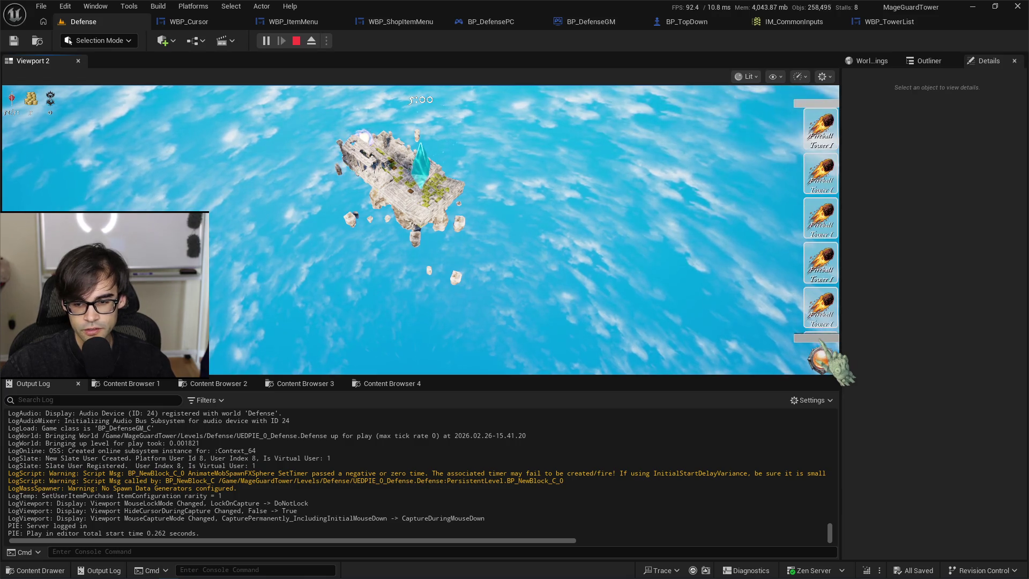
pyautogui.press('Escape')
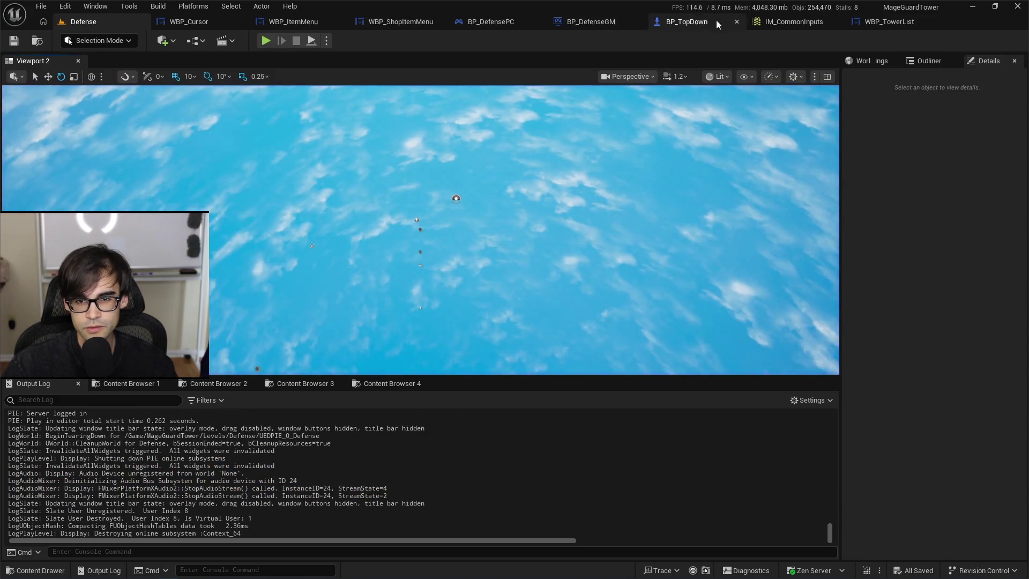
pyautogui.click(716, 20)
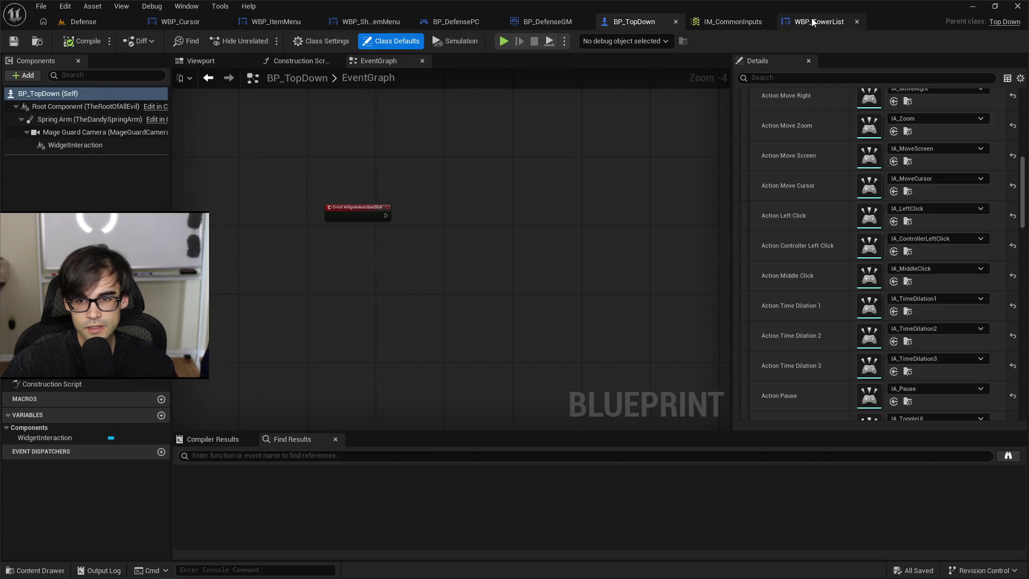
# Back in WBP_TowerList, check the OffSetScrollScale default value.
pyautogui.click(819, 21)
pyautogui.scroll(2, 587, 178)
pyautogui.moveTo(599, 304); pyautogui.dragTo(585, 155)
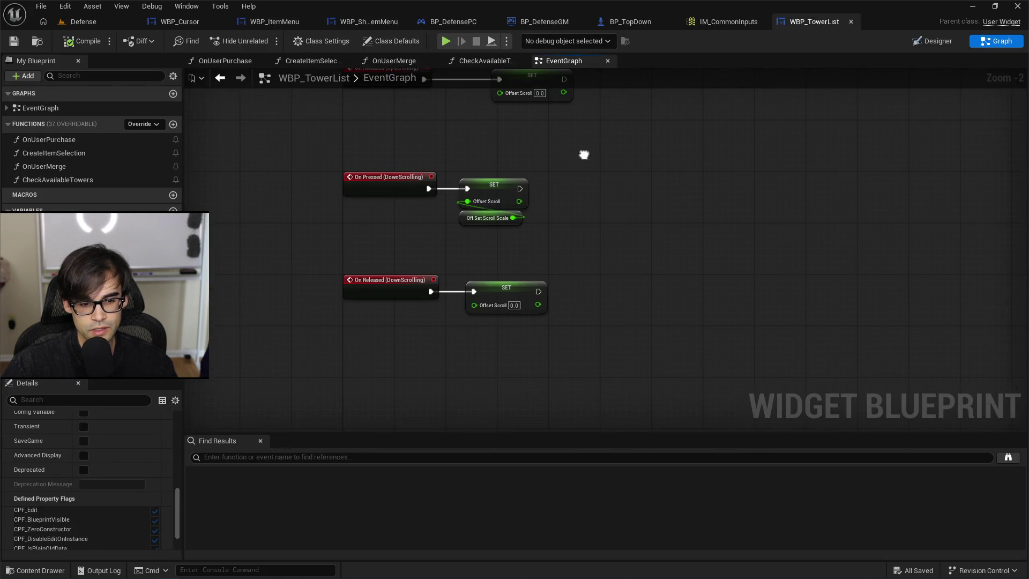
pyautogui.click(468, 221)
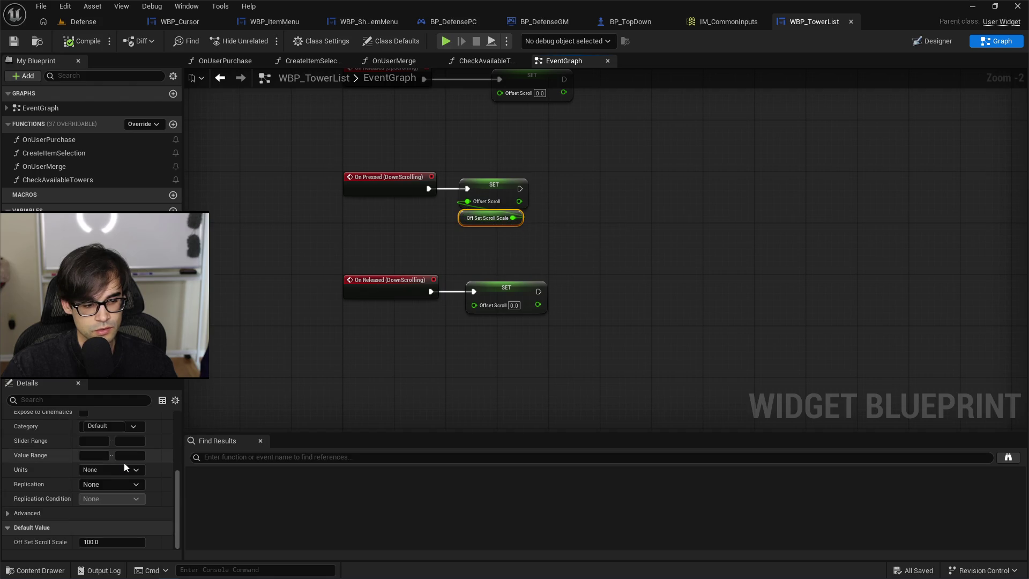
pyautogui.moveTo(393, 220); pyautogui.dragTo(393, 333)
pyautogui.scroll(2, 394, 214)
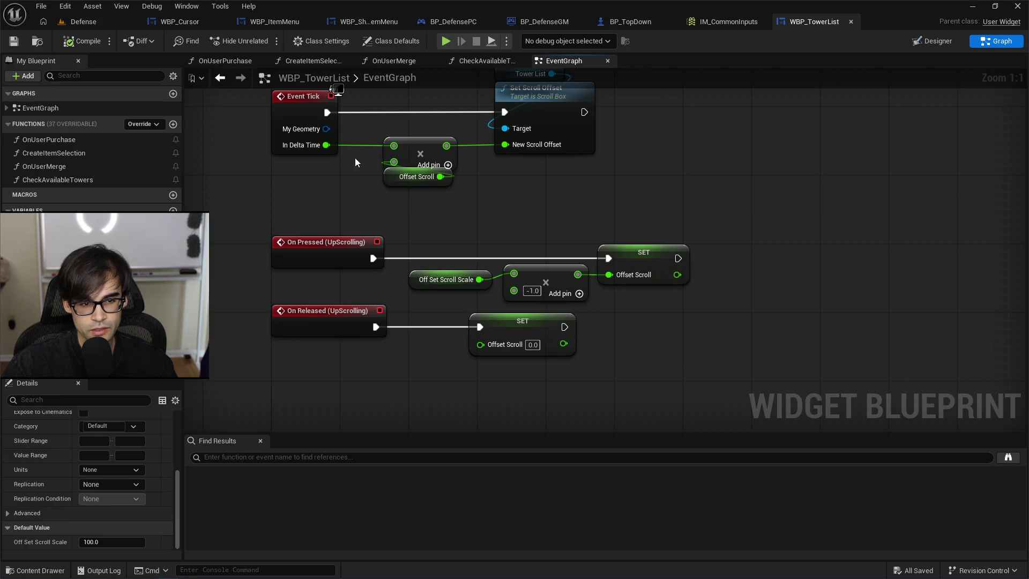
# Wire Offset Scroll directly into New Scroll Offset, bypassing the delta-time multiply, and save.
pyautogui.moveTo(536, 148); pyautogui.dragTo(529, 200)
pyautogui.moveTo(433, 228); pyautogui.dragTo(514, 199)
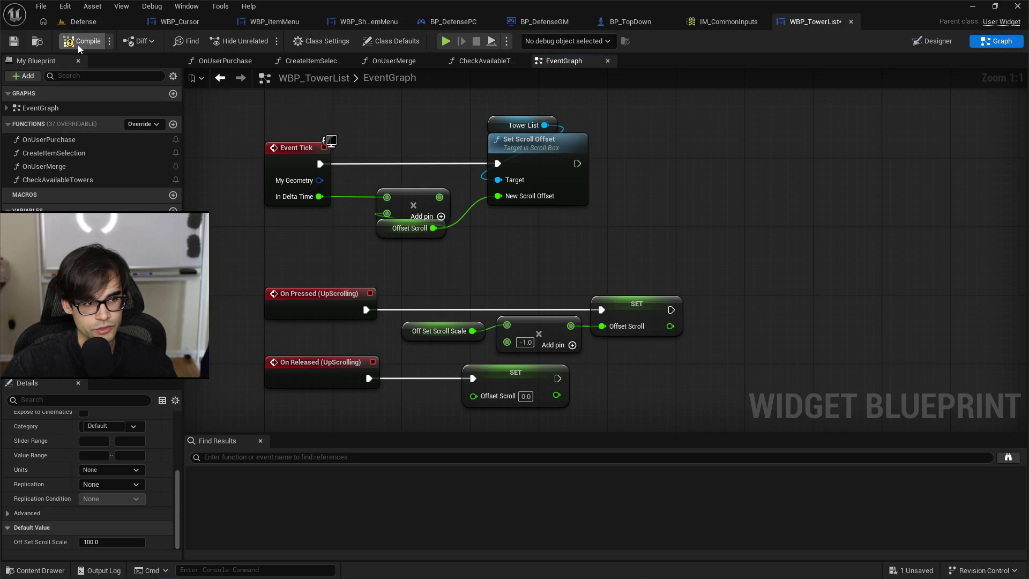
pyautogui.click(13, 41)
# Add a Print String saying 'press down' after the DownScrolling pressed SET node.
pyautogui.scroll(-2, 264, 108)
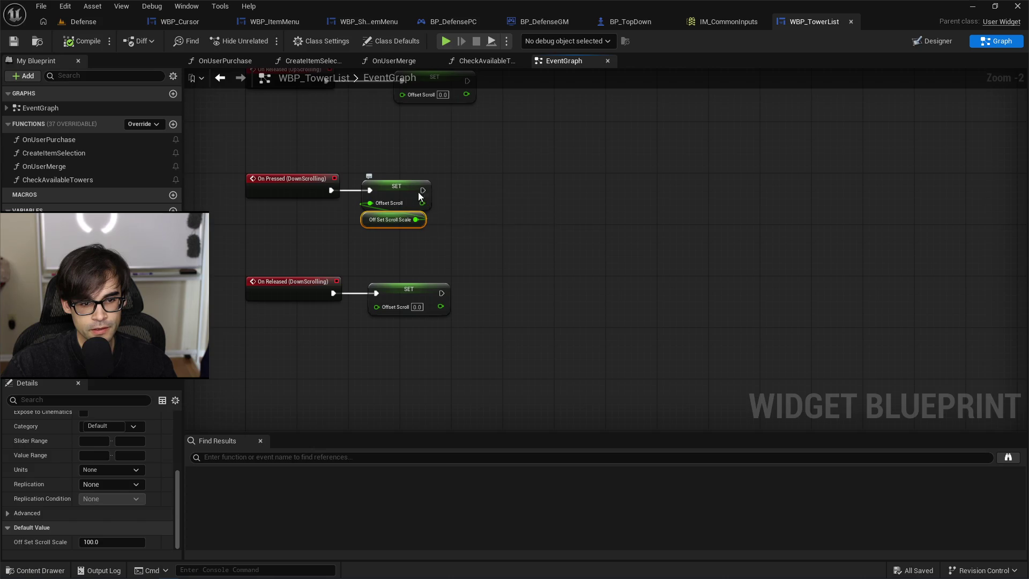
pyautogui.moveTo(423, 190); pyautogui.dragTo(511, 192)
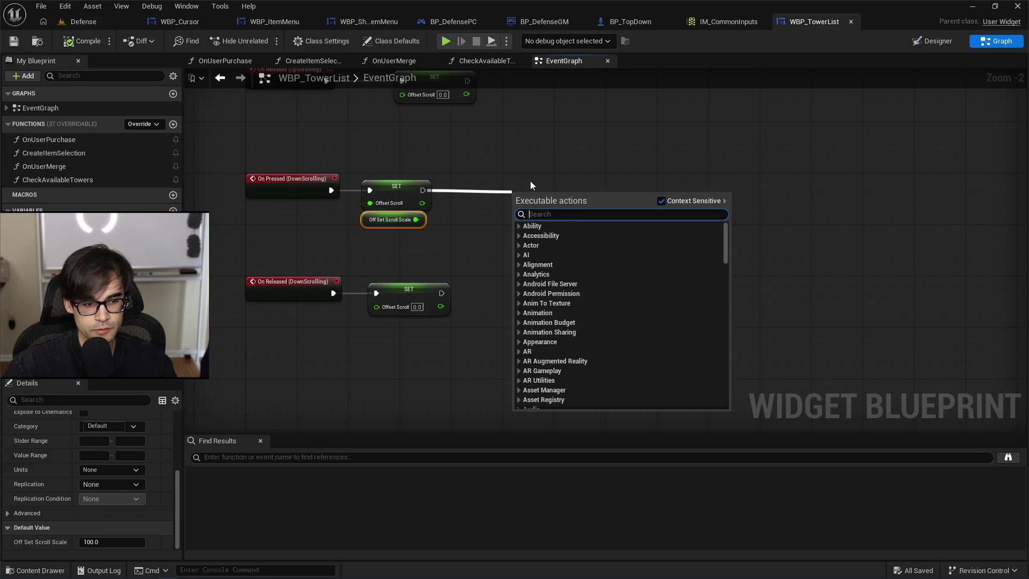
pyautogui.write('print')
pyautogui.press('Return')
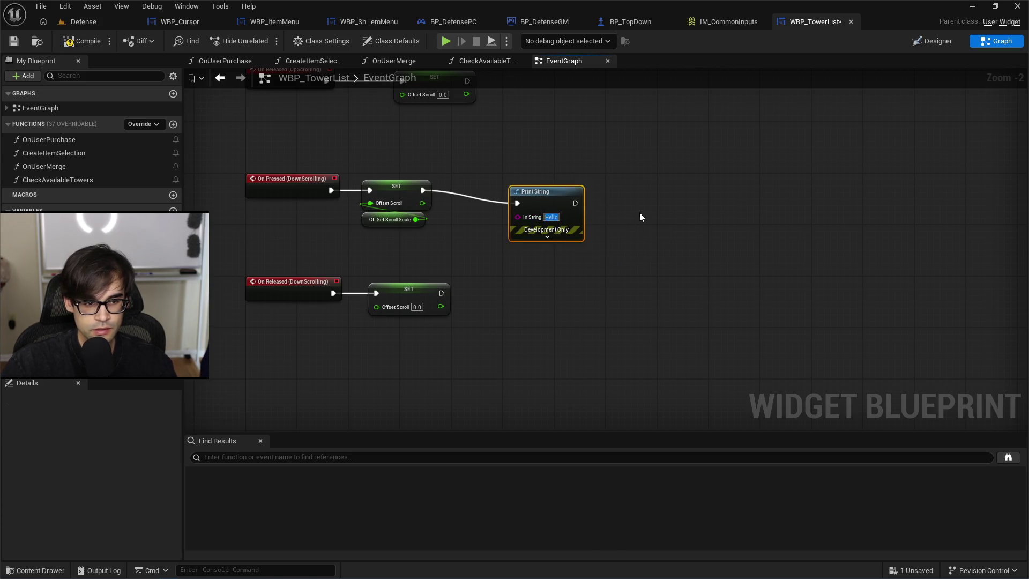
pyautogui.write('press down')
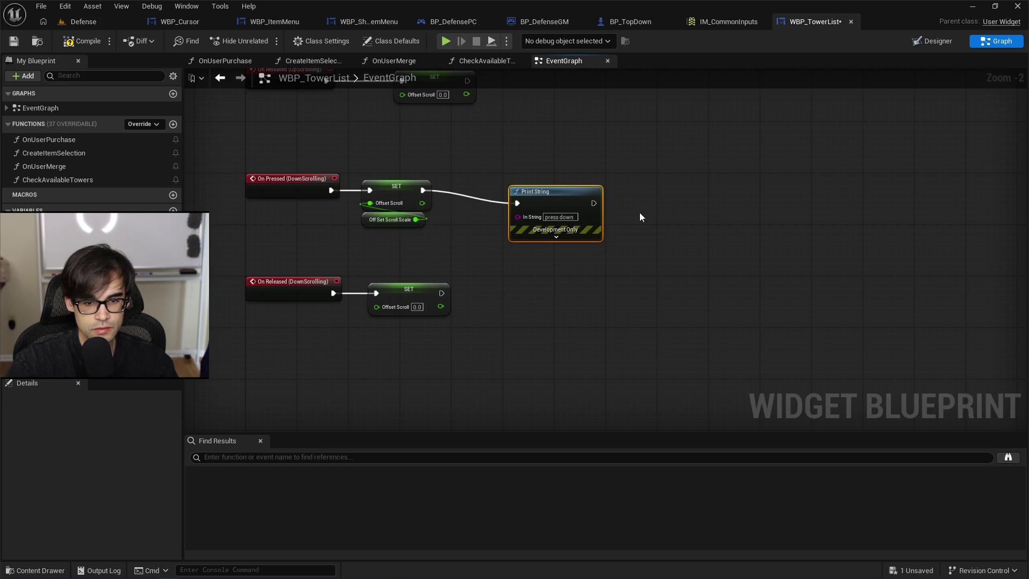
# Duplicate the print node after the released SET node and change its text to 'up'.
pyautogui.hotkey('ctrl', 'c')
pyautogui.hotkey('ctrl', 'v')
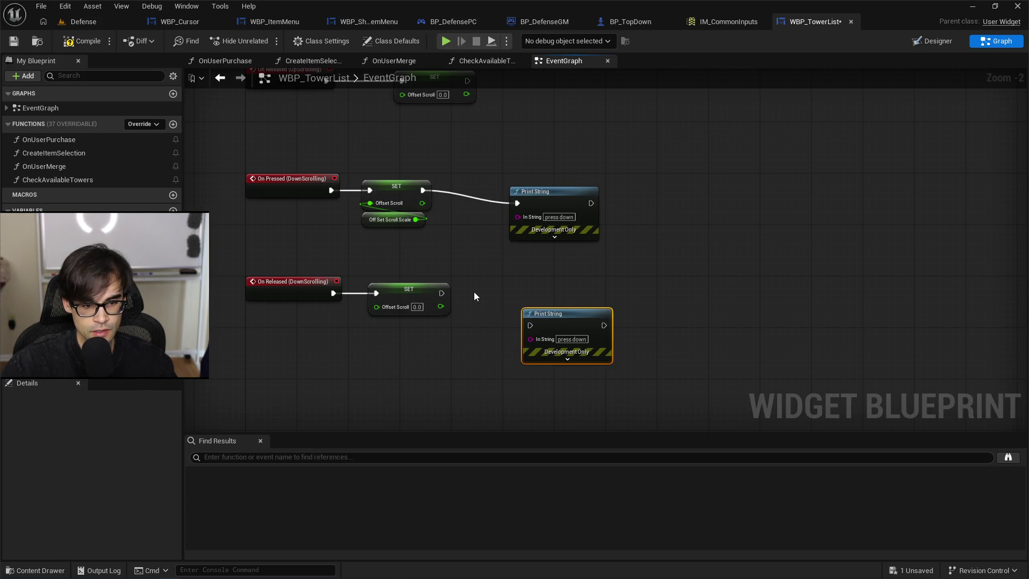
pyautogui.moveTo(442, 294); pyautogui.dragTo(535, 324)
pyautogui.click(569, 340)
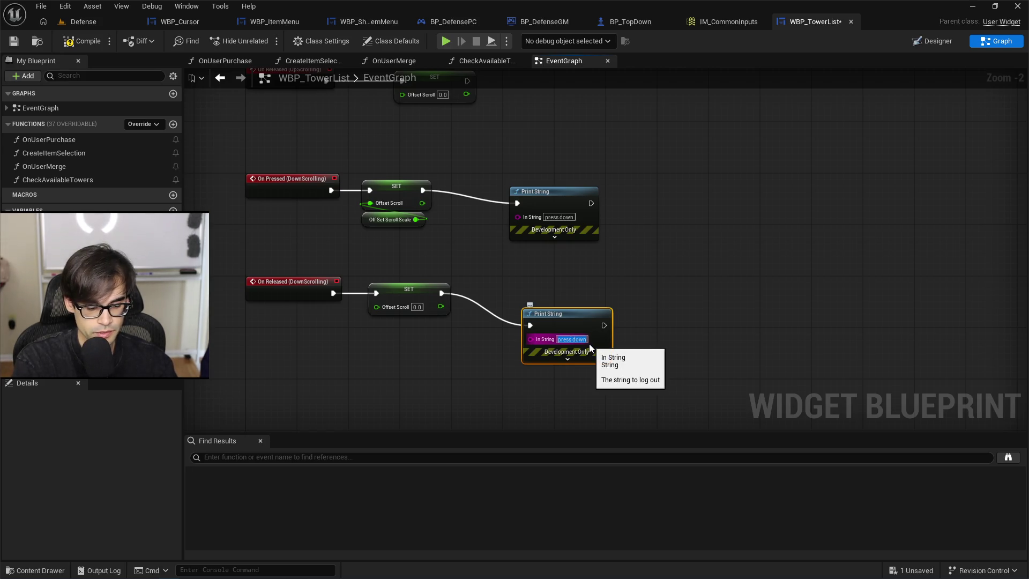
pyautogui.write('up')
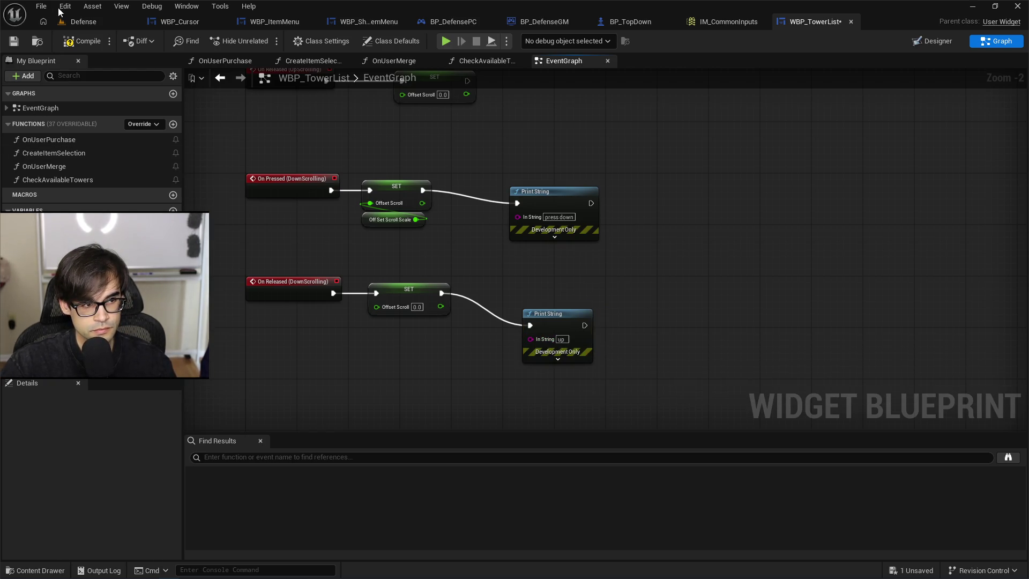
# Save WBP_TowerList, switch to the Defense level, and start play-in-editor with Alt+P.
pyautogui.click(16, 42)
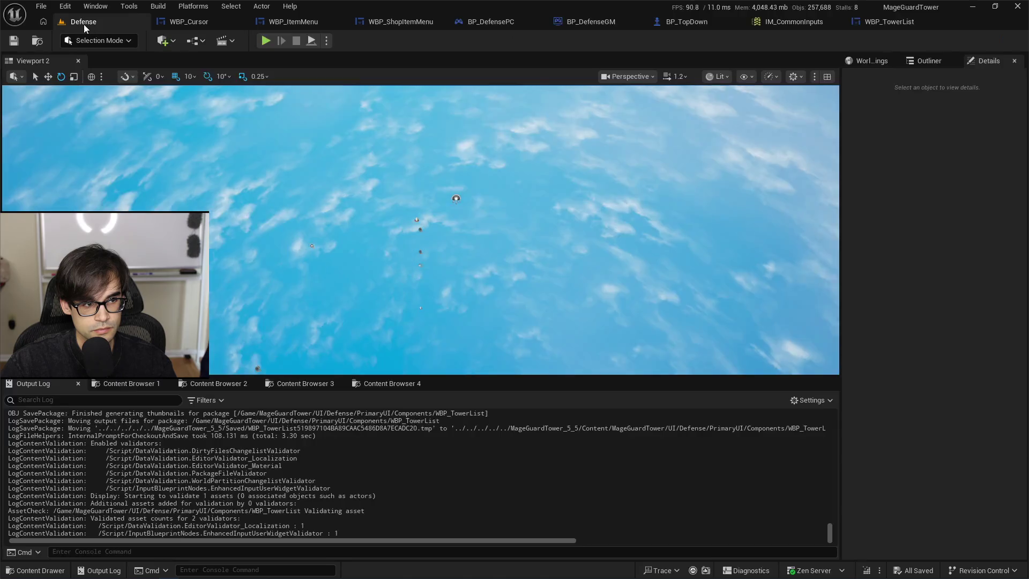
pyautogui.click(83, 23)
pyautogui.hotkey('alt', 'p')
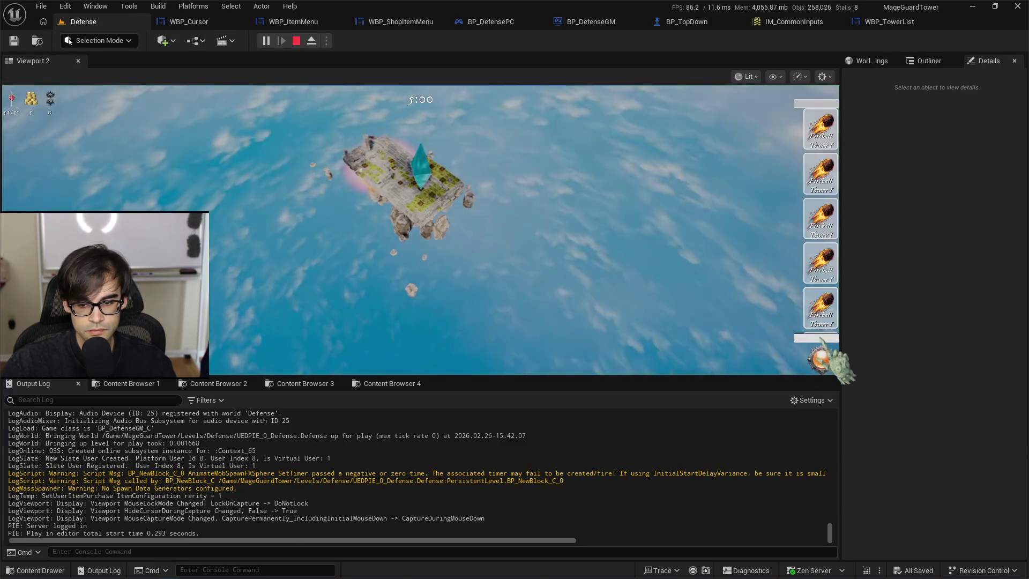
# Click the tower list's scroll controls repeatedly to log 'press down' and 'up', then stop.
pyautogui.click(826, 358)
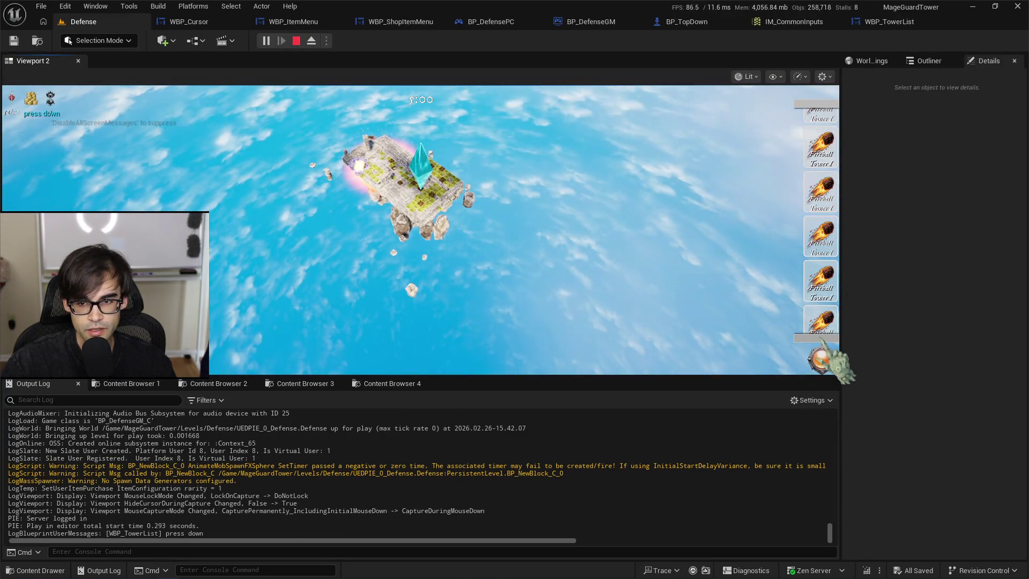
pyautogui.click(826, 358)
pyautogui.click(826, 358)
pyautogui.click(826, 358)
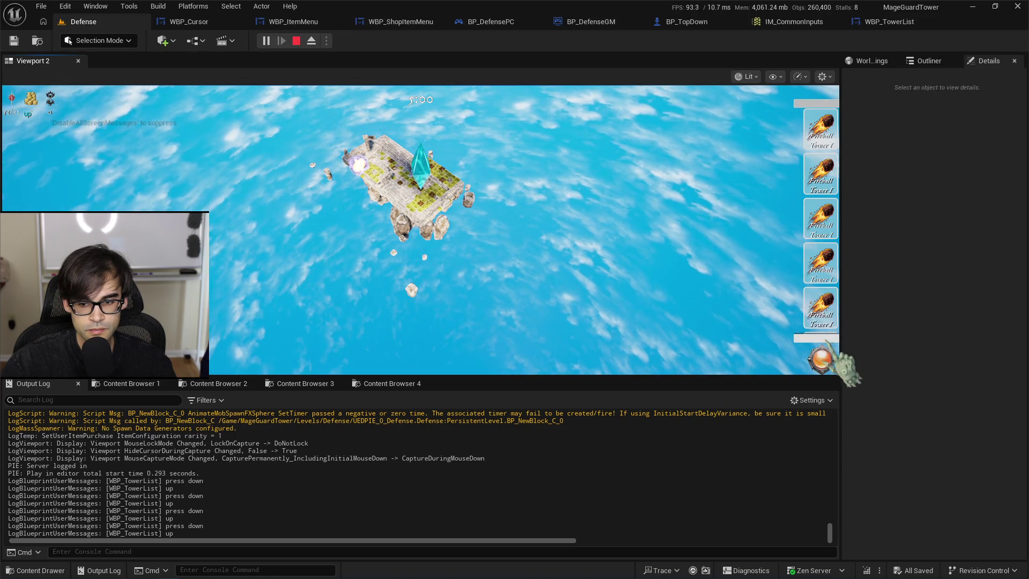
pyautogui.click(828, 337)
pyautogui.click(828, 339)
pyautogui.click(828, 341)
pyautogui.click(825, 358)
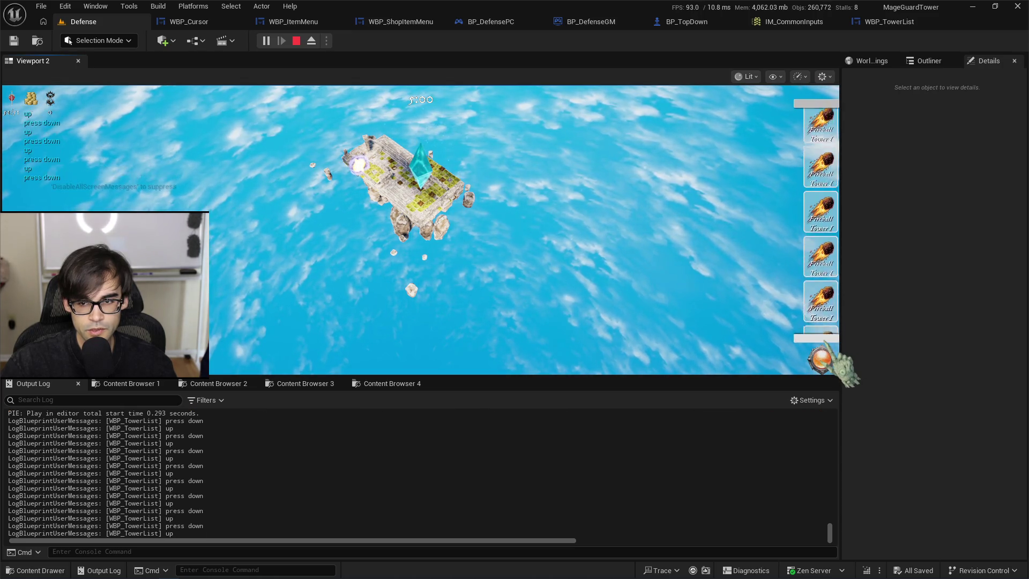
pyautogui.click(825, 358)
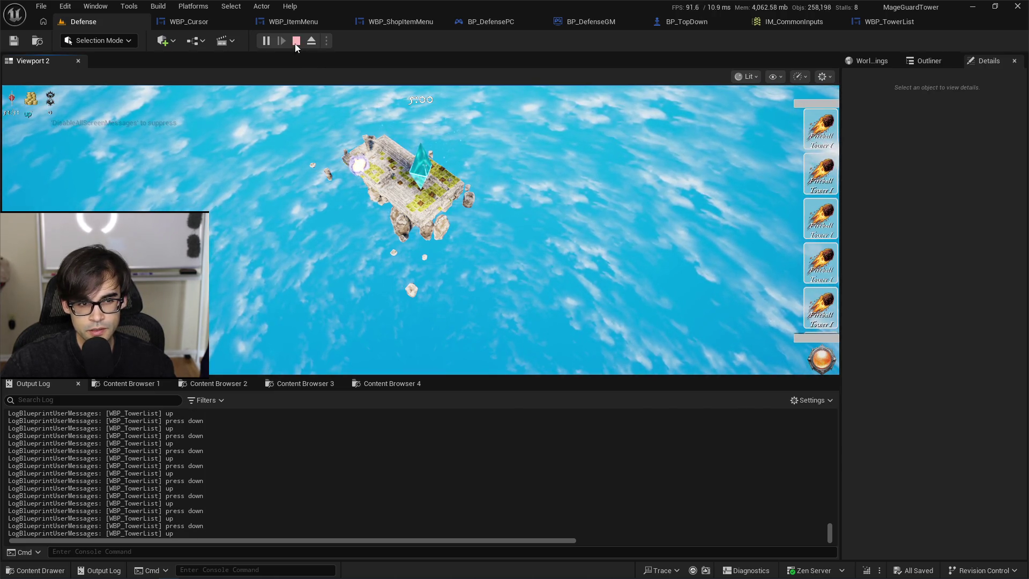
pyautogui.click(296, 41)
# Move the Tower List and Set Scroll Offset nodes right to make room.
pyautogui.click(911, 25)
pyautogui.scroll(5, 600, 171)
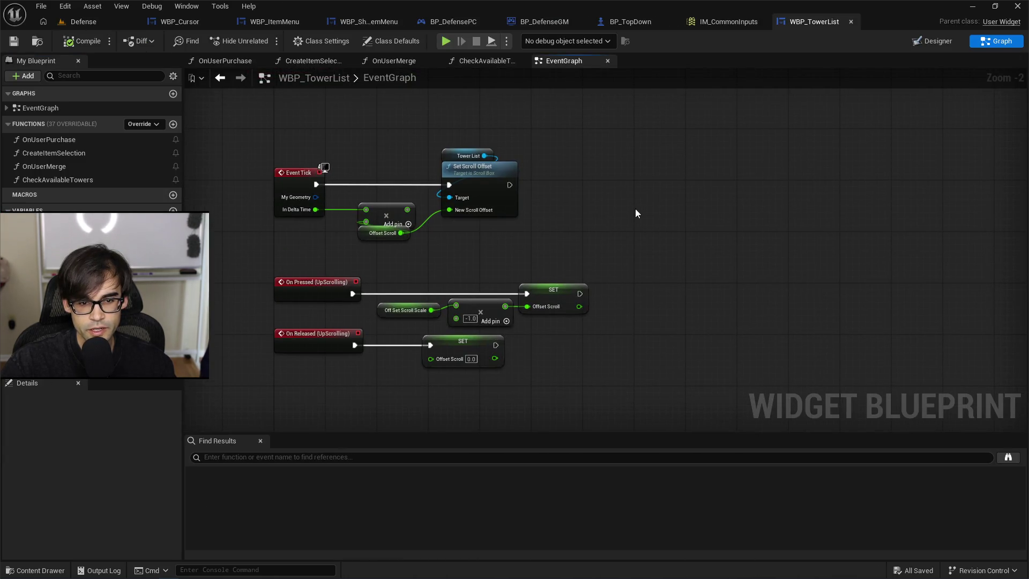
pyautogui.moveTo(526, 199); pyautogui.dragTo(525, 197)
pyautogui.moveTo(486, 169); pyautogui.dragTo(602, 167)
pyautogui.click(474, 209)
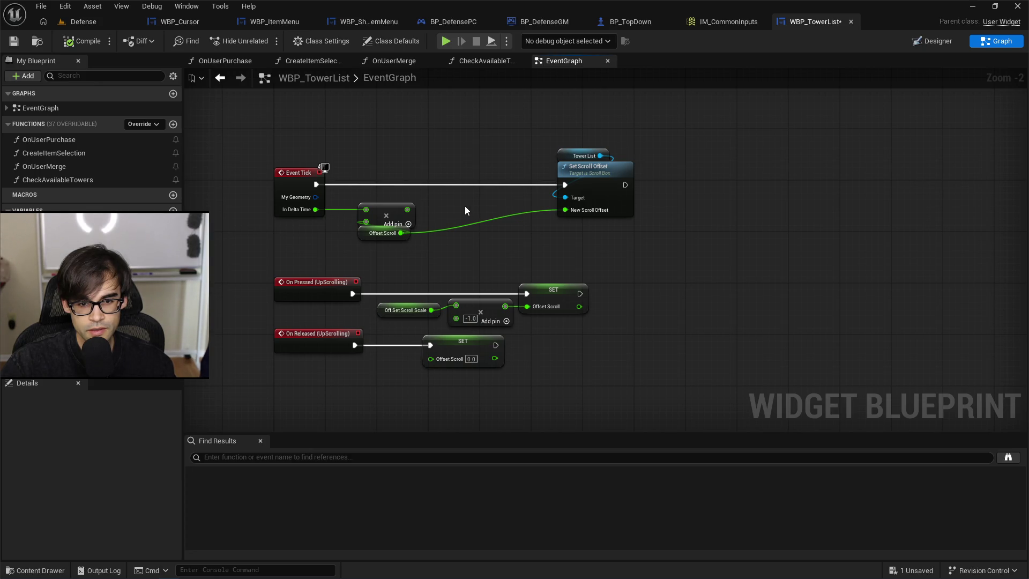
# Duplicate the Tower List getter node with copy and paste.
pyautogui.rightClick(464, 206)
pyautogui.write('get')
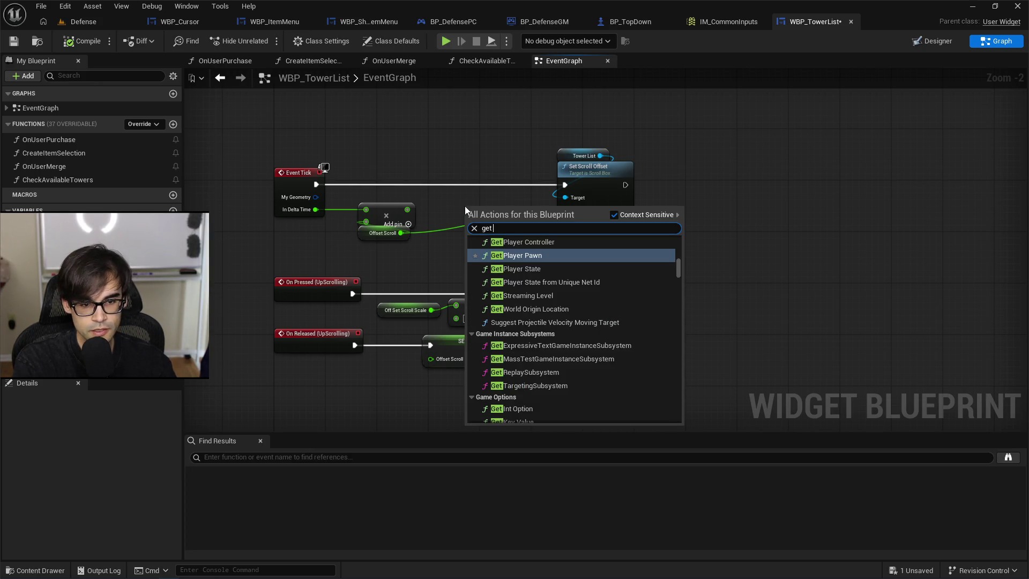
pyautogui.press('Escape')
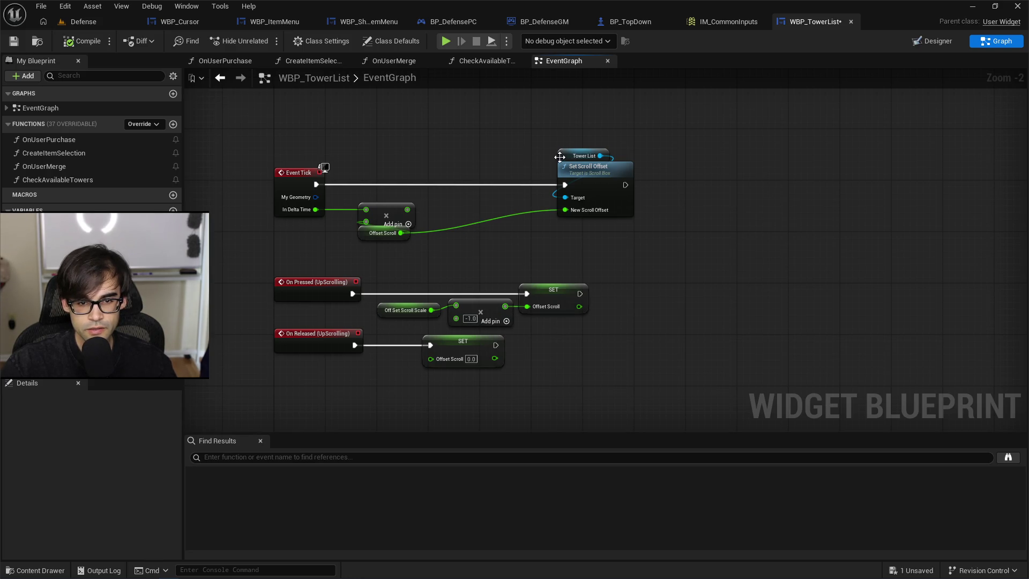
pyautogui.click(560, 156)
pyautogui.hotkey('ctrl', 'c')
pyautogui.hotkey('ctrl', 'v')
# Add a Get Scroll Offset node for the Tower List copy, positioned above Event Tick.
pyautogui.moveTo(394, 150); pyautogui.dragTo(413, 181)
pyautogui.write('get offs')
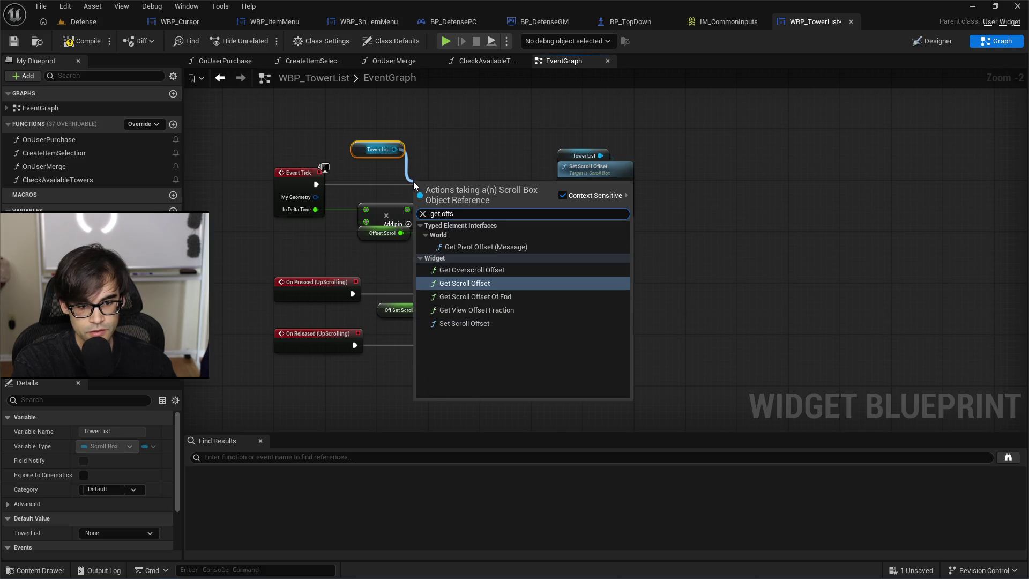
pyautogui.press('Return')
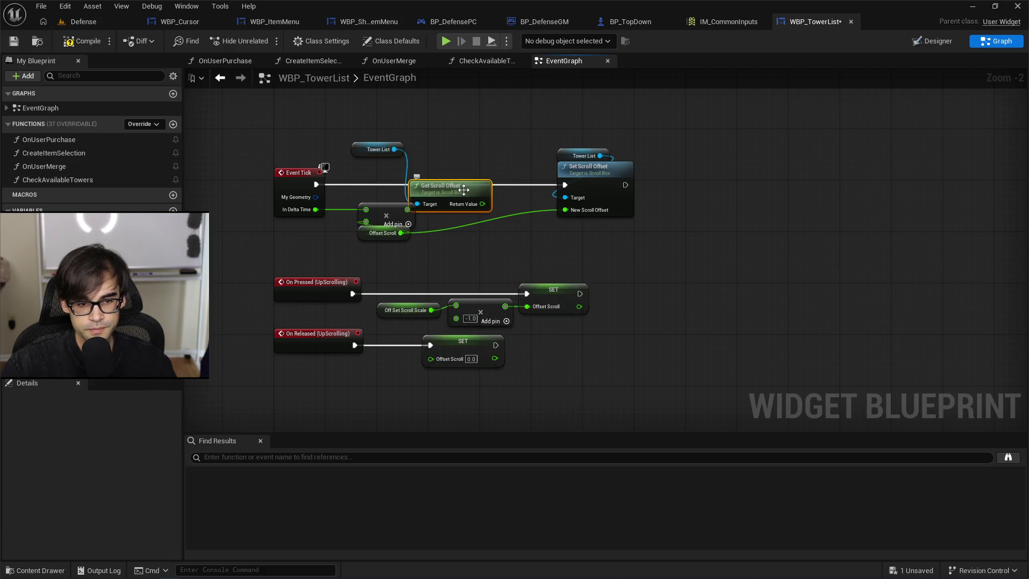
pyautogui.moveTo(464, 189); pyautogui.dragTo(410, 166)
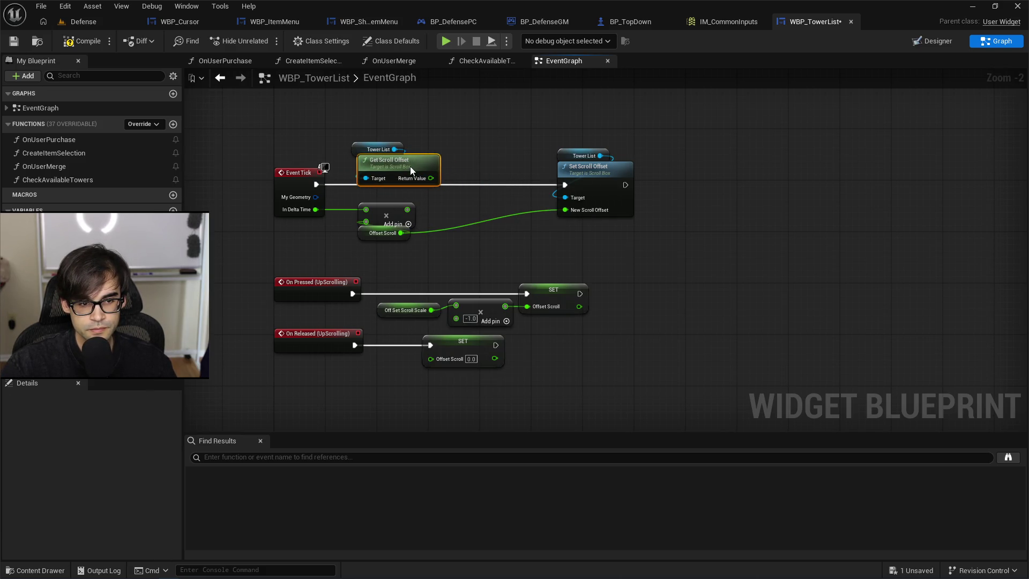
pyautogui.click(362, 150)
pyautogui.moveTo(376, 150); pyautogui.dragTo(419, 246)
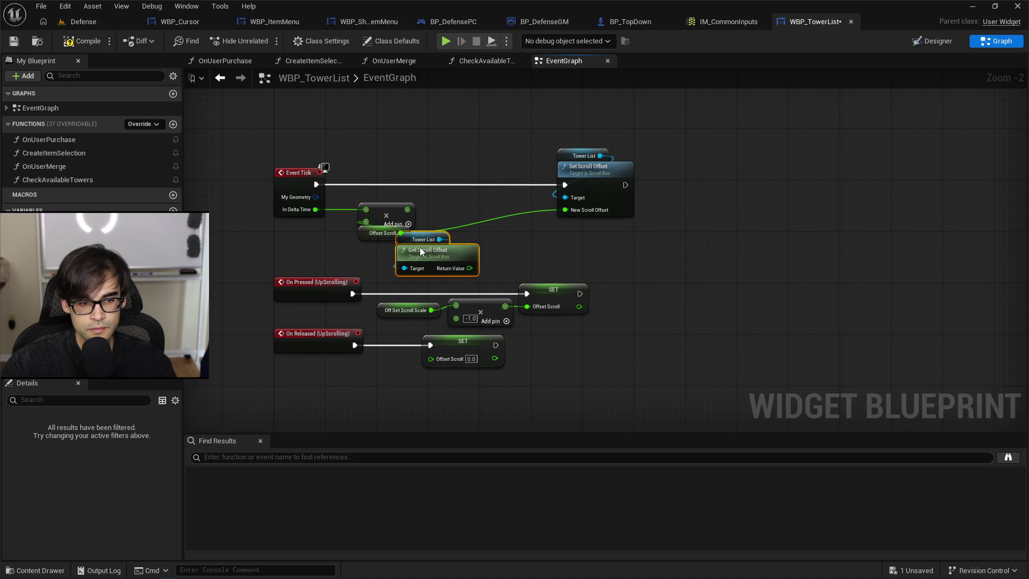
pyautogui.moveTo(379, 215)
pyautogui.mouseDown()
pyautogui.moveTo(462, 218)
pyautogui.moveTo(370, 214)
pyautogui.mouseUp()
pyautogui.click(433, 253)
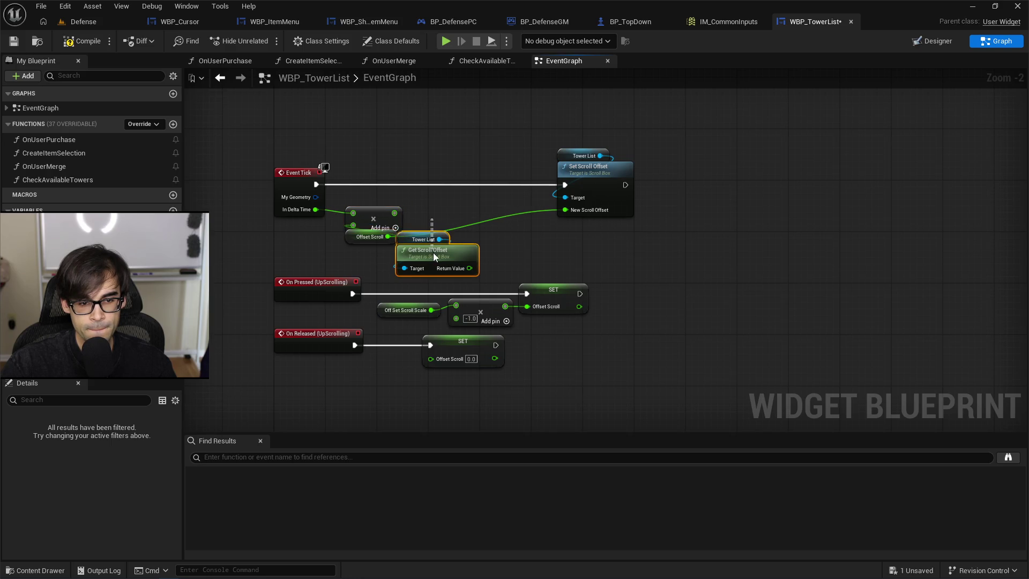
pyautogui.moveTo(433, 252)
pyautogui.mouseDown()
pyautogui.moveTo(410, 147)
pyautogui.moveTo(441, 164)
pyautogui.mouseUp()
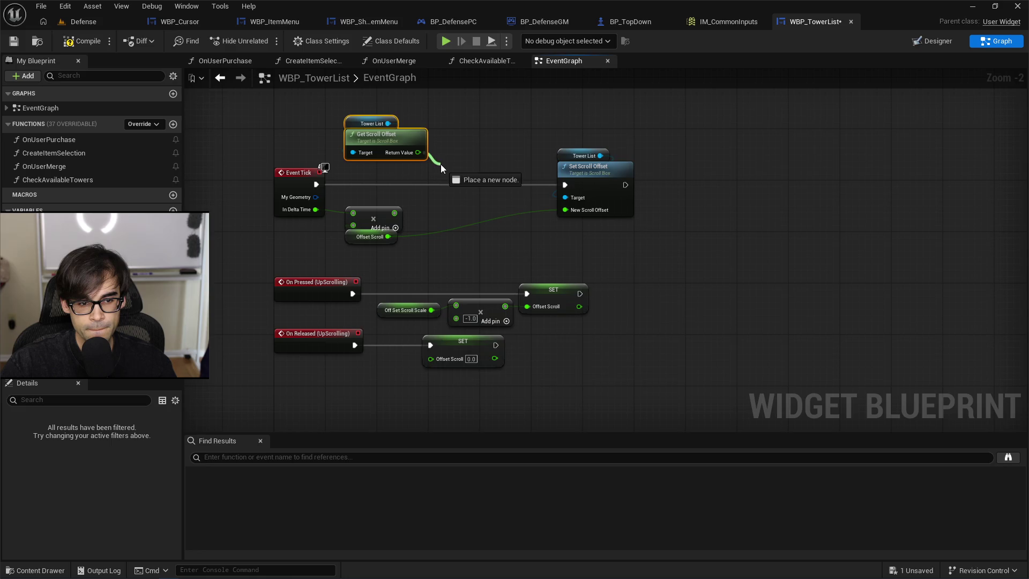
# Sum Return Value and the multiply result in an Add node feeding New Scroll Offset.
pyautogui.write('add')
pyautogui.press('Escape')
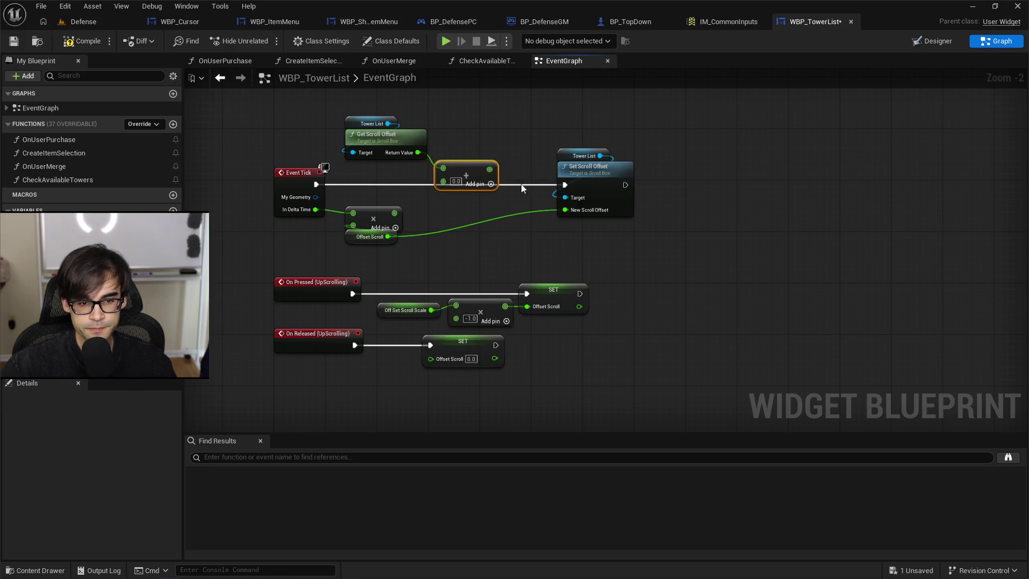
pyautogui.moveTo(395, 213); pyautogui.dragTo(399, 213)
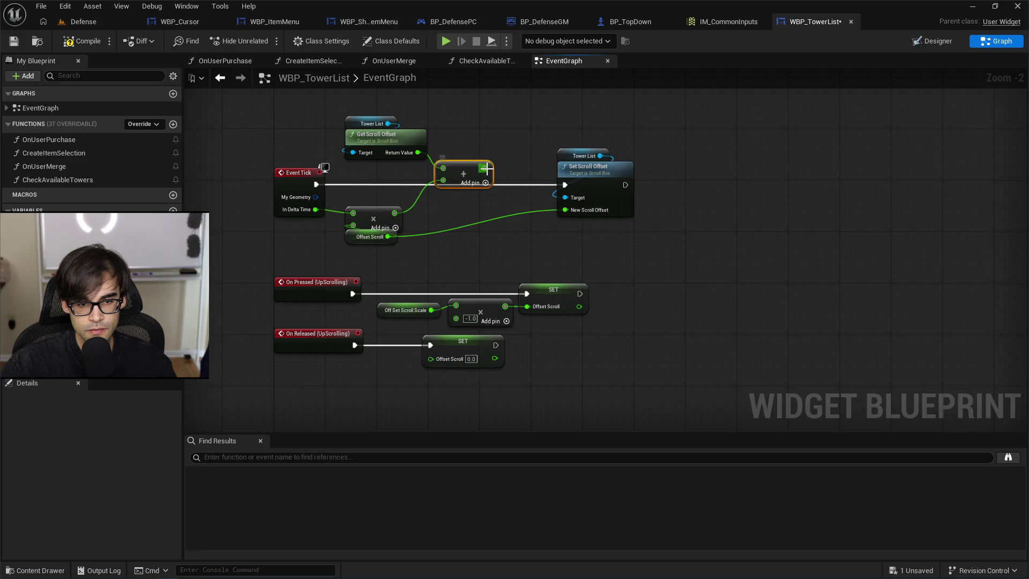
pyautogui.moveTo(578, 211); pyautogui.dragTo(577, 210)
pyautogui.moveTo(484, 184)
pyautogui.mouseDown()
pyautogui.moveTo(498, 208)
pyautogui.moveTo(466, 203)
pyautogui.mouseUp()
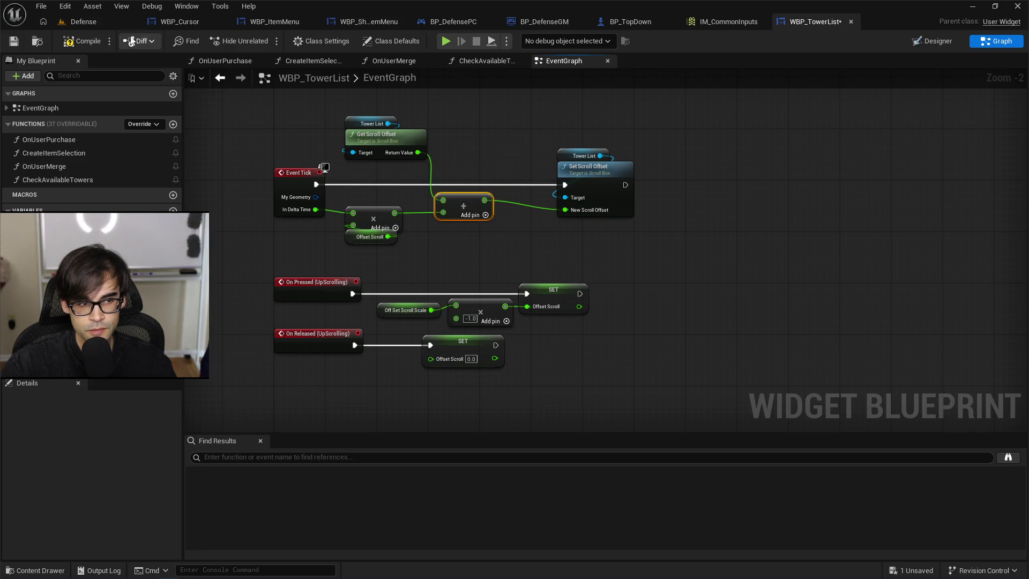
# Save WBP_TowerList and start a play-in-editor session on the Defense level.
pyautogui.hotkey('ctrl', 's')
pyautogui.click(37, 41)
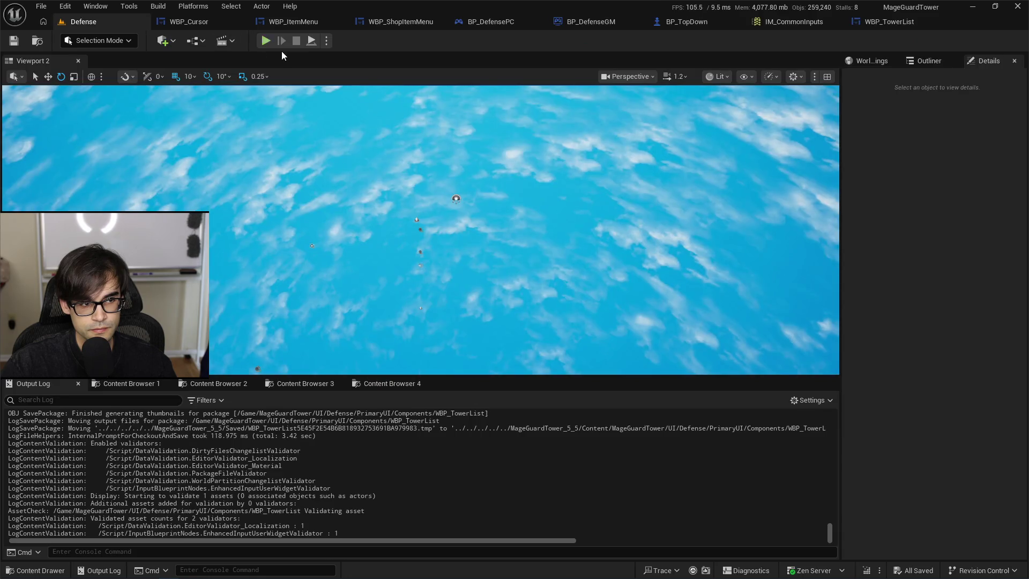
pyautogui.click(264, 45)
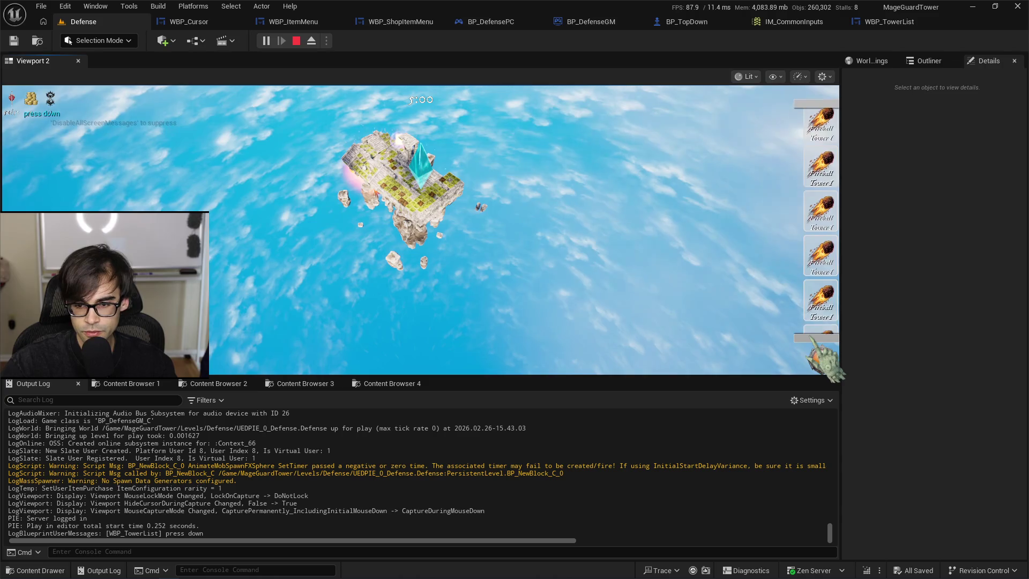
# Click the tower list scroll control five times, then go to IM_CommonInputs.
pyautogui.moveTo(821, 354)
pyautogui.mouseDown()
pyautogui.moveTo(834, 358)
pyautogui.moveTo(830, 126)
pyautogui.mouseUp()
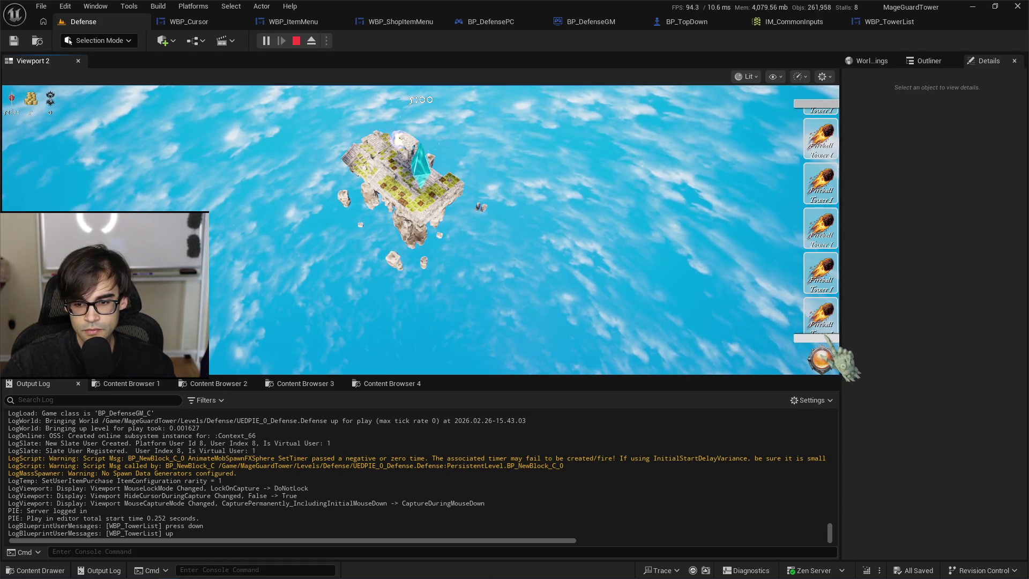
pyautogui.click(833, 357)
pyautogui.click(834, 357)
pyautogui.click(834, 356)
pyautogui.click(834, 356)
pyautogui.click(834, 356)
pyautogui.click(834, 356)
pyautogui.click(834, 357)
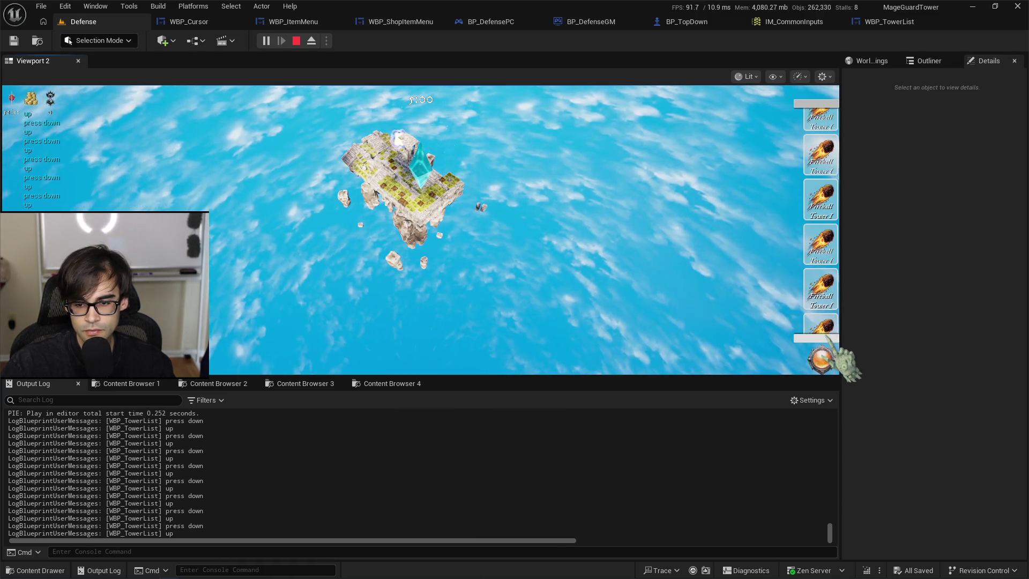
pyautogui.click(834, 356)
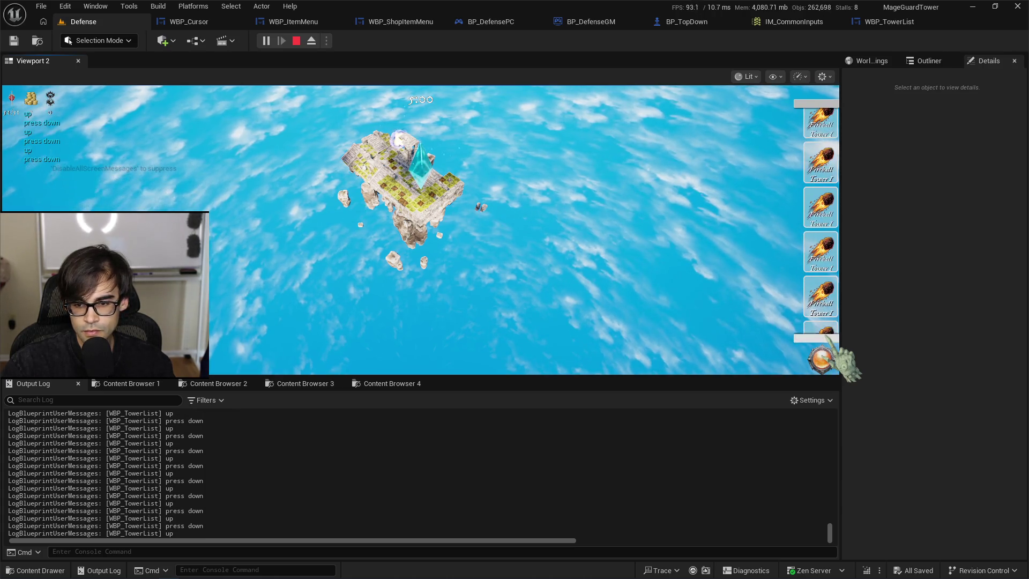
pyautogui.click(793, 22)
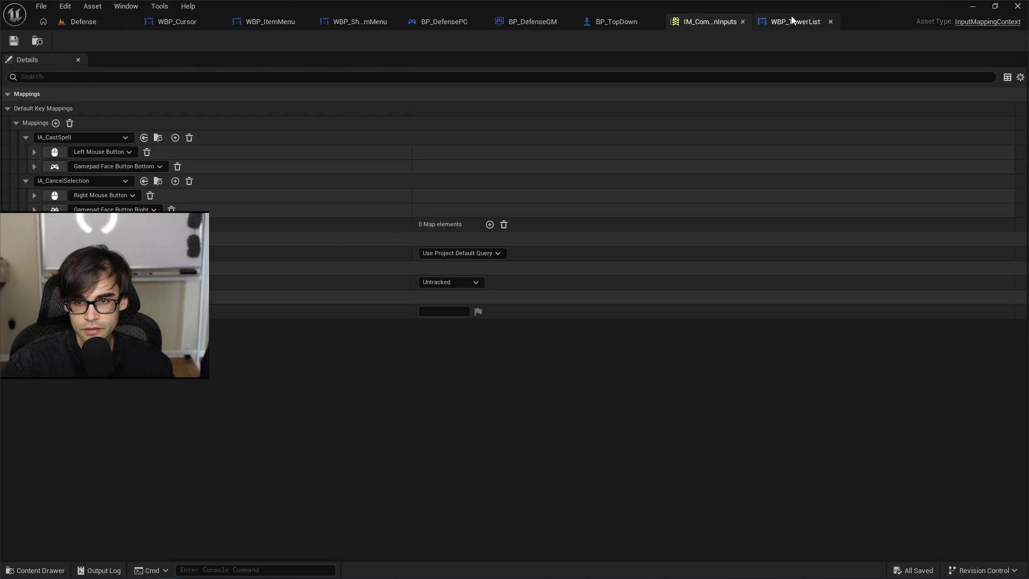
# Reposition the scroll math nodes and move the scrolling event nodes lower.
pyautogui.click(793, 24)
pyautogui.moveTo(392, 172); pyautogui.dragTo(454, 241)
pyautogui.moveTo(407, 149)
pyautogui.mouseDown()
pyautogui.moveTo(439, 197)
pyautogui.moveTo(432, 174)
pyautogui.moveTo(352, 198)
pyautogui.mouseUp()
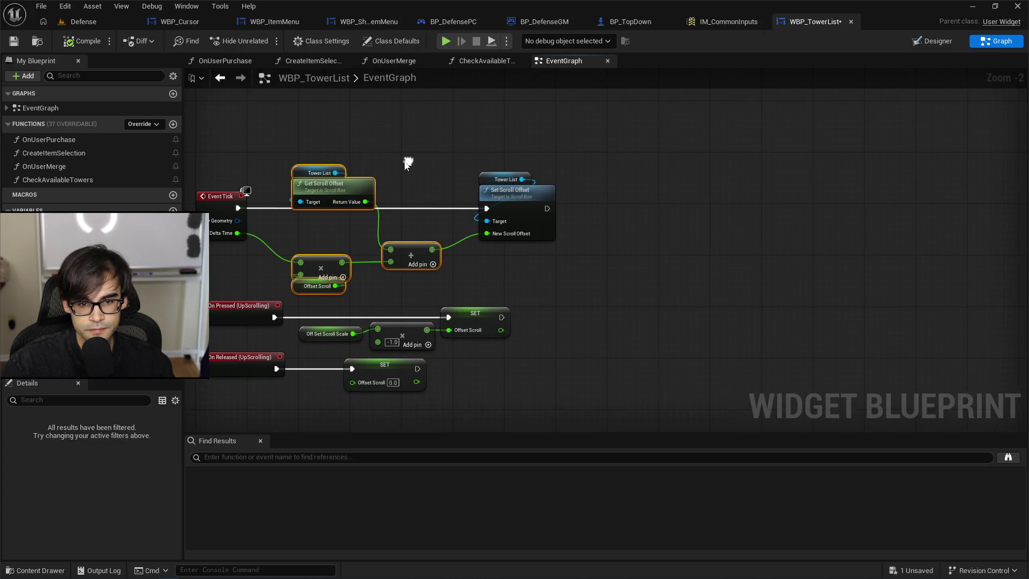
pyautogui.click(552, 217)
pyautogui.moveTo(612, 197)
pyautogui.mouseDown()
pyautogui.moveTo(609, 299)
pyautogui.moveTo(587, 304)
pyautogui.mouseUp()
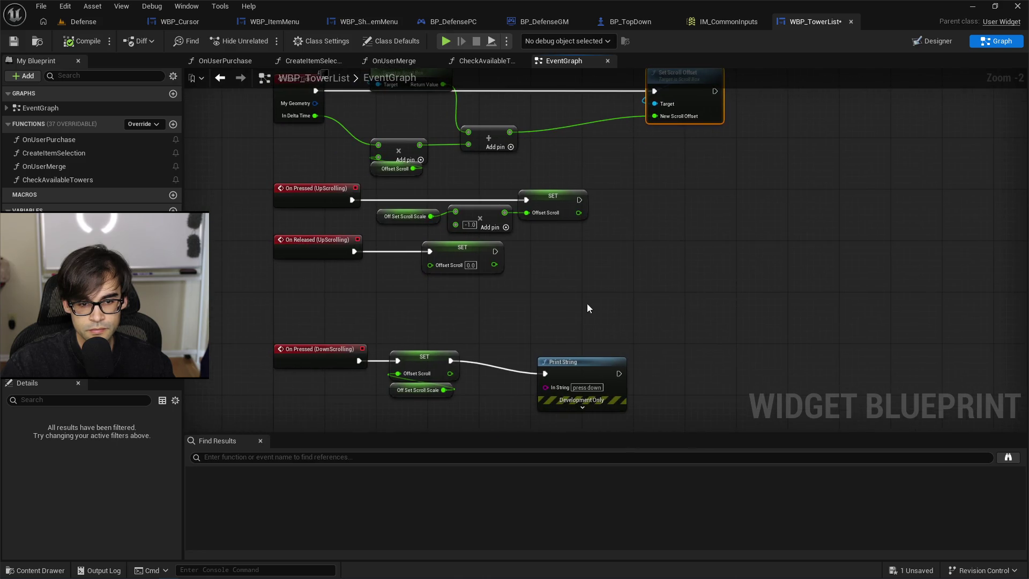
pyautogui.moveTo(280, 208); pyautogui.dragTo(280, 208)
pyautogui.moveTo(376, 213); pyautogui.dragTo(375, 271)
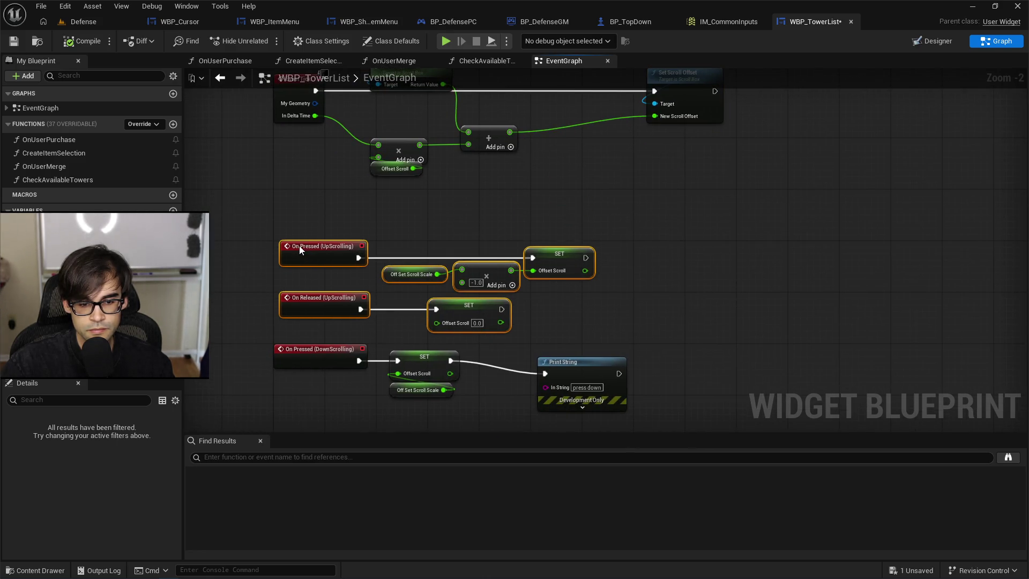
# Delete the two debug Print String nodes, regroup the scrolling events, and save.
pyautogui.moveTo(616, 346); pyautogui.dragTo(525, 240)
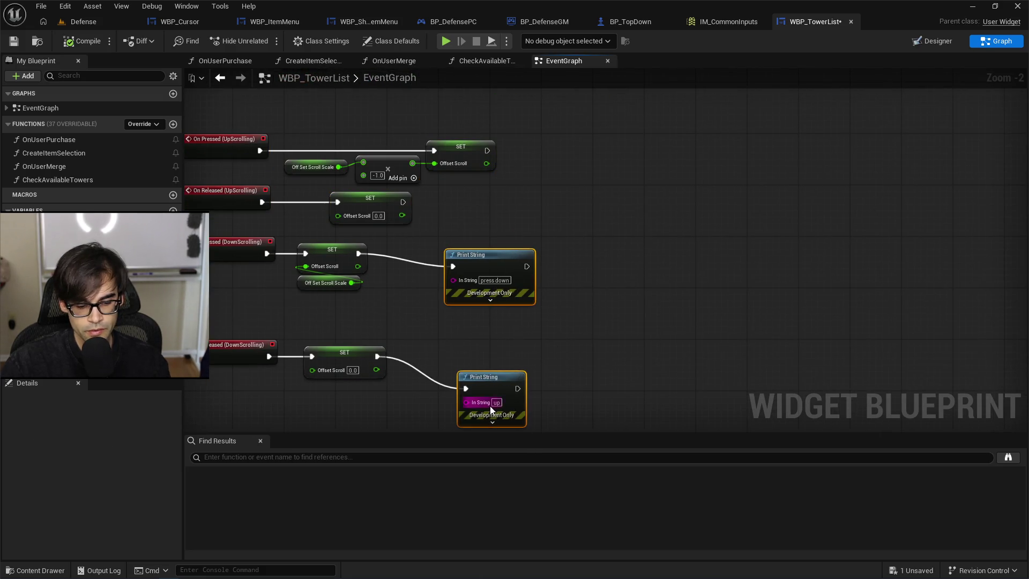
pyautogui.press('Delete')
pyautogui.moveTo(369, 181)
pyautogui.mouseDown()
pyautogui.moveTo(667, 403)
pyautogui.moveTo(724, 362)
pyautogui.mouseUp()
pyautogui.moveTo(419, 338); pyautogui.dragTo(446, 327)
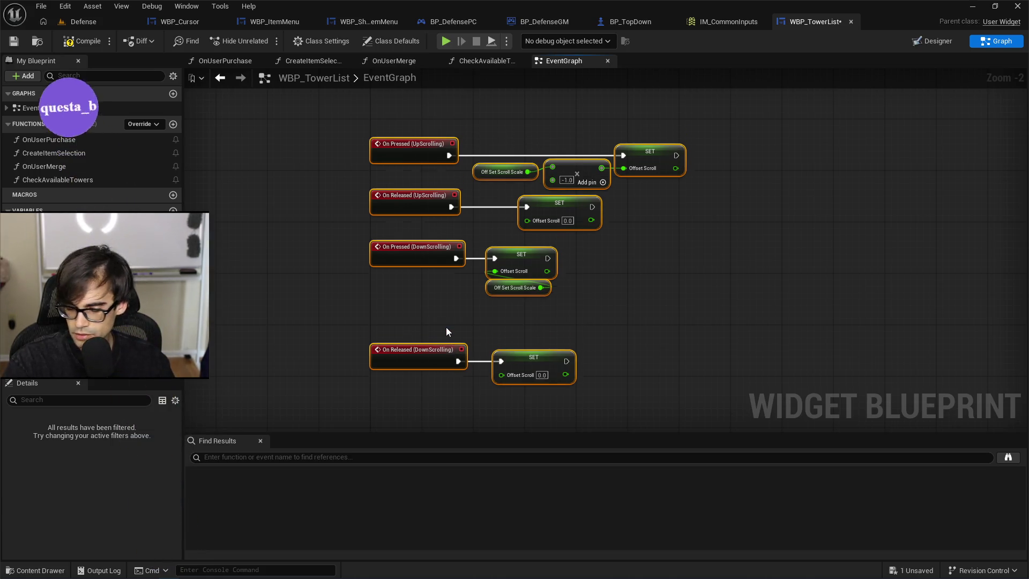
pyautogui.click(446, 327)
pyautogui.moveTo(493, 124); pyautogui.dragTo(510, 255)
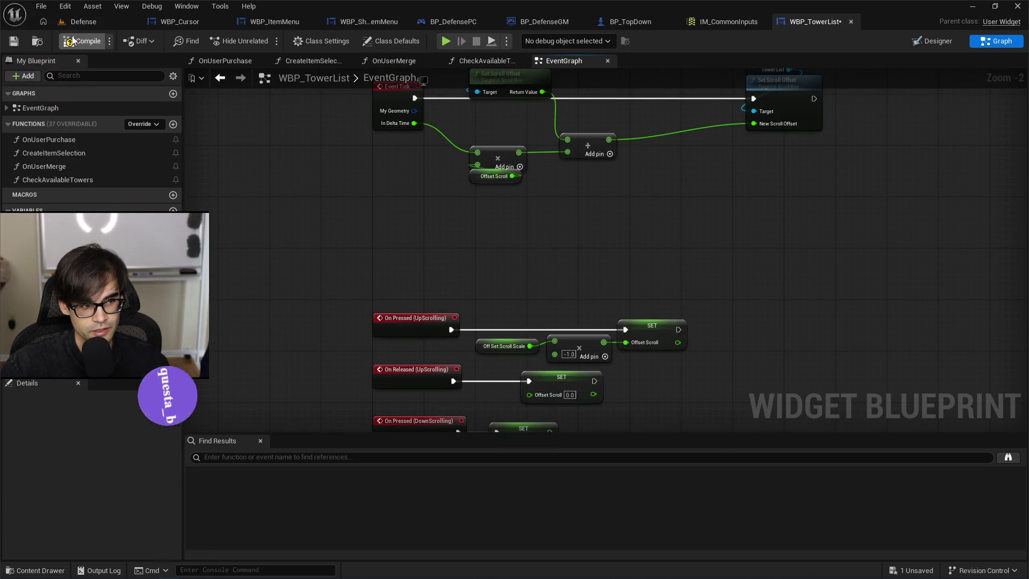
pyautogui.click(13, 40)
# Regroup Tower List, Get Scroll Offset, multiply, Add and Set Scroll Offset into a tighter layout.
pyautogui.moveTo(488, 70)
pyautogui.mouseDown()
pyautogui.moveTo(483, 152)
pyautogui.moveTo(501, 171)
pyautogui.mouseUp()
pyautogui.moveTo(501, 171); pyautogui.dragTo(503, 205)
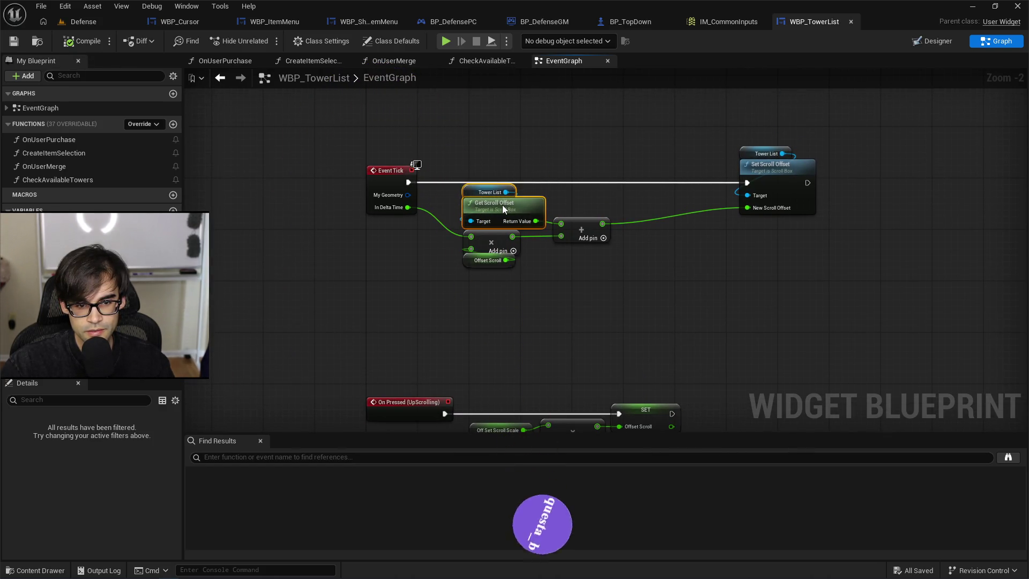
pyautogui.moveTo(460, 317)
pyautogui.mouseDown()
pyautogui.moveTo(553, 270)
pyautogui.moveTo(620, 202)
pyautogui.mouseUp()
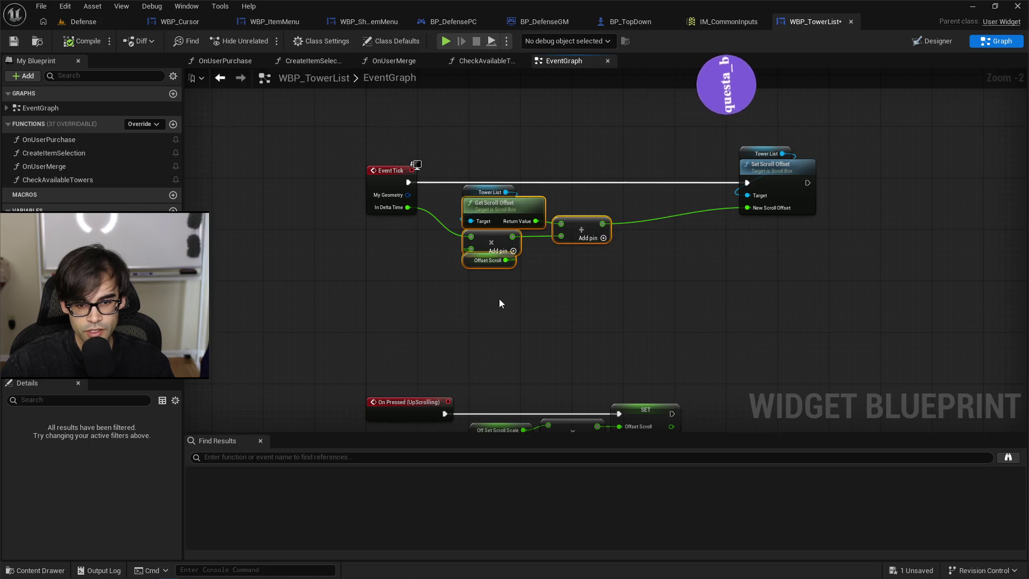
pyautogui.moveTo(500, 298); pyautogui.dragTo(616, 184)
pyautogui.moveTo(583, 232)
pyautogui.mouseDown()
pyautogui.moveTo(624, 230)
pyautogui.moveTo(577, 240)
pyautogui.mouseUp()
pyautogui.moveTo(692, 136)
pyautogui.mouseDown()
pyautogui.moveTo(794, 177)
pyautogui.moveTo(669, 165)
pyautogui.mouseUp()
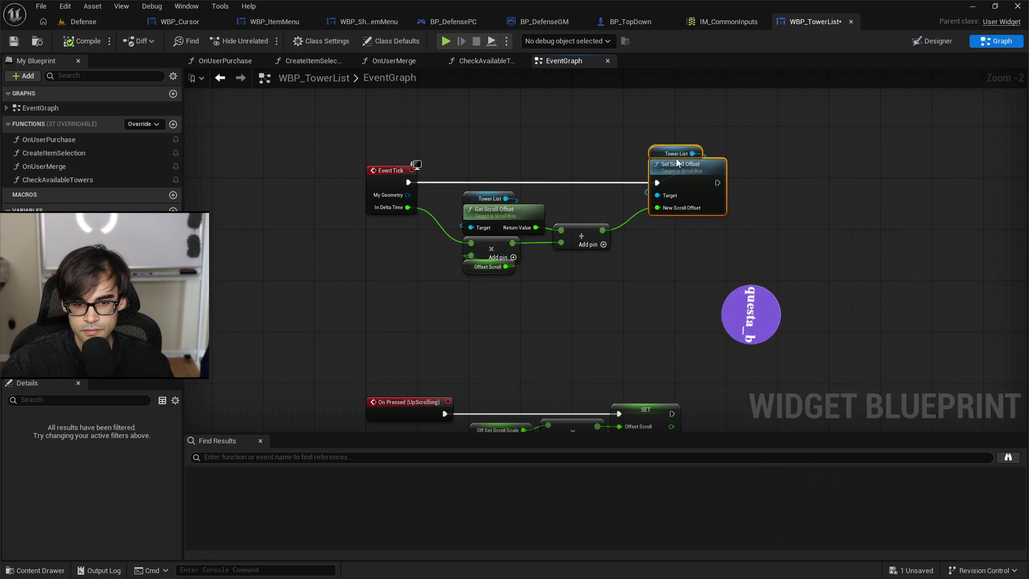
pyautogui.click(584, 200)
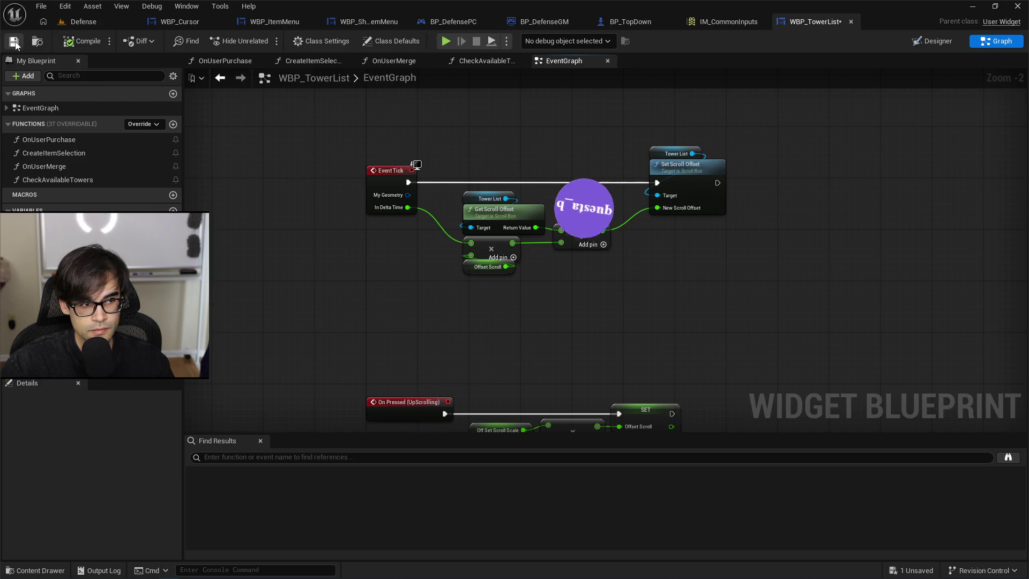
# Set the Off Set Scroll Scale variable's default value to 200.0.
pyautogui.hotkey('ctrl', 's')
pyautogui.click(49, 251)
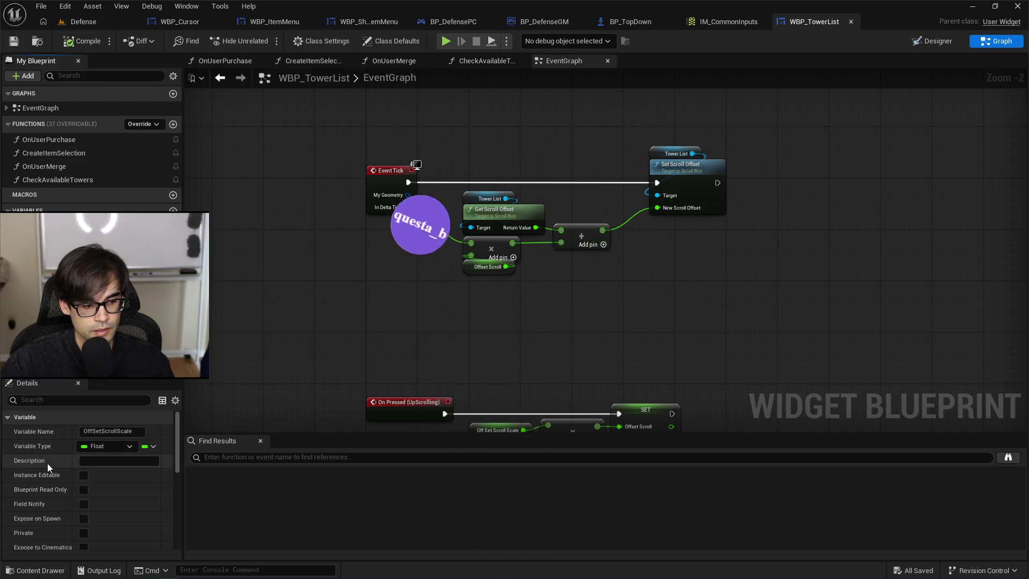
pyautogui.scroll(-10, 108, 494)
pyautogui.click(104, 542)
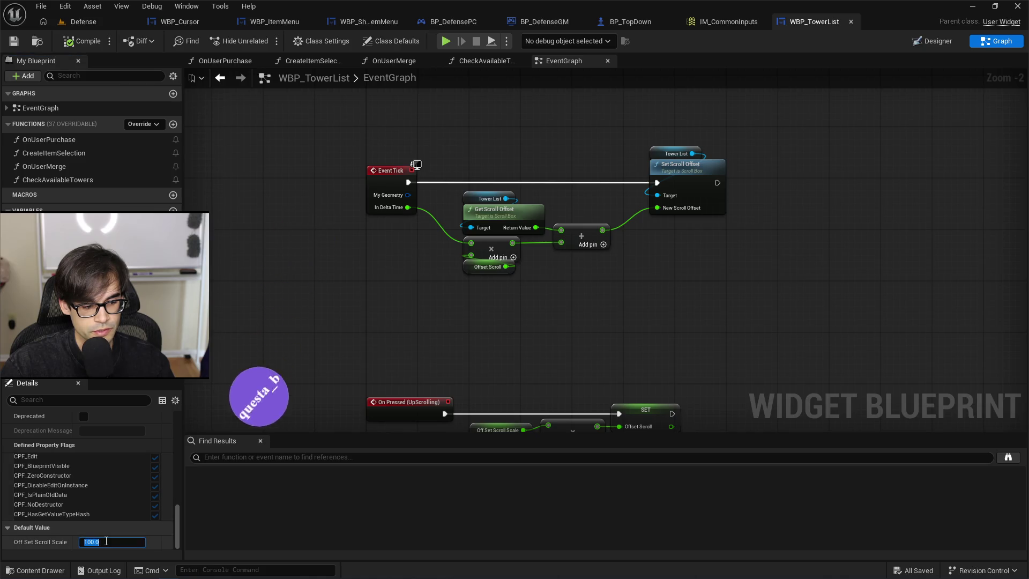
pyautogui.write('200')
pyautogui.press('Return')
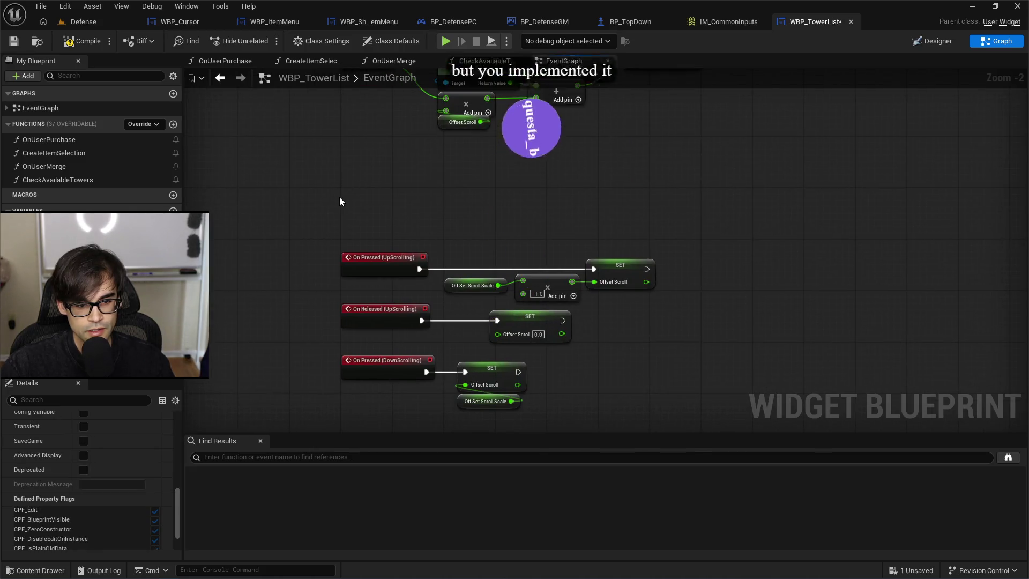
# Move the Event Tick node chain lower, then compile and save WBP_TowerList.
pyautogui.moveTo(349, 154); pyautogui.dragTo(754, 321)
pyautogui.moveTo(705, 178); pyautogui.dragTo(706, 262)
pyautogui.click(577, 188)
pyautogui.click(75, 41)
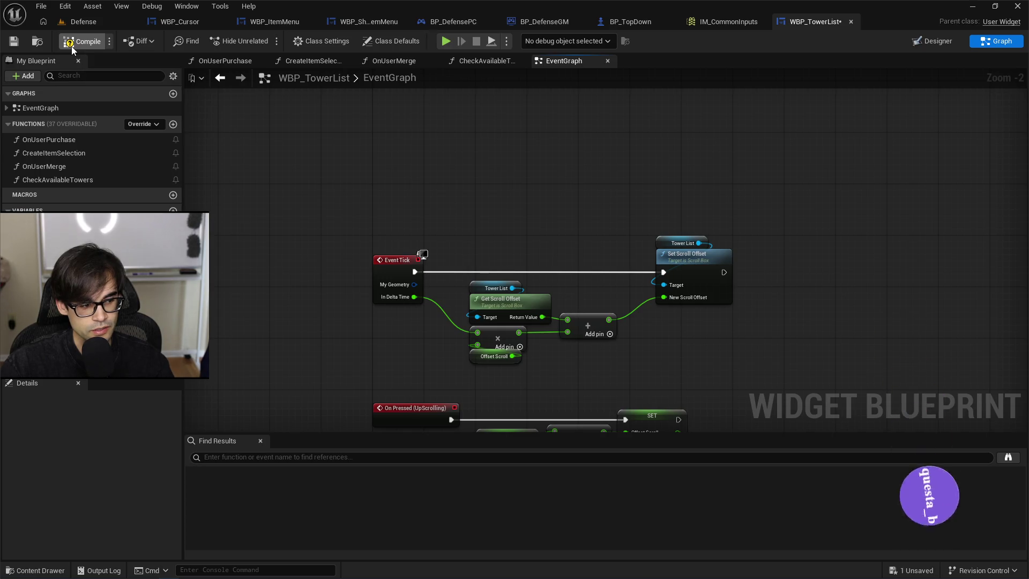
pyautogui.click(14, 42)
pyautogui.click(91, 22)
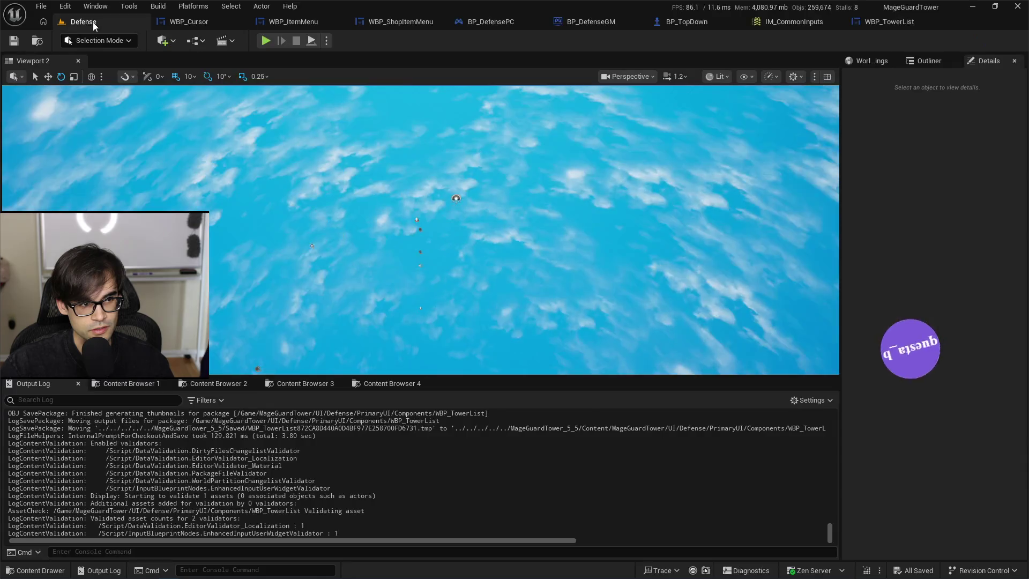
# Play-test the Defense level, scrolling the tower list down and up, then stop PIE.
pyautogui.click(265, 42)
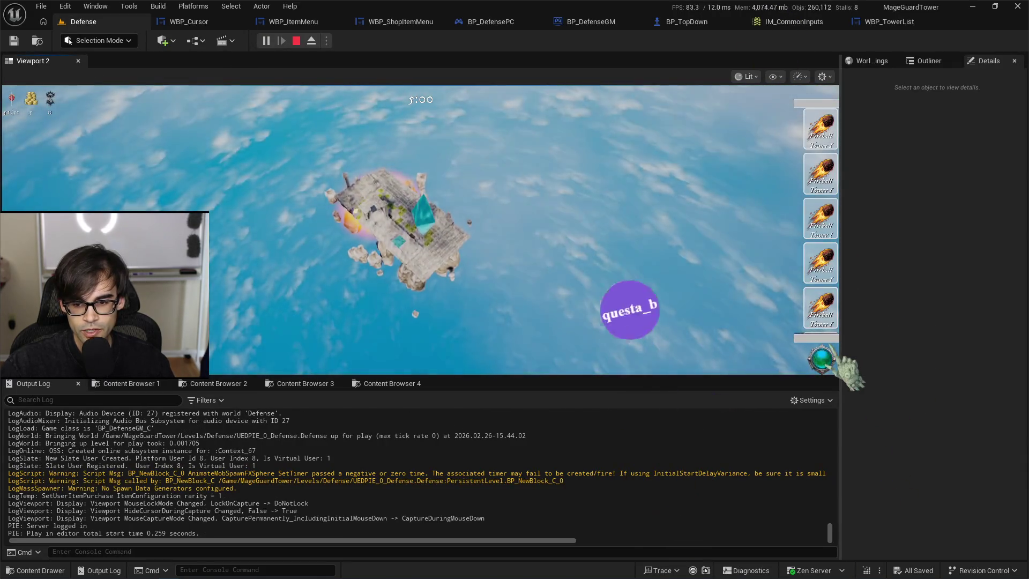
pyautogui.scroll(-1, 822, 360)
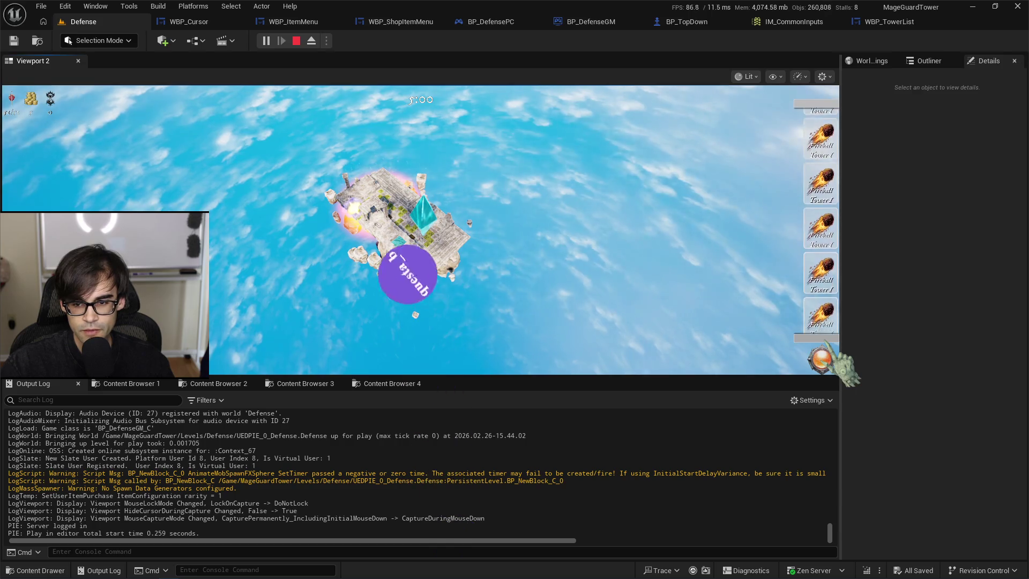
pyautogui.scroll(1, 826, 225)
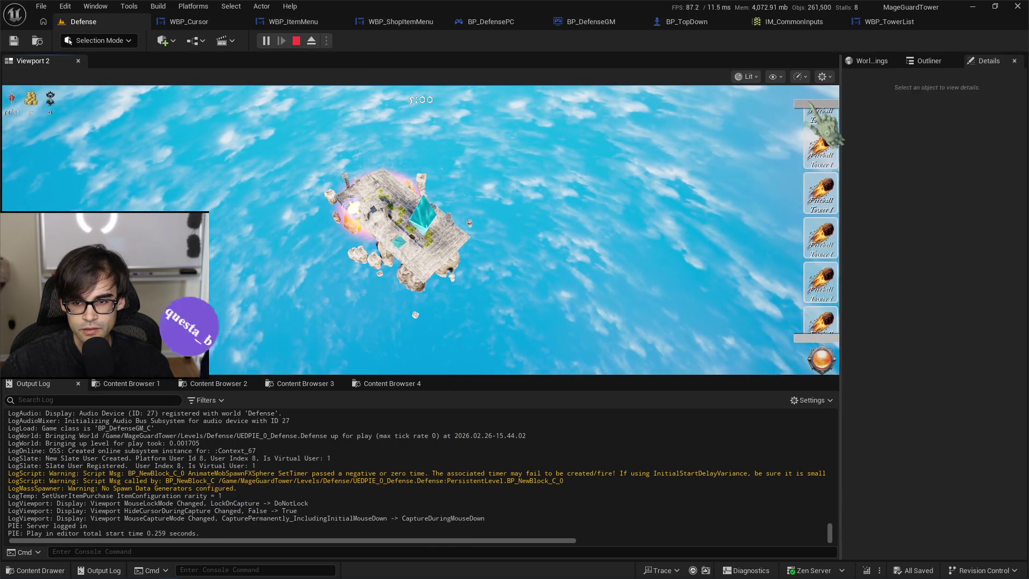
pyautogui.scroll(-2, 821, 127)
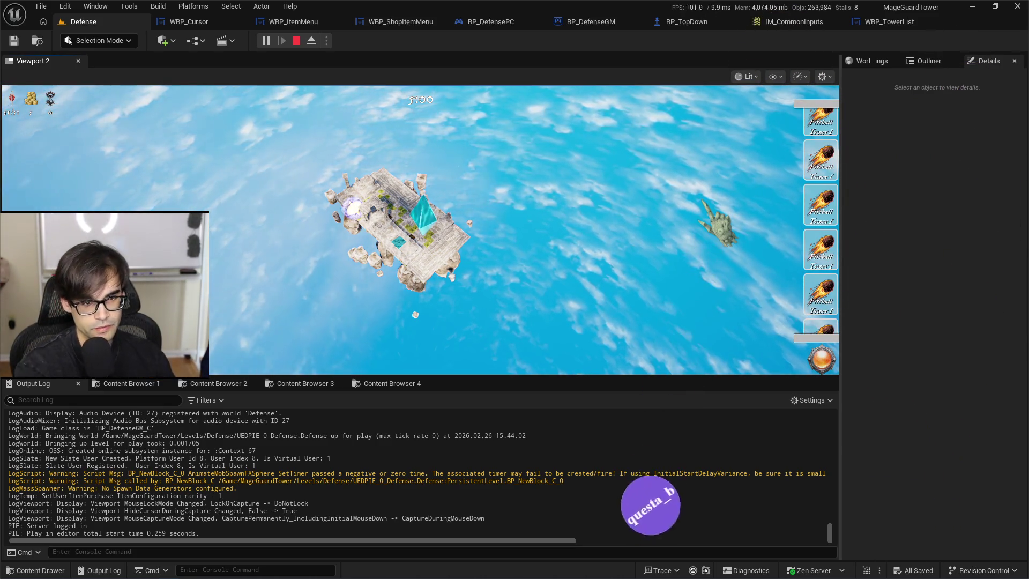
pyautogui.press('Escape')
# Return to WBP_TowerList's event graph, pan to the scroll event nodes, and switch to Designer.
pyautogui.click(907, 24)
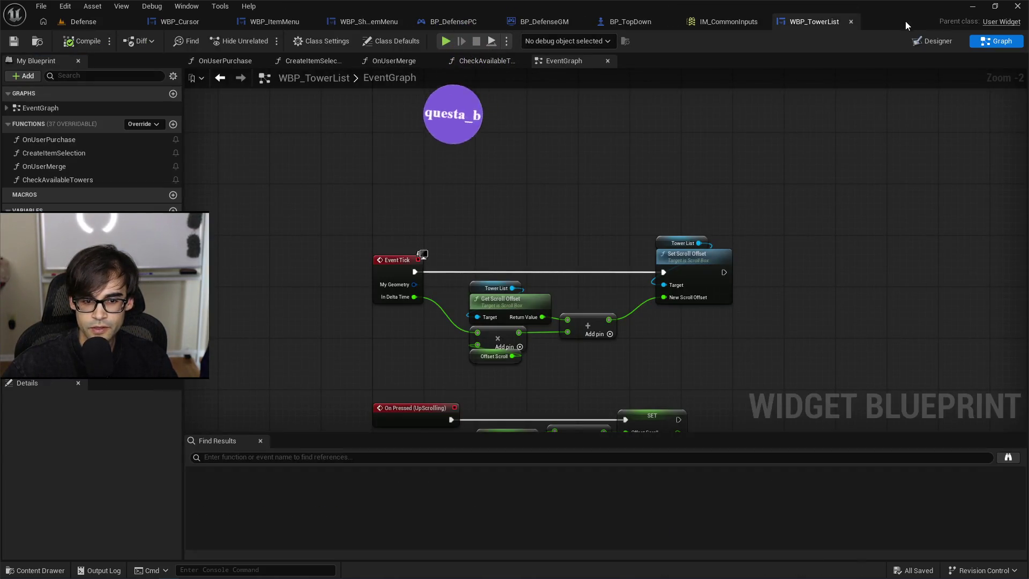
pyautogui.moveTo(662, 397); pyautogui.dragTo(660, 270)
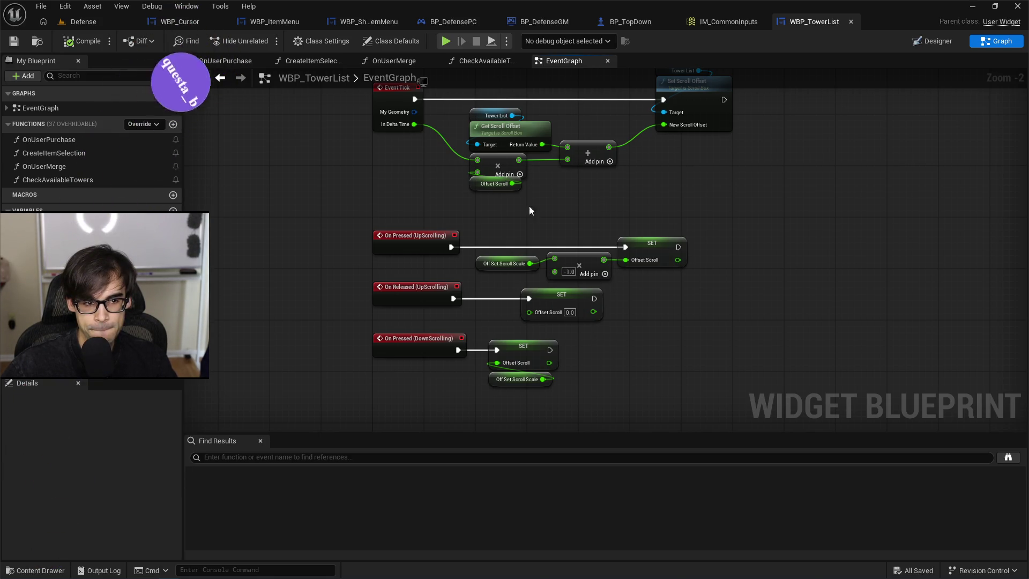
pyautogui.click(933, 41)
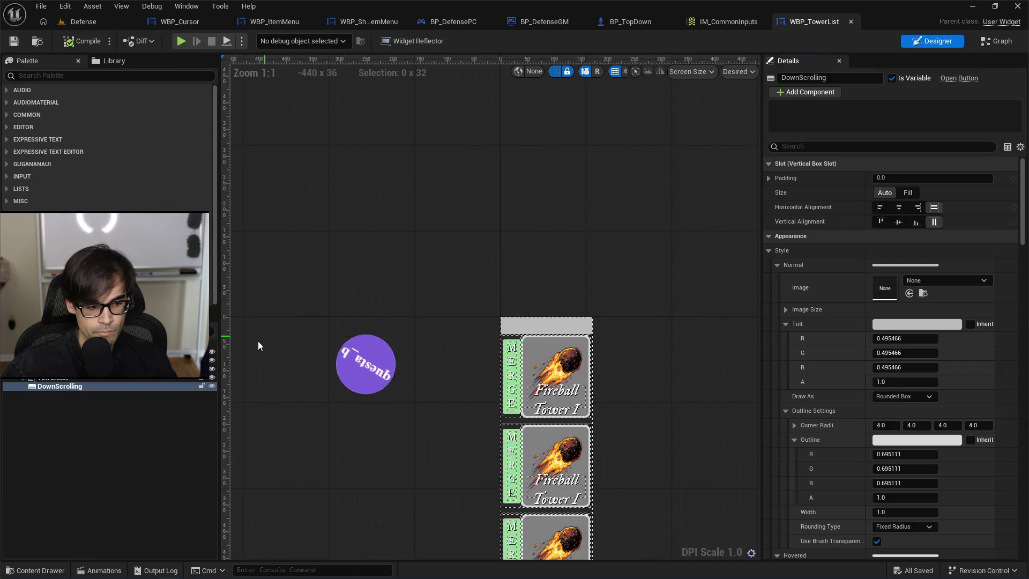
# Make the DownScrolling button non-focusable, select UpScrolling, save, and launch a play test.
pyautogui.scroll(-2, 842, 439)
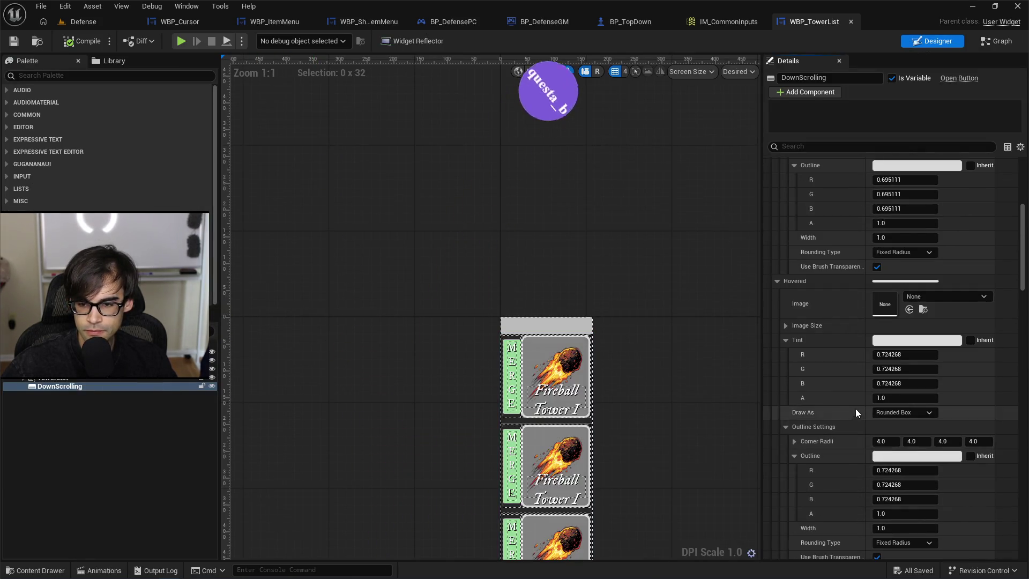
pyautogui.click(831, 146)
pyautogui.write('foc')
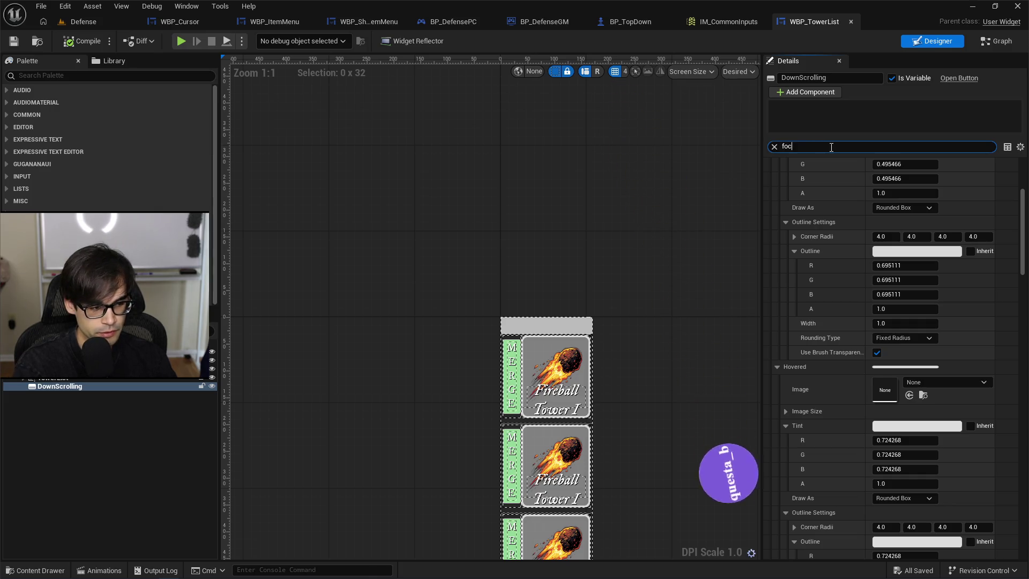
pyautogui.write('us')
pyautogui.click(880, 178)
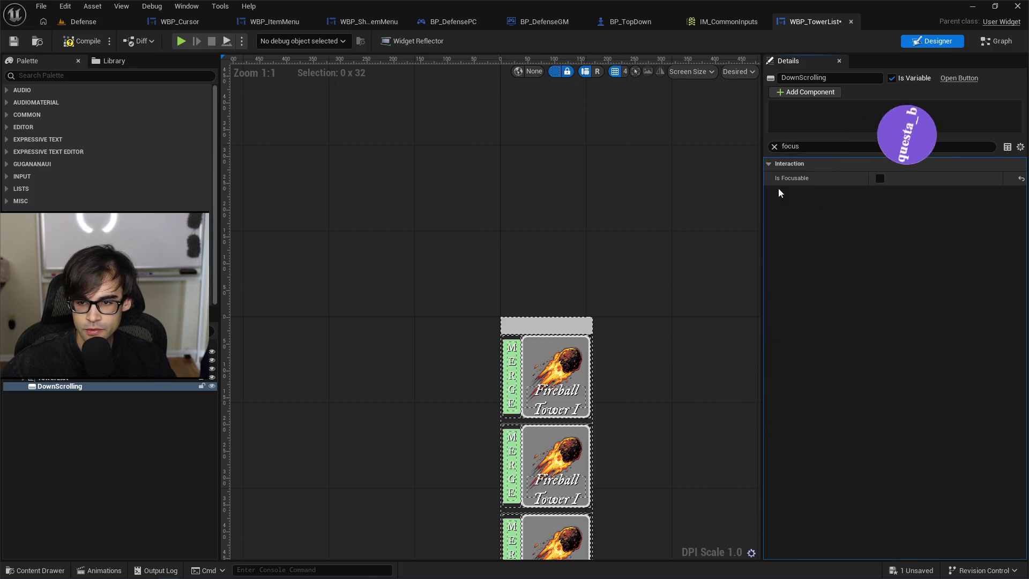
pyautogui.click(547, 326)
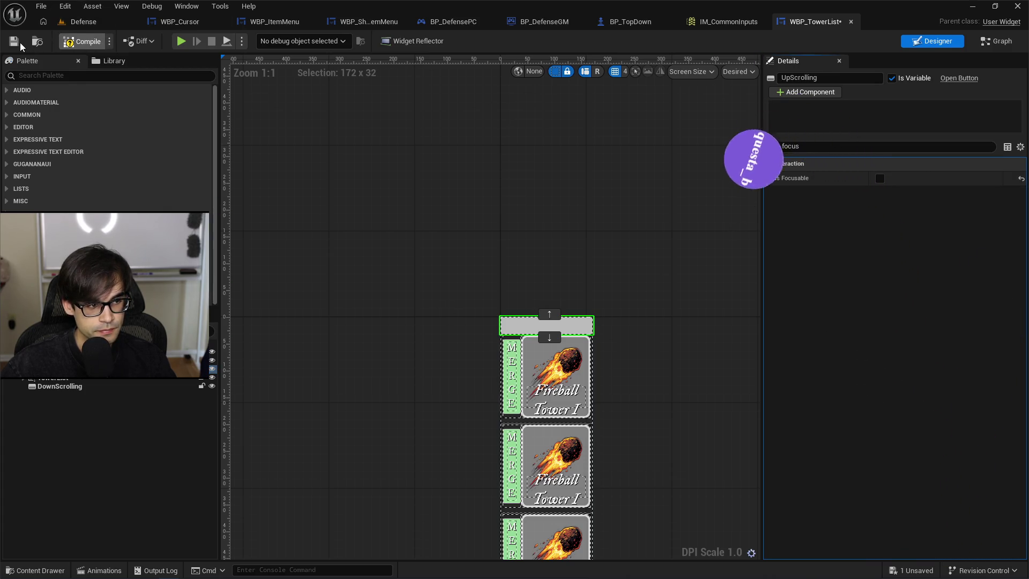
pyautogui.hotkey('ctrl', 's')
pyautogui.hotkey('alt', 'p')
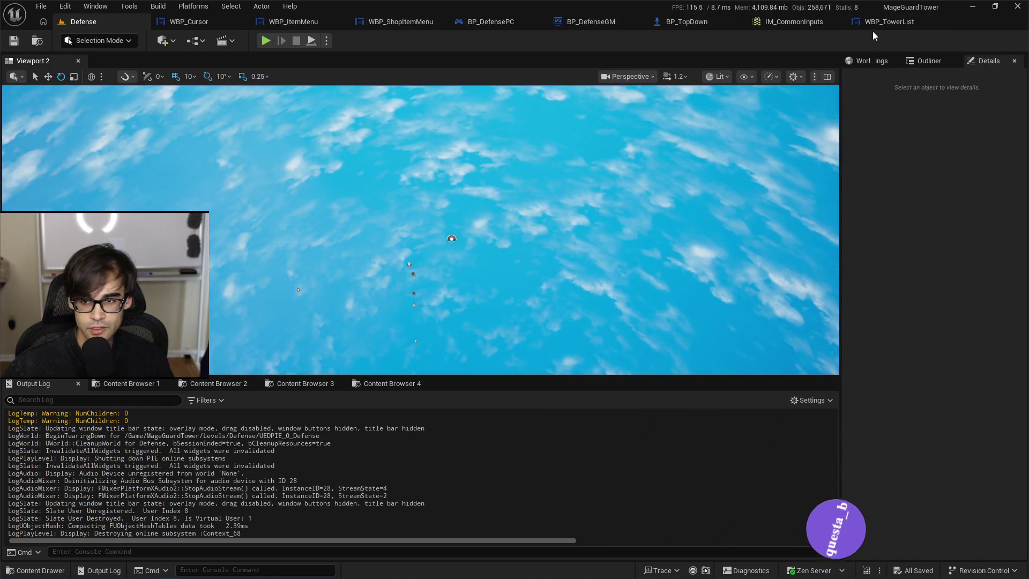
# Go back to the WBP_TowerList blueprint after the second play test.
pyautogui.click(876, 22)
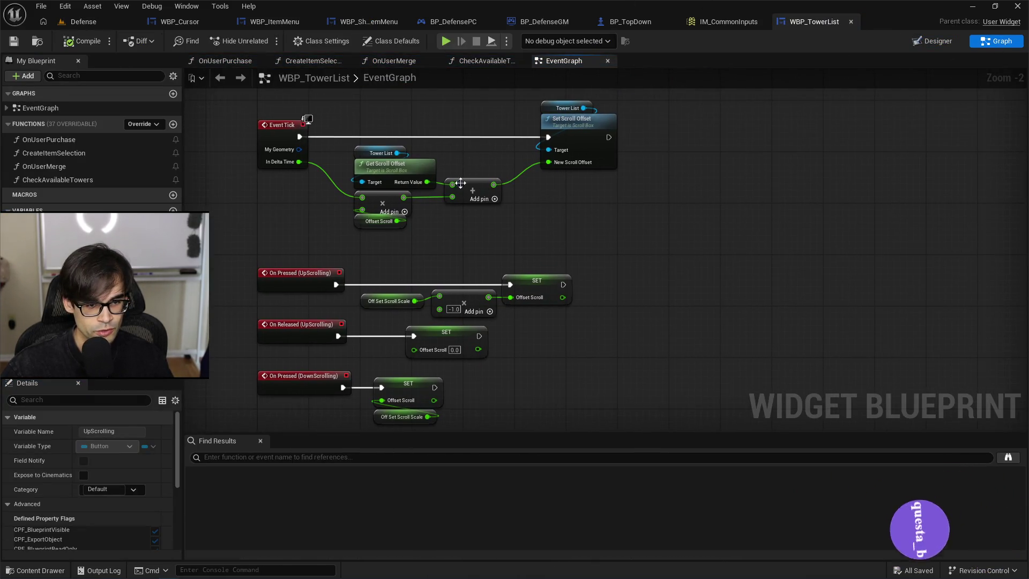
# Arrange the Tower List and Set Scroll Offset nodes beside the Event Tick chain.
pyautogui.moveTo(460, 184)
pyautogui.mouseDown()
pyautogui.moveTo(504, 215)
pyautogui.moveTo(514, 295)
pyautogui.mouseUp()
pyautogui.moveTo(413, 184)
pyautogui.mouseDown()
pyautogui.moveTo(821, 359)
pyautogui.moveTo(696, 314)
pyautogui.mouseUp()
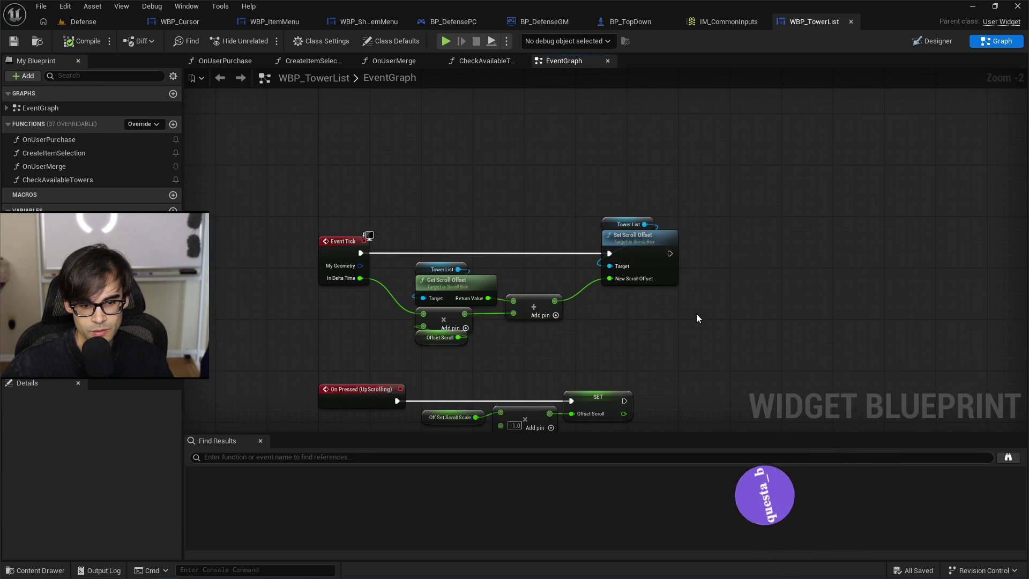
pyautogui.moveTo(563, 188)
pyautogui.mouseDown()
pyautogui.moveTo(702, 265)
pyautogui.moveTo(632, 245)
pyautogui.mouseUp()
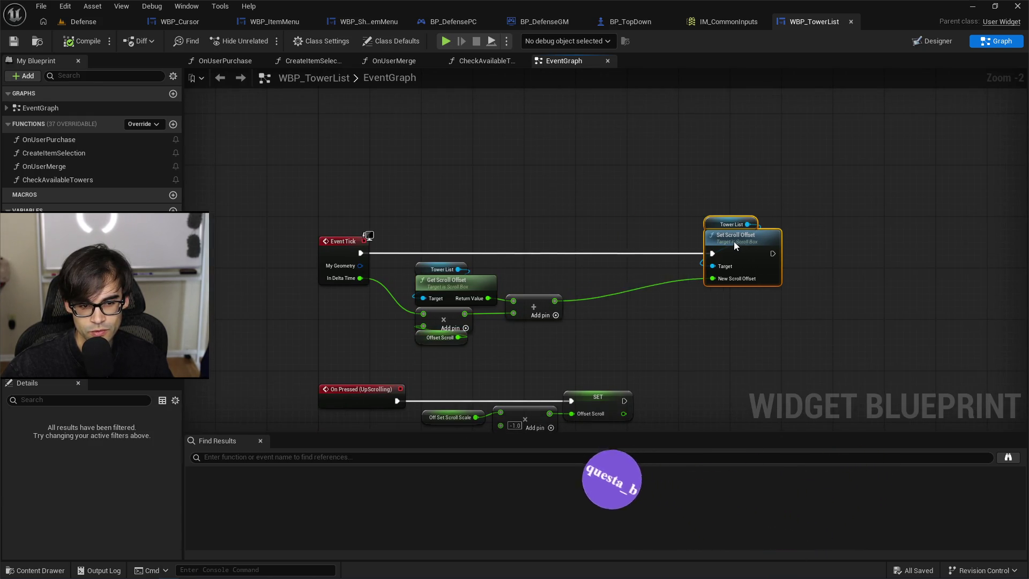
pyautogui.moveTo(734, 241); pyautogui.dragTo(780, 242)
pyautogui.click(504, 237)
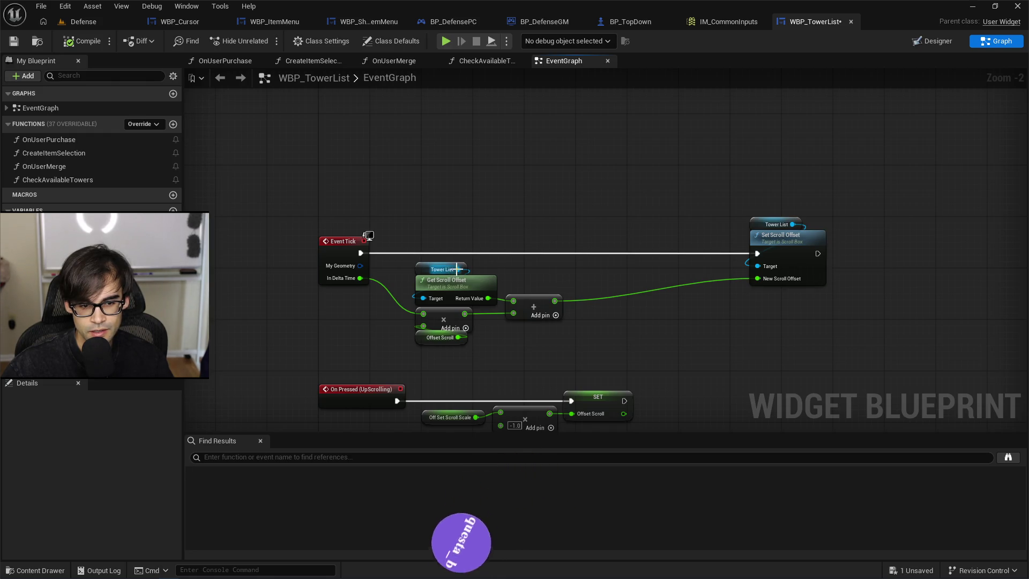
# Add a Get Scroll Offset Of End node from the Tower List reference.
pyautogui.moveTo(457, 269); pyautogui.dragTo(555, 228)
pyautogui.write('scroll of')
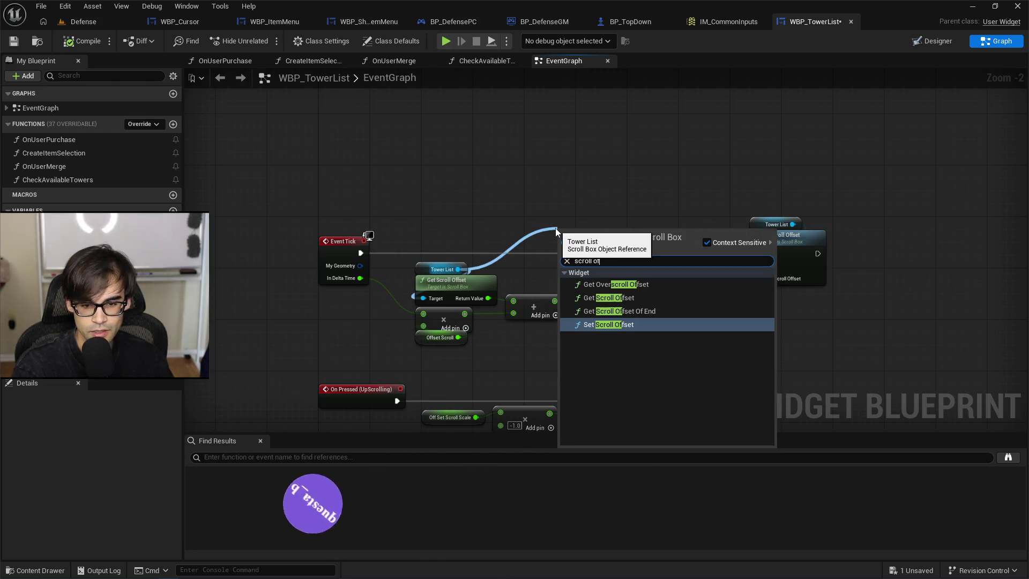
pyautogui.write('f')
pyautogui.press('Up')
pyautogui.press('Up')
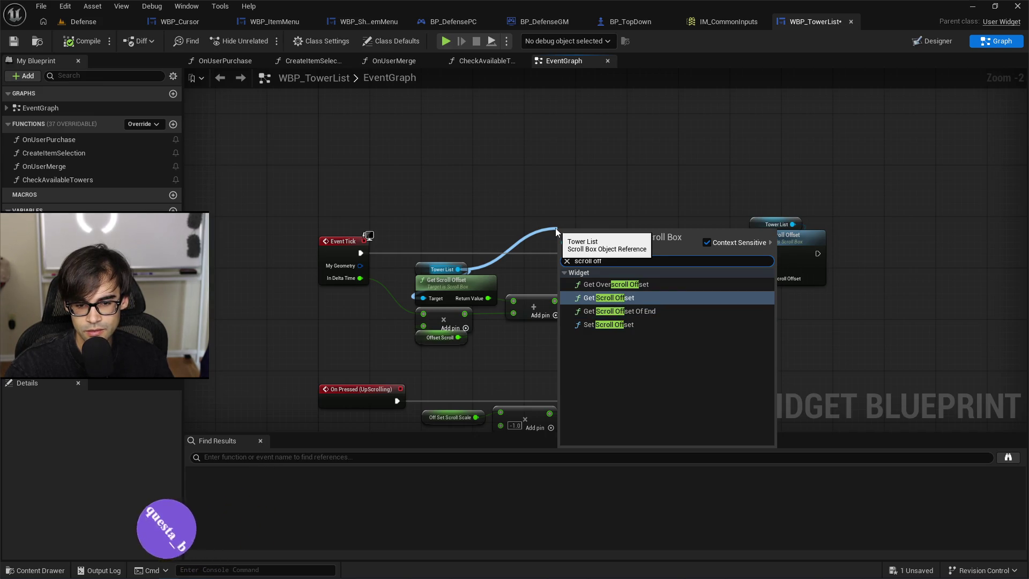
pyautogui.press('Down')
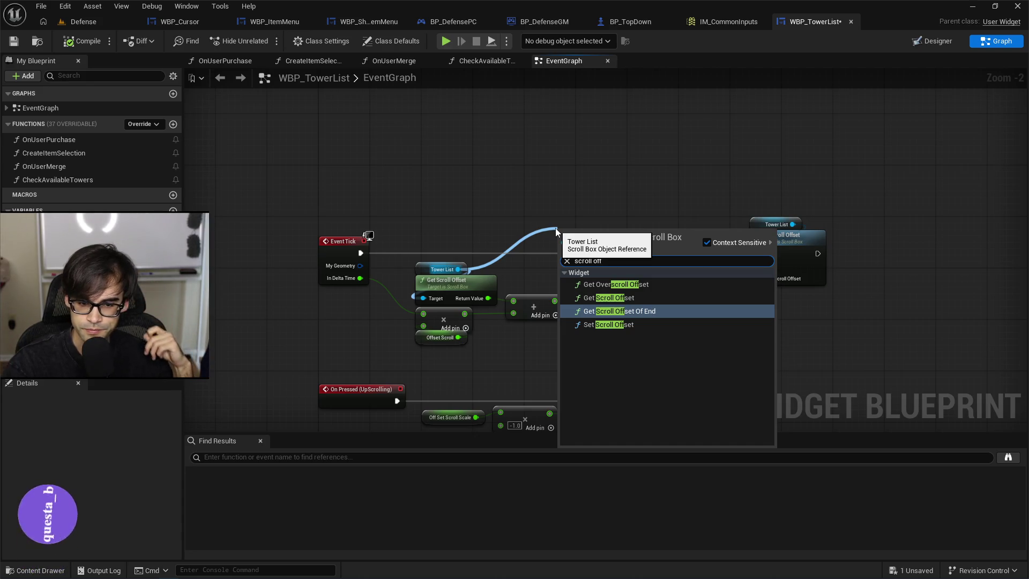
pyautogui.press('Return')
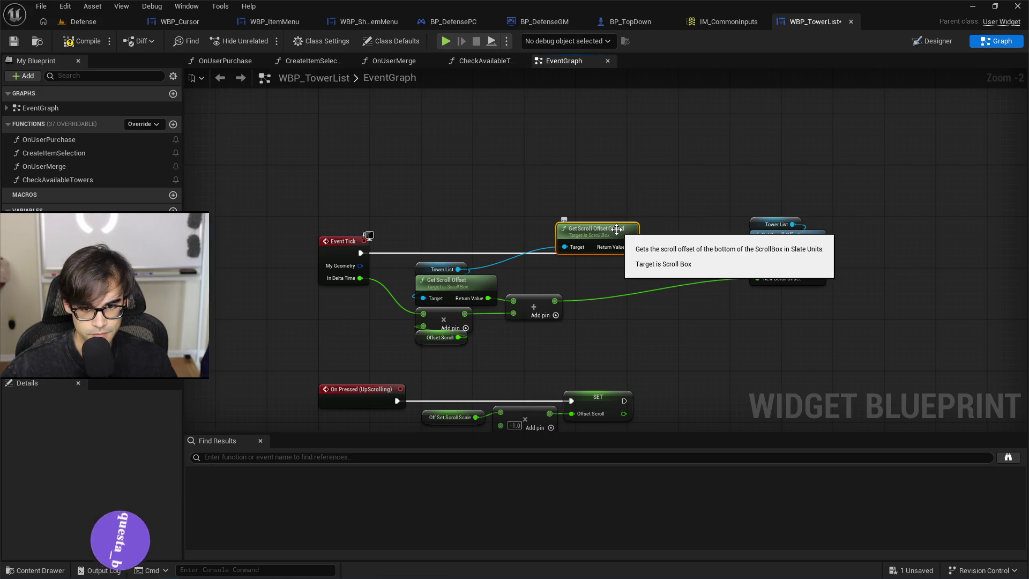
pyautogui.moveTo(613, 230)
pyautogui.mouseDown()
pyautogui.moveTo(610, 270)
pyautogui.moveTo(645, 289)
pyautogui.moveTo(657, 316)
pyautogui.moveTo(621, 343)
pyautogui.moveTo(571, 224)
pyautogui.moveTo(535, 204)
pyautogui.mouseUp()
# Add a Greater (>) comparison on the Add result, removing a mistakenly added node.
pyautogui.moveTo(561, 303); pyautogui.dragTo(586, 294)
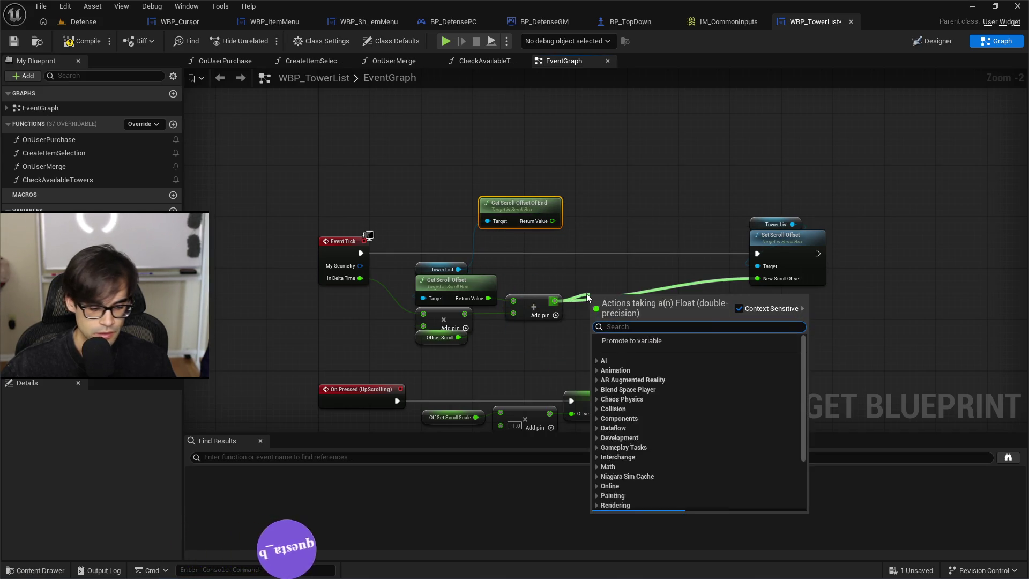
pyautogui.write('lerp')
pyautogui.press('Return')
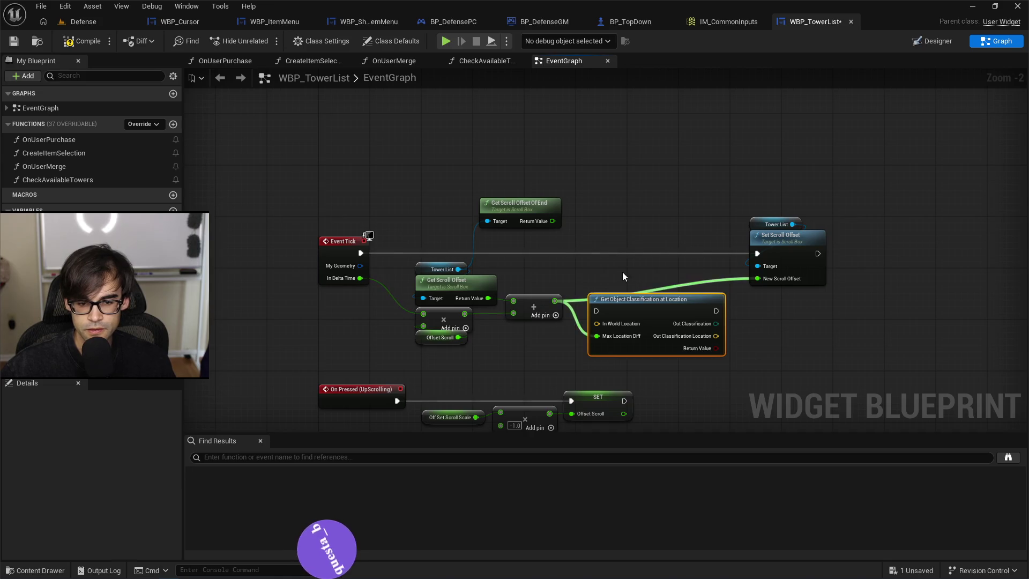
pyautogui.press('Delete')
pyautogui.moveTo(604, 280); pyautogui.dragTo(603, 280)
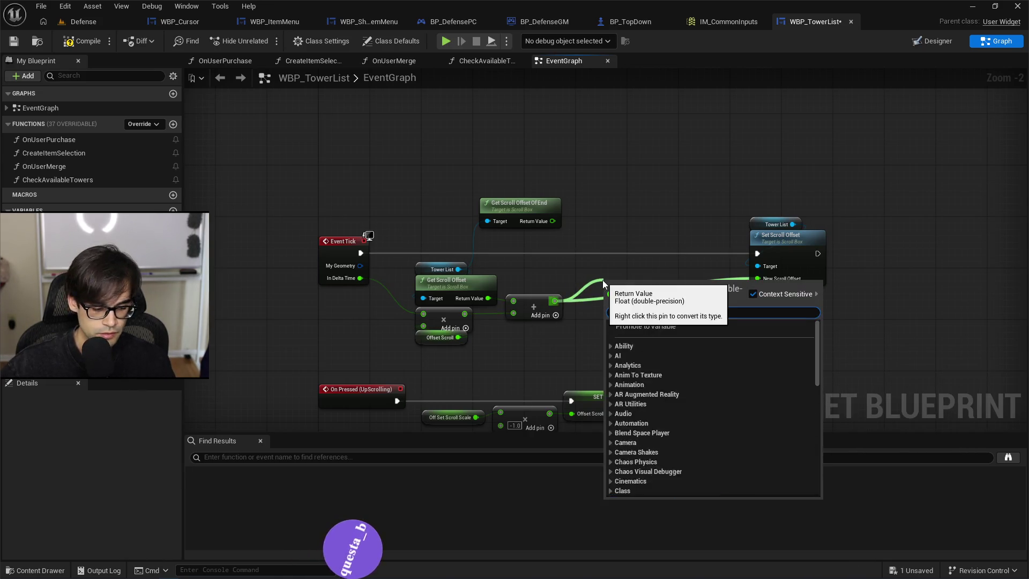
pyautogui.write('great')
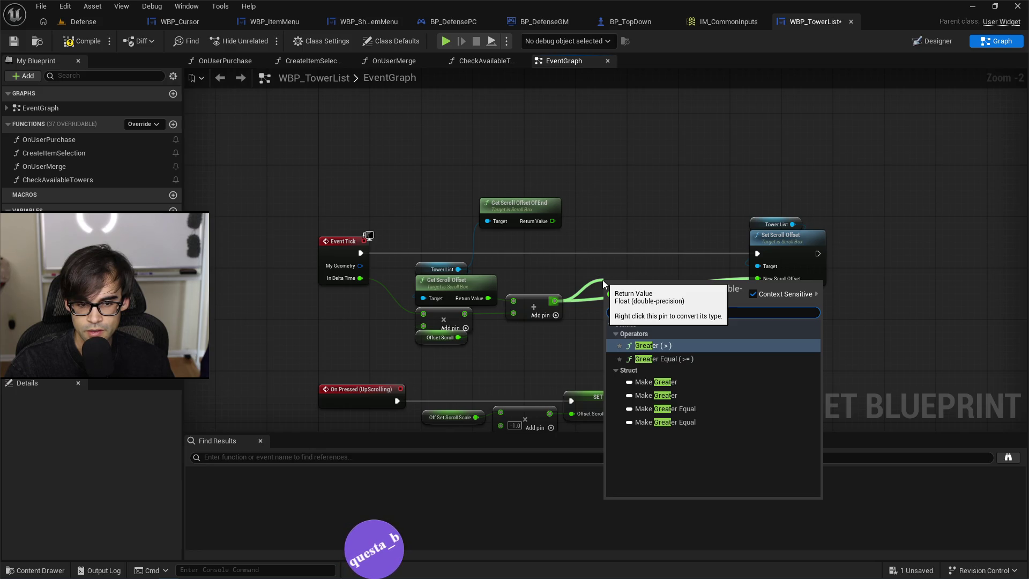
pyautogui.press('Return')
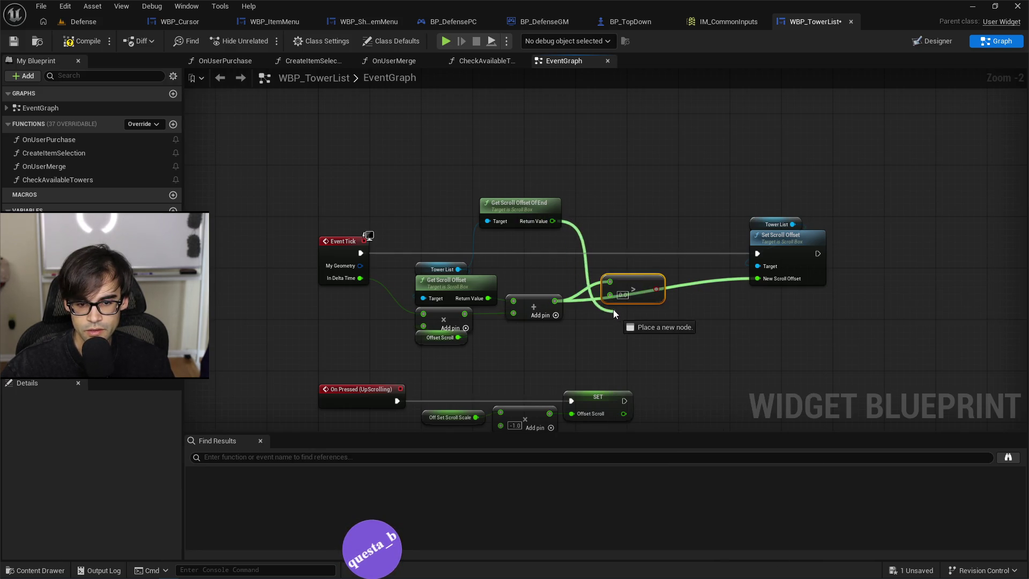
pyautogui.moveTo(613, 310); pyautogui.dragTo(609, 296)
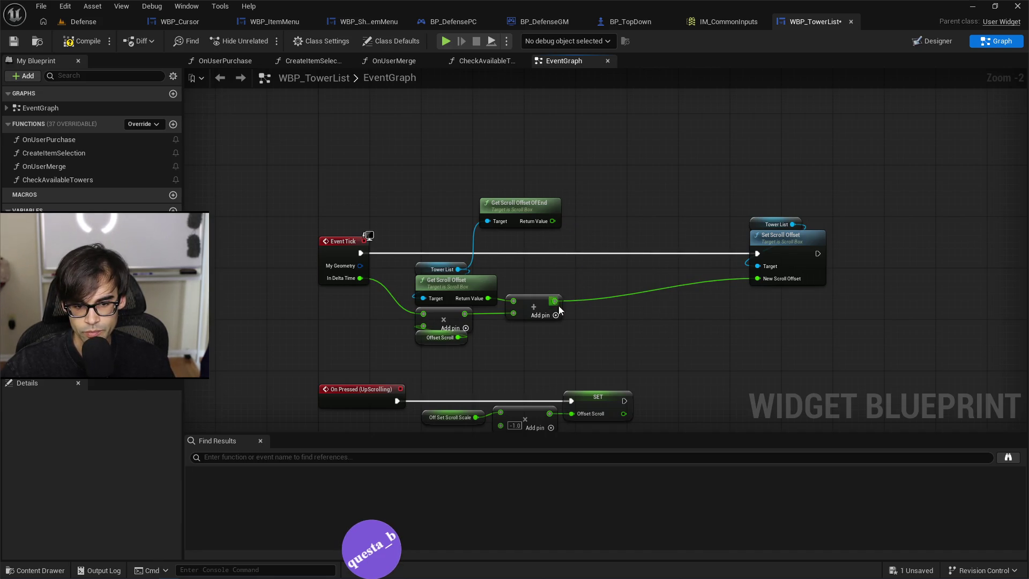
# Add a Less (<) comparison of the new offset against the end offset.
pyautogui.moveTo(561, 298); pyautogui.dragTo(626, 271)
pyautogui.write('min')
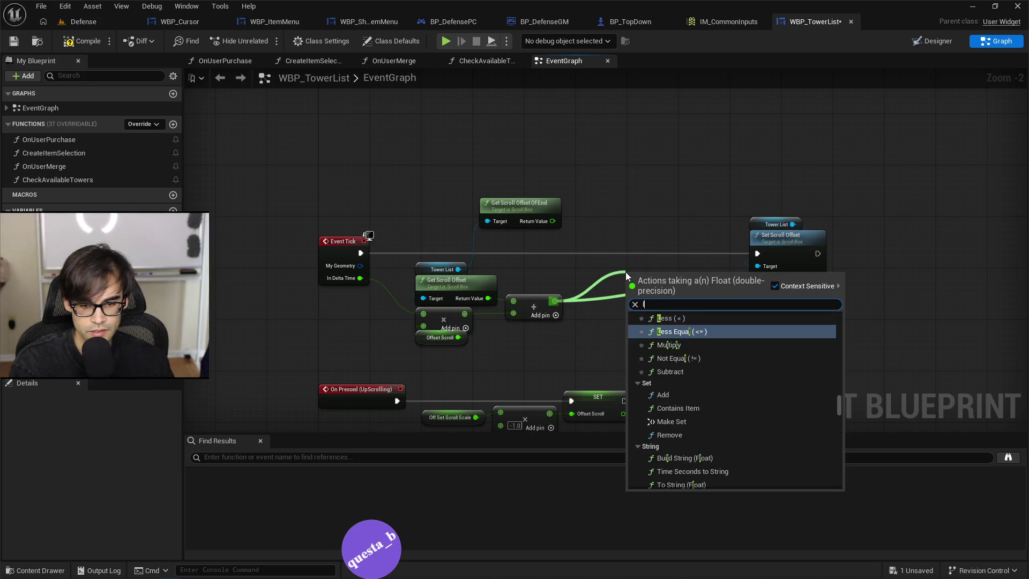
pyautogui.press('Return')
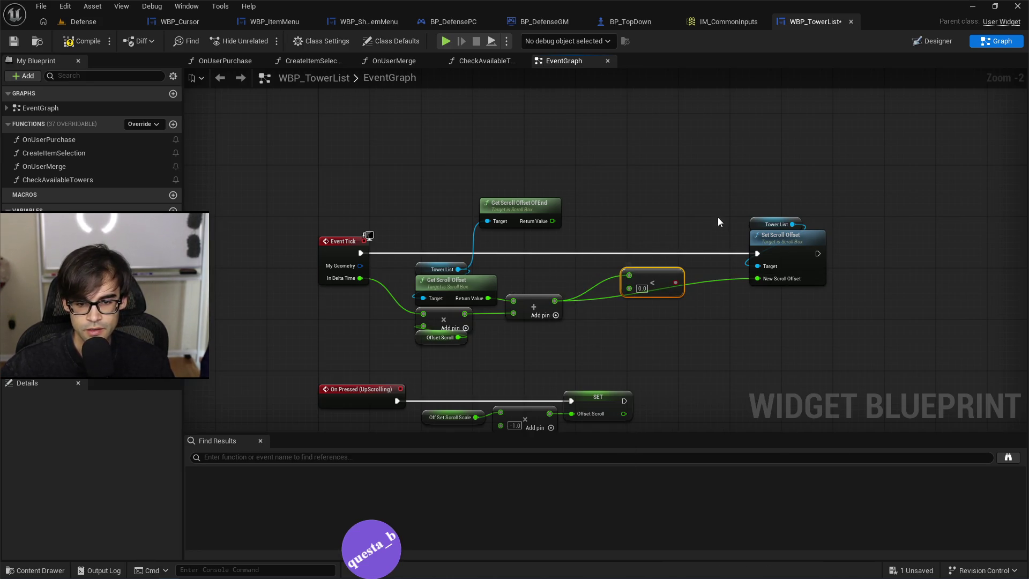
pyautogui.moveTo(553, 221)
pyautogui.mouseDown()
pyautogui.moveTo(643, 289)
pyautogui.moveTo(632, 288)
pyautogui.mouseUp()
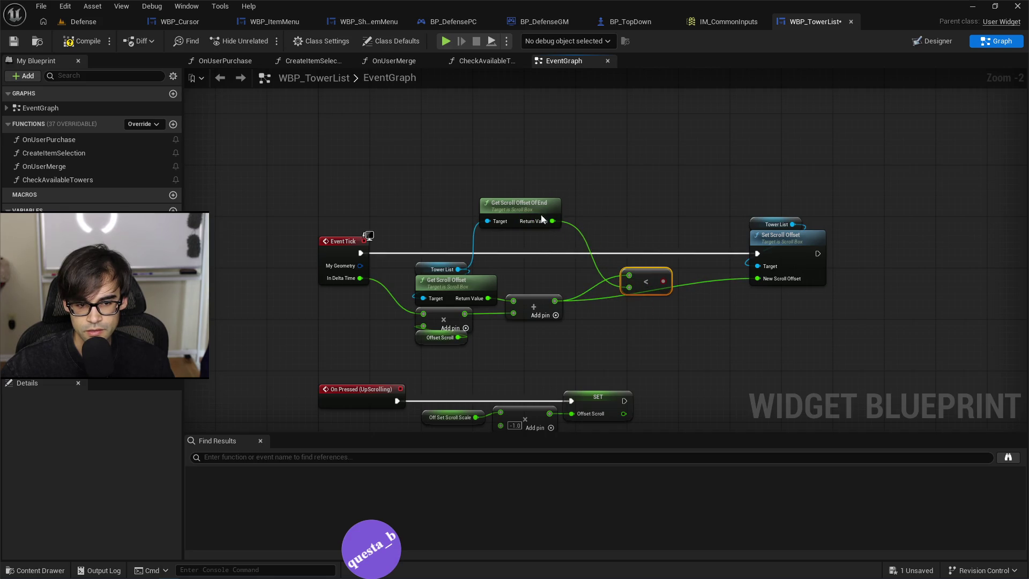
pyautogui.moveTo(542, 214); pyautogui.dragTo(561, 356)
# Combine the comparison result with an AND node and shift Set Scroll Offset right.
pyautogui.moveTo(663, 281); pyautogui.dragTo(671, 243)
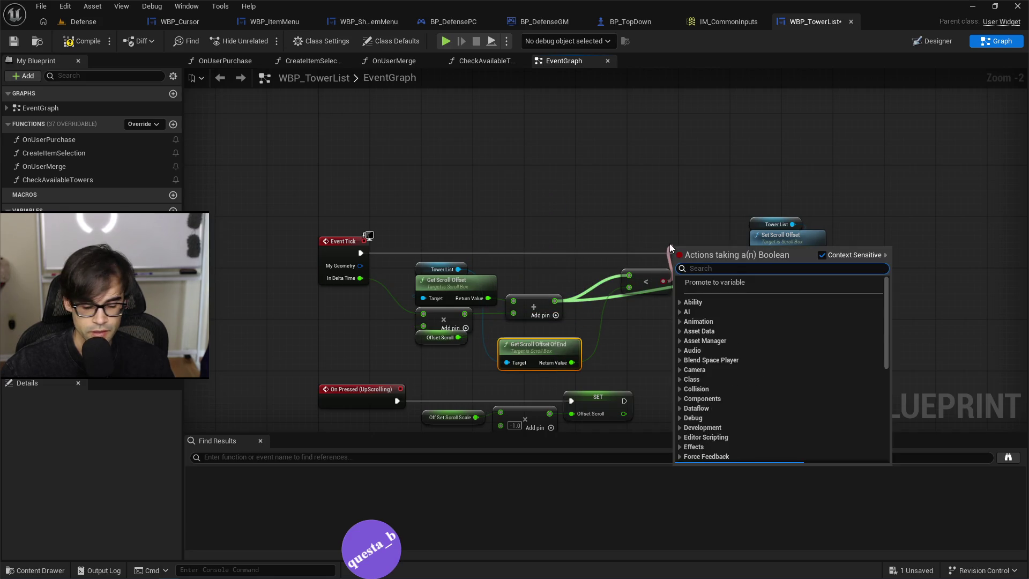
pyautogui.write('an')
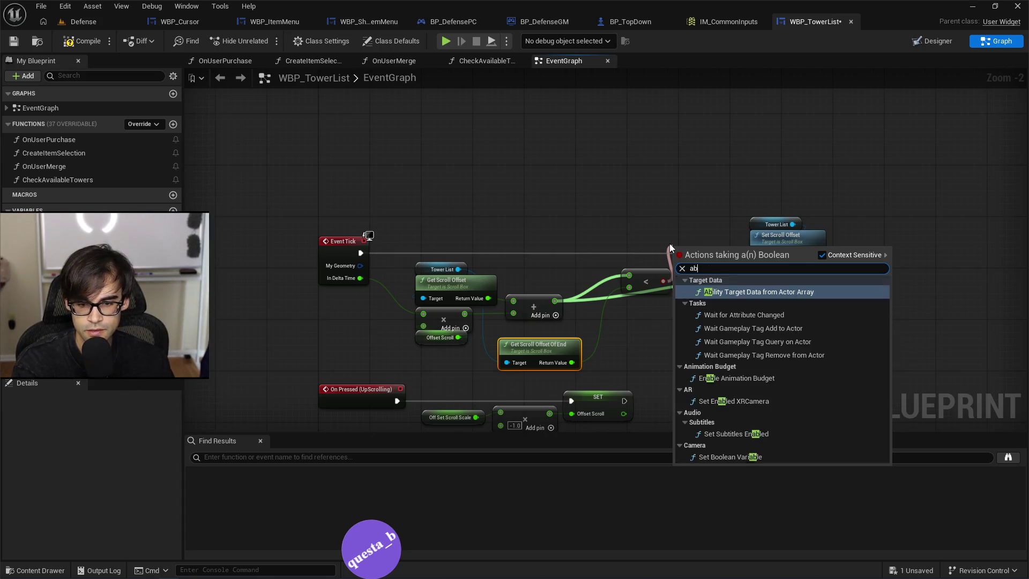
pyautogui.press('BackSpace')
pyautogui.write('nd')
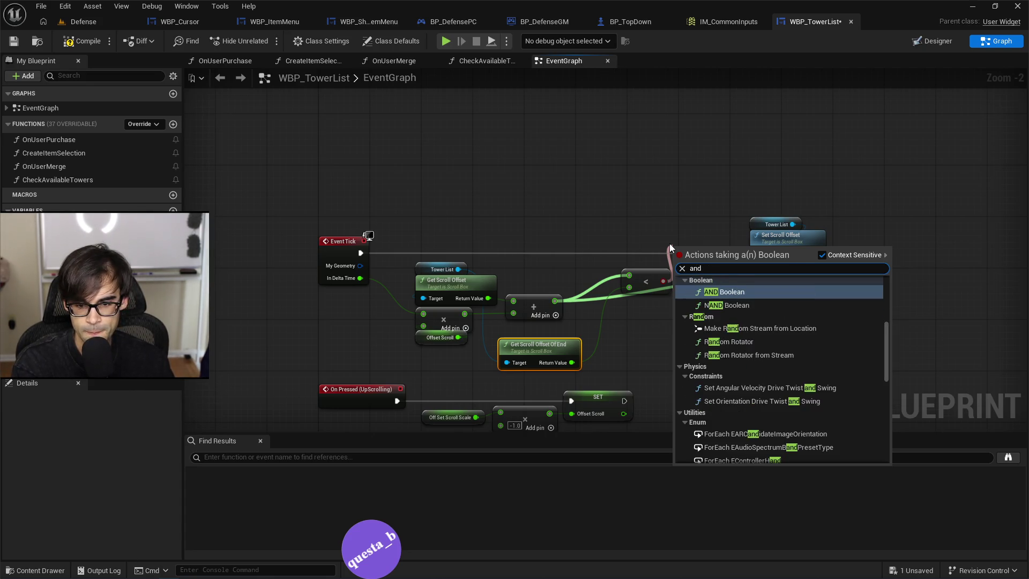
pyautogui.press('Return')
pyautogui.moveTo(707, 260); pyautogui.dragTo(727, 350)
pyautogui.click(806, 247)
pyautogui.moveTo(806, 247); pyautogui.dragTo(935, 247)
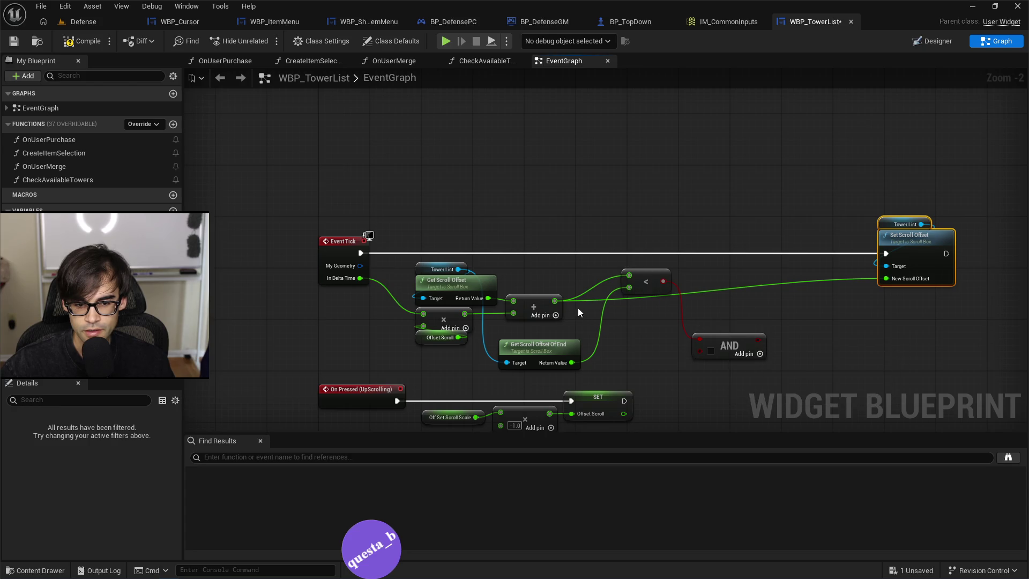
# Add a second > check on the new offset and feed it into the AND.
pyautogui.moveTo(553, 302); pyautogui.dragTo(626, 236)
pyautogui.write('great')
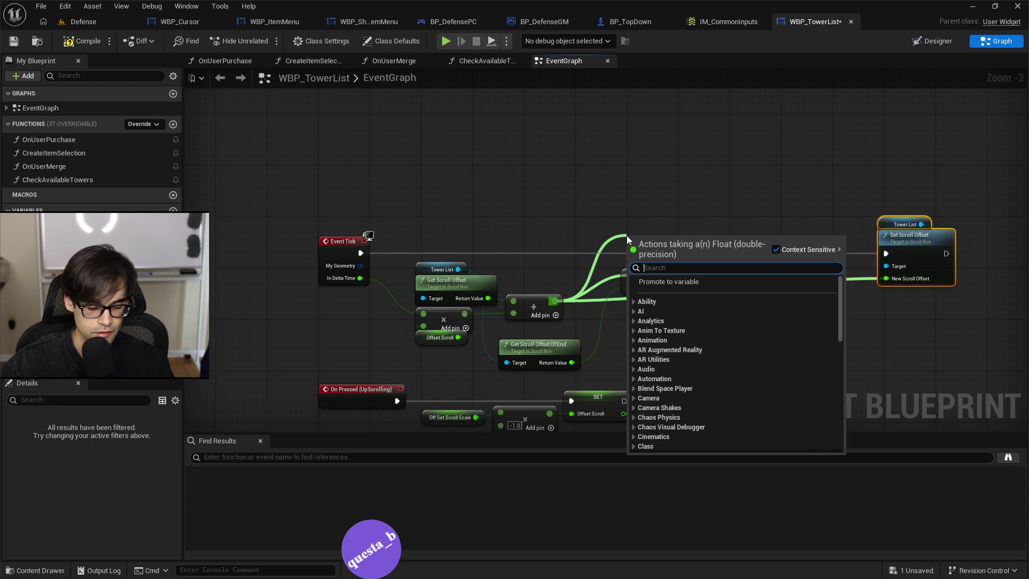
pyautogui.press('Return')
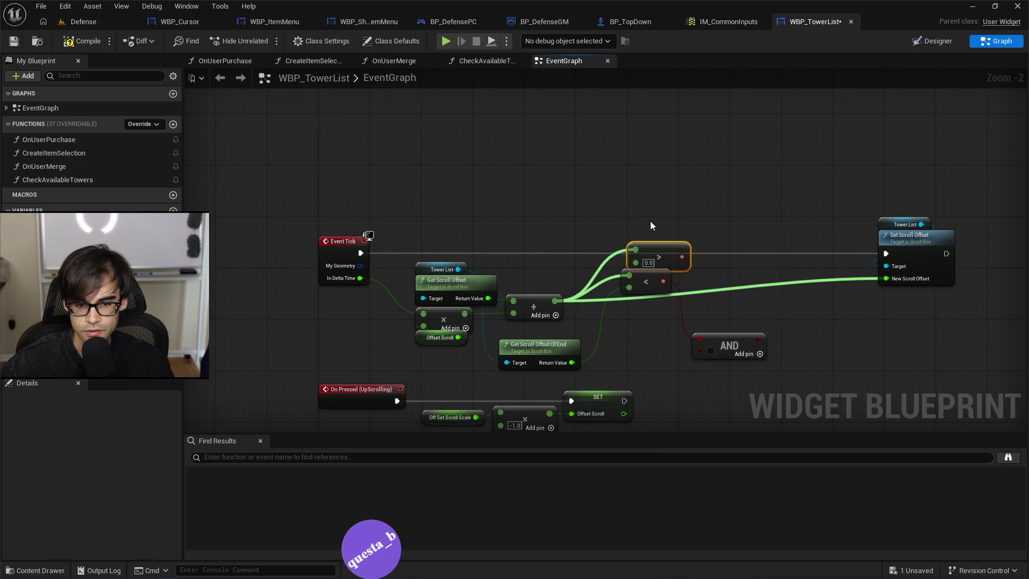
pyautogui.moveTo(652, 285)
pyautogui.mouseDown()
pyautogui.moveTo(658, 332)
pyautogui.moveTo(692, 306)
pyautogui.mouseUp()
pyautogui.click(657, 317)
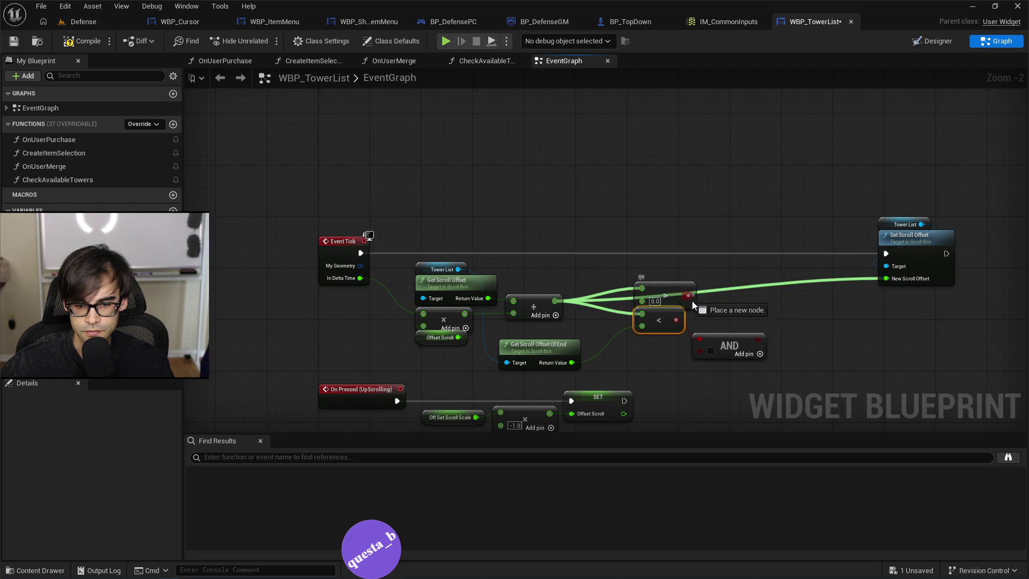
pyautogui.moveTo(699, 349); pyautogui.dragTo(796, 229)
# Drive a Branch from the AND result and run Event Tick through it before Set Scroll Offset.
pyautogui.write('branch')
pyautogui.press('Return')
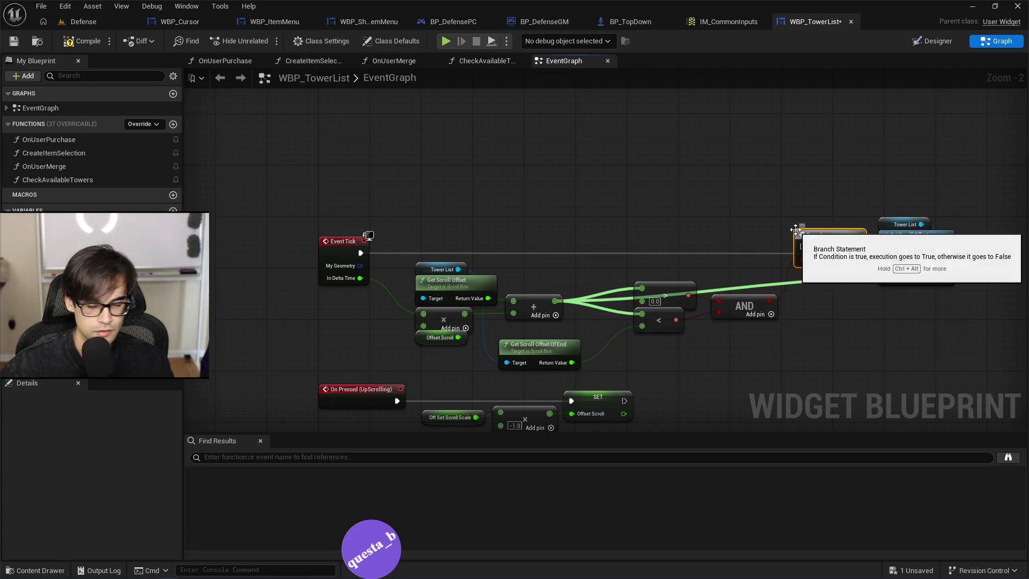
pyautogui.moveTo(361, 252)
pyautogui.mouseDown()
pyautogui.moveTo(439, 243)
pyautogui.moveTo(847, 249)
pyautogui.mouseUp()
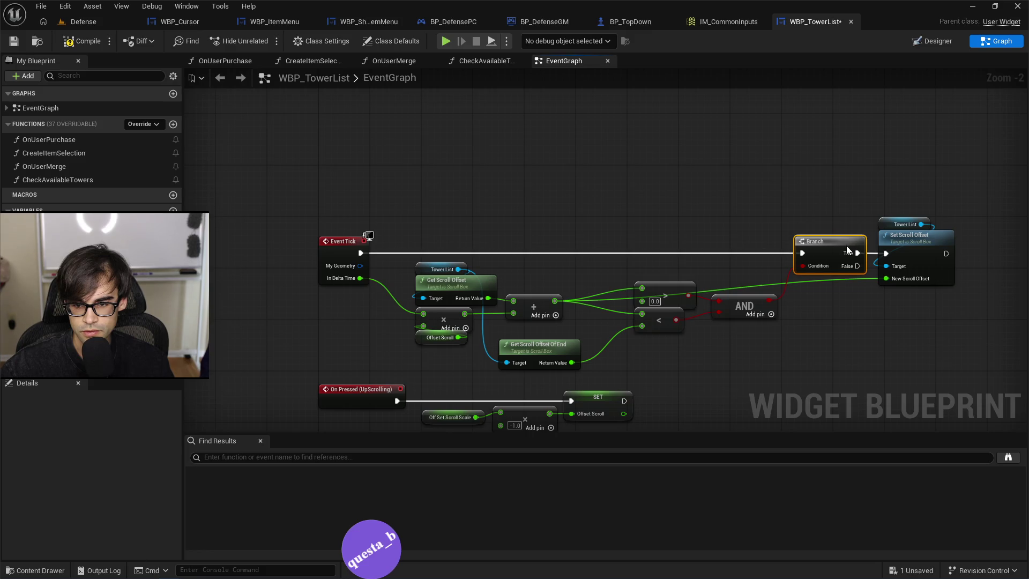
pyautogui.moveTo(926, 250); pyautogui.dragTo(986, 240)
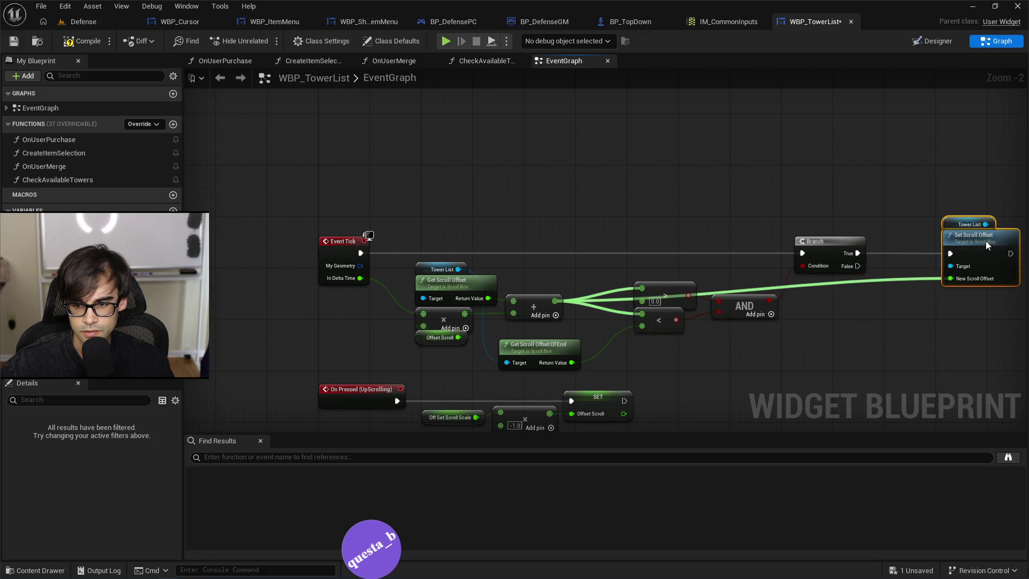
pyautogui.click(936, 48)
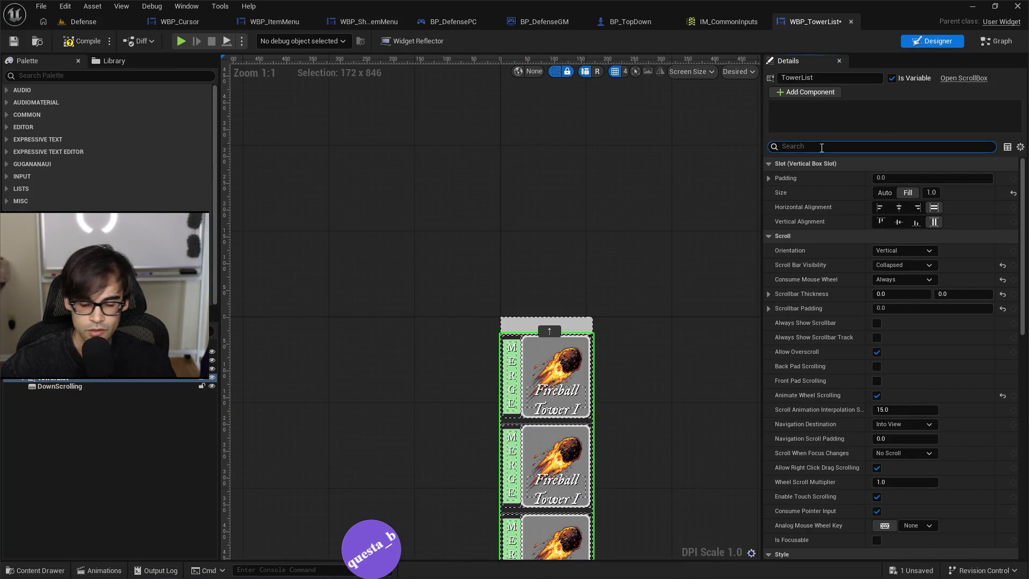
# Turn off Allow Overscroll on the Tower List scroll box and save WBP_TowerList.
pyautogui.write('over')
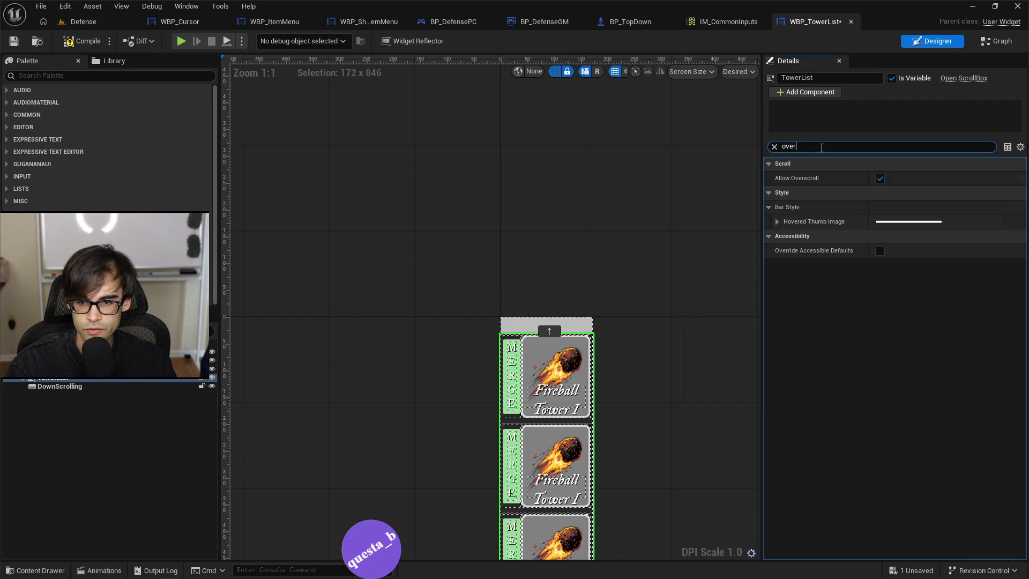
pyautogui.click(879, 178)
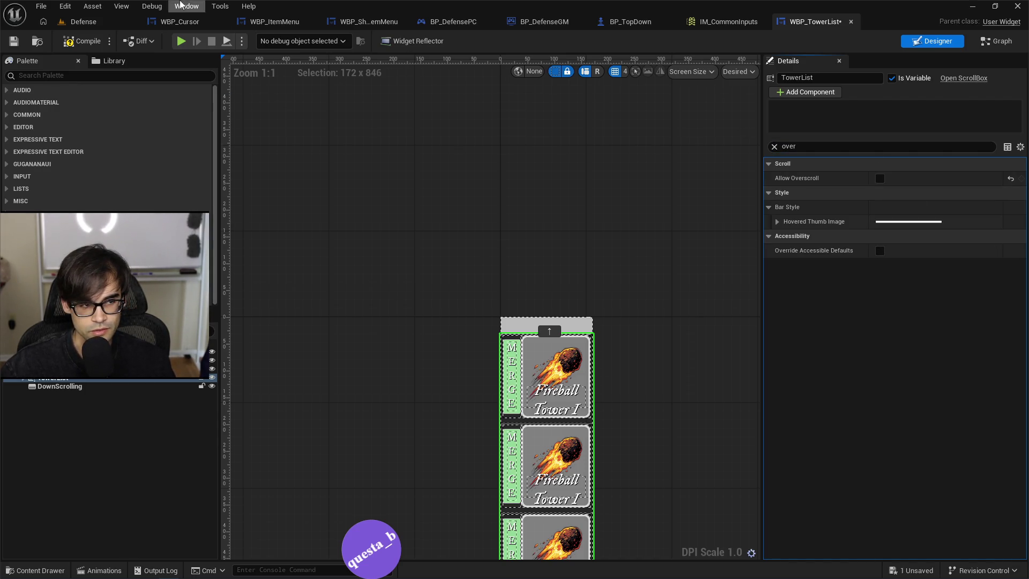
pyautogui.click(12, 45)
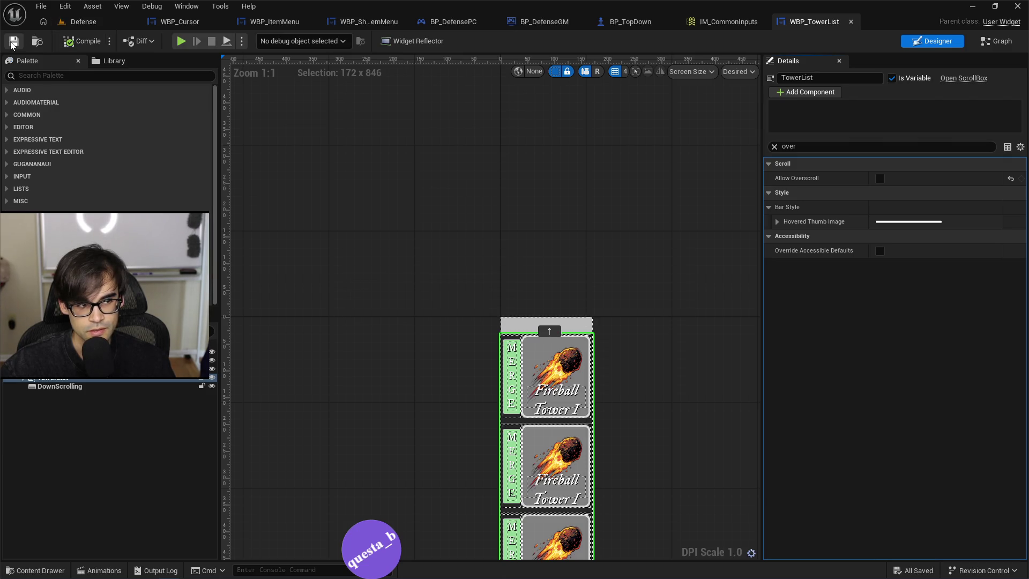
# Wire Event Tick and the Add result directly into Set Scroll Offset, then launch PIE.
pyautogui.click(997, 41)
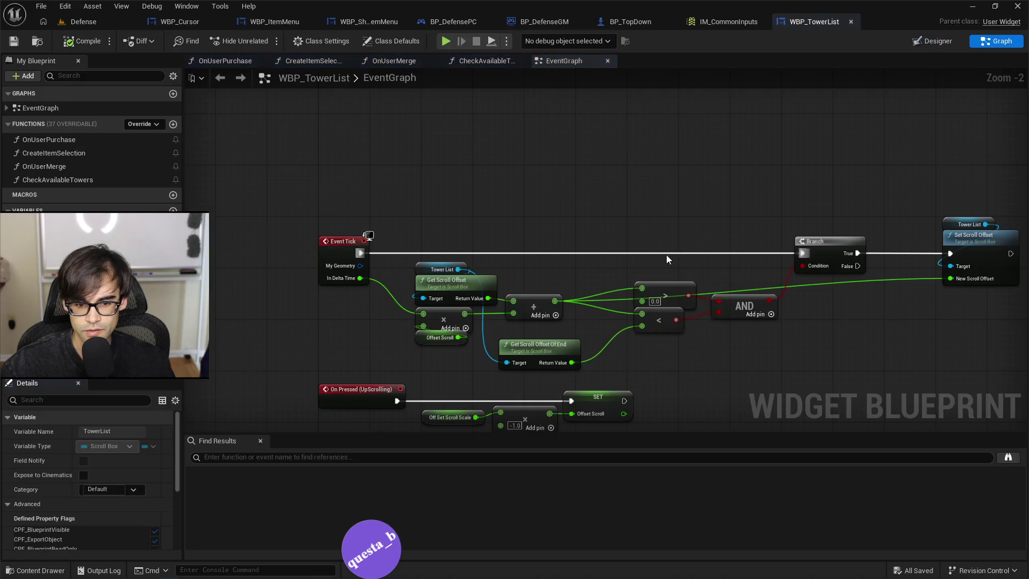
pyautogui.moveTo(797, 236); pyautogui.dragTo(796, 305)
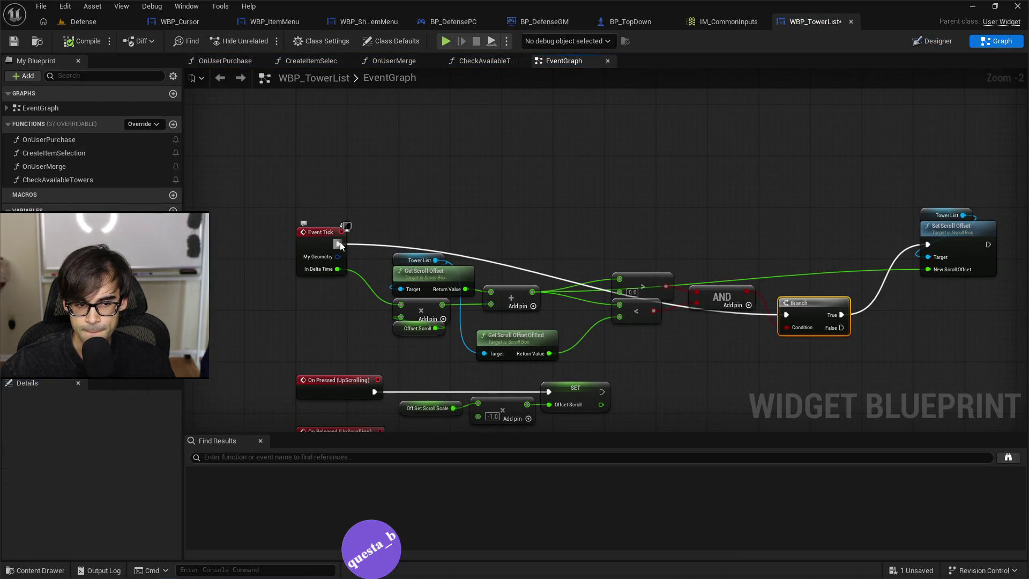
pyautogui.moveTo(340, 245); pyautogui.dragTo(915, 254)
pyautogui.moveTo(532, 292)
pyautogui.mouseDown()
pyautogui.moveTo(719, 238)
pyautogui.moveTo(949, 266)
pyautogui.mouseUp()
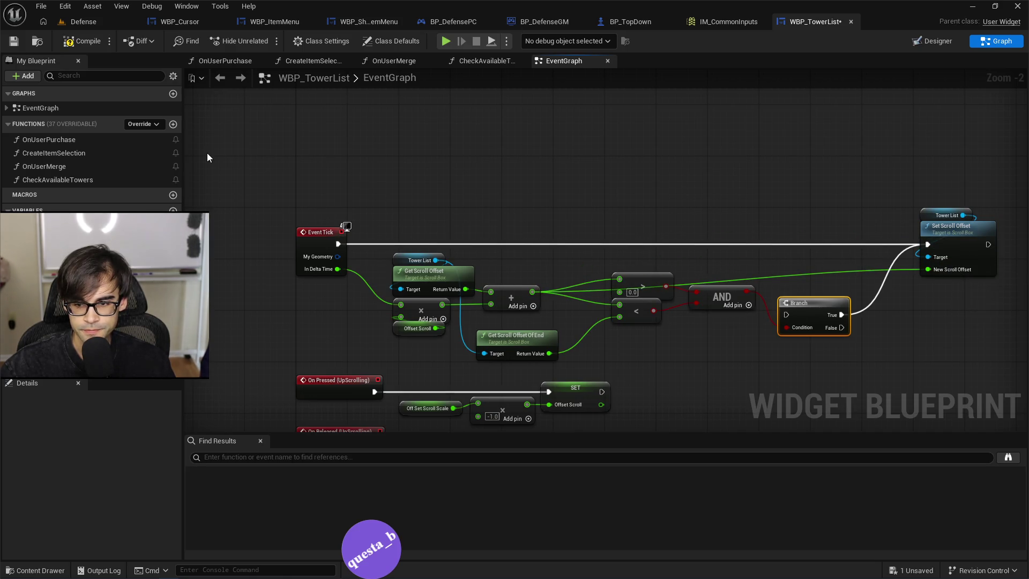
pyautogui.click(14, 45)
pyautogui.hotkey('alt', 'p')
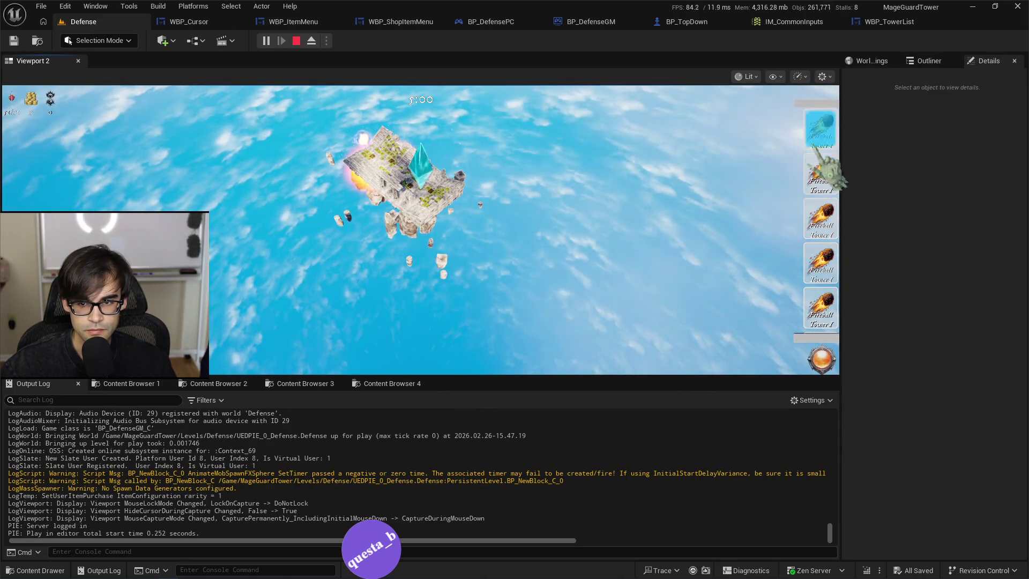
# Back in WBP_TowerList's Designer, search the scroll box Details for 'over', then return to the graph.
pyautogui.scroll(1, 821, 322)
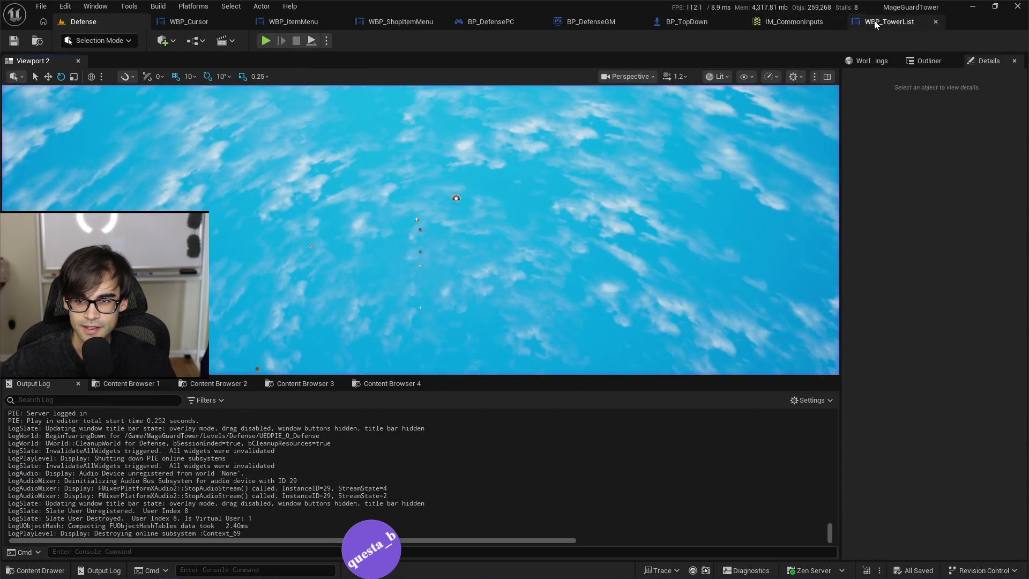
pyautogui.click(890, 22)
pyautogui.click(950, 41)
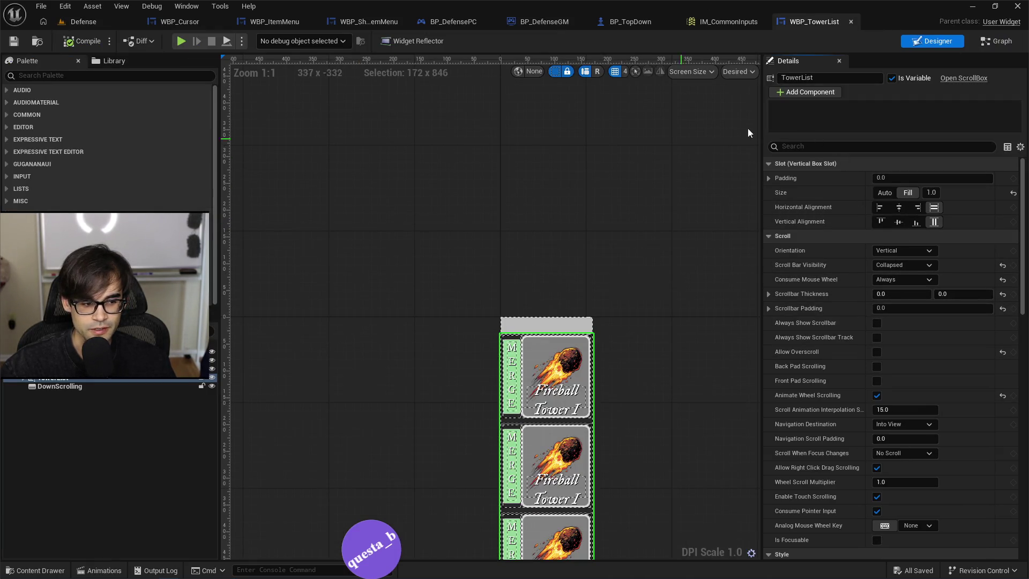
pyautogui.click(832, 147)
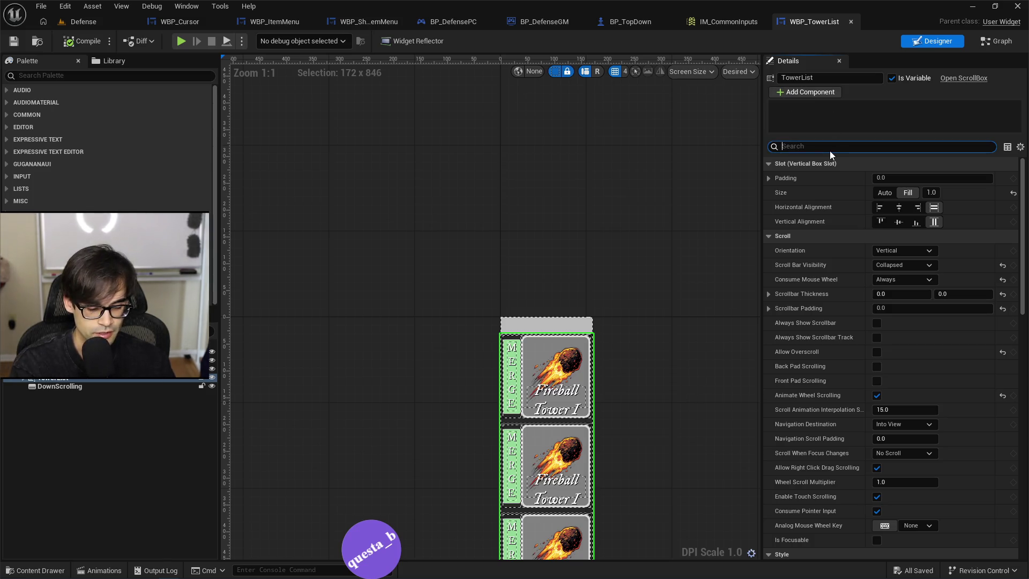
pyautogui.write('und')
pyautogui.press('BackSpace')
pyautogui.press('BackSpace')
pyautogui.press('BackSpace')
pyautogui.write('over')
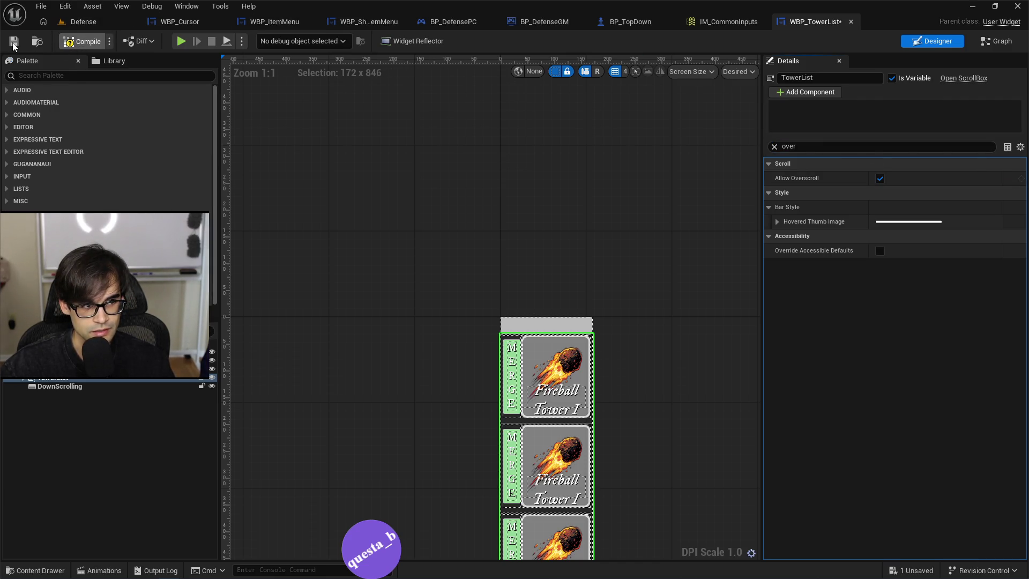
pyautogui.hotkey('ctrl', 'shift', 'g')
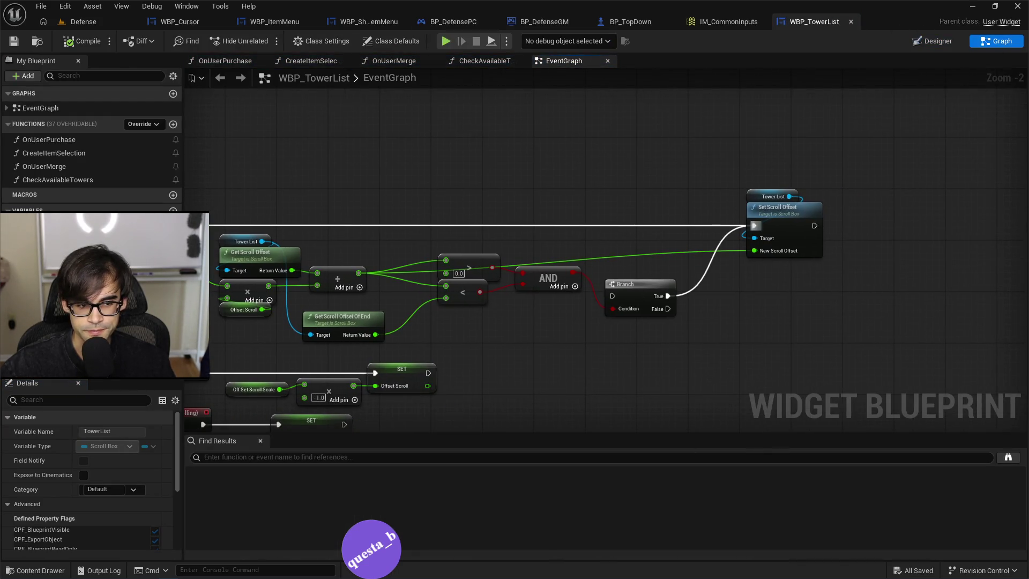
# Route Event Tick through the Branch into Set Scroll Offset, then return to the Defense level.
pyautogui.moveTo(344, 236)
pyautogui.mouseDown()
pyautogui.moveTo(796, 307)
pyautogui.moveTo(804, 230)
pyautogui.mouseUp()
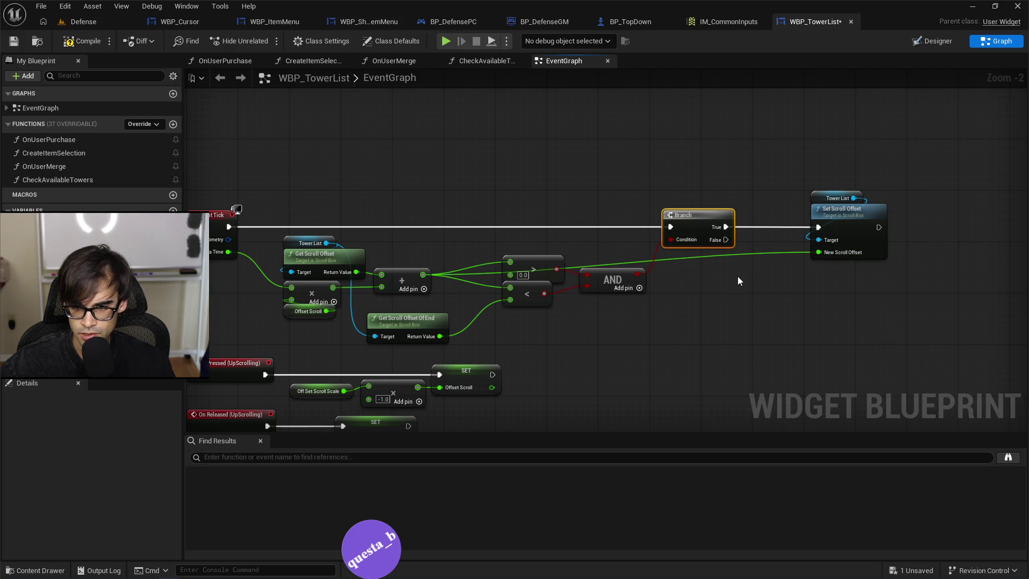
pyautogui.moveTo(516, 250); pyautogui.dragTo(621, 336)
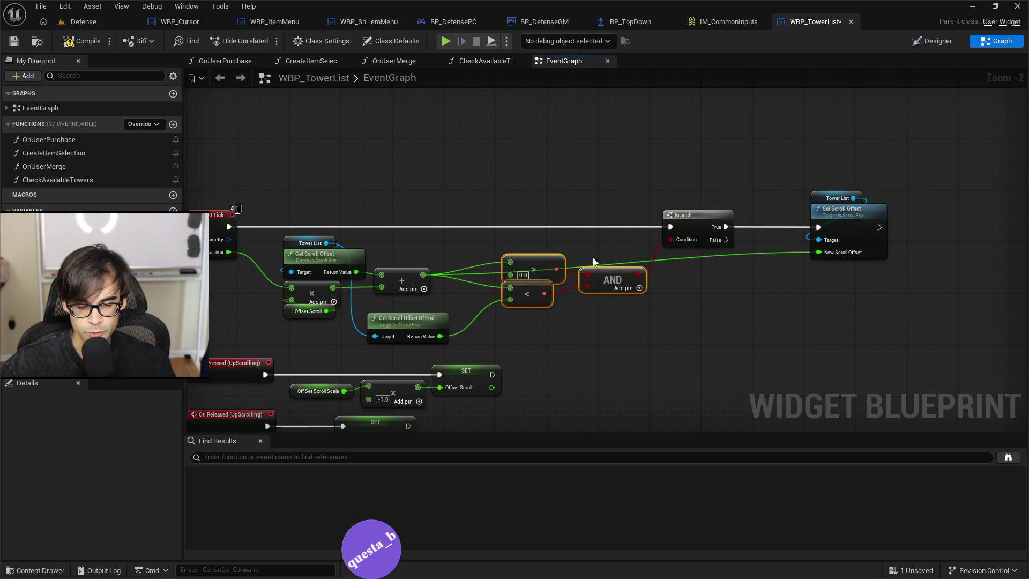
pyautogui.click(557, 190)
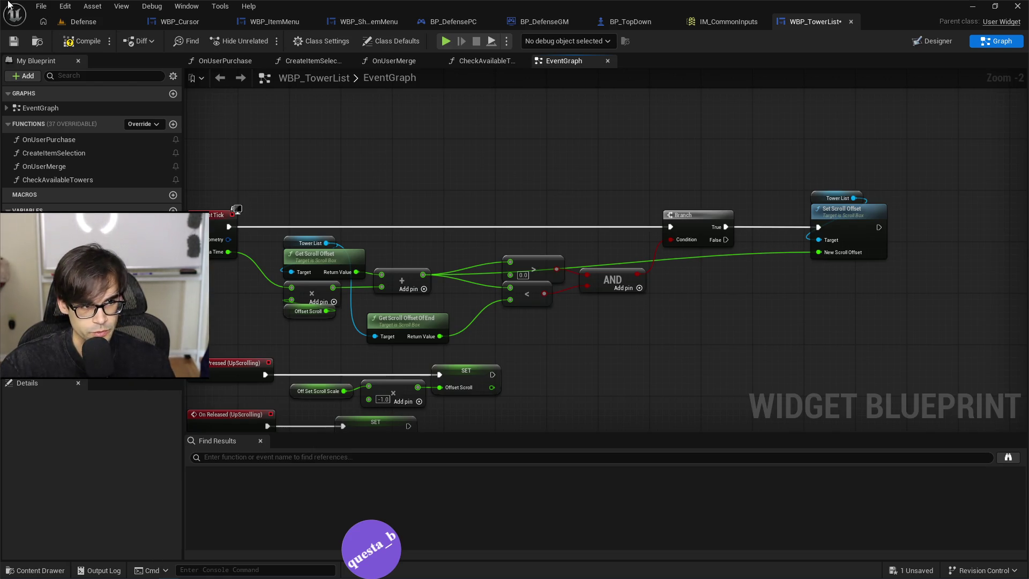
pyautogui.click(100, 24)
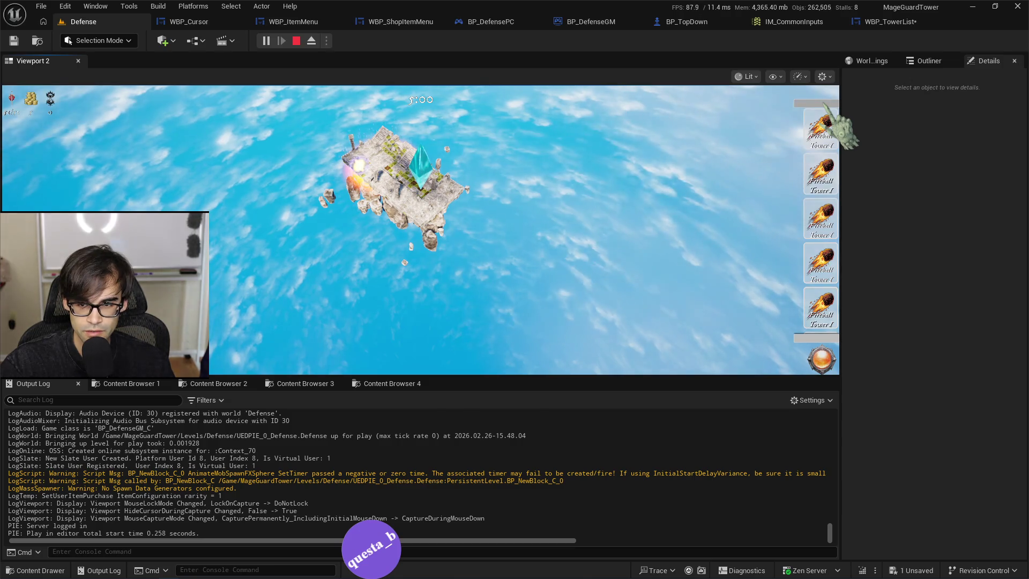
pyautogui.scroll(-1, 829, 354)
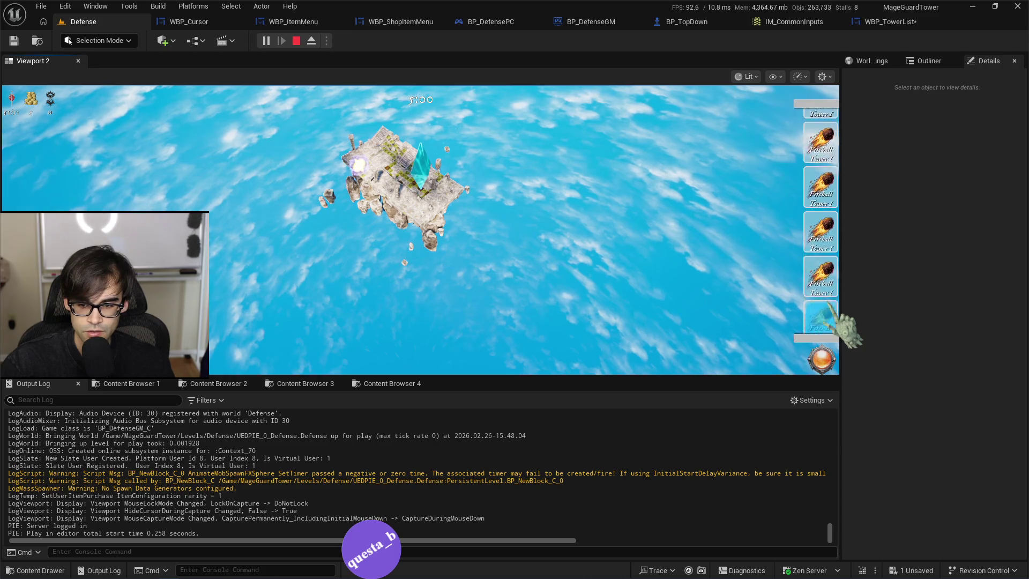
pyautogui.scroll(-2, 836, 327)
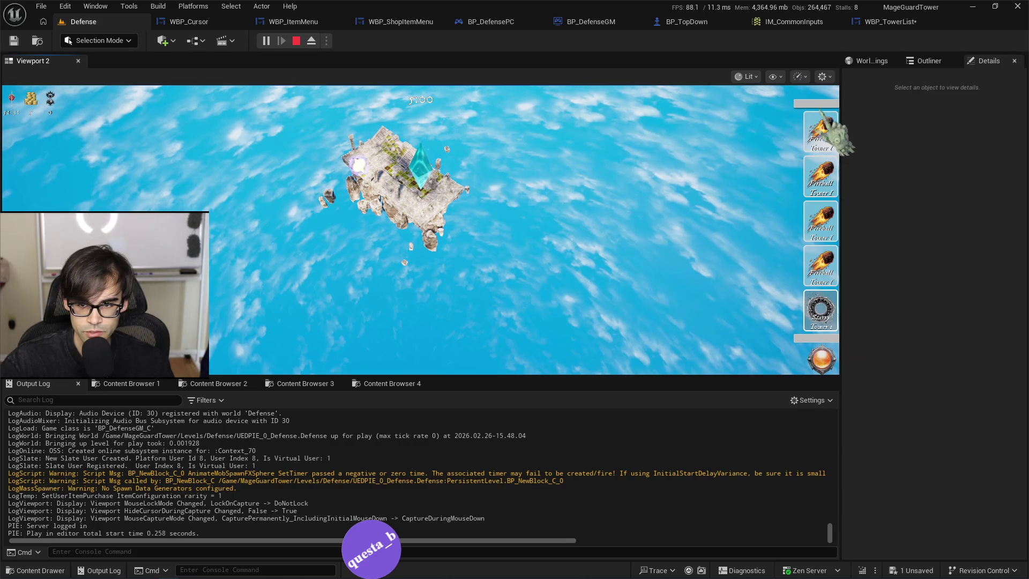
pyautogui.scroll(1, 831, 128)
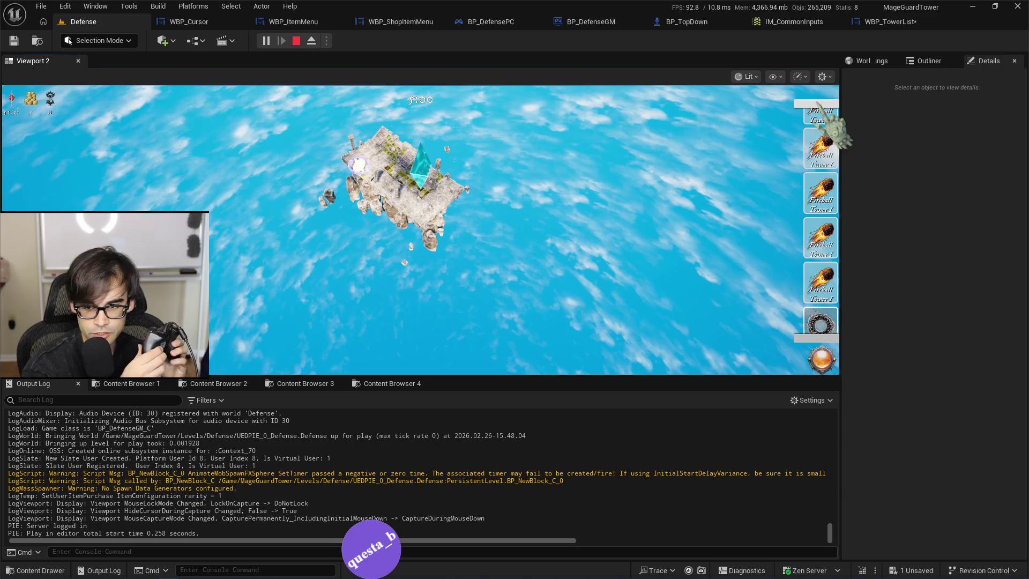
pyautogui.scroll(-1, 820, 301)
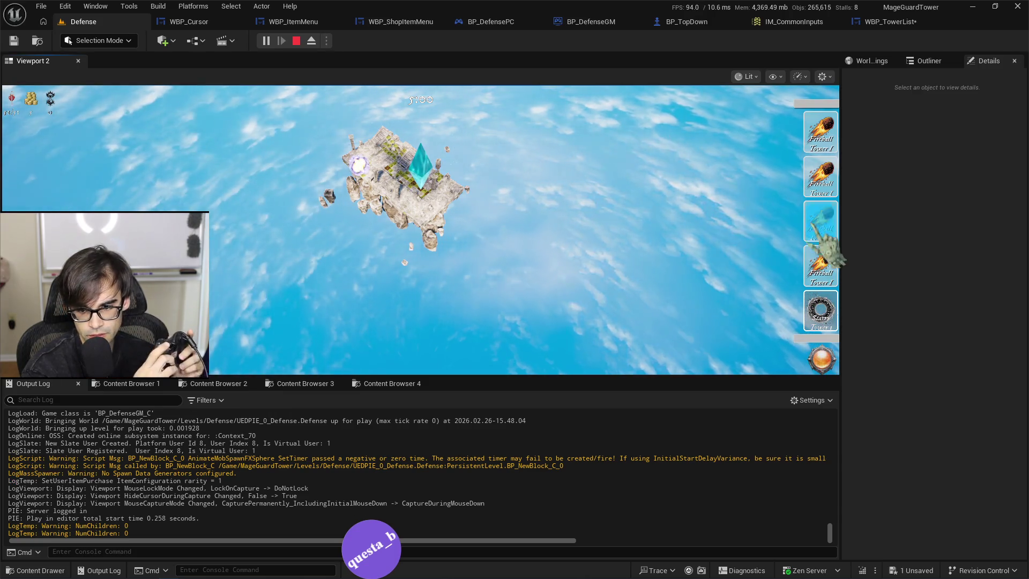
pyautogui.click(823, 145)
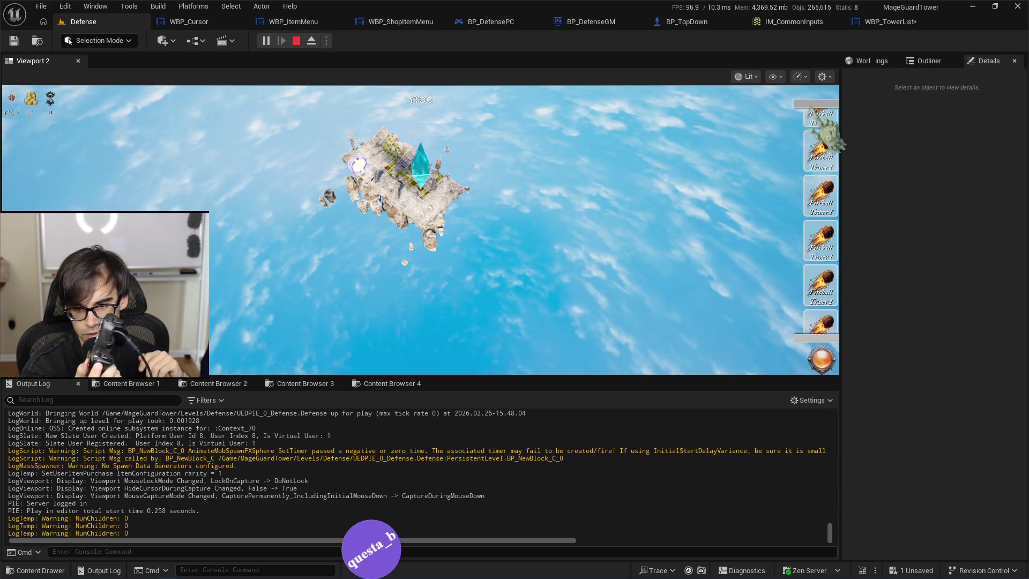
pyautogui.scroll(-1, 828, 131)
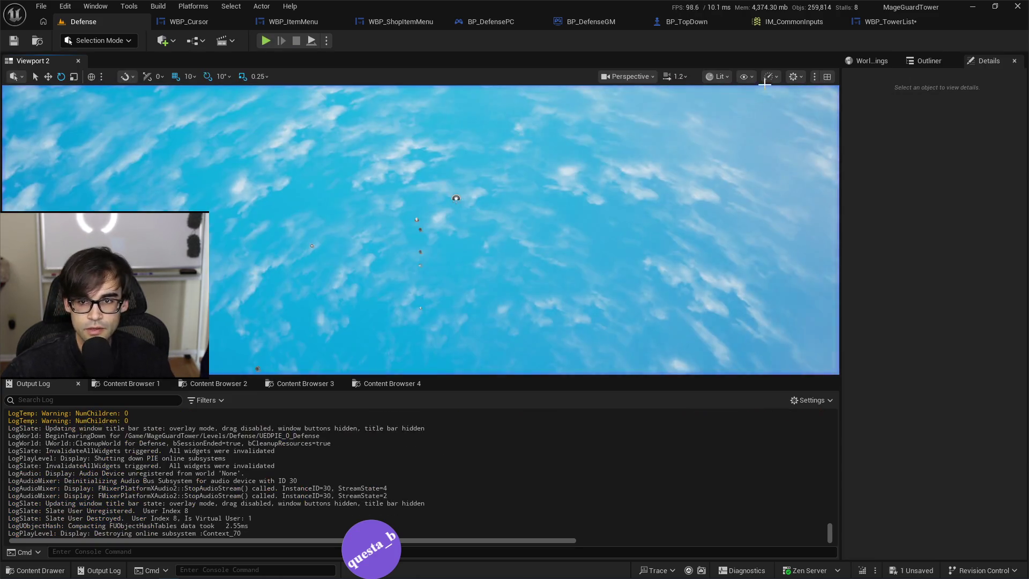
# Stop the game and add a reroute point on the offset wire, nudged upward.
pyautogui.click(888, 23)
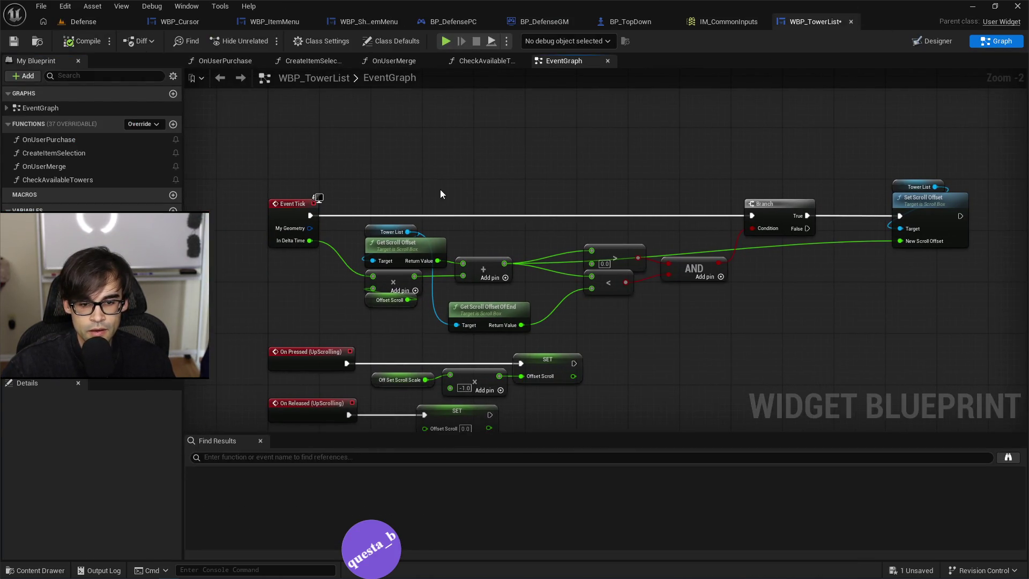
pyautogui.doubleClick(553, 261)
pyautogui.moveTo(562, 263); pyautogui.dragTo(564, 243)
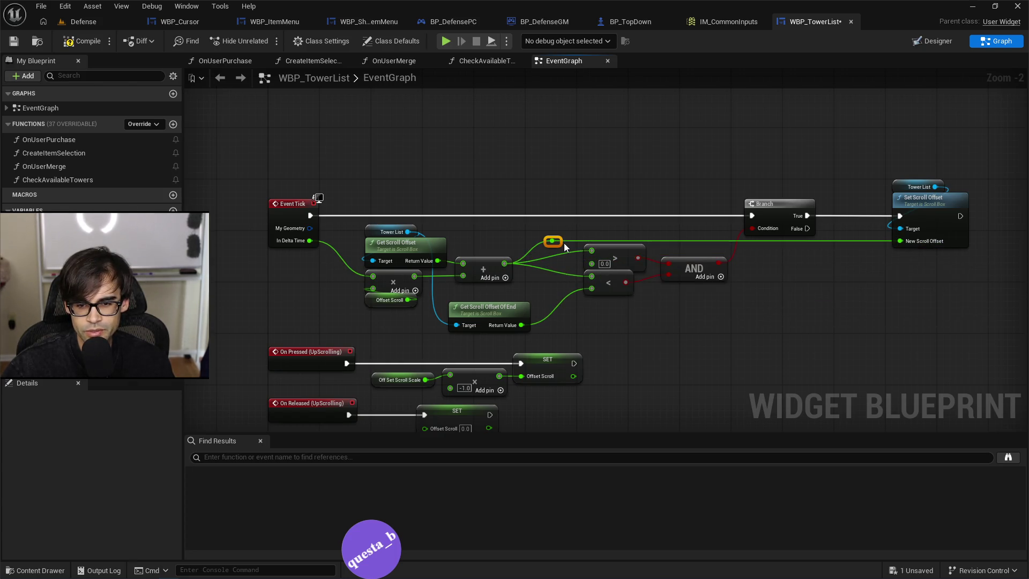
pyautogui.scroll(-3, 564, 243)
pyautogui.scroll(-2, 420, 326)
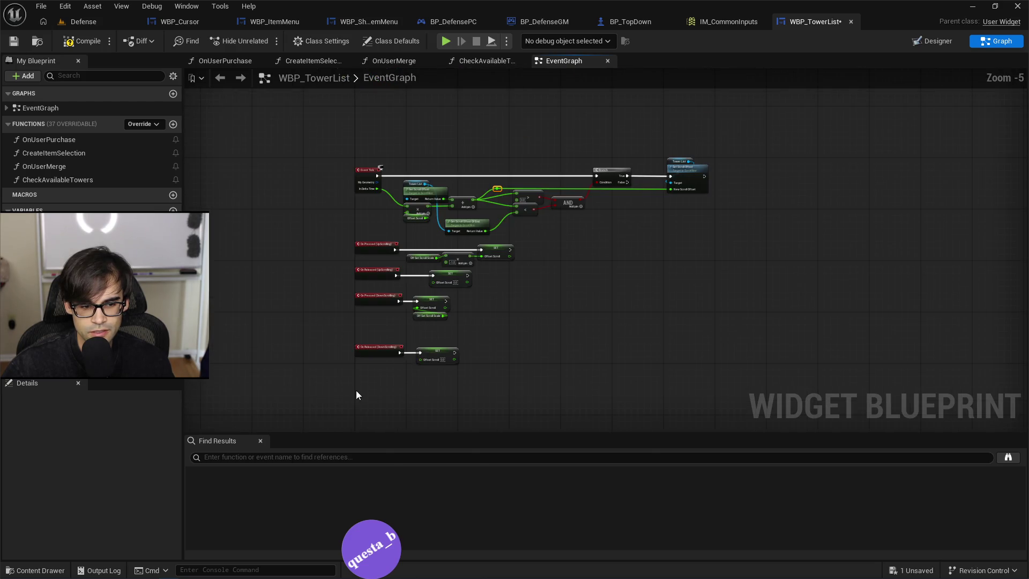
# Move the four input-event node groups lower in the graph.
pyautogui.moveTo(356, 390); pyautogui.dragTo(407, 349)
pyautogui.scroll(3, 407, 349)
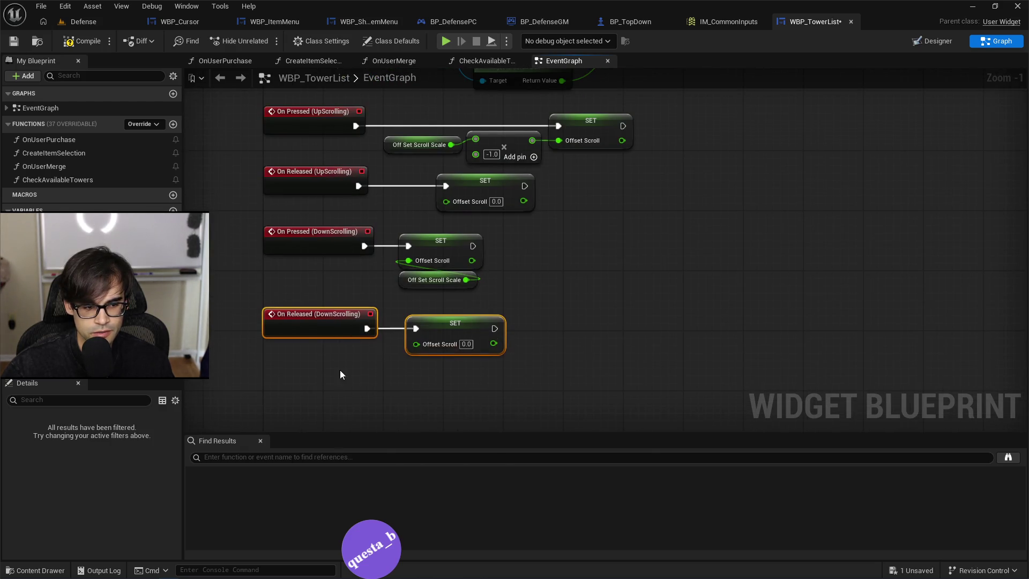
pyautogui.scroll(-3, 340, 369)
pyautogui.moveTo(276, 251); pyautogui.dragTo(546, 407)
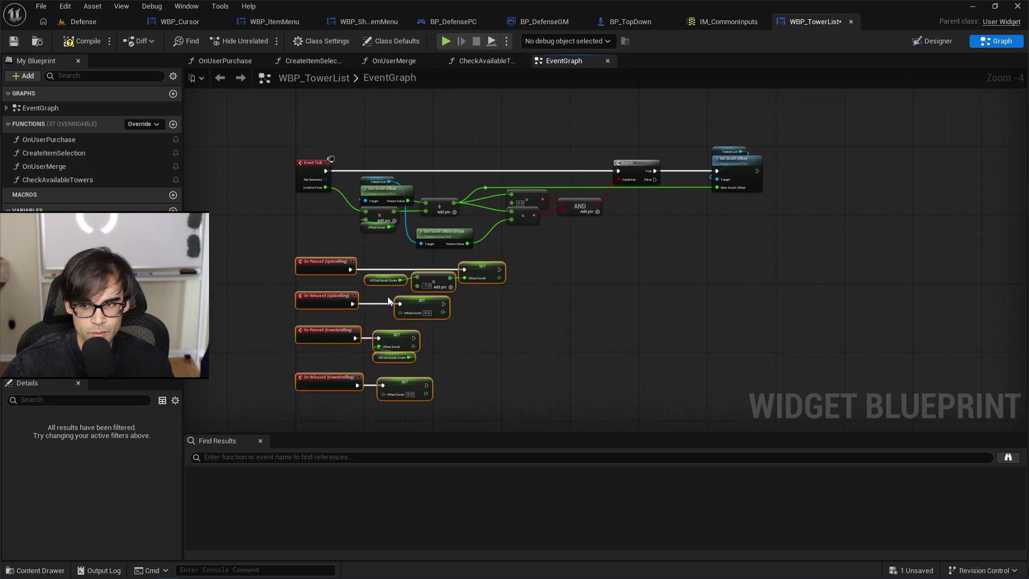
pyautogui.moveTo(332, 263); pyautogui.dragTo(330, 366)
pyautogui.click(372, 313)
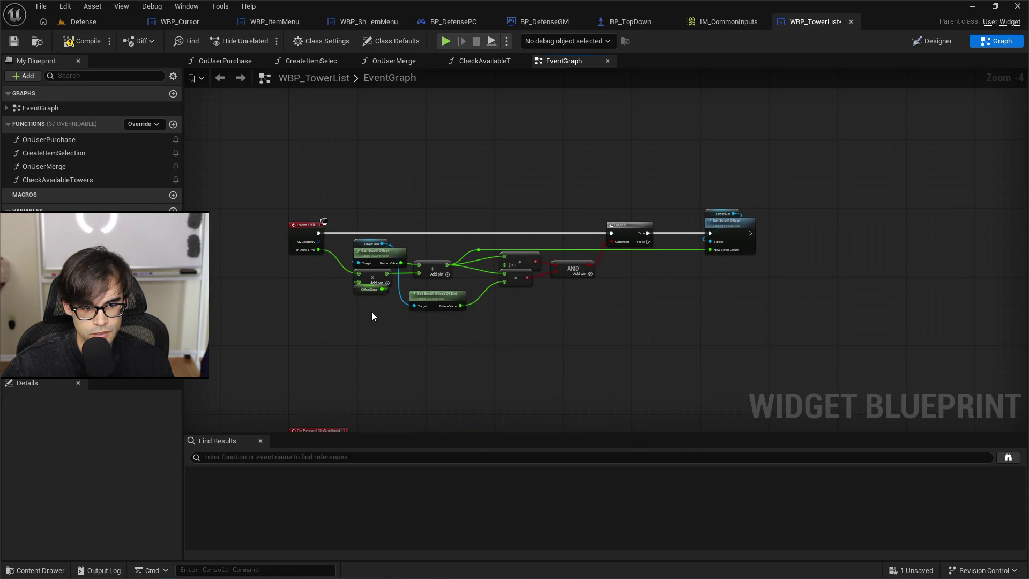
pyautogui.scroll(2, 367, 322)
pyautogui.scroll(1, 363, 338)
# Shift the scroll-clamping nodes down and left and raise the reroute above the comparisons.
pyautogui.moveTo(351, 392)
pyautogui.mouseDown()
pyautogui.moveTo(471, 220)
pyautogui.moveTo(734, 208)
pyautogui.mouseUp()
pyautogui.moveTo(385, 253); pyautogui.dragTo(369, 341)
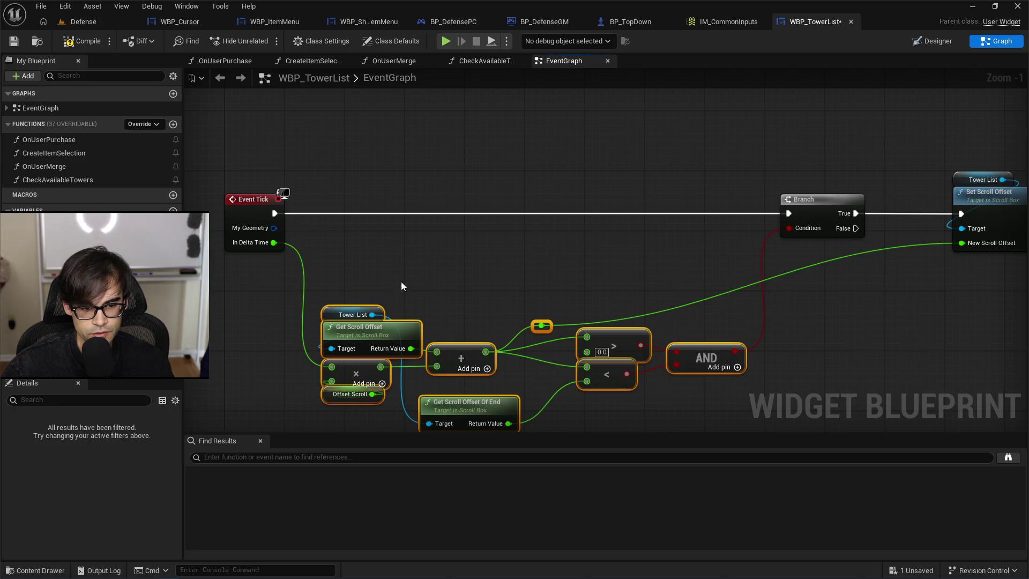
pyautogui.moveTo(503, 243); pyautogui.dragTo(427, 205)
pyautogui.click(453, 244)
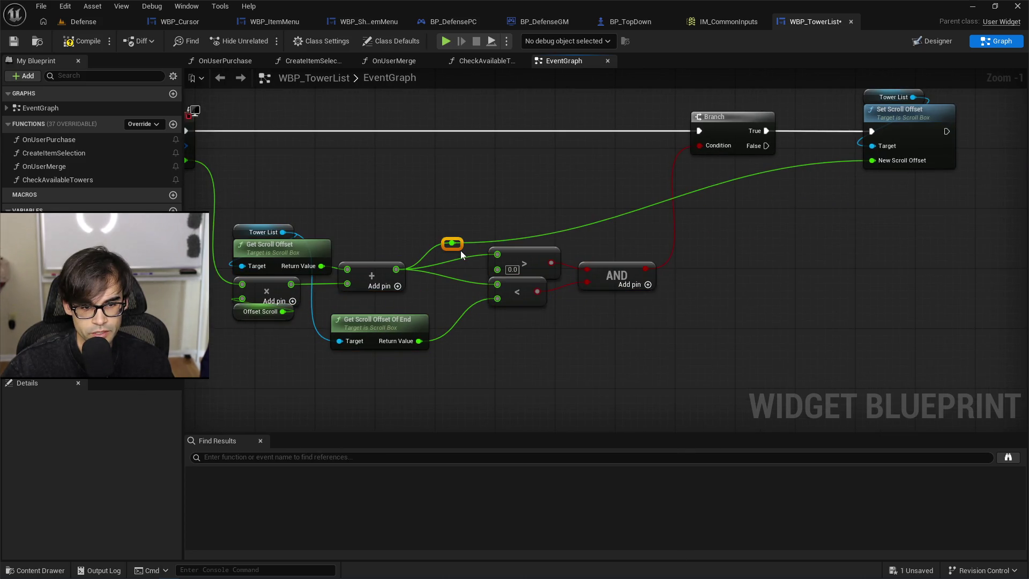
pyautogui.moveTo(461, 250); pyautogui.dragTo(461, 167)
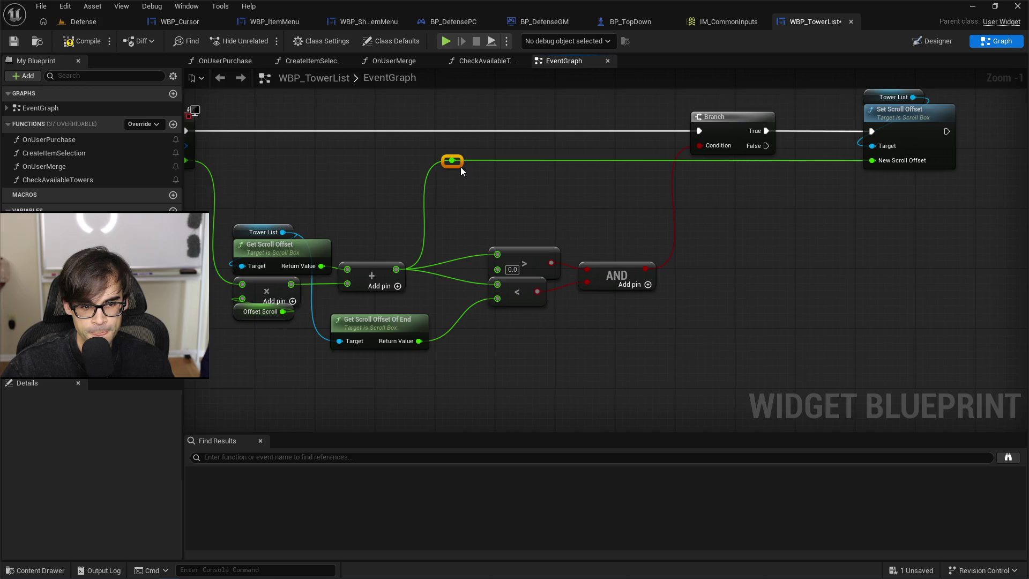
# Reposition Get Scroll Offset Of End and Tower List, and move Get Scroll Offset further left.
pyautogui.moveTo(368, 336)
pyautogui.mouseDown()
pyautogui.moveTo(419, 317)
pyautogui.moveTo(398, 216)
pyautogui.moveTo(397, 357)
pyautogui.moveTo(420, 347)
pyautogui.mouseUp()
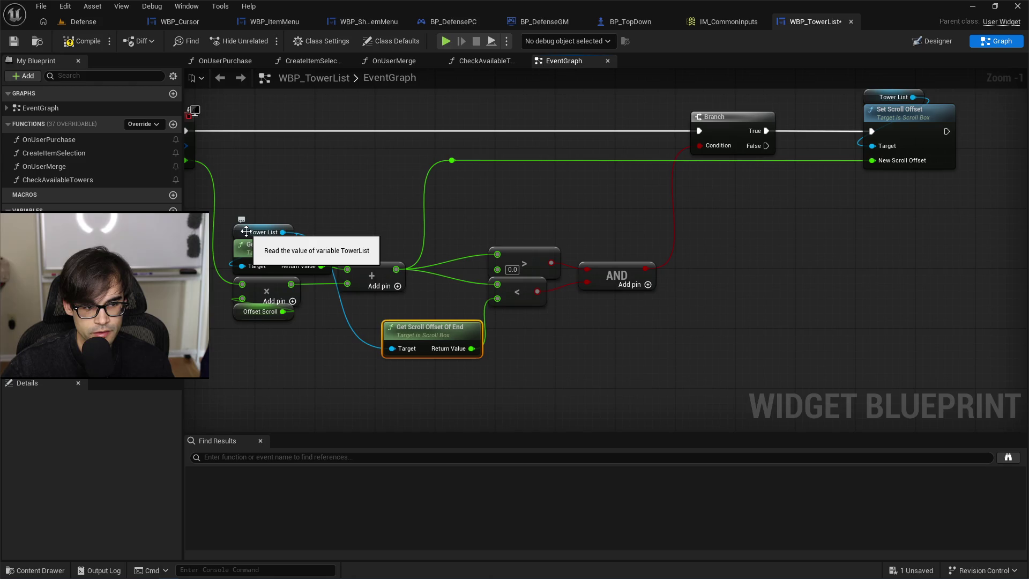
pyautogui.moveTo(430, 201)
pyautogui.mouseDown()
pyautogui.moveTo(377, 230)
pyautogui.moveTo(292, 348)
pyautogui.moveTo(314, 314)
pyautogui.moveTo(334, 320)
pyautogui.mouseUp()
pyautogui.click(442, 317)
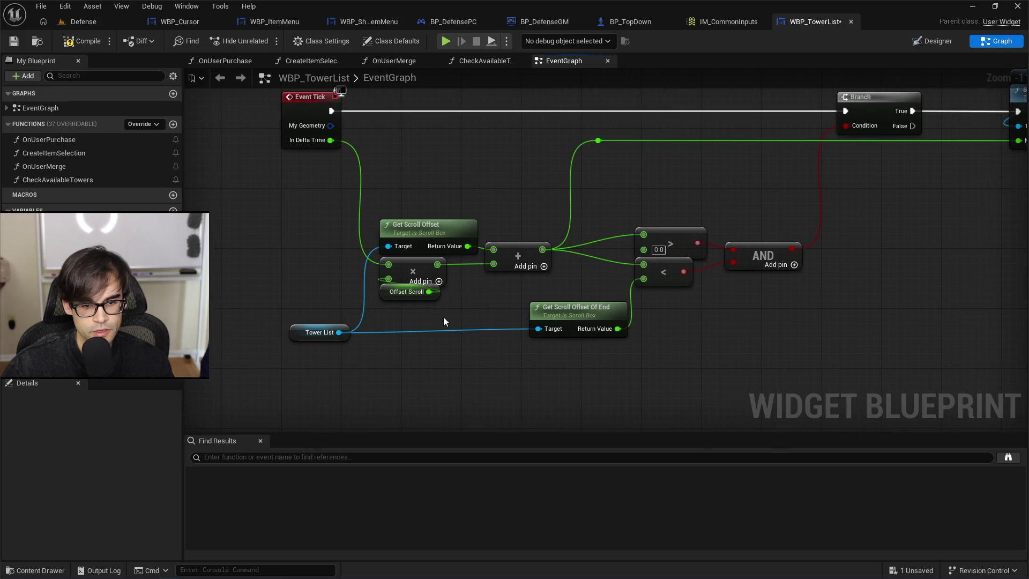
pyautogui.moveTo(567, 312); pyautogui.dragTo(567, 320)
pyautogui.click(549, 292)
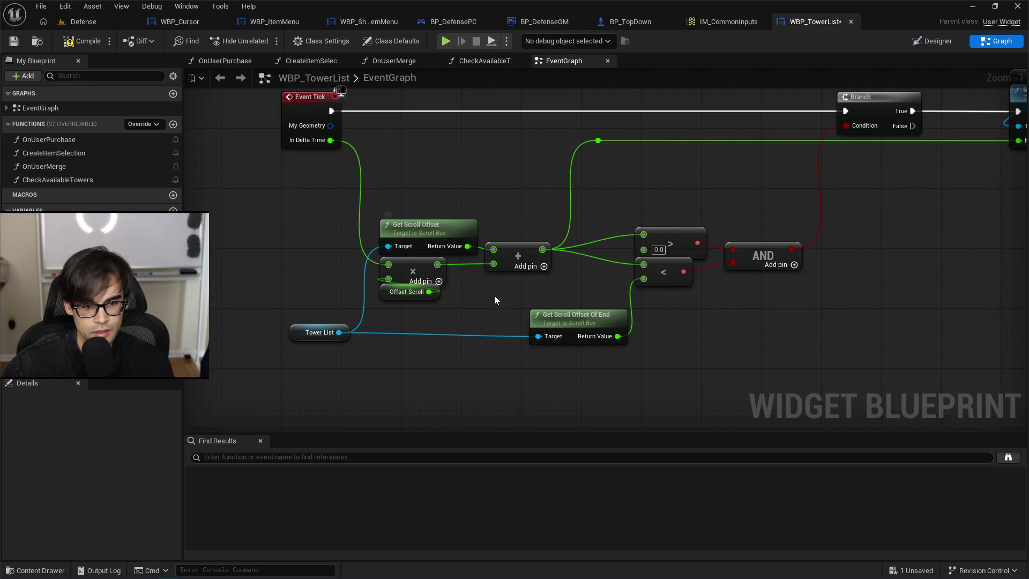
pyautogui.moveTo(441, 225); pyautogui.dragTo(306, 231)
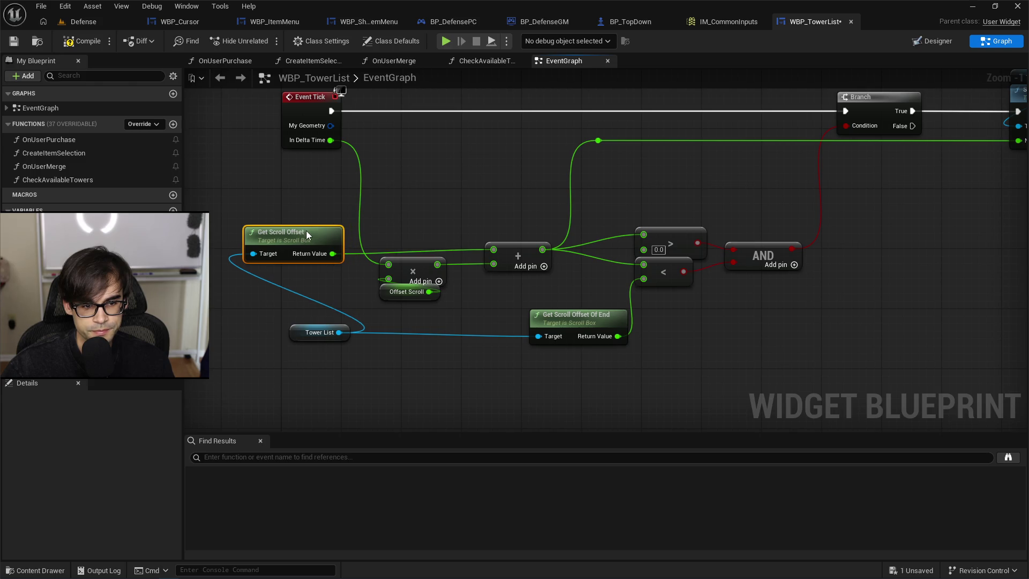
pyautogui.keyDown('ctrl'); pyautogui.click(514, 241); pyautogui.keyUp('ctrl')
# Align Get Scroll Offset with the add node and spread the Event Tick group and Branch rightward.
pyautogui.press('q')
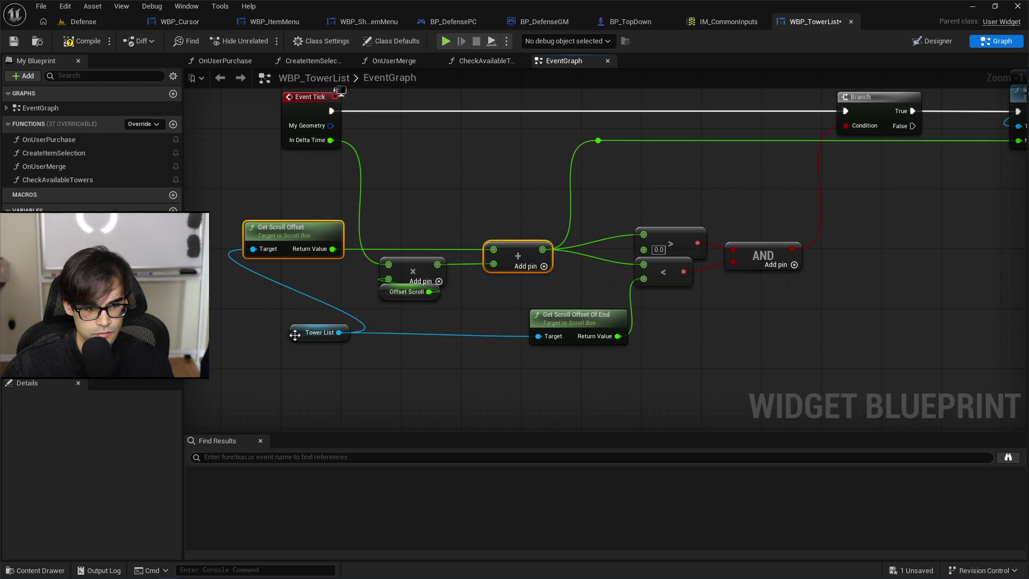
pyautogui.scroll(-4, 404, 265)
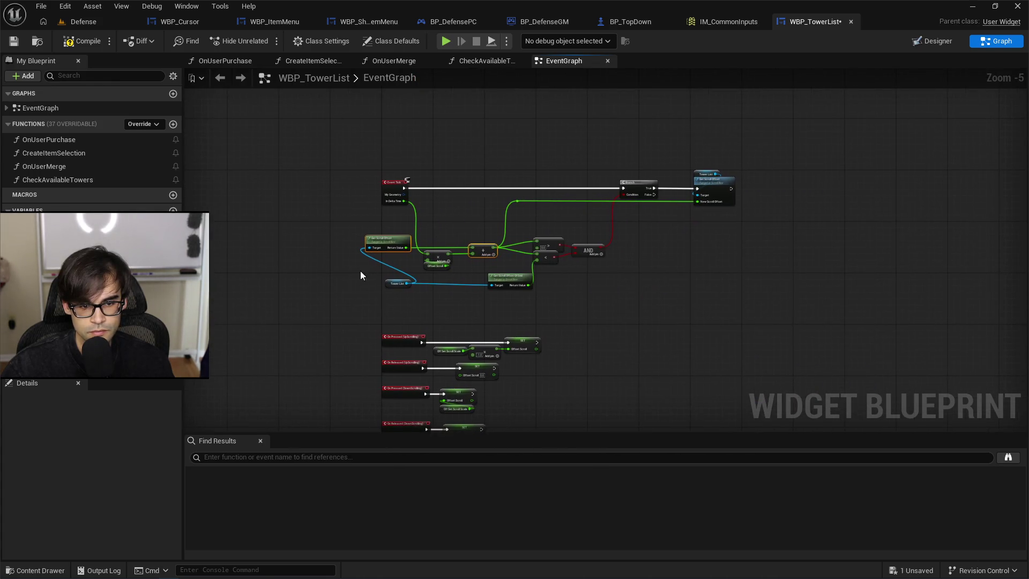
pyautogui.moveTo(535, 267)
pyautogui.mouseDown()
pyautogui.moveTo(758, 188)
pyautogui.moveTo(762, 199)
pyautogui.mouseUp()
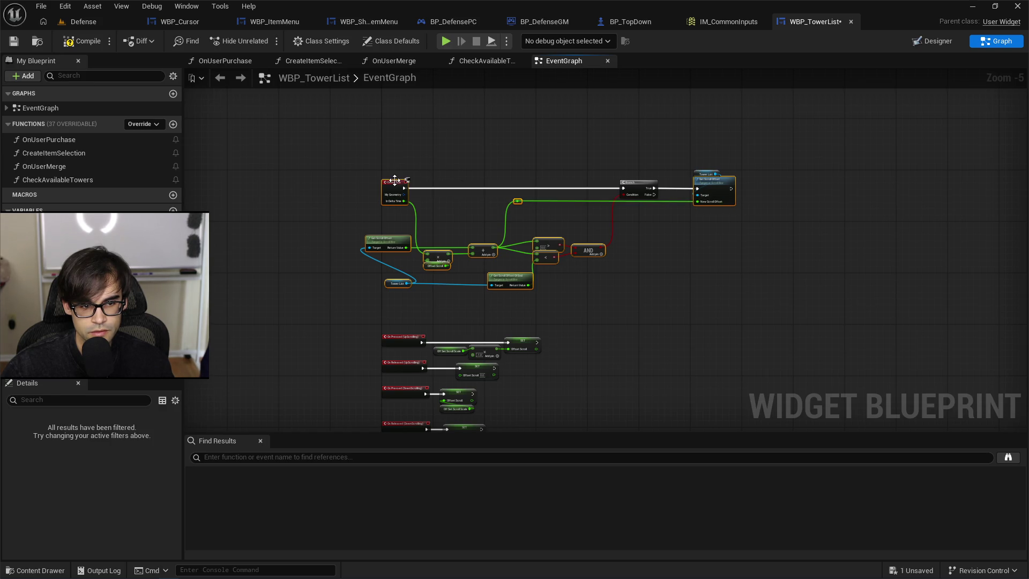
pyautogui.moveTo(391, 241); pyautogui.dragTo(490, 239)
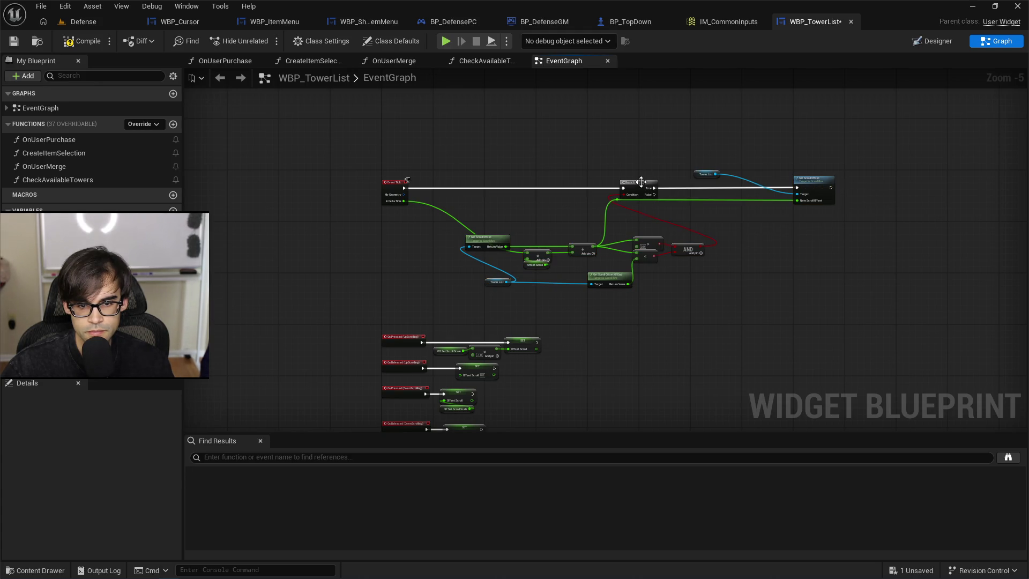
pyautogui.moveTo(643, 182)
pyautogui.mouseDown()
pyautogui.moveTo(710, 185)
pyautogui.moveTo(716, 166)
pyautogui.moveTo(795, 166)
pyautogui.mouseUp()
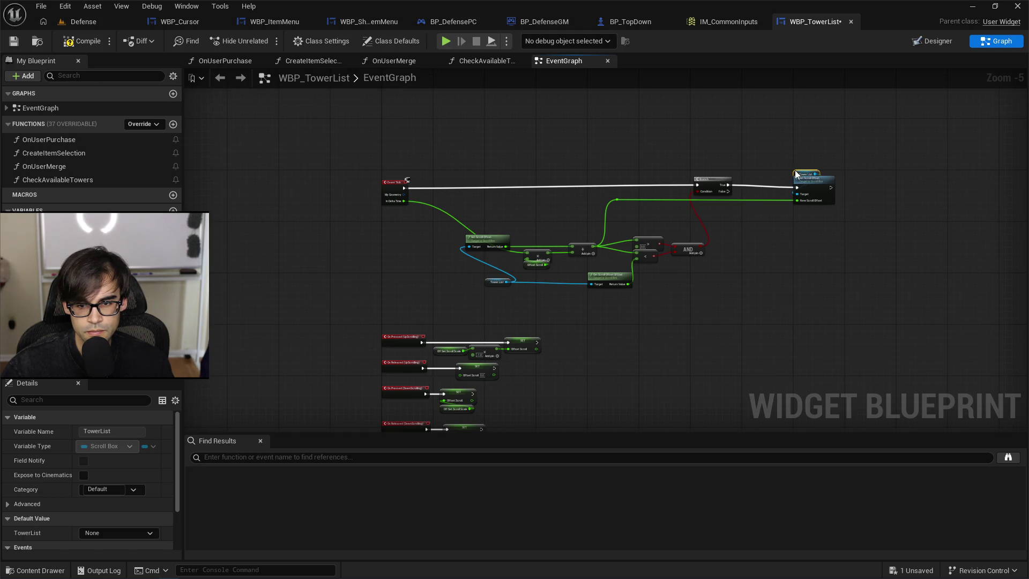
pyautogui.scroll(2, 704, 169)
pyautogui.moveTo(711, 185); pyautogui.dragTo(762, 185)
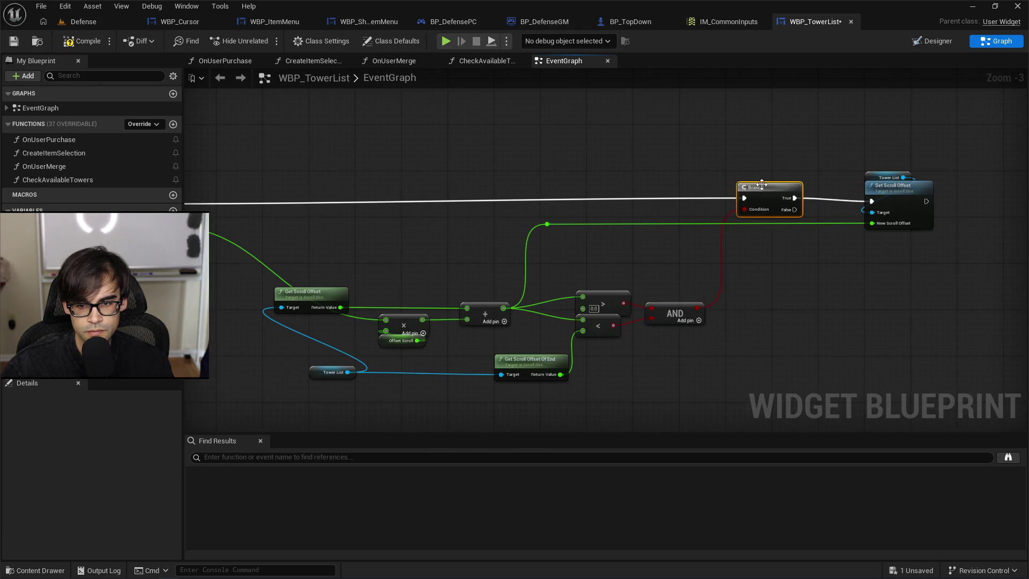
# Move Tower List left and bend the Delta Time wire down through a new reroute point.
pyautogui.moveTo(496, 215); pyautogui.dragTo(692, 203)
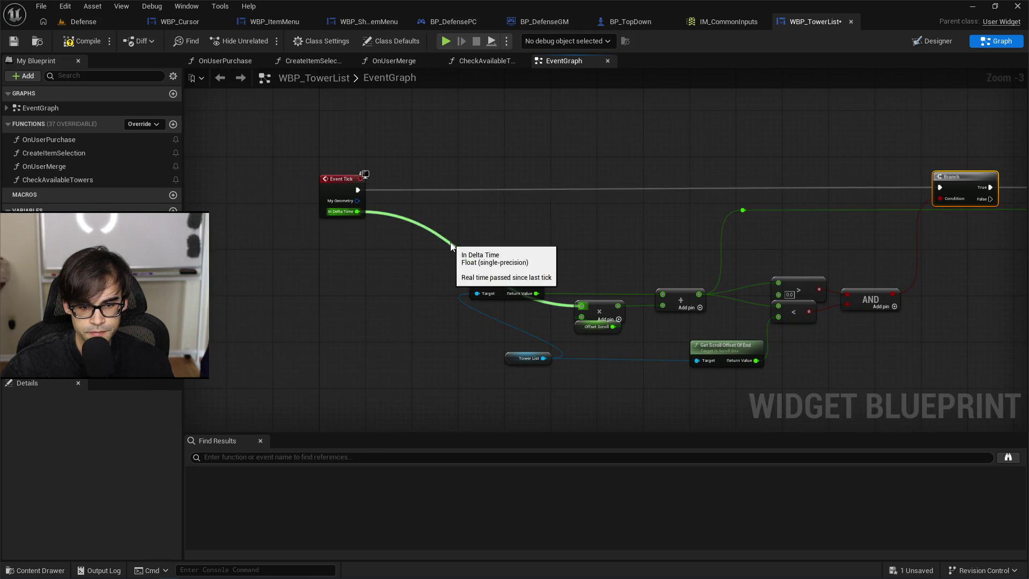
pyautogui.moveTo(508, 361); pyautogui.dragTo(394, 366)
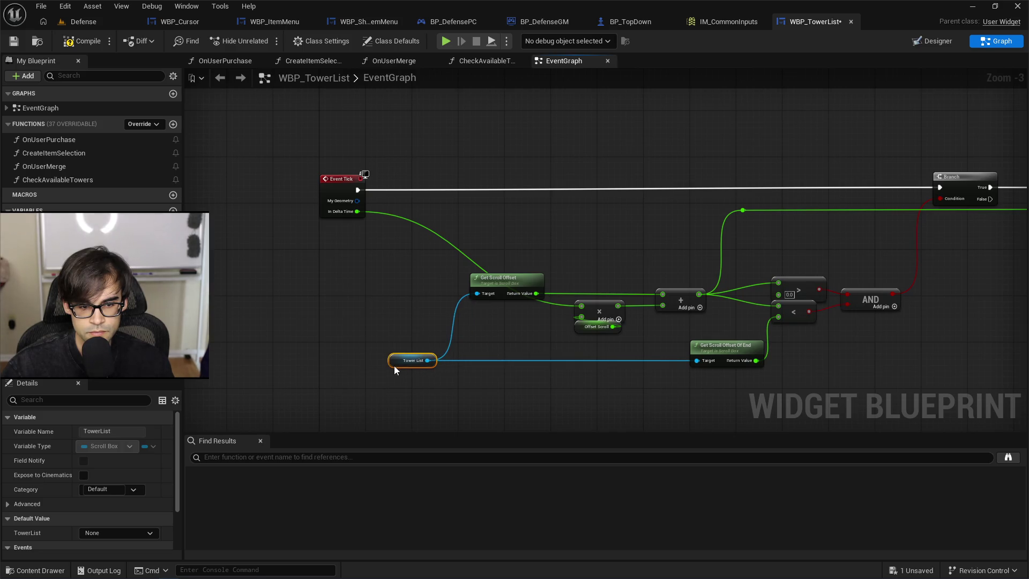
pyautogui.doubleClick(413, 222)
pyautogui.moveTo(412, 222)
pyautogui.mouseDown()
pyautogui.moveTo(392, 292)
pyautogui.moveTo(403, 314)
pyautogui.mouseUp()
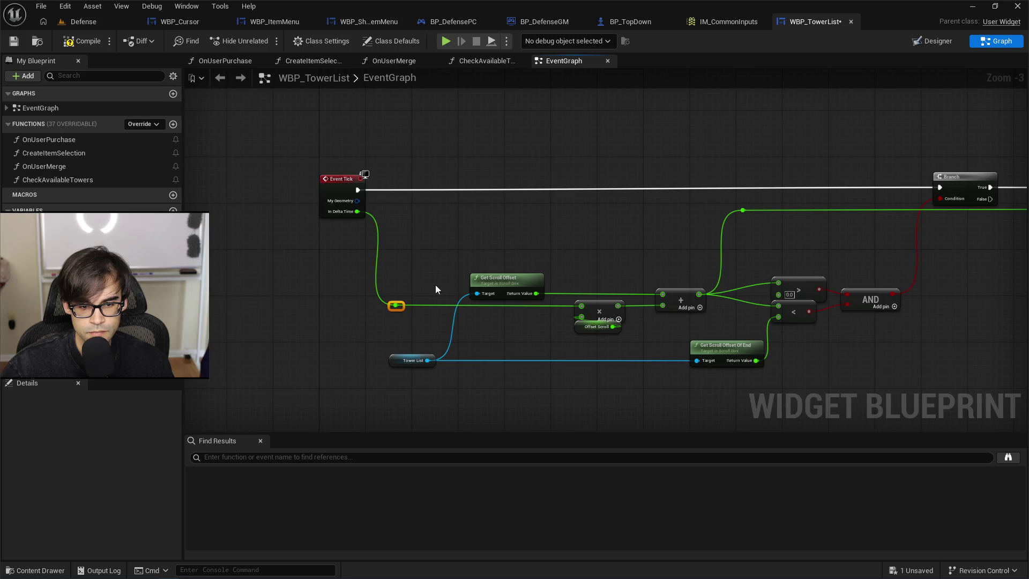
pyautogui.click(517, 246)
pyautogui.scroll(2, 638, 324)
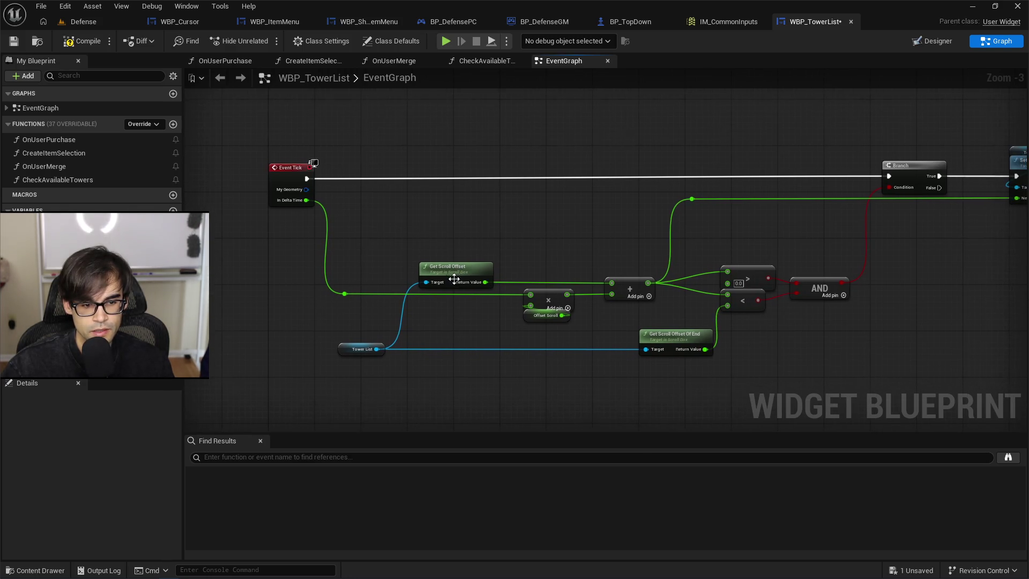
pyautogui.moveTo(308, 375); pyautogui.dragTo(328, 379)
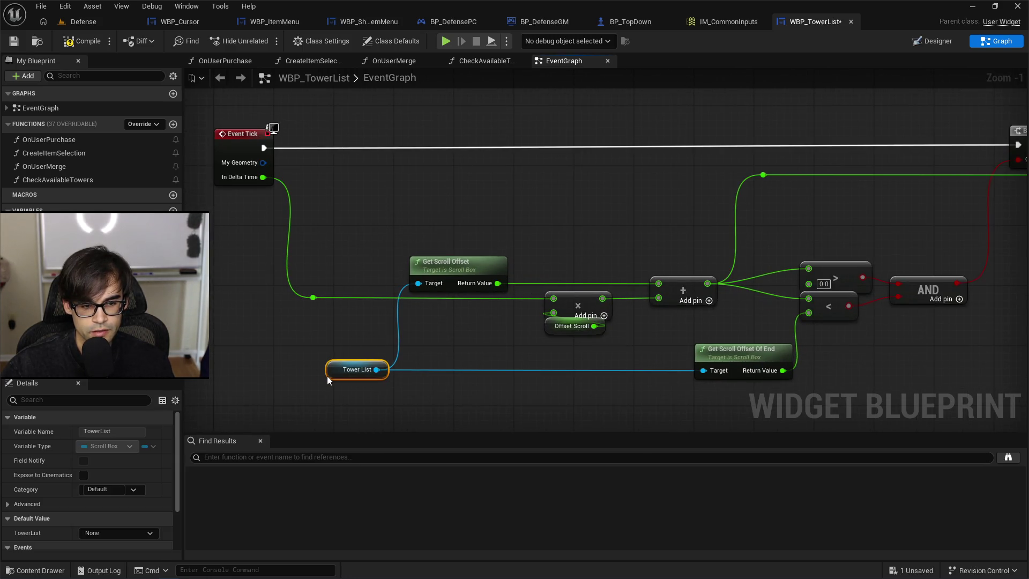
pyautogui.click(497, 353)
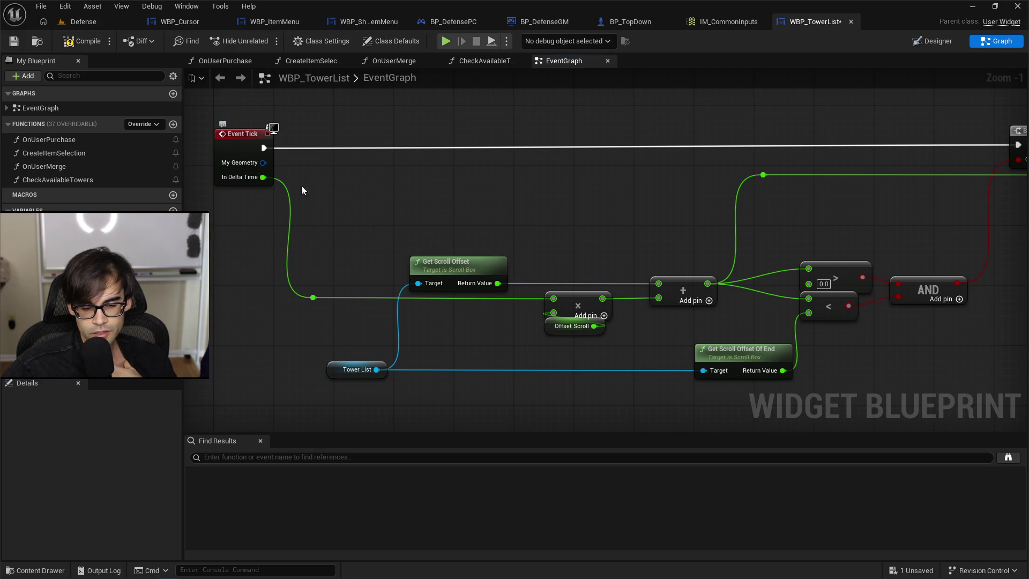
# Review the Branch, Tower List and Set Scroll Offset nodes, then fit the whole graph in view.
pyautogui.moveTo(658, 240); pyautogui.dragTo(449, 259)
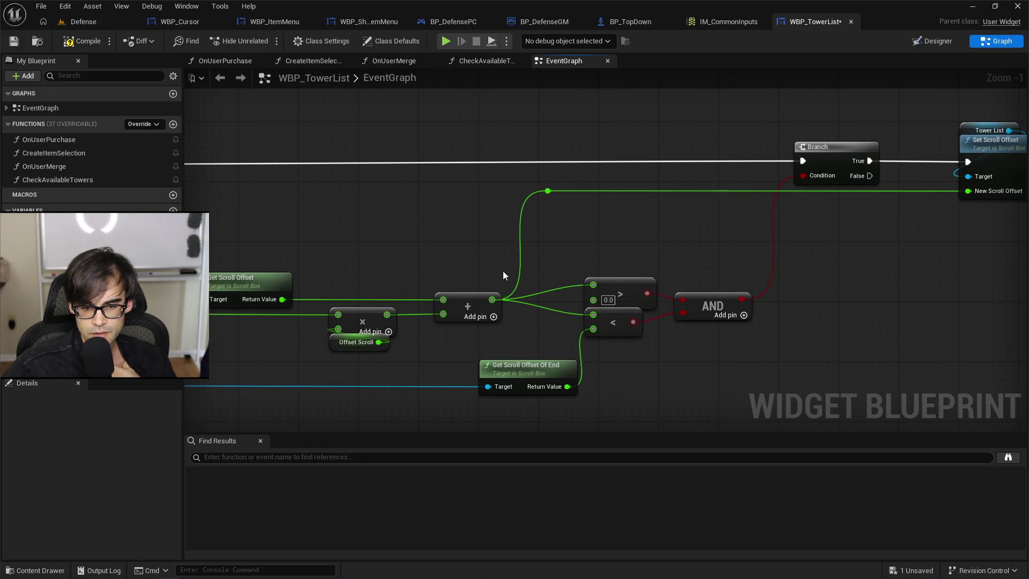
pyautogui.moveTo(445, 349); pyautogui.dragTo(601, 283)
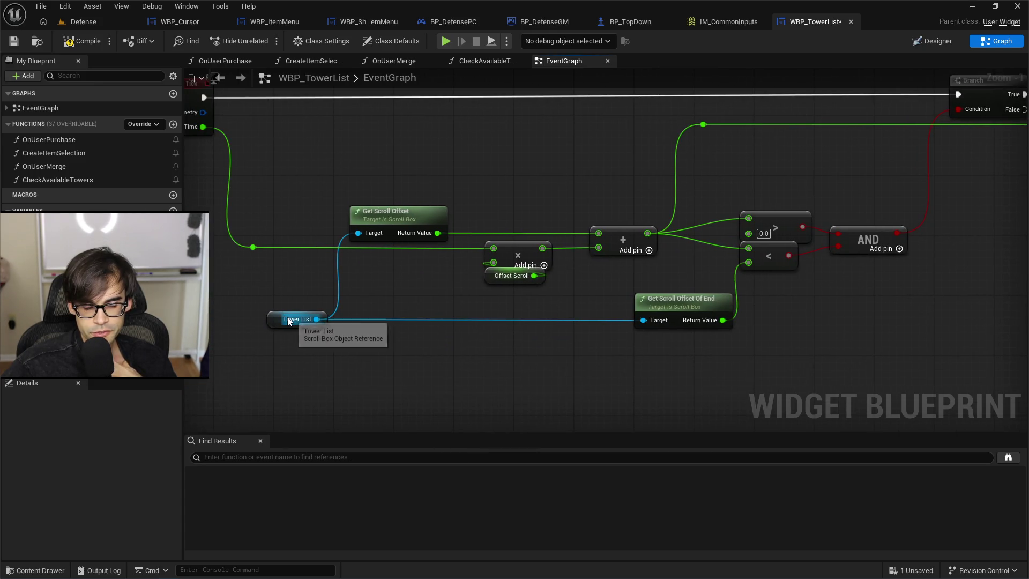
pyautogui.moveTo(670, 290); pyautogui.dragTo(543, 303)
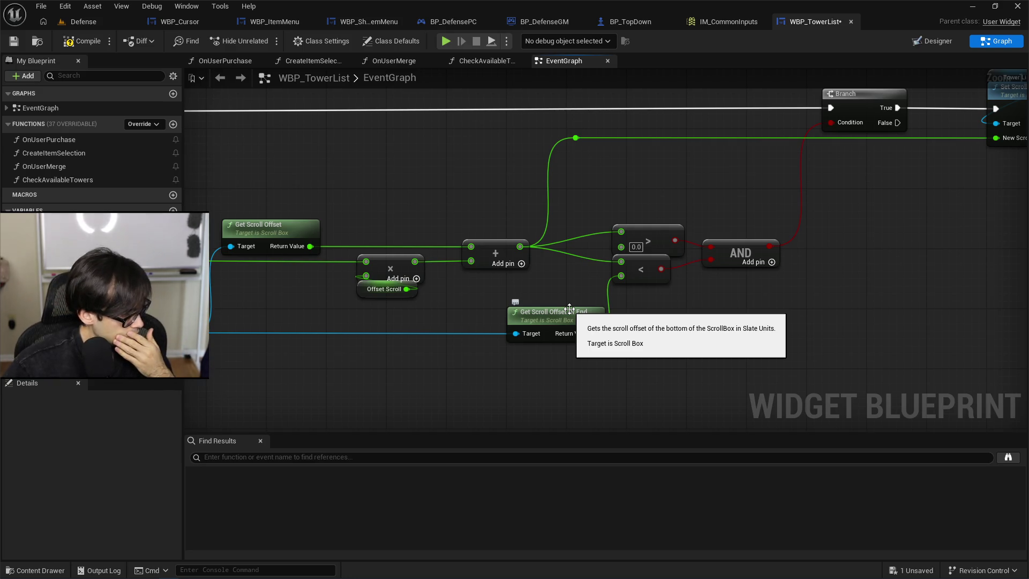
pyautogui.moveTo(758, 299); pyautogui.dragTo(626, 344)
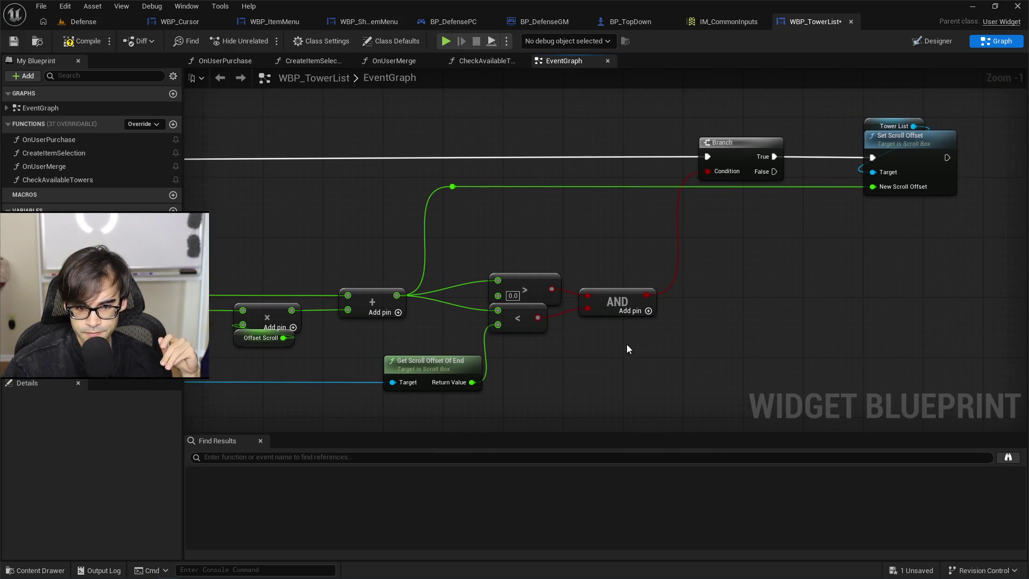
pyautogui.moveTo(496, 260)
pyautogui.mouseDown()
pyautogui.moveTo(632, 351)
pyautogui.moveTo(612, 232)
pyautogui.moveTo(455, 278)
pyautogui.mouseUp()
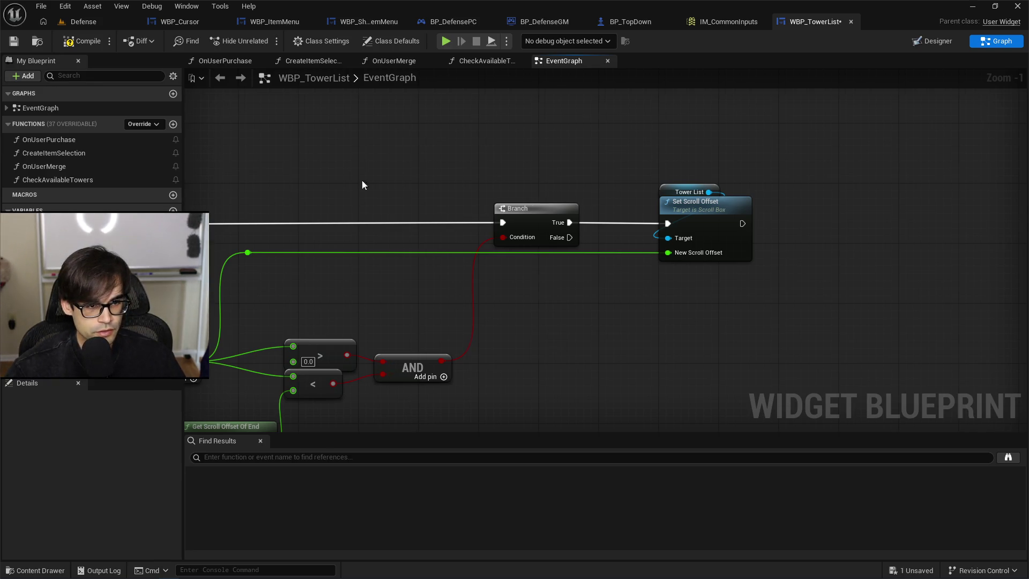
pyautogui.press('Home')
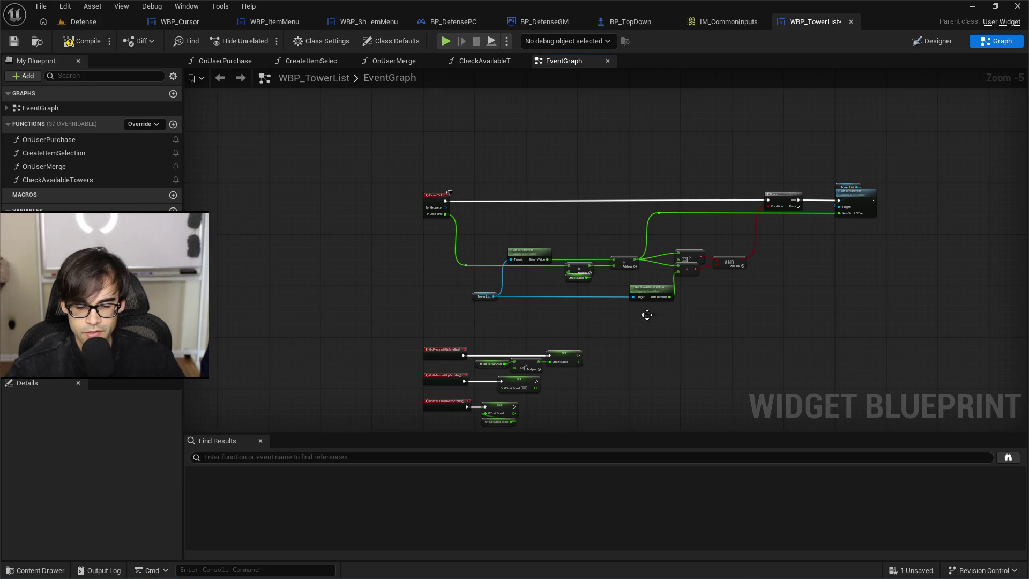
pyautogui.moveTo(465, 179); pyautogui.dragTo(960, 317)
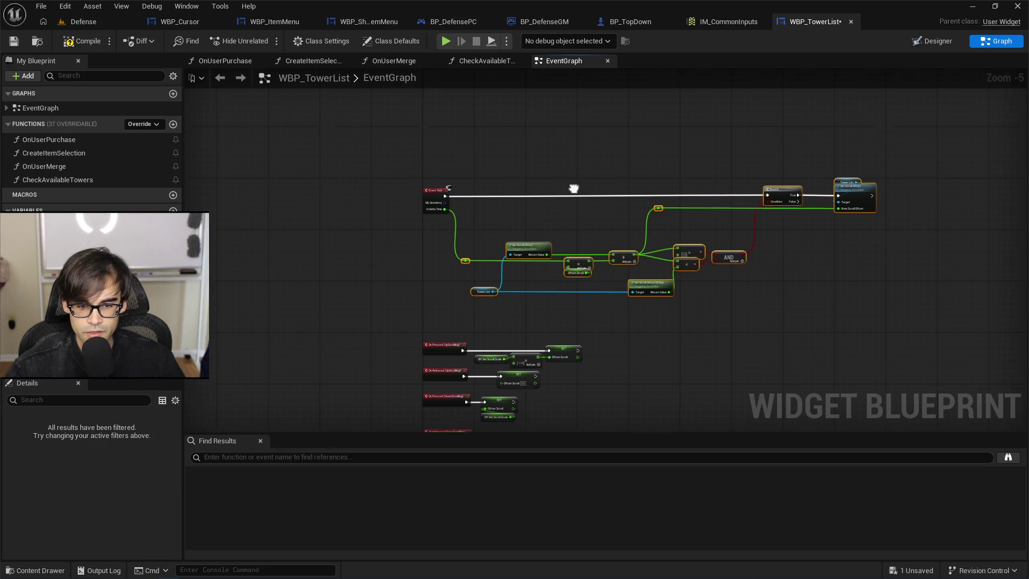
pyautogui.scroll(5, 552, 224)
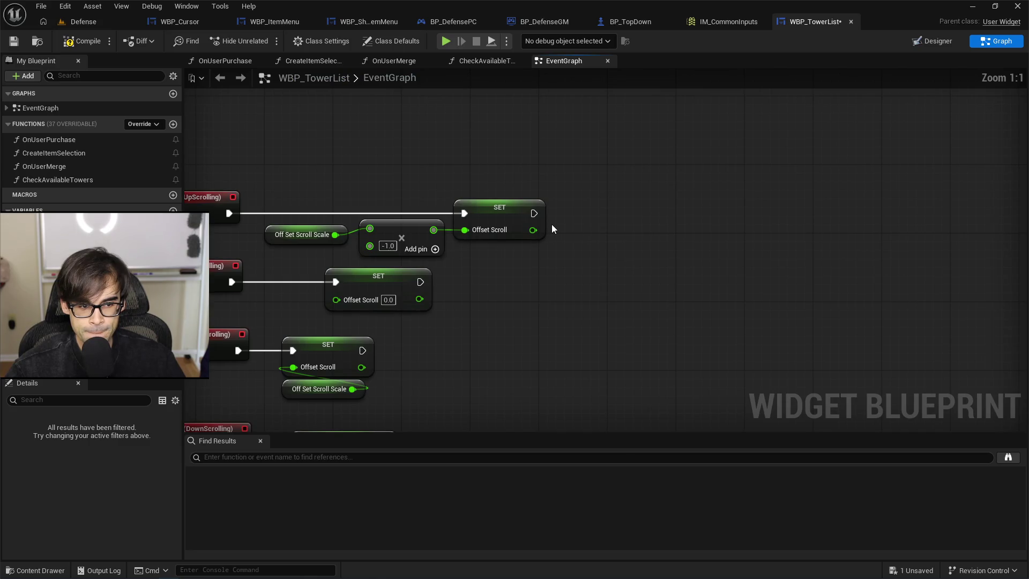
# Compile and save WBP_TowerList, then select the UpScrolling button in the Designer layout.
pyautogui.click(84, 41)
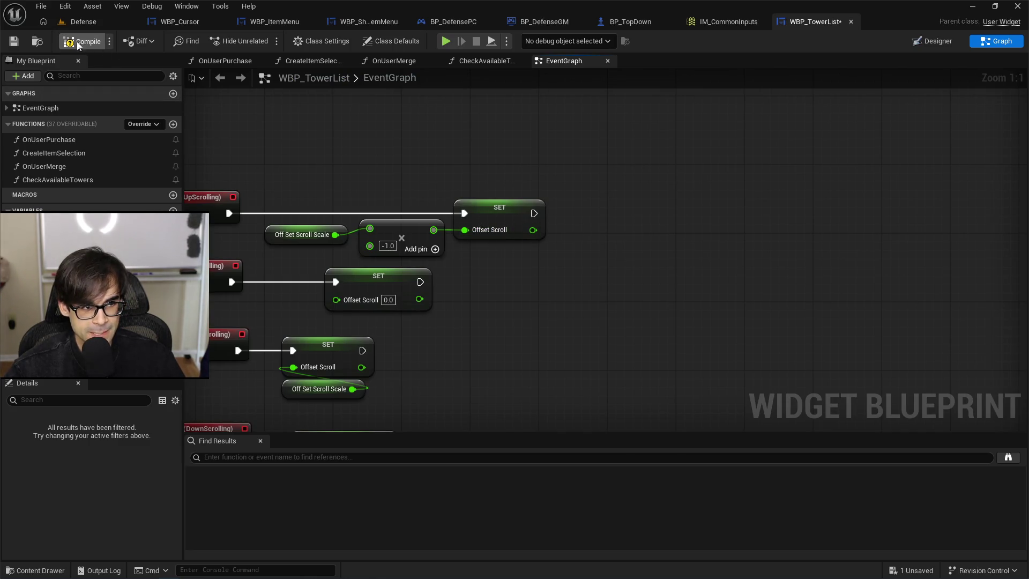
pyautogui.click(14, 41)
pyautogui.click(946, 44)
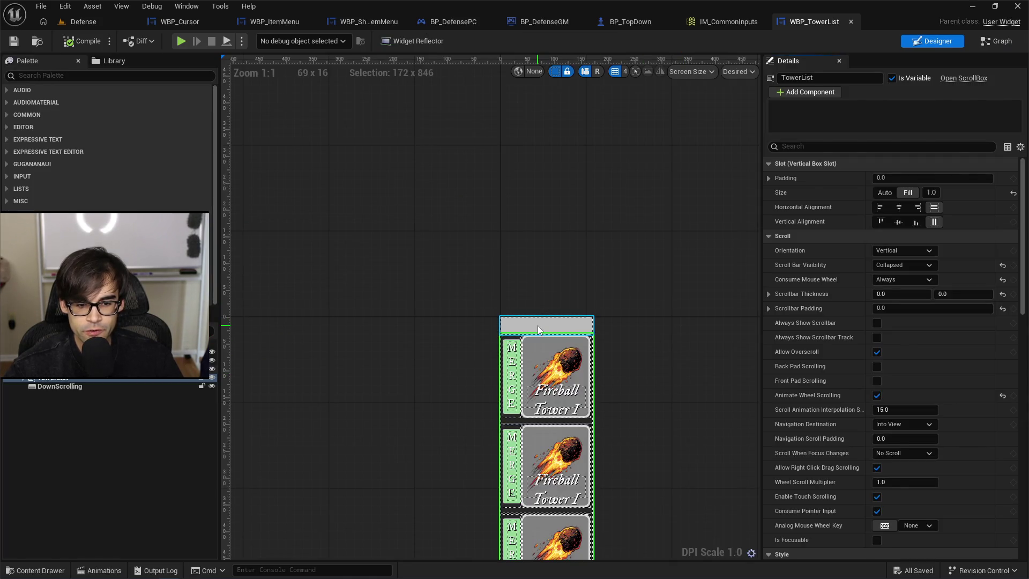
pyautogui.click(539, 328)
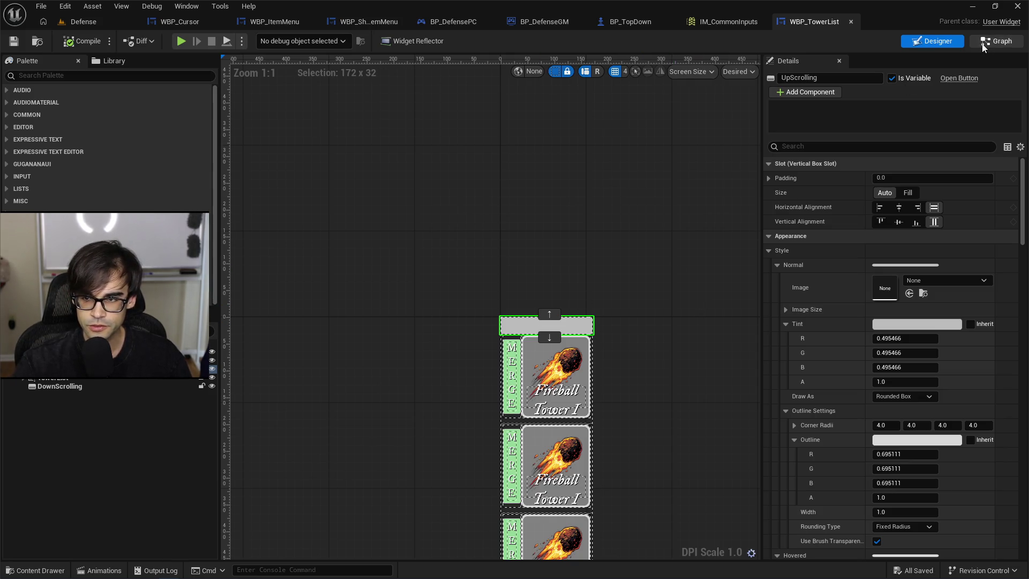
# Select the TowerList scroll box and add its On Scroll Bar Visibility Changed event from Details.
pyautogui.click(997, 41)
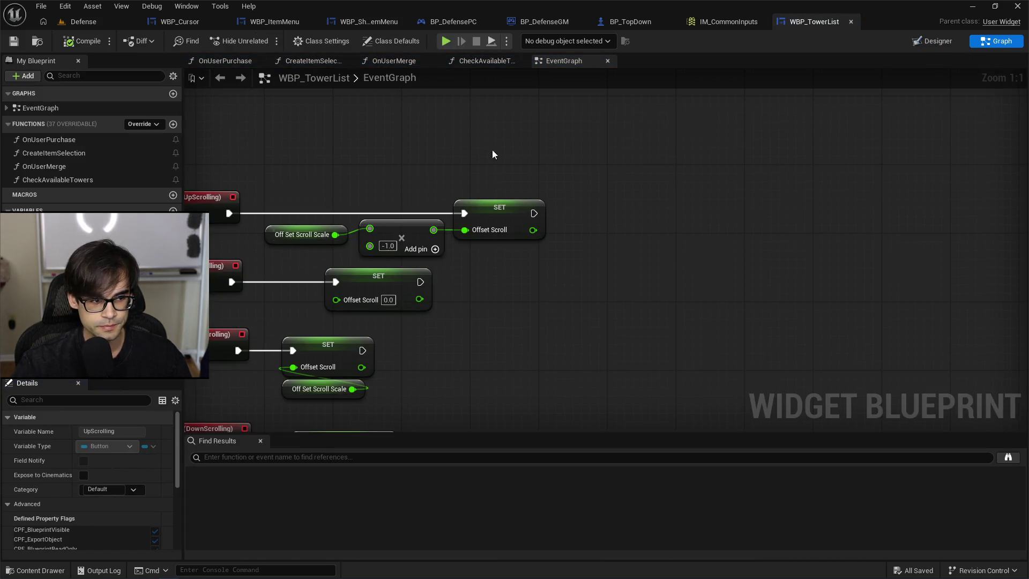
pyautogui.click(947, 38)
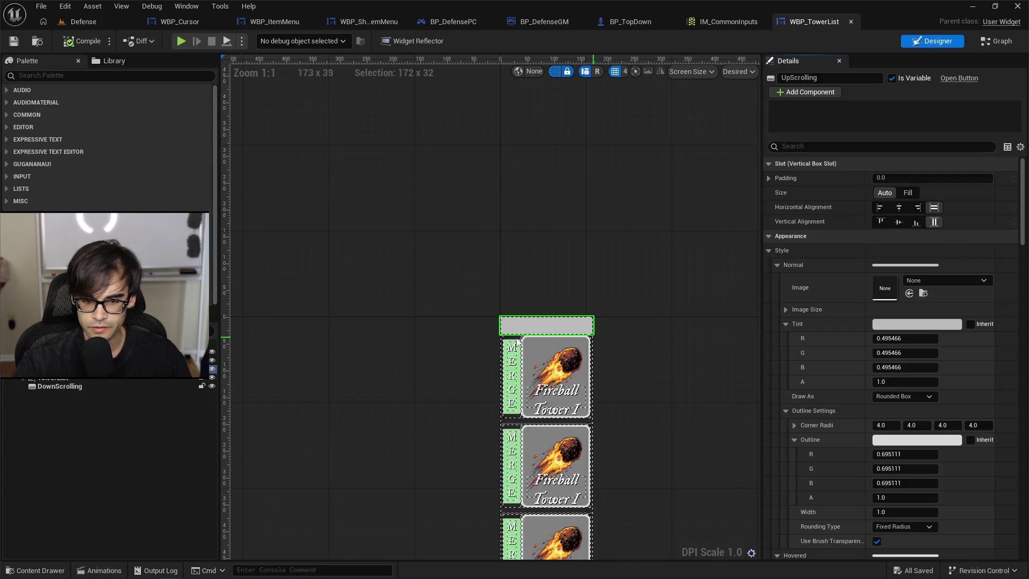
pyautogui.click(104, 380)
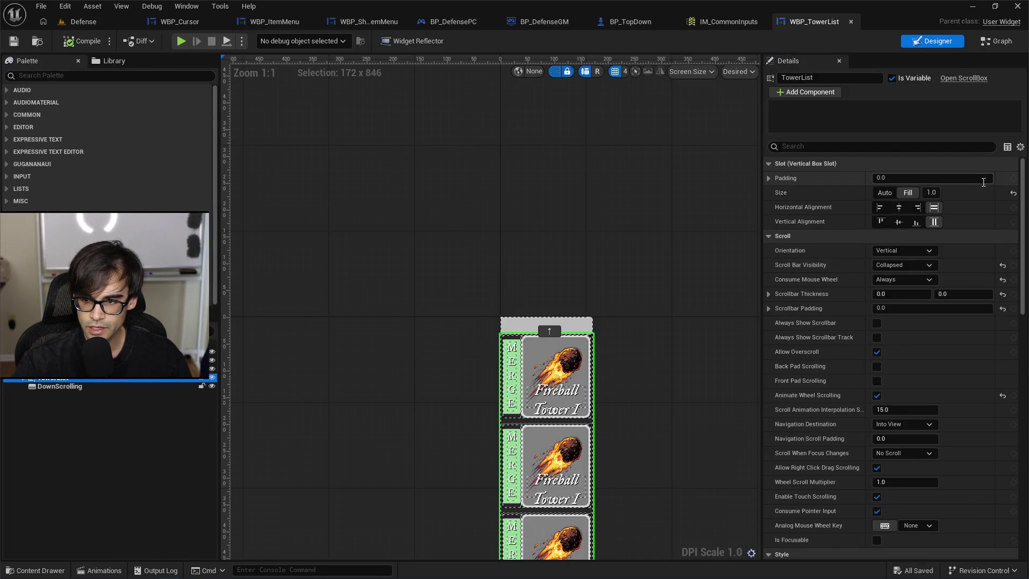
pyautogui.moveTo(1024, 201); pyautogui.dragTo(989, 509)
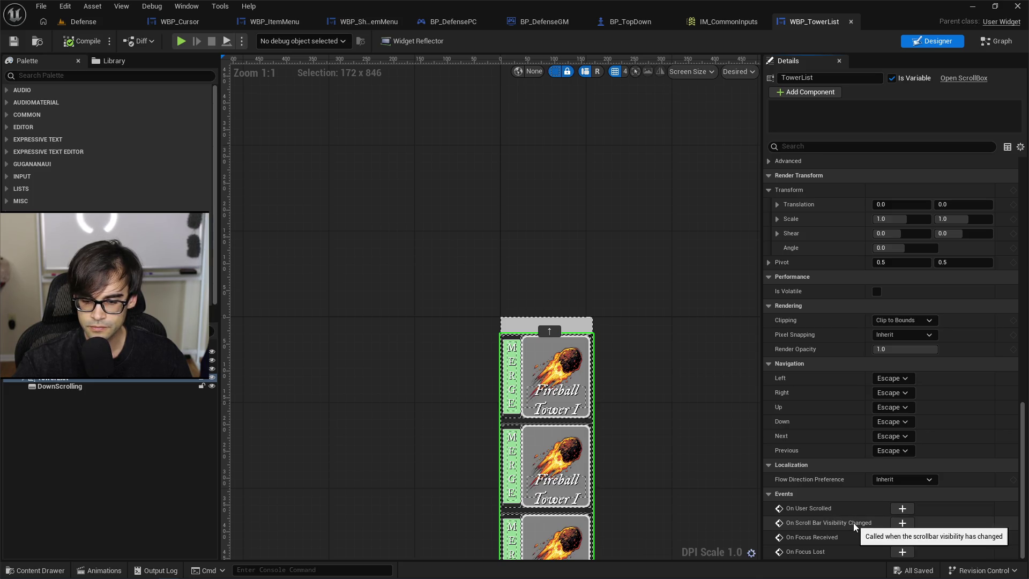
pyautogui.click(903, 523)
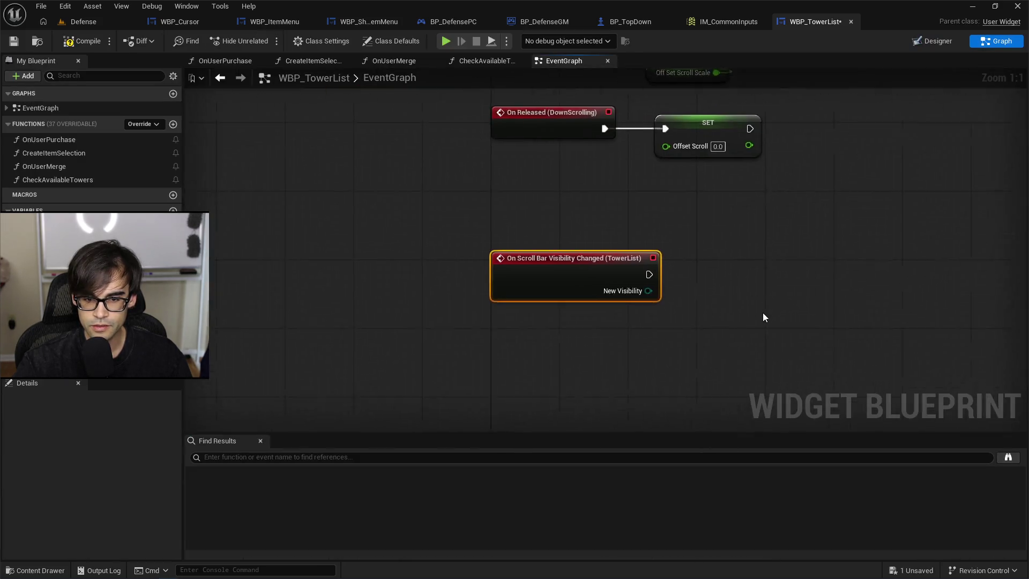
# Attach an aligned Switch on ESlateVisibility to the scroll-bar event and drag a wire from Visible.
pyautogui.moveTo(678, 264); pyautogui.dragTo(729, 265)
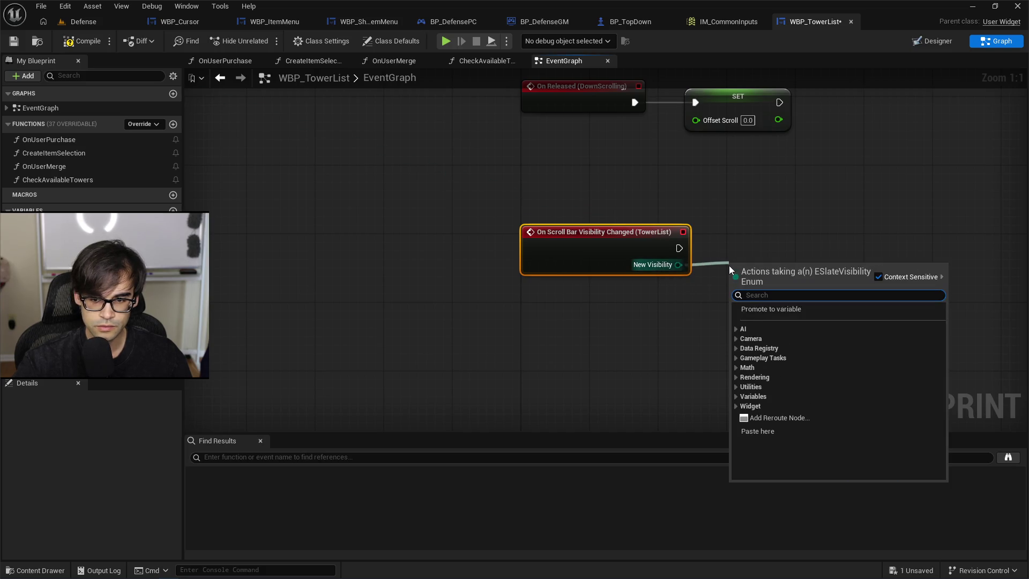
pyautogui.write('s')
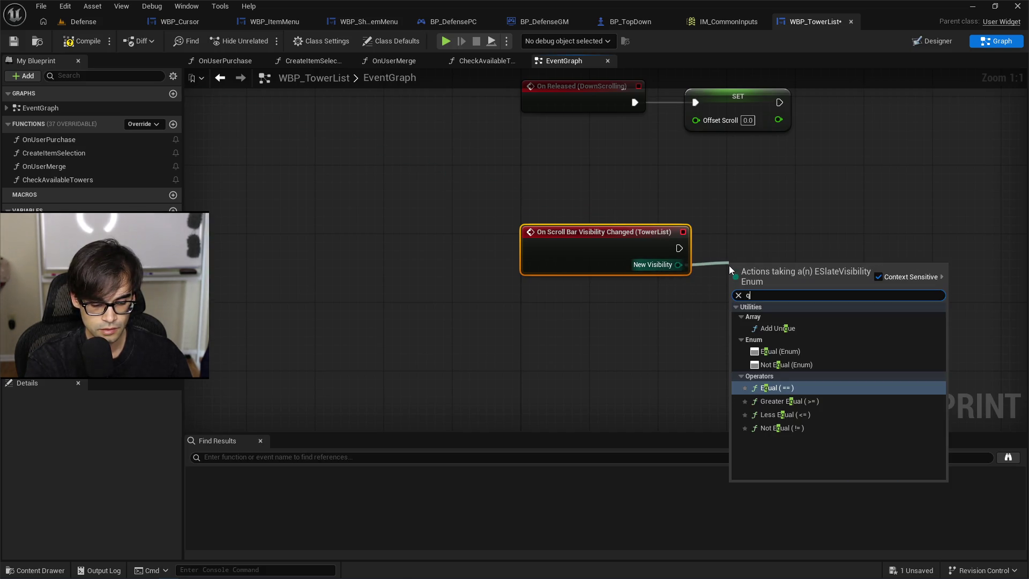
pyautogui.press('BackSpace')
pyautogui.write('switch')
pyautogui.press('Return')
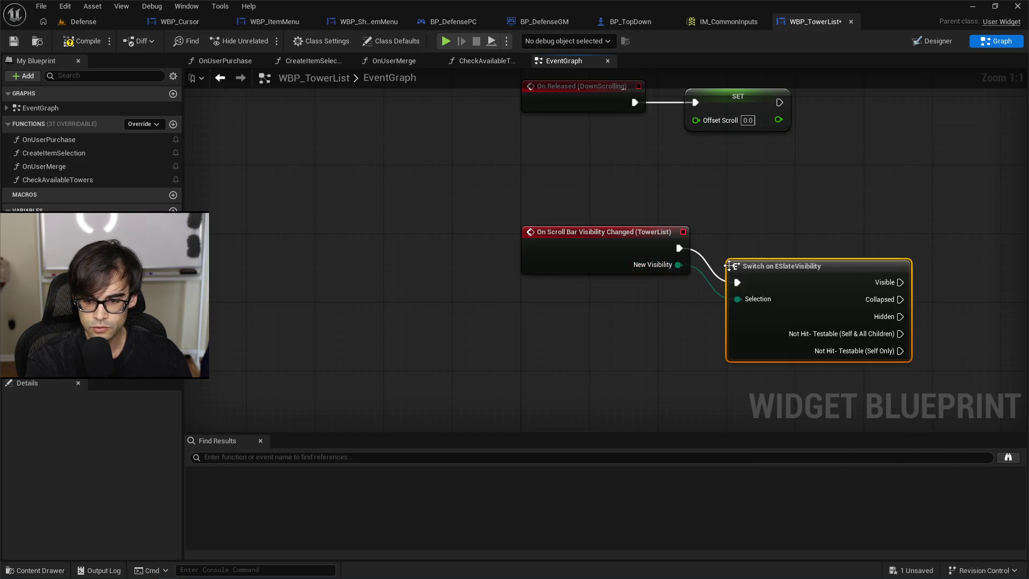
pyautogui.moveTo(857, 273); pyautogui.dragTo(860, 249)
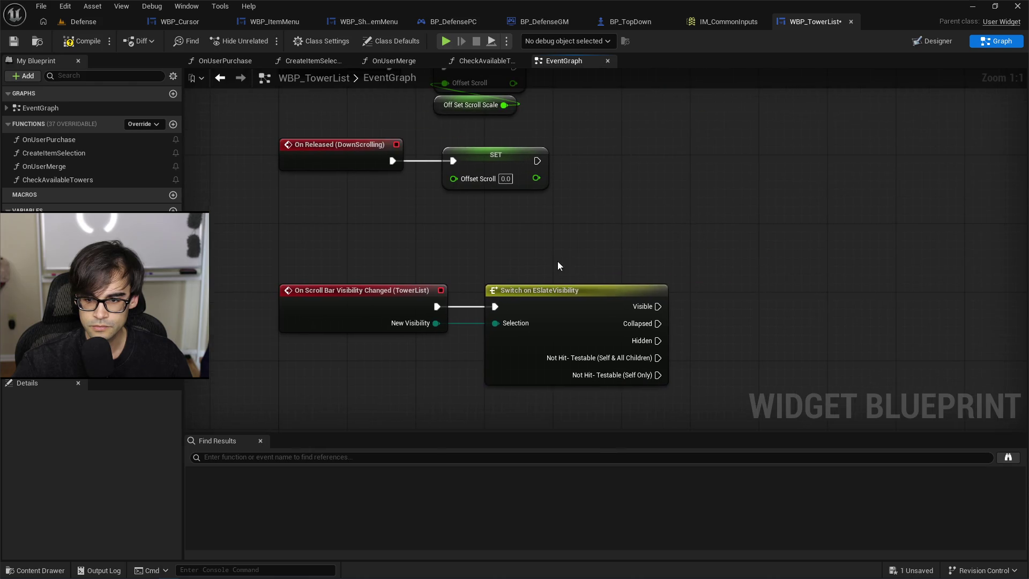
pyautogui.moveTo(658, 306); pyautogui.dragTo(708, 290)
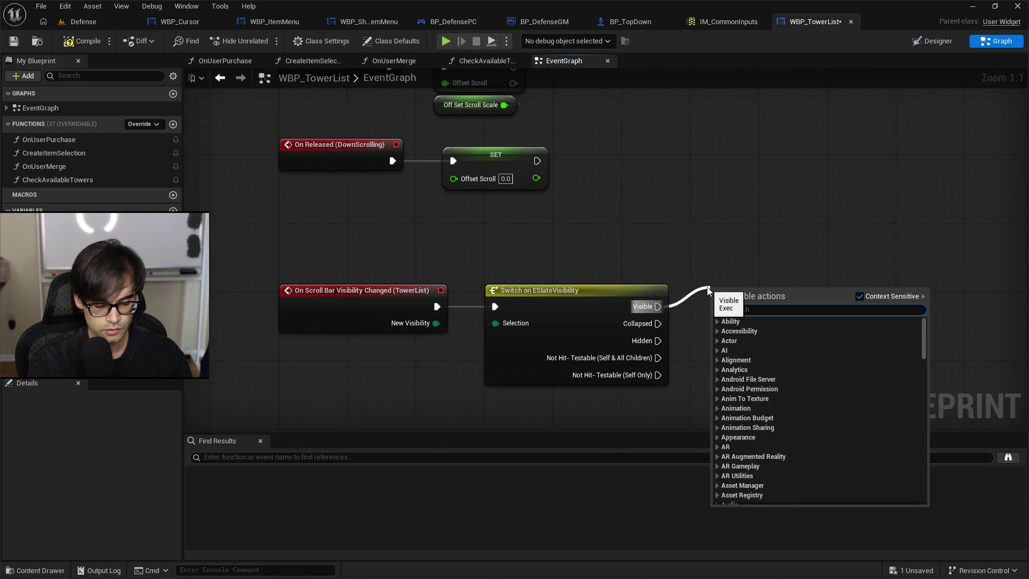
# Add a Print String on Visible showing 'Scorll bar visible' for 20 seconds.
pyautogui.write('print string')
pyautogui.press('Return')
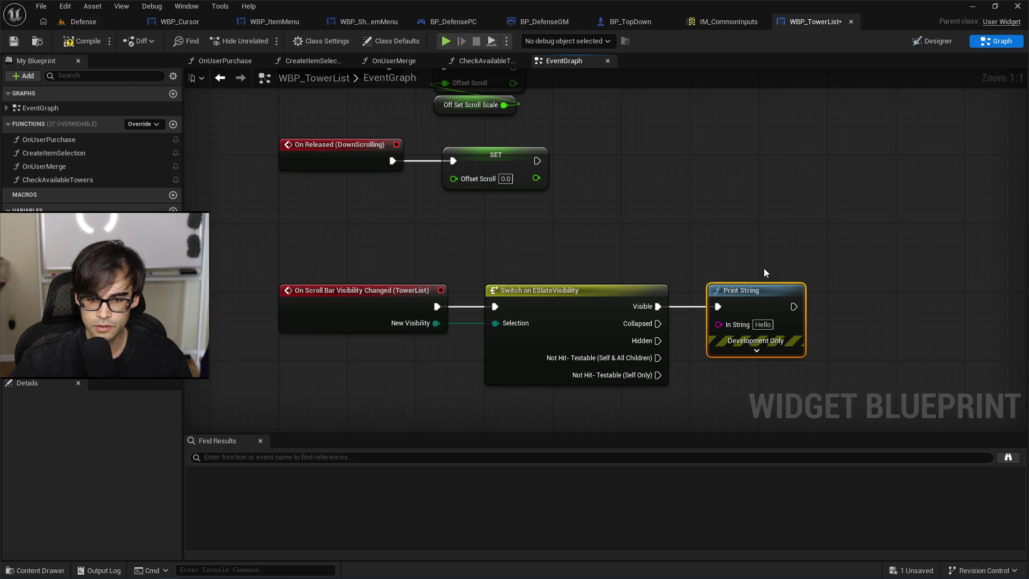
pyautogui.moveTo(775, 292); pyautogui.dragTo(792, 189)
pyautogui.click(773, 247)
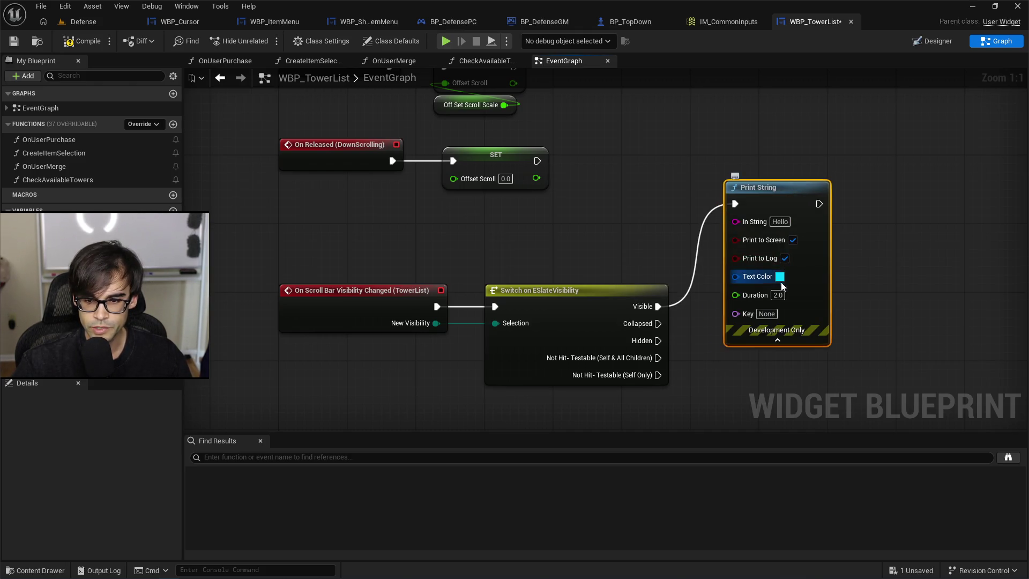
pyautogui.write('0')
pyautogui.press('Return')
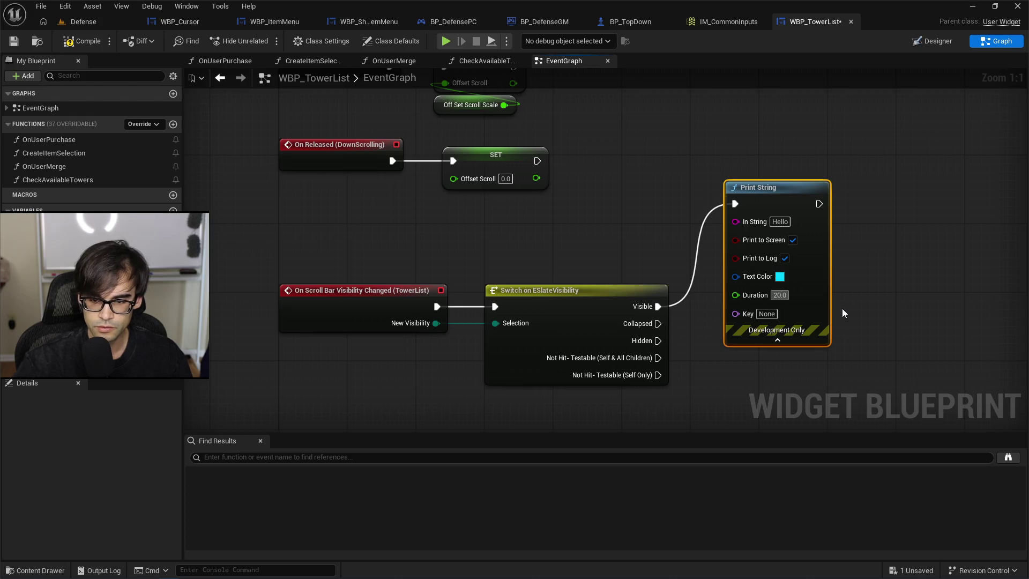
pyautogui.click(783, 221)
pyautogui.write('Scroll')
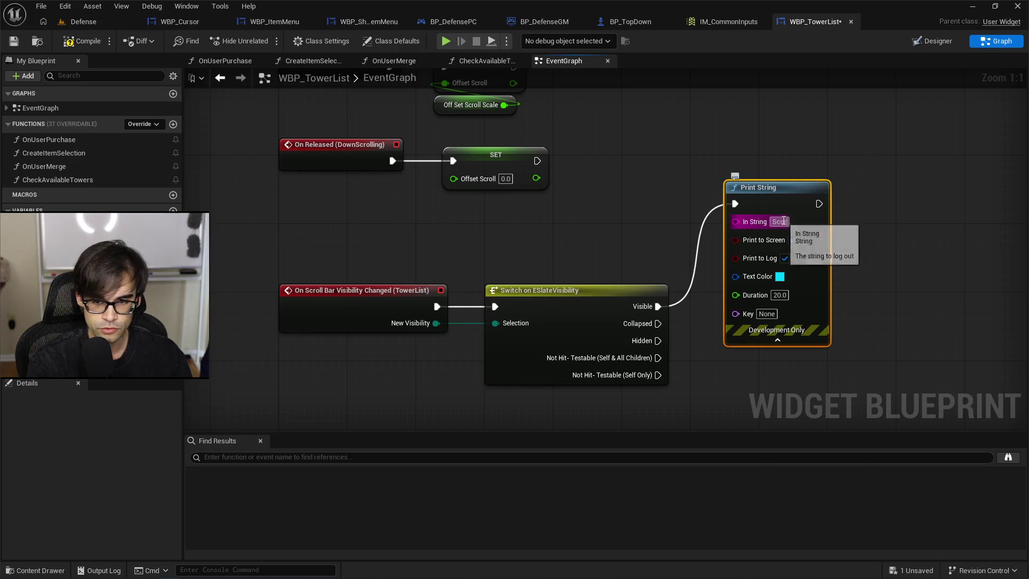
pyautogui.write(' bar visi')
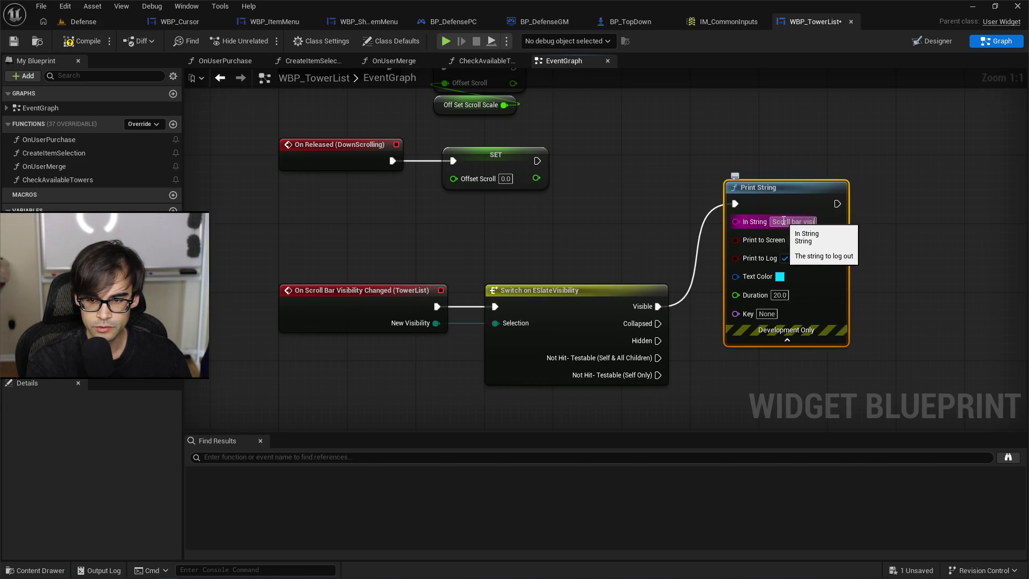
pyautogui.write('ble')
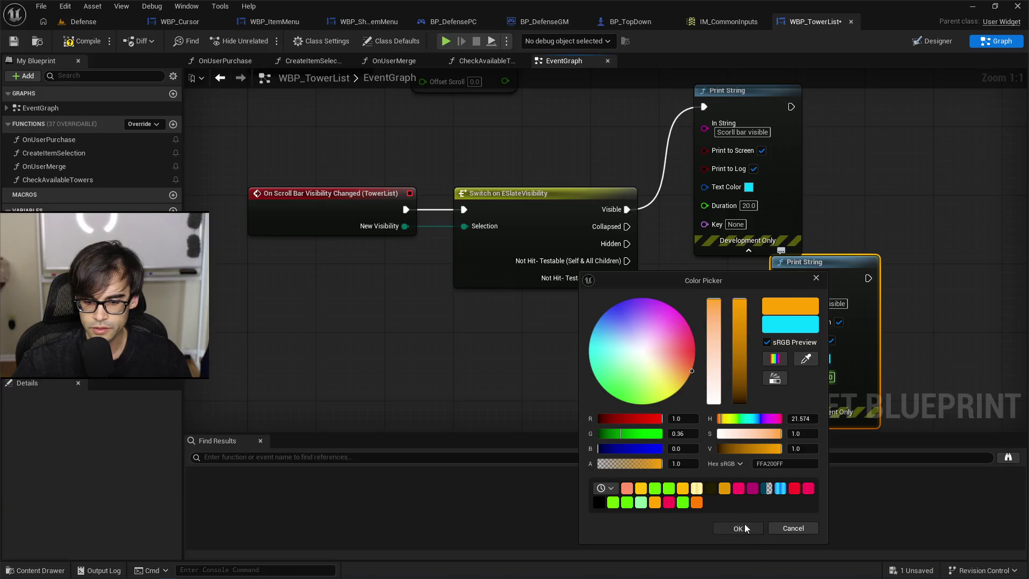
# Wire an orange copy of the print node to Hidden with text 'Scorll bar hidden'.
pyautogui.click(639, 251)
pyautogui.moveTo(626, 244)
pyautogui.mouseDown()
pyautogui.moveTo(692, 271)
pyautogui.moveTo(782, 279)
pyautogui.mouseUp()
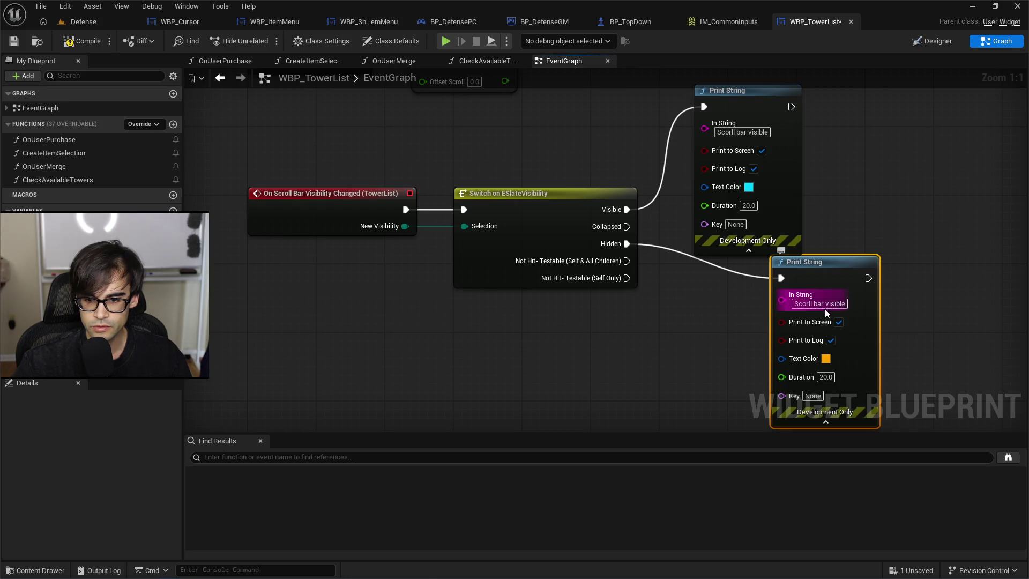
pyautogui.click(827, 305)
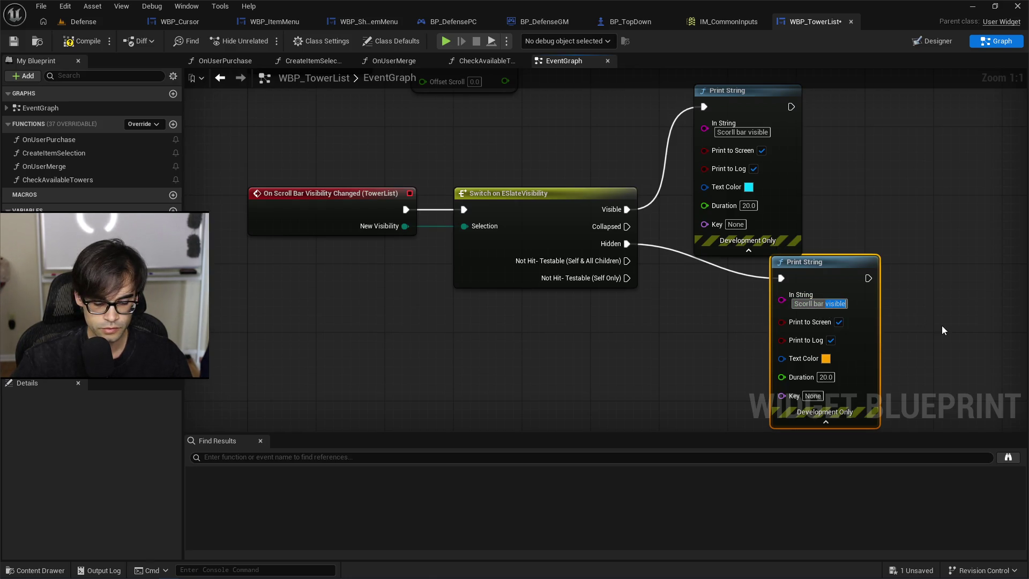
pyautogui.write('hidden')
pyautogui.press('Return')
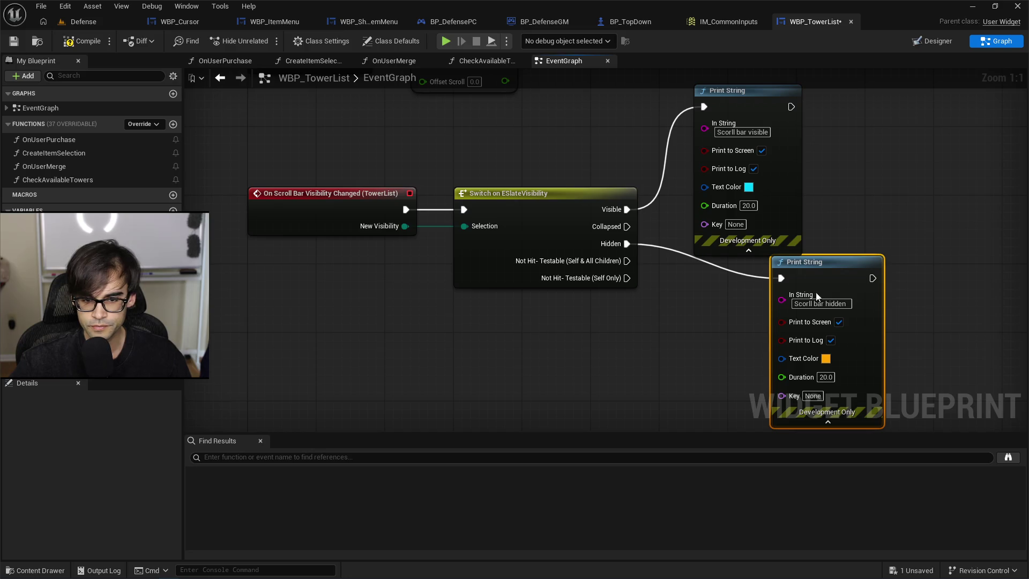
# Also wire Collapsed to the orange print, extend its text to 'Scorll bar hidden or collapsed', and compile.
pyautogui.moveTo(627, 226)
pyautogui.mouseDown()
pyautogui.moveTo(742, 275)
pyautogui.moveTo(781, 277)
pyautogui.mouseUp()
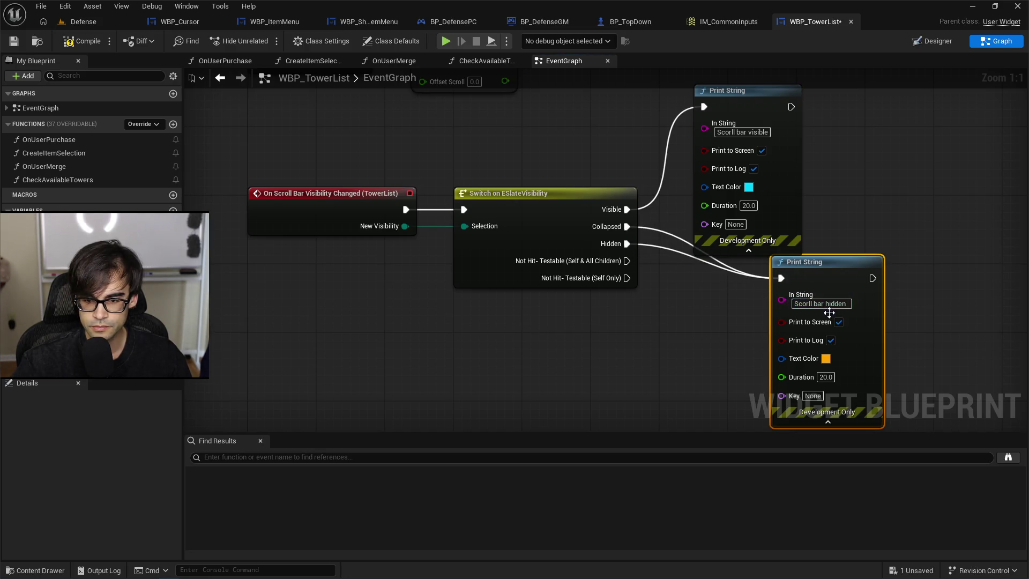
pyautogui.click(850, 303)
pyautogui.write('or ')
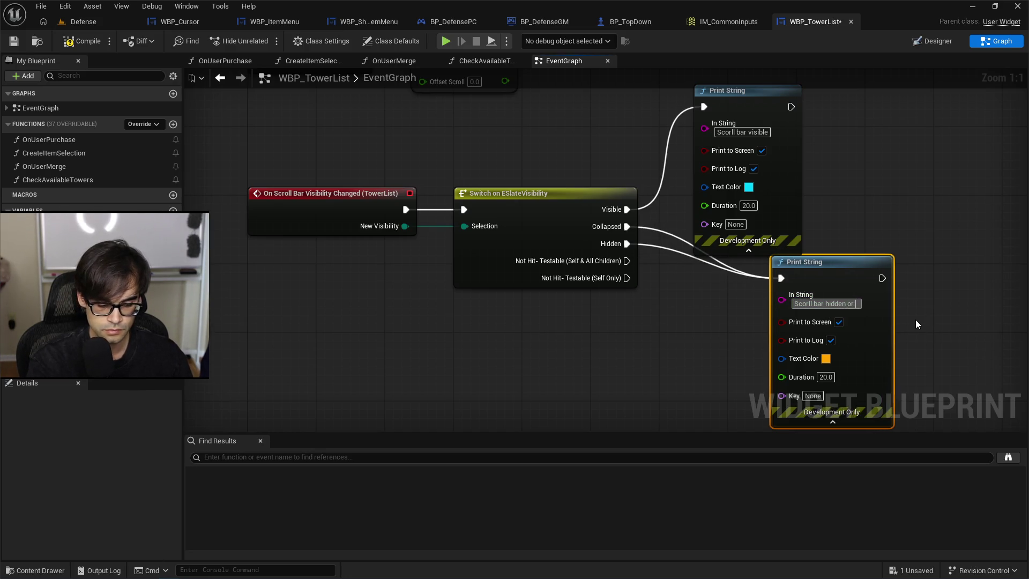
pyautogui.write('collapse')
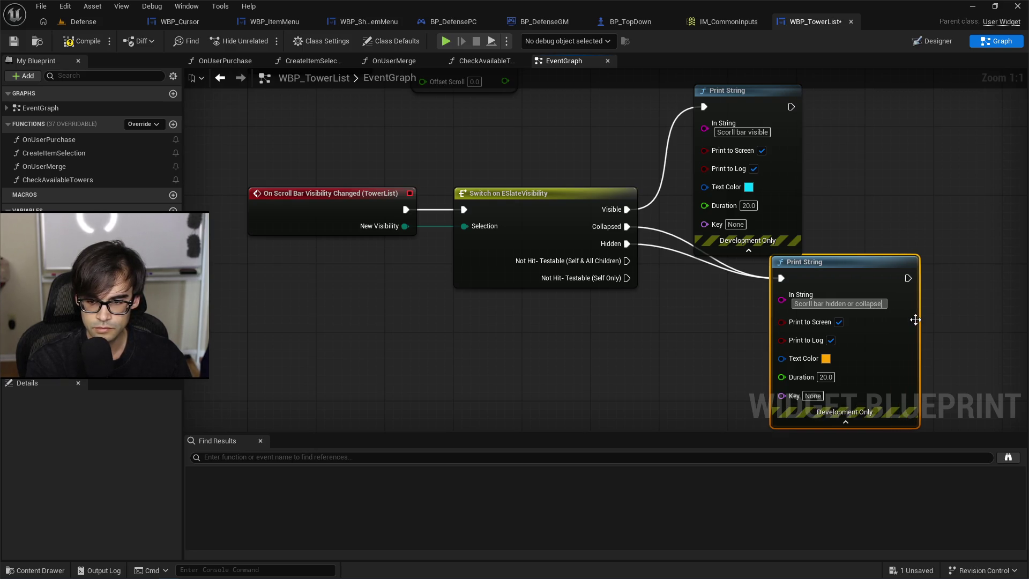
pyautogui.write('d')
pyautogui.press('Return')
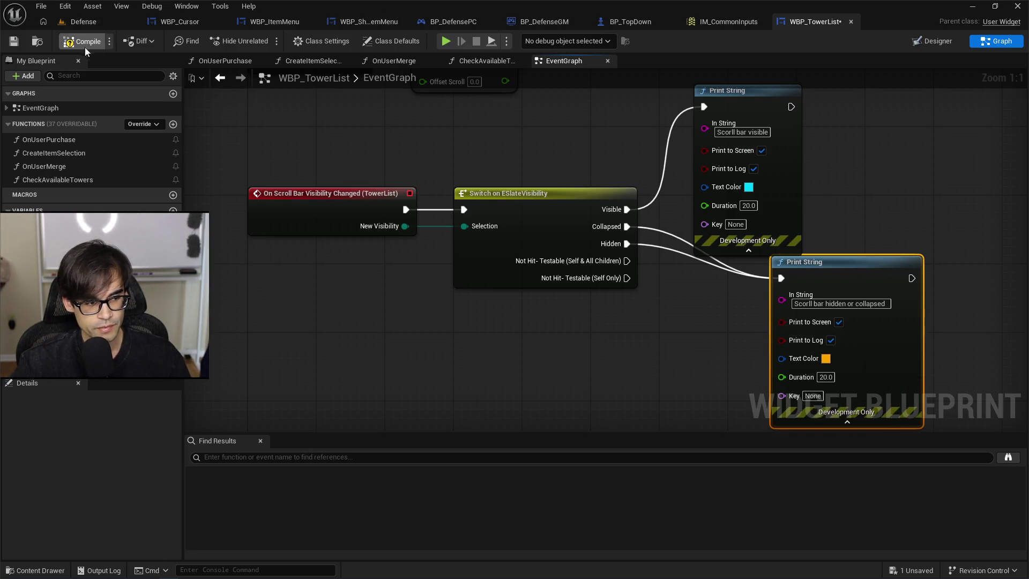
pyautogui.click(84, 43)
# Save WBP_TowerList and play-test the Defense level, scrolling the tower list before stopping.
pyautogui.click(14, 42)
pyautogui.click(92, 22)
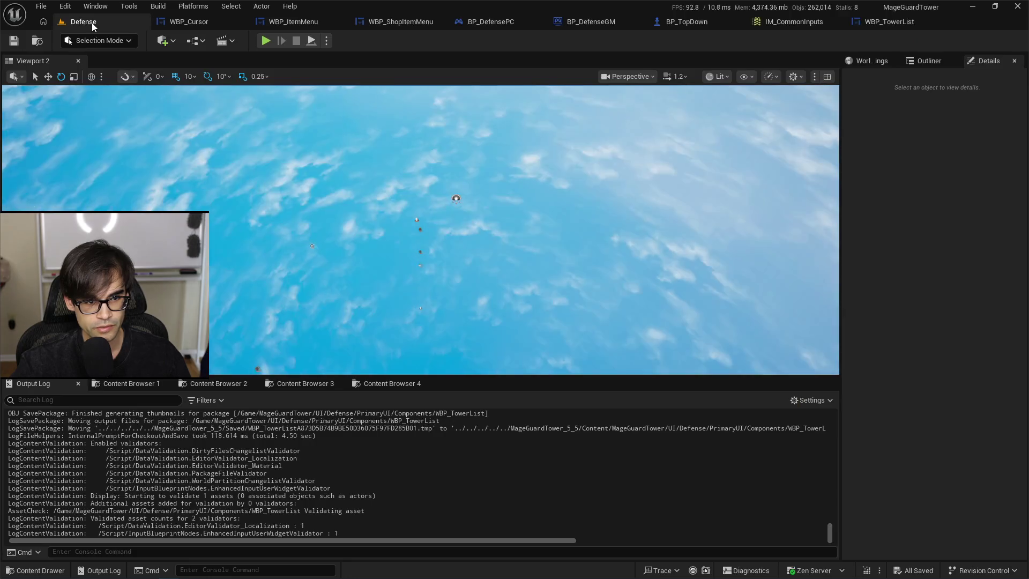
pyautogui.hotkey('alt', 'p')
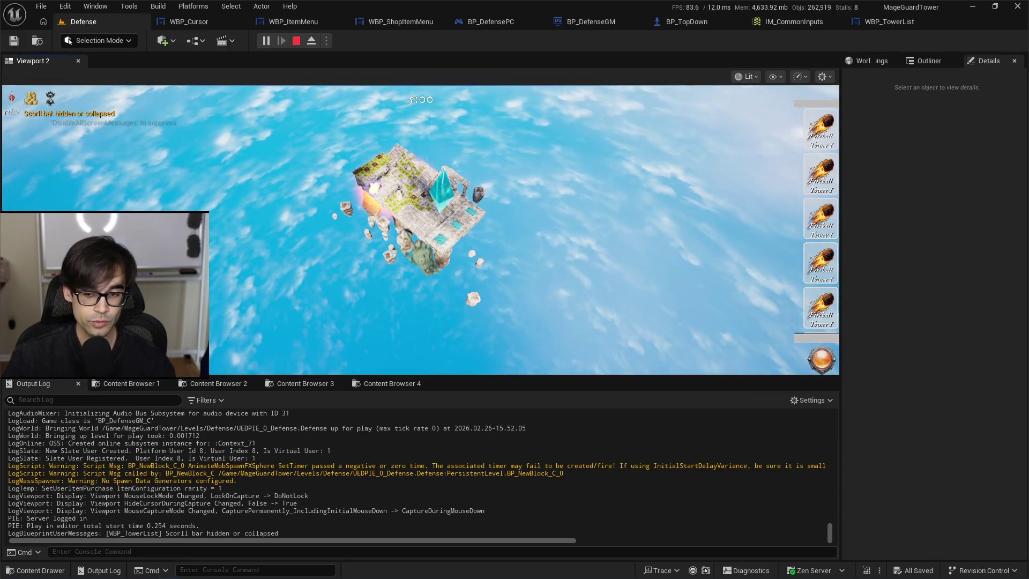
pyautogui.scroll(-1, 825, 231)
pyautogui.scroll(-3, 828, 236)
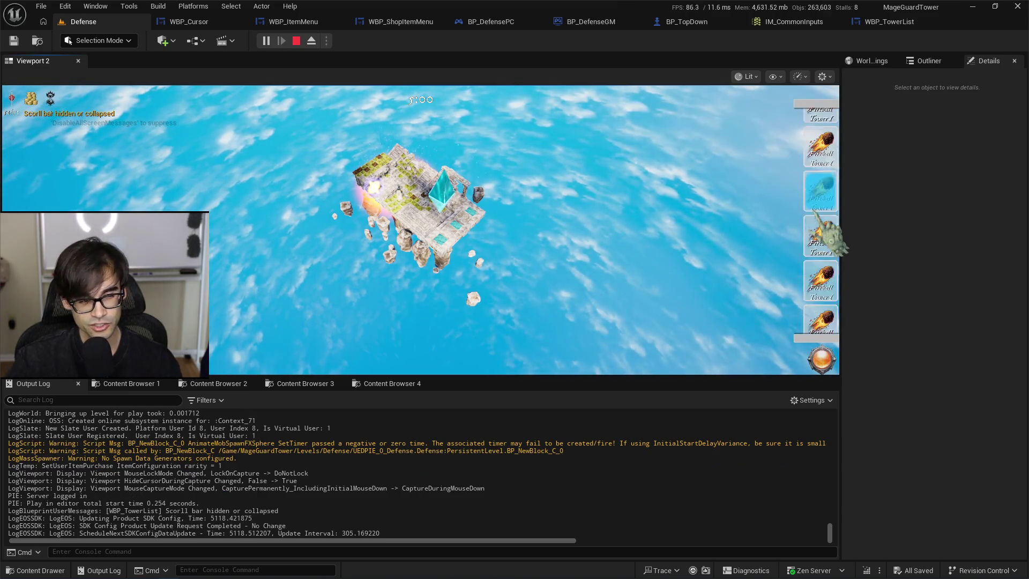
pyautogui.click(296, 41)
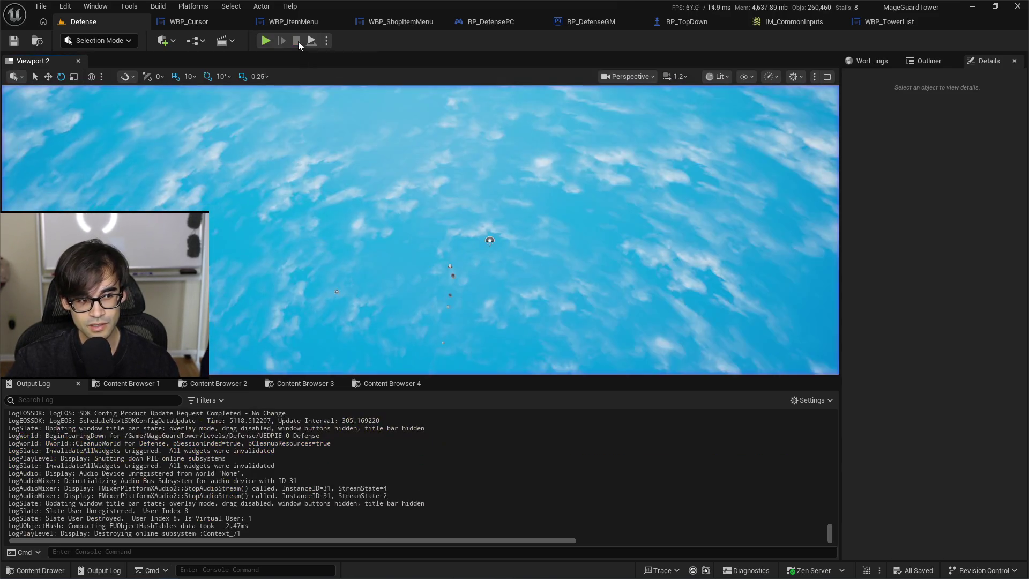
# In WBP_TowerList's Designer, check the TowerList Scroll Bar Visibility options and keep it on Collapsed.
pyautogui.click(896, 22)
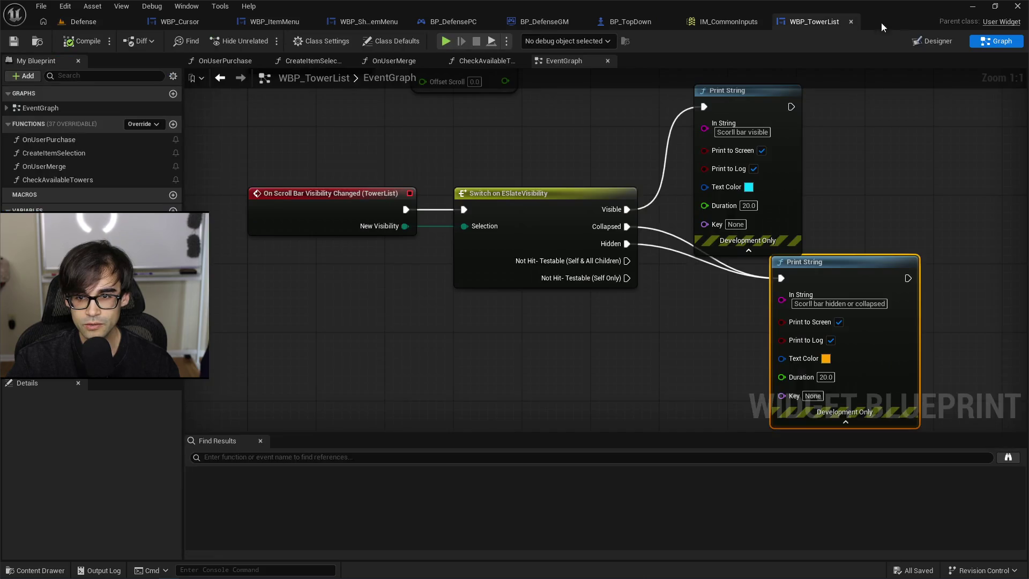
pyautogui.moveTo(629, 125); pyautogui.dragTo(632, 182)
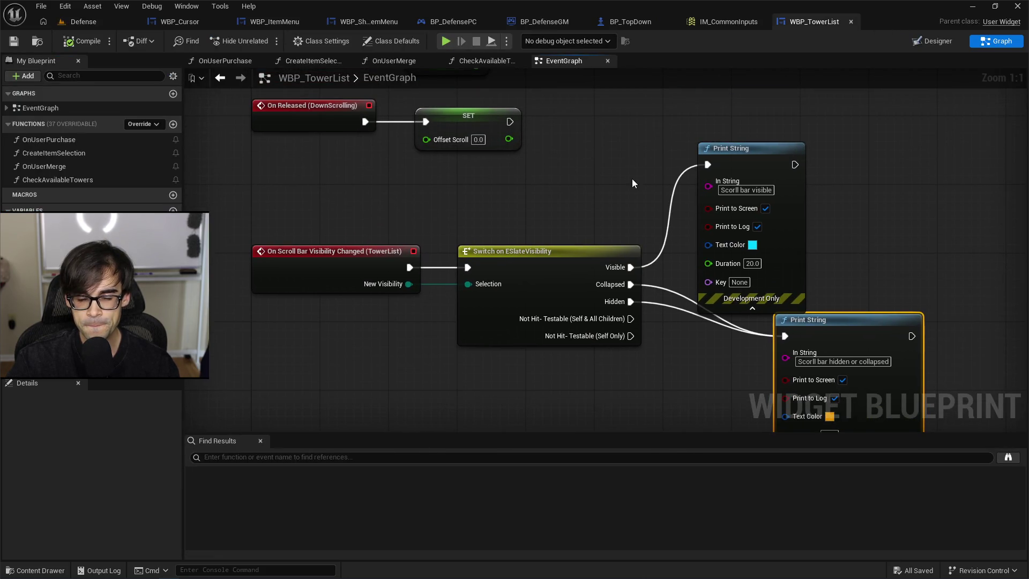
pyautogui.click(932, 41)
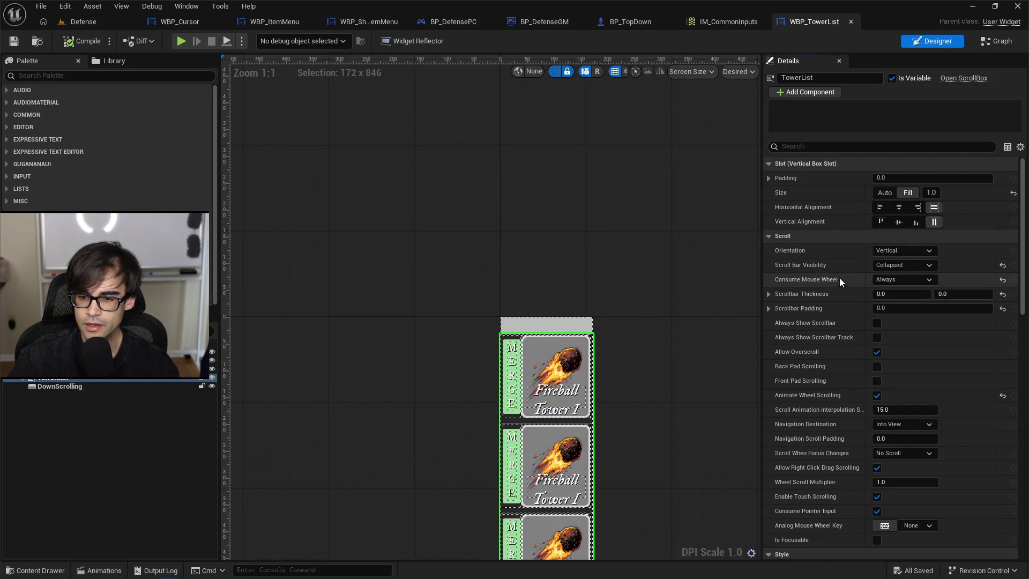
pyautogui.click(928, 265)
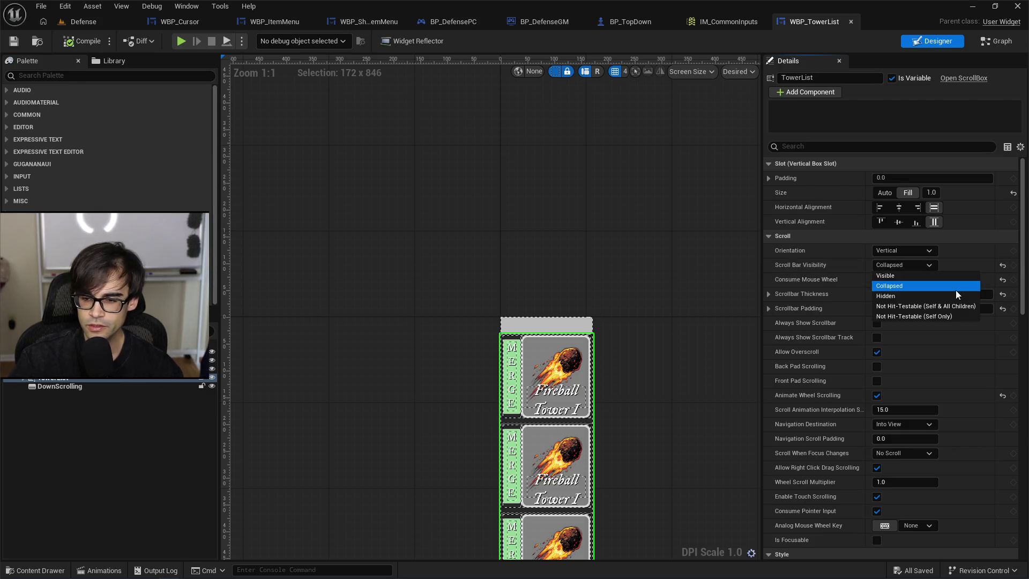
pyautogui.click(928, 268)
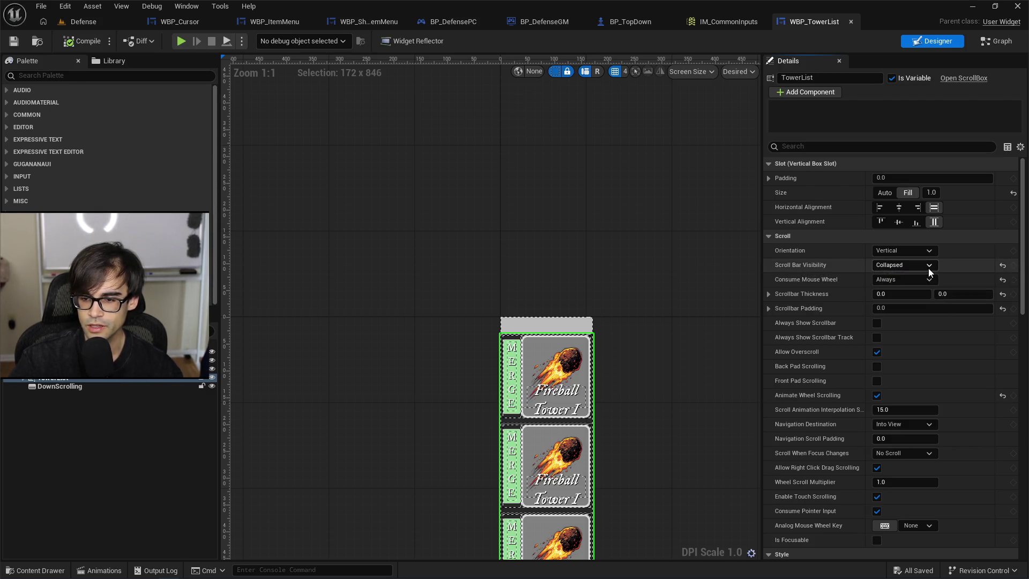
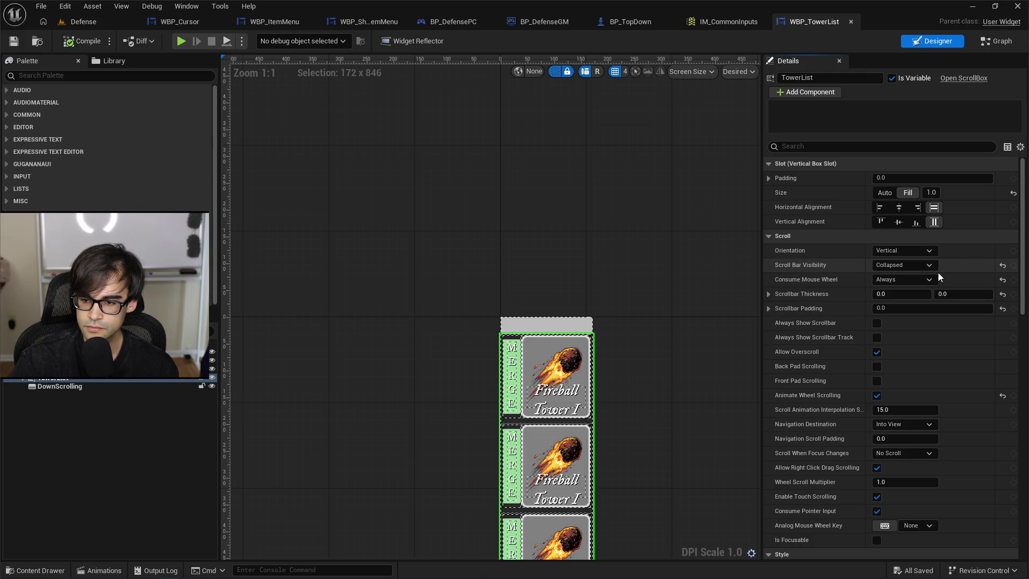
# Try the TowerList scroll bar visibility options Hidden, Collapsed and Visible, ending on Visible.
pyautogui.click(768, 294)
pyautogui.click(769, 294)
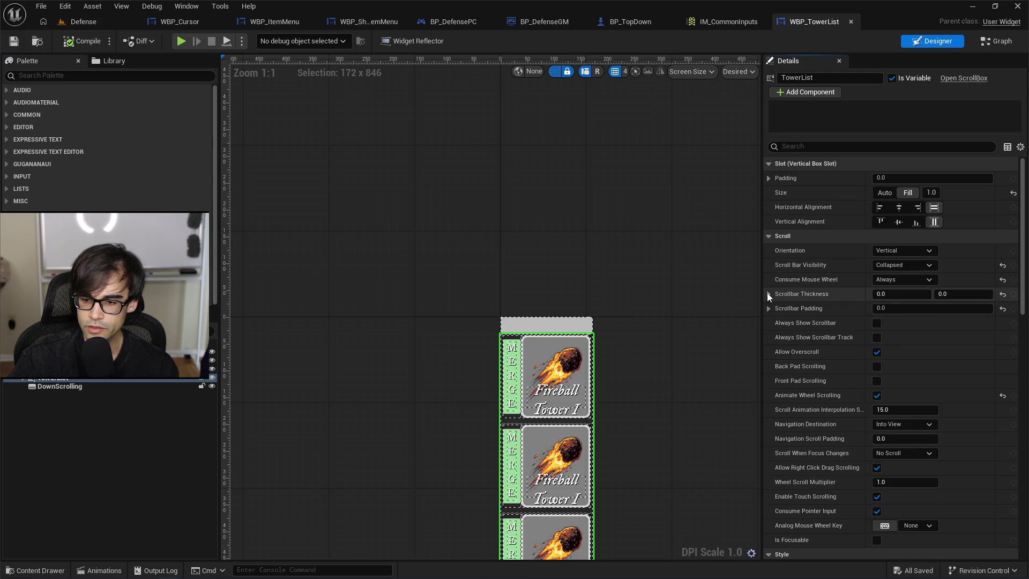
pyautogui.click(934, 266)
pyautogui.click(887, 293)
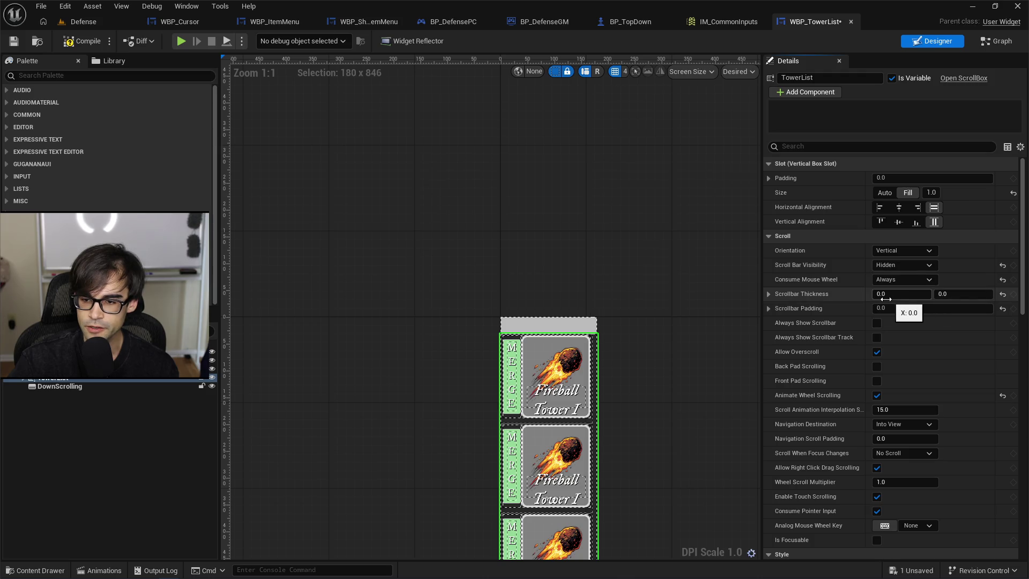
pyautogui.click(911, 265)
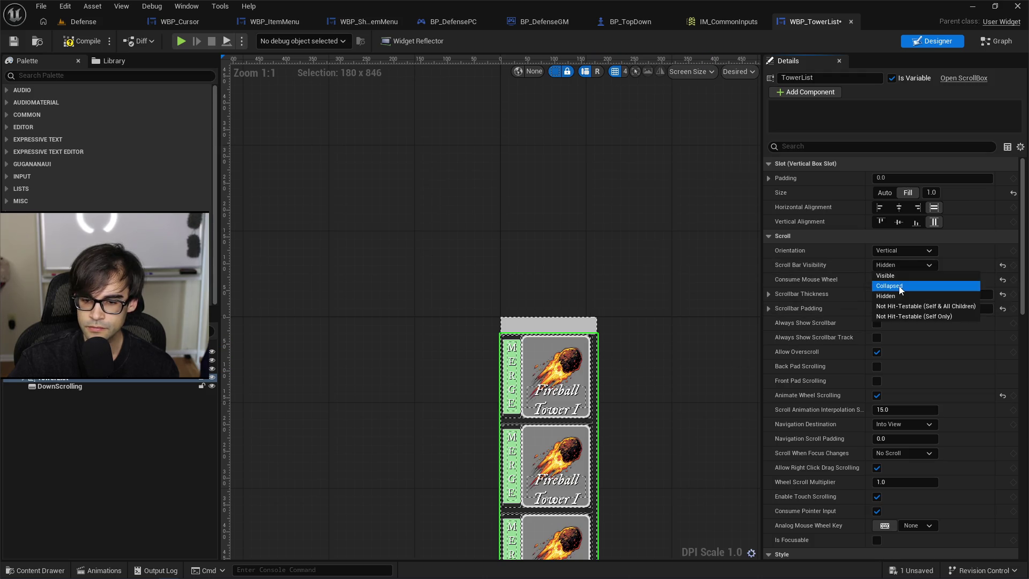
pyautogui.click(901, 288)
pyautogui.click(911, 266)
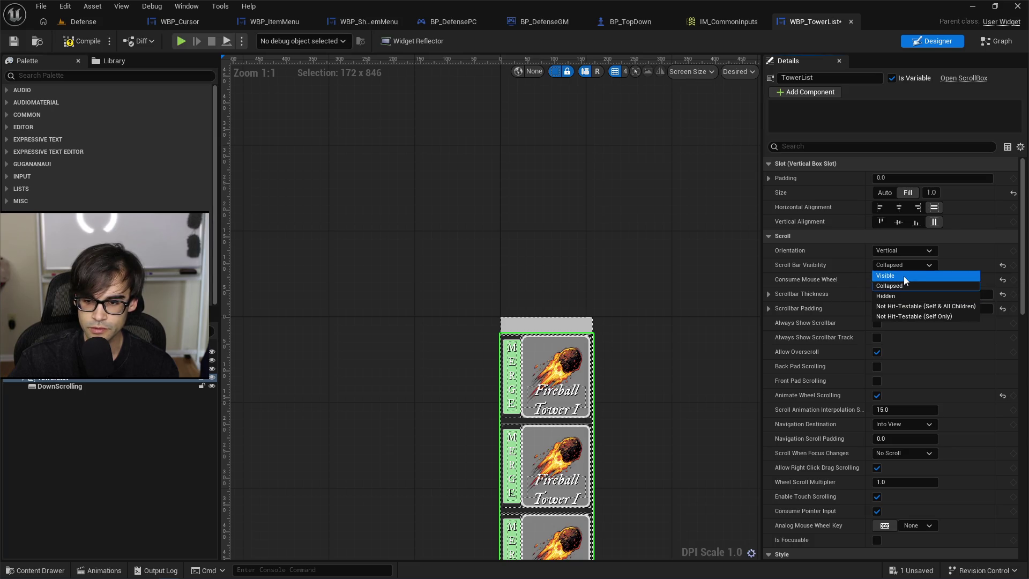
pyautogui.click(903, 276)
pyautogui.click(911, 265)
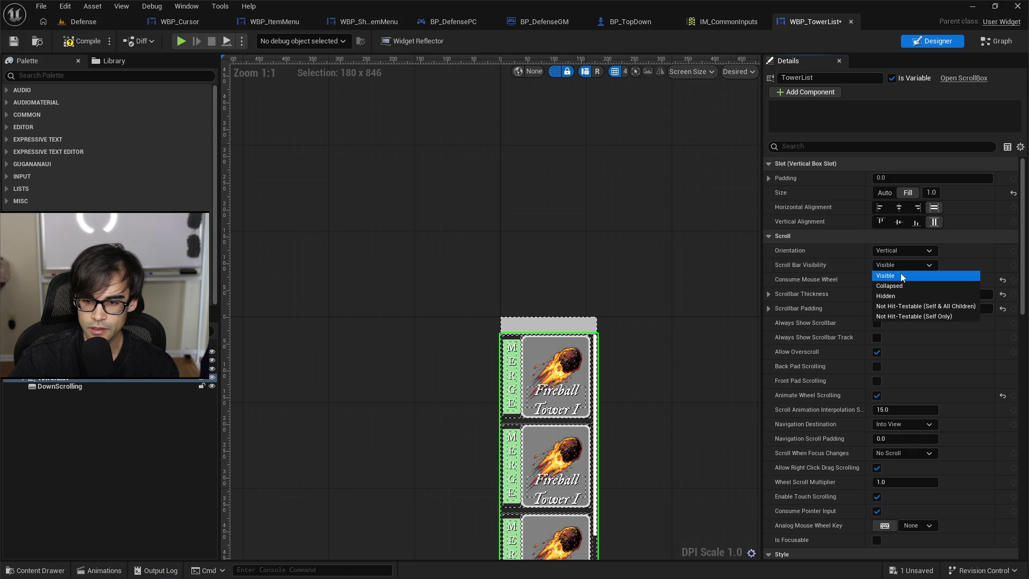
pyautogui.click(901, 275)
# Set the TowerList scroll bar visibility back to Collapsed.
pyautogui.scroll(4, 611, 370)
pyautogui.scroll(-11, 574, 338)
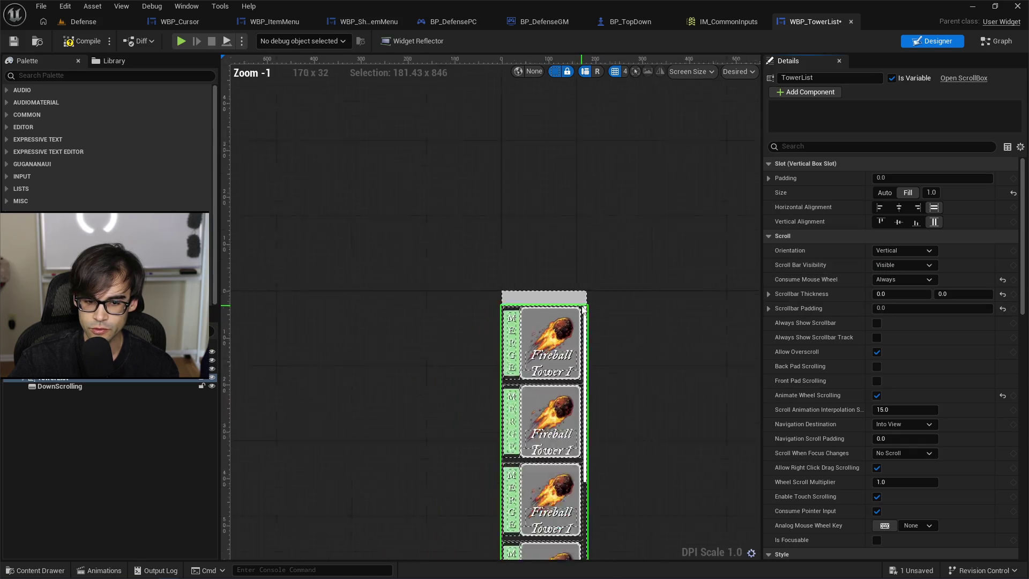
pyautogui.scroll(9, 594, 333)
pyautogui.scroll(1, 575, 213)
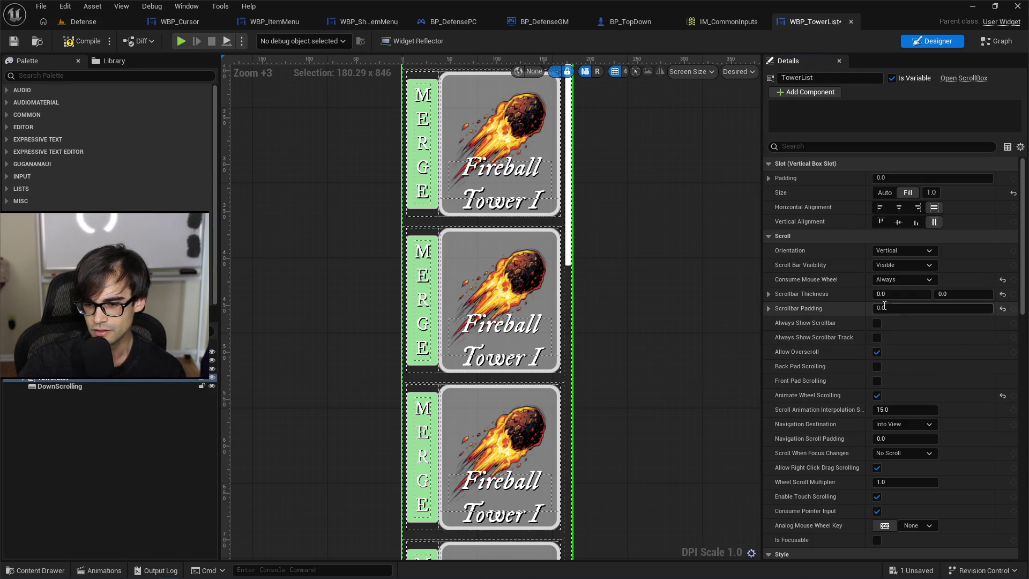
pyautogui.moveTo(902, 294)
pyautogui.mouseDown()
pyautogui.moveTo(951, 293)
pyautogui.moveTo(901, 293)
pyautogui.mouseUp()
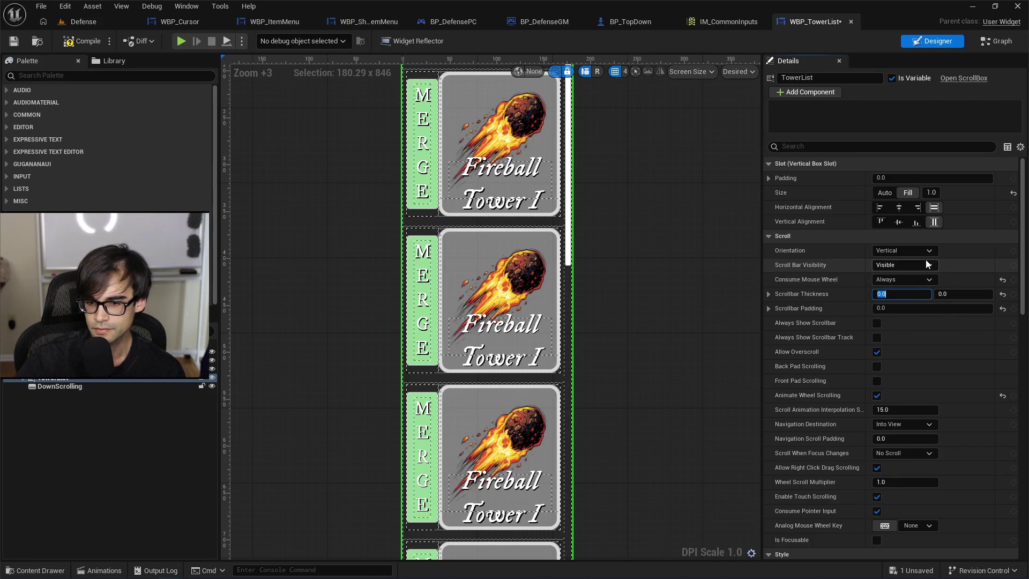
pyautogui.click(931, 264)
pyautogui.click(932, 288)
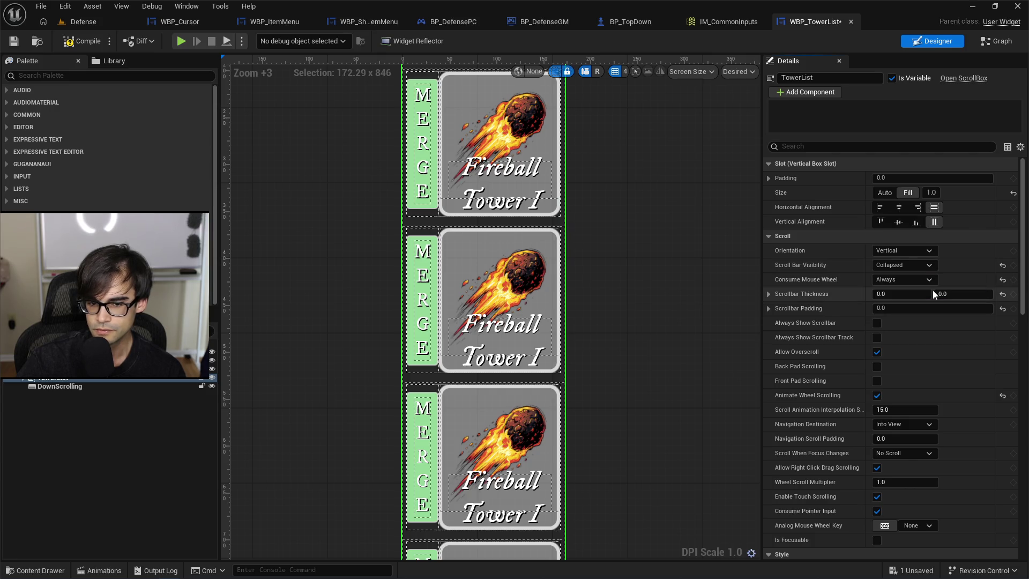
pyautogui.click(933, 267)
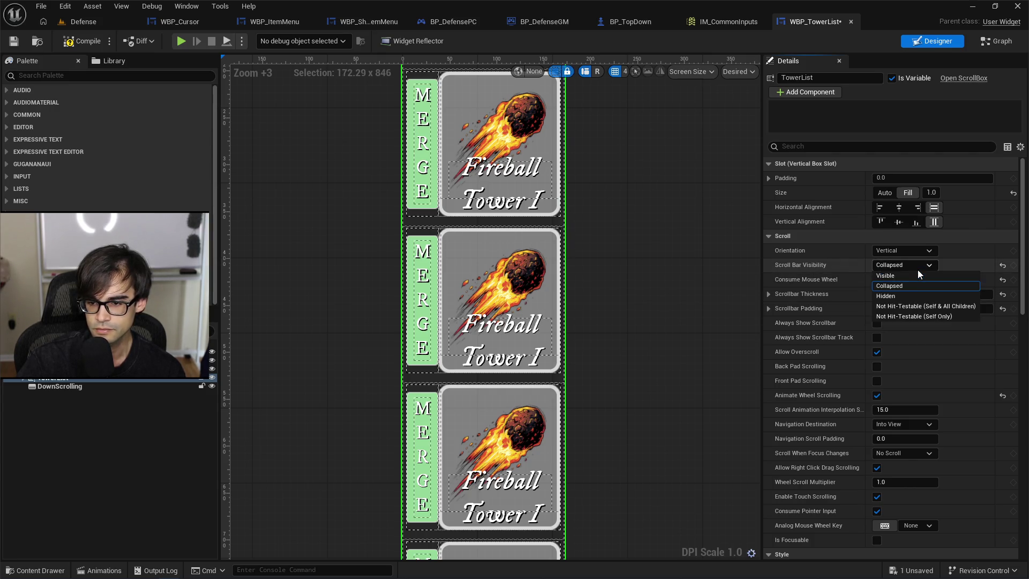
pyautogui.click(918, 268)
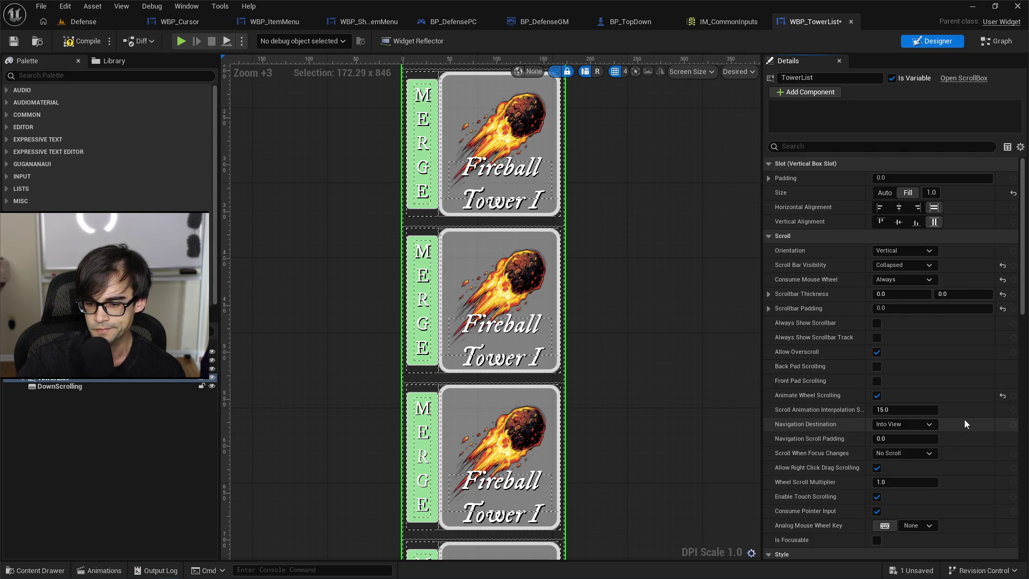
# Scroll down the Details panel and collapse the Bar Style section.
pyautogui.scroll(-1, 964, 419)
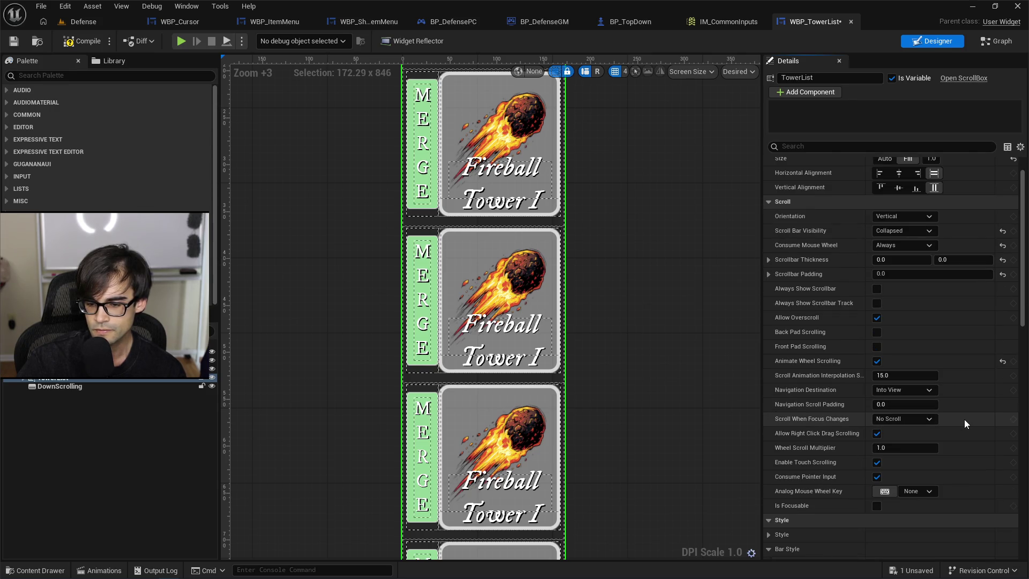
pyautogui.scroll(-1, 964, 423)
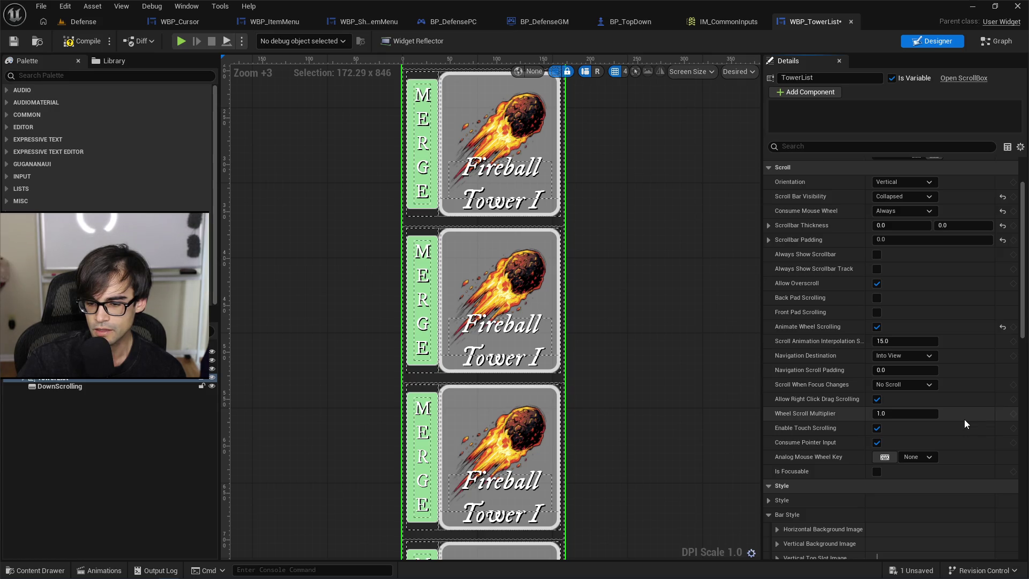
pyautogui.scroll(-3, 964, 419)
pyautogui.click(768, 411)
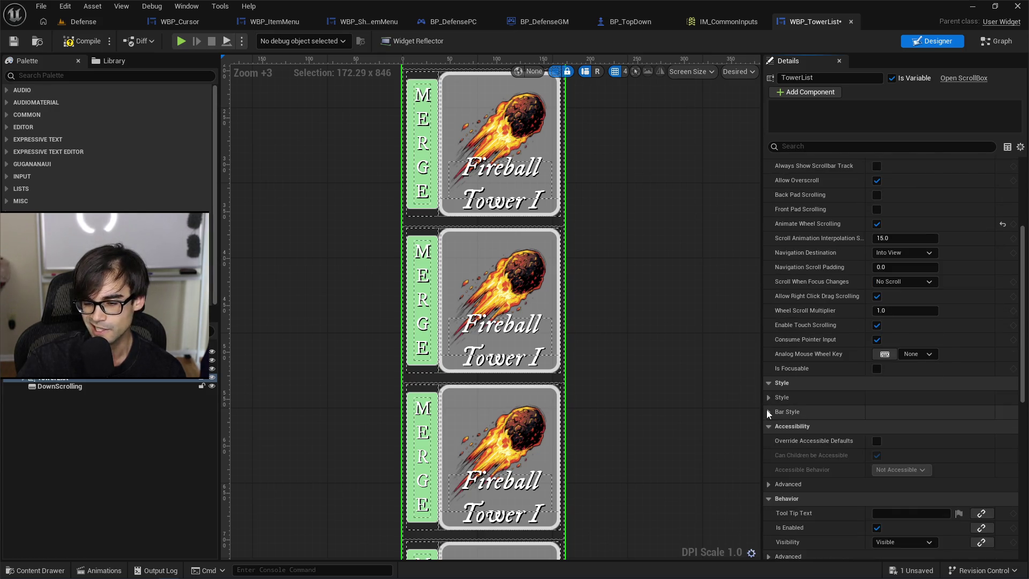
pyautogui.scroll(-6, 956, 413)
pyautogui.scroll(-5, 856, 451)
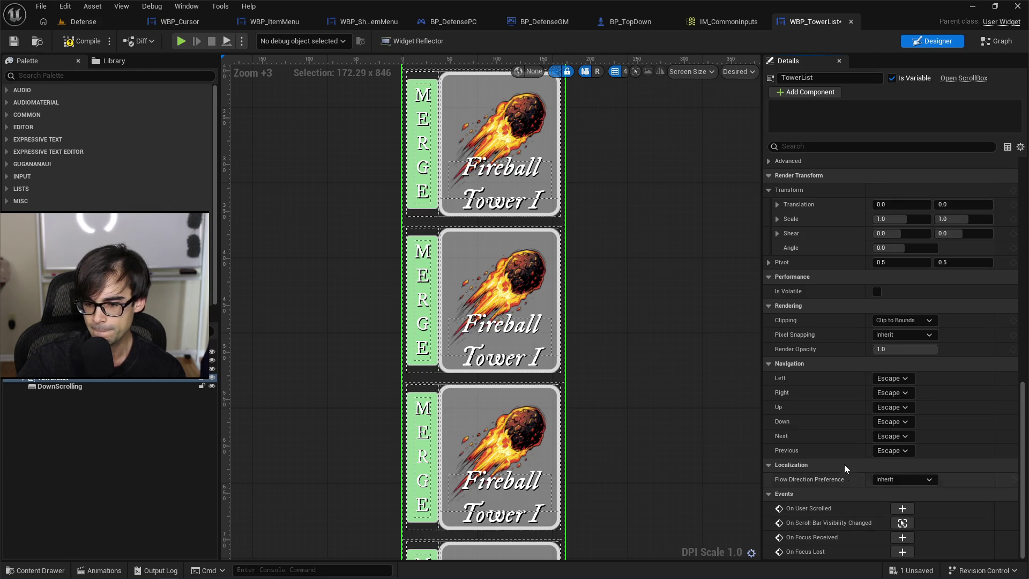
pyautogui.scroll(-5, 691, 384)
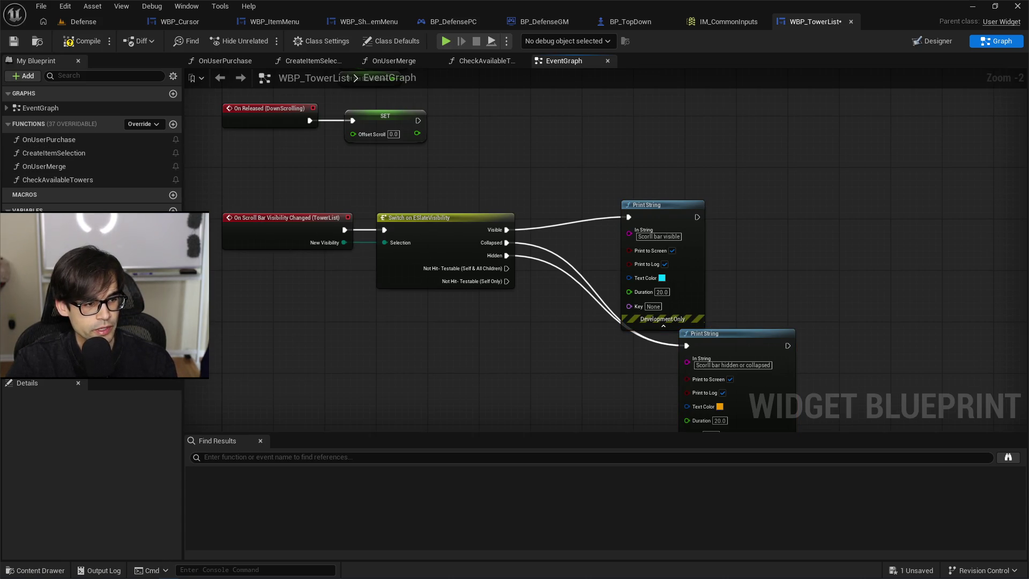
# Place a TowerList getter in the EventGraph and search its actions for 'scroll'.
pyautogui.moveTo(37, 343)
pyautogui.mouseDown()
pyautogui.moveTo(215, 242)
pyautogui.moveTo(341, 387)
pyautogui.mouseUp()
pyautogui.click(385, 412)
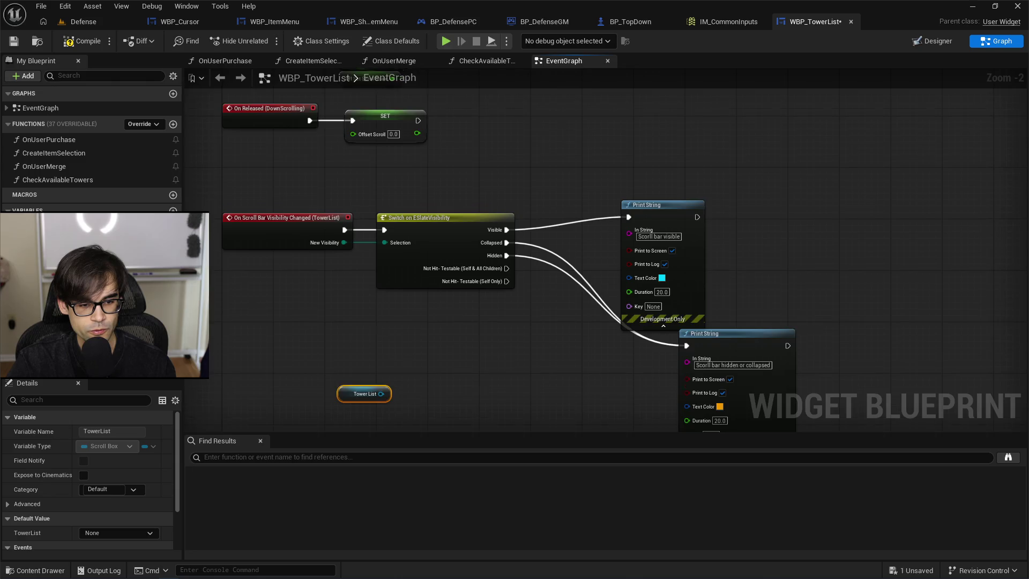
pyautogui.moveTo(389, 291); pyautogui.dragTo(427, 317)
pyautogui.write('sc')
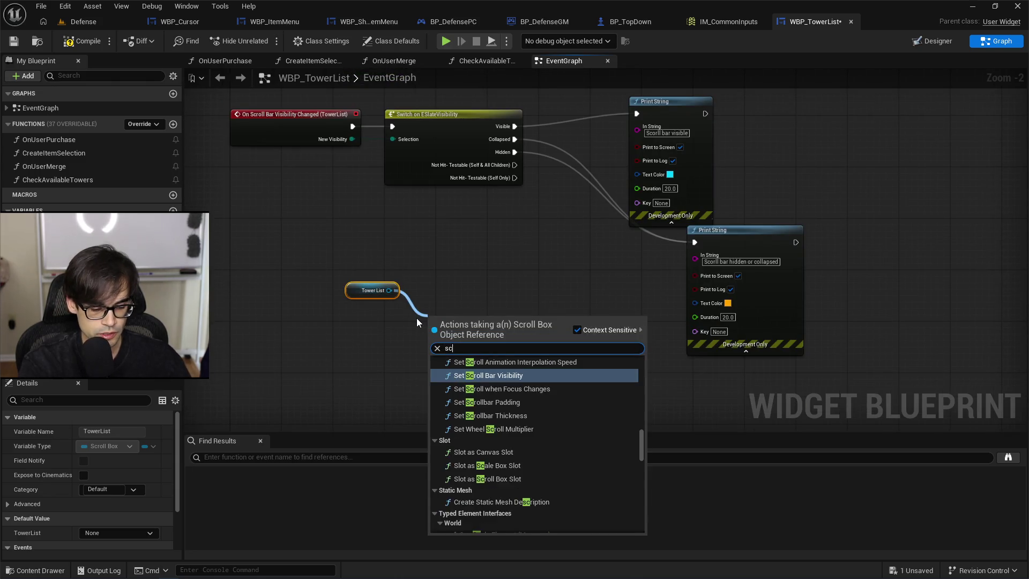
pyautogui.write('roll')
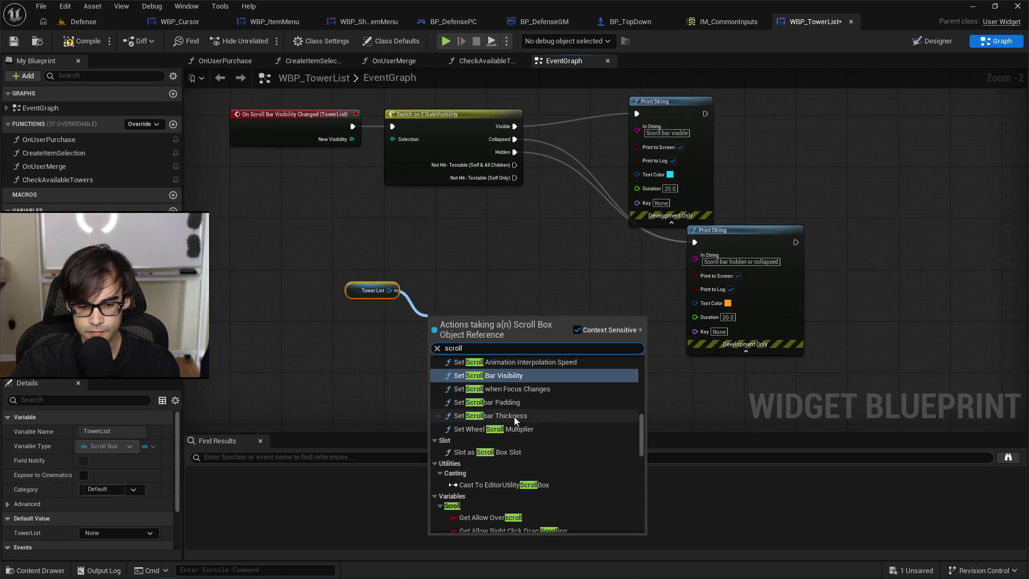
# Browse the scroll-related TowerList actions, then dismiss the list without adding a node.
pyautogui.scroll(5, 573, 430)
pyautogui.scroll(3, 574, 427)
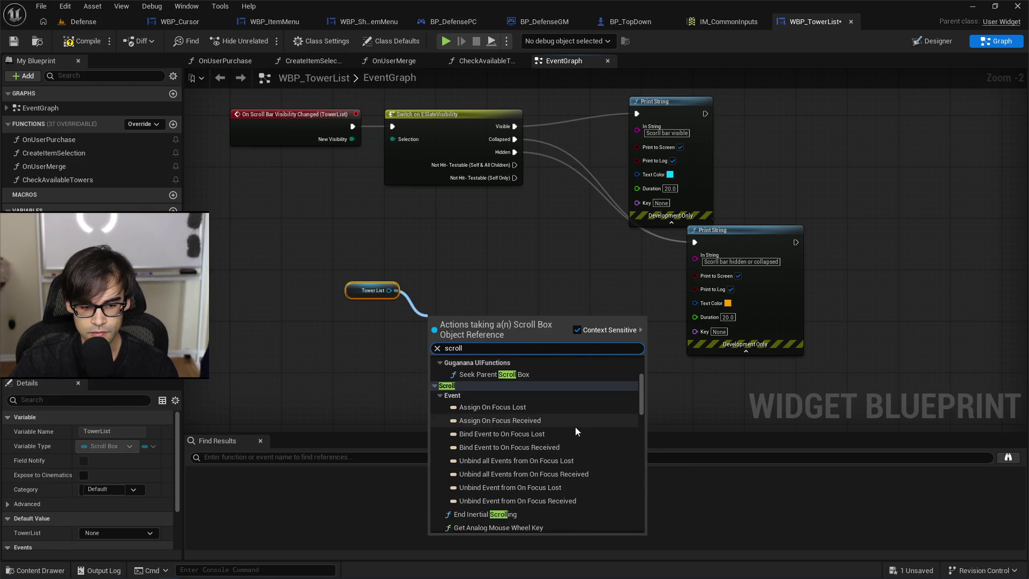
pyautogui.scroll(-2, 552, 435)
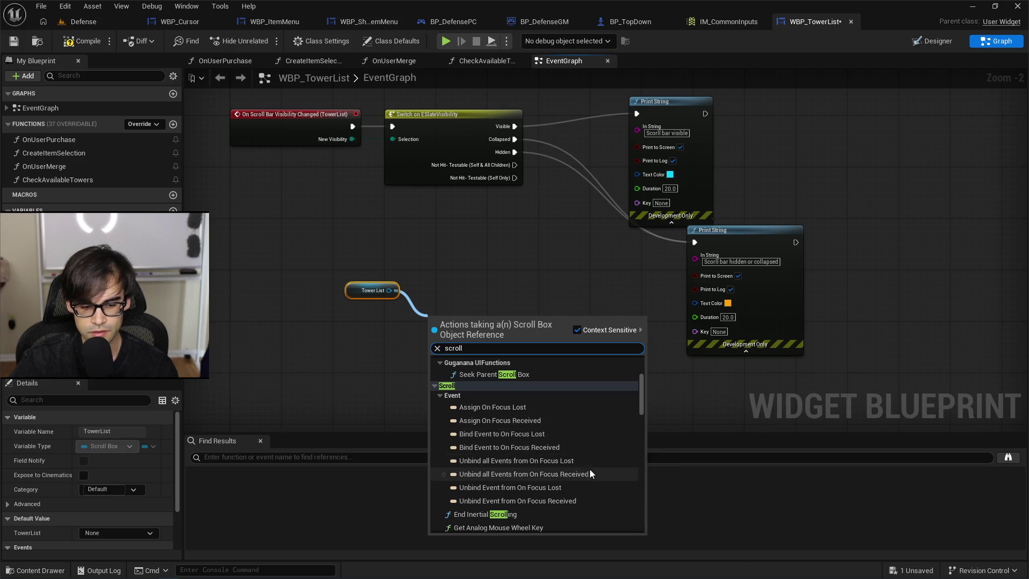
pyautogui.scroll(5, 582, 482)
pyautogui.scroll(3, 581, 481)
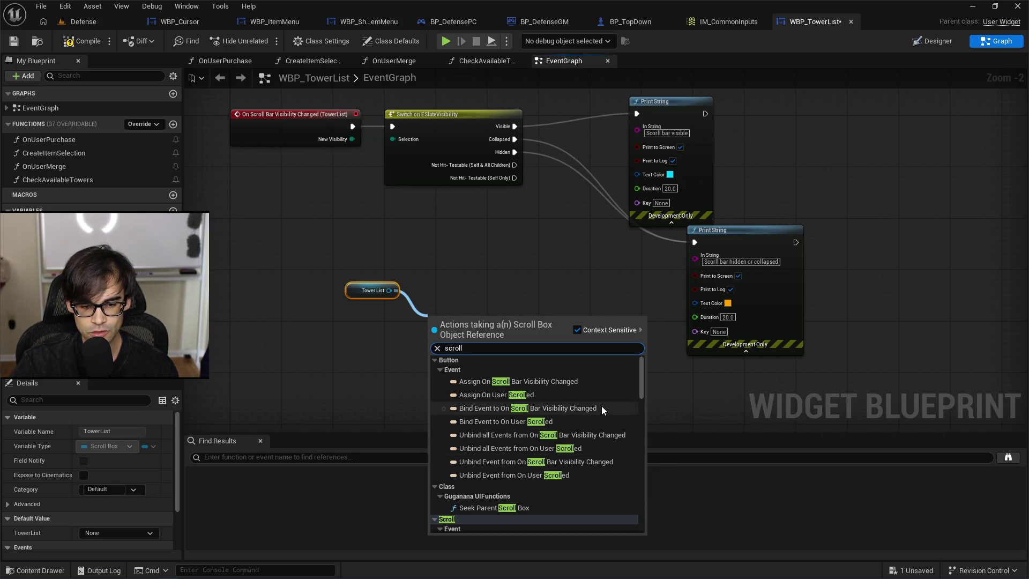
pyautogui.scroll(-8, 599, 478)
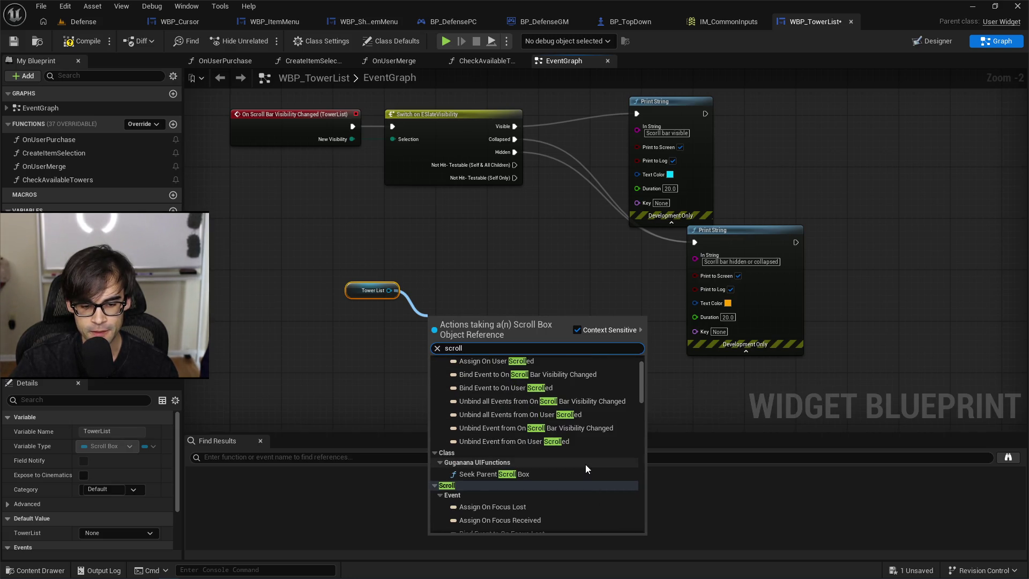
pyautogui.scroll(-4, 583, 469)
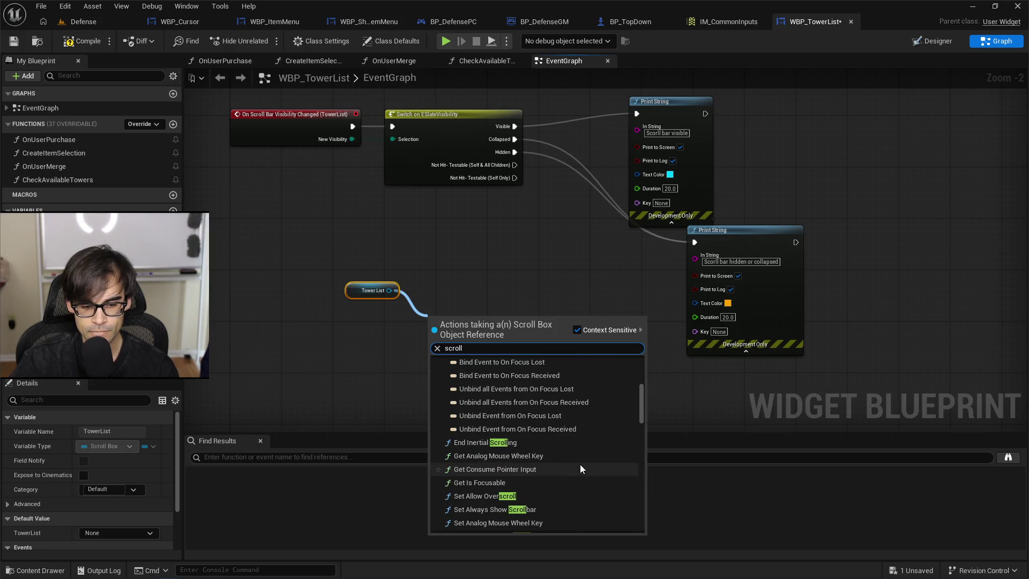
pyautogui.scroll(-2, 580, 465)
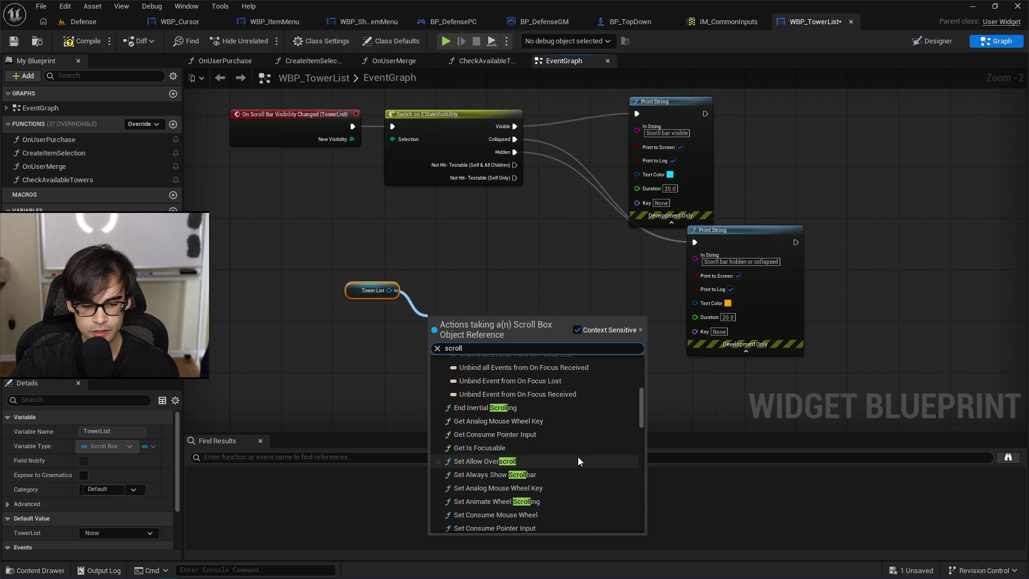
pyautogui.scroll(-2, 574, 459)
pyautogui.scroll(-3, 580, 473)
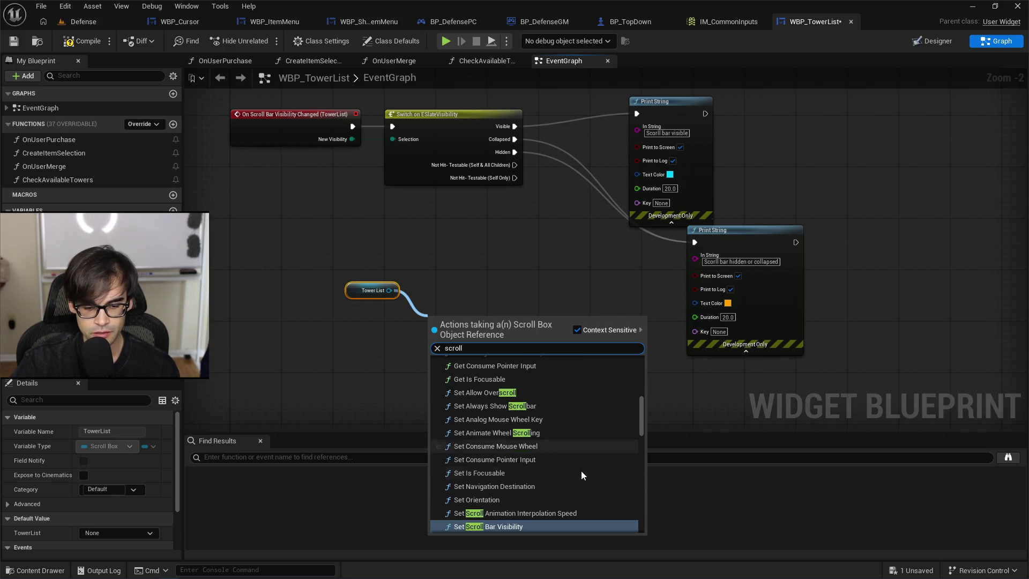
pyautogui.scroll(-1, 581, 471)
pyautogui.scroll(-2, 587, 485)
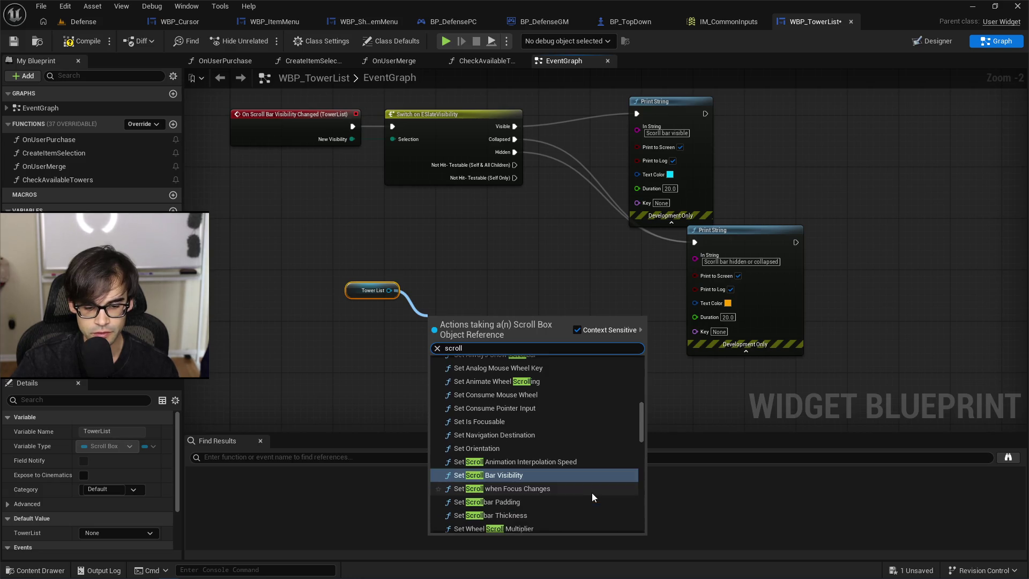
pyautogui.scroll(-2, 594, 483)
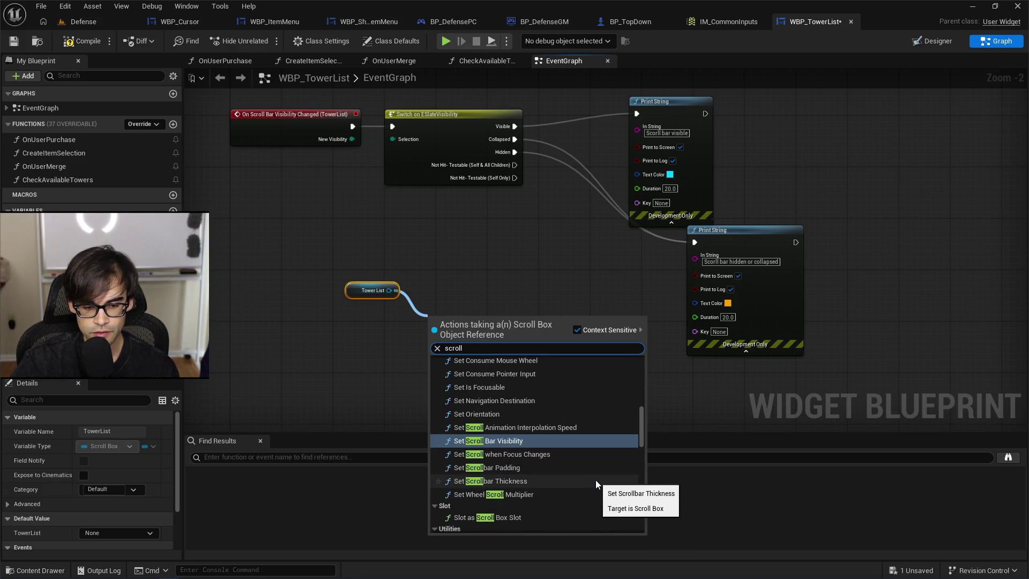
pyautogui.scroll(-2, 596, 480)
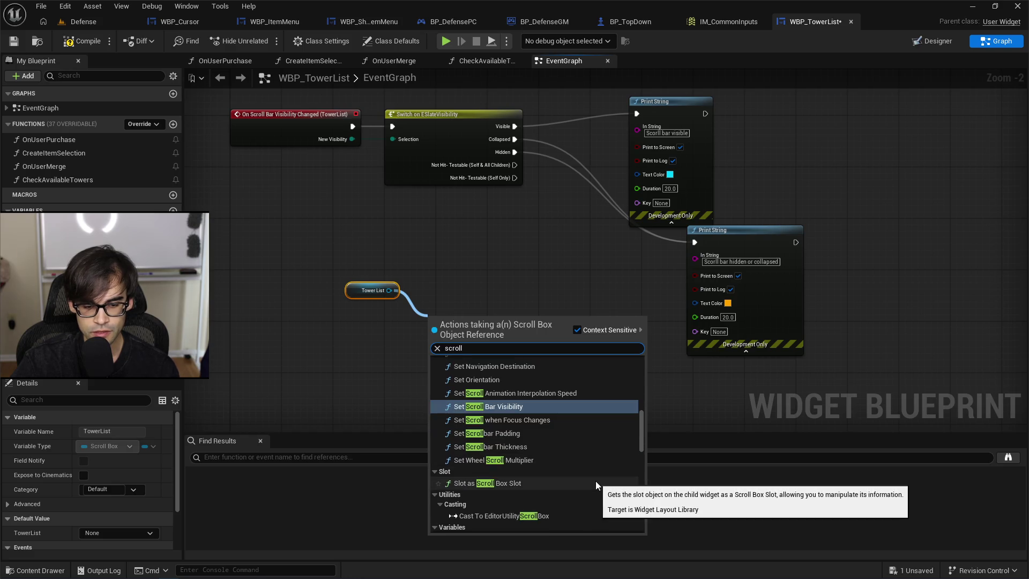
pyautogui.scroll(-3, 596, 481)
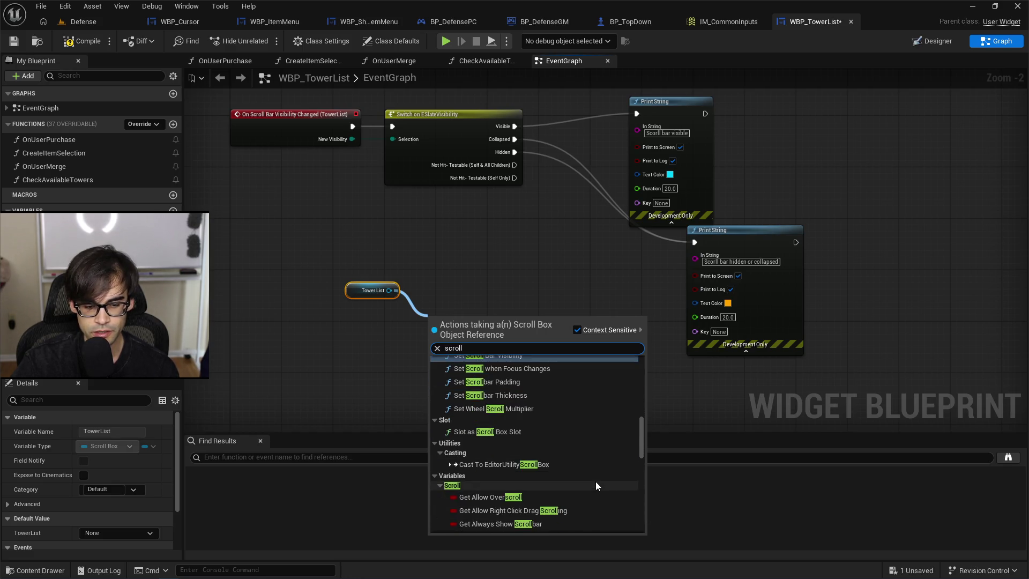
pyautogui.scroll(-5, 596, 482)
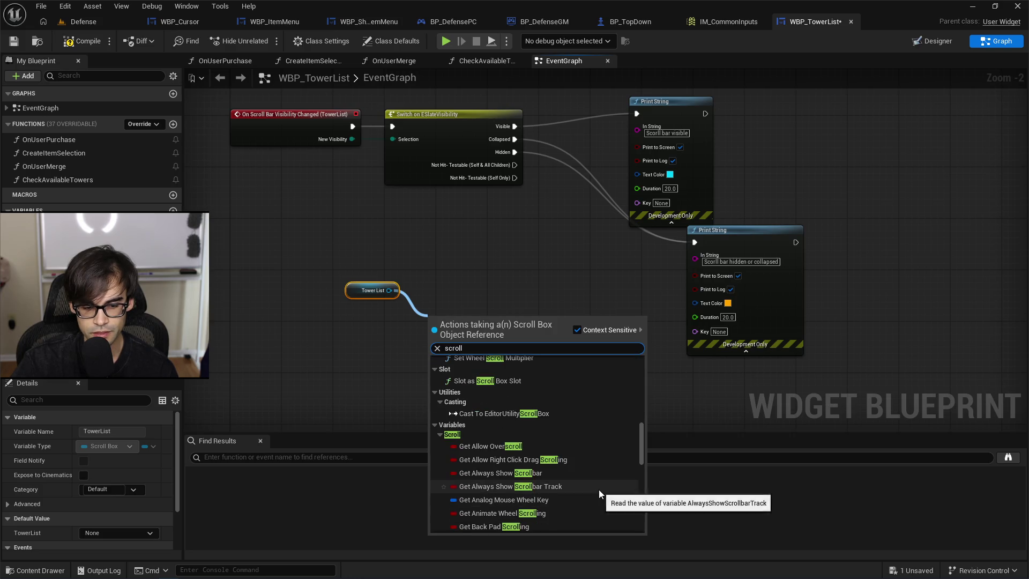
pyautogui.scroll(-5, 600, 488)
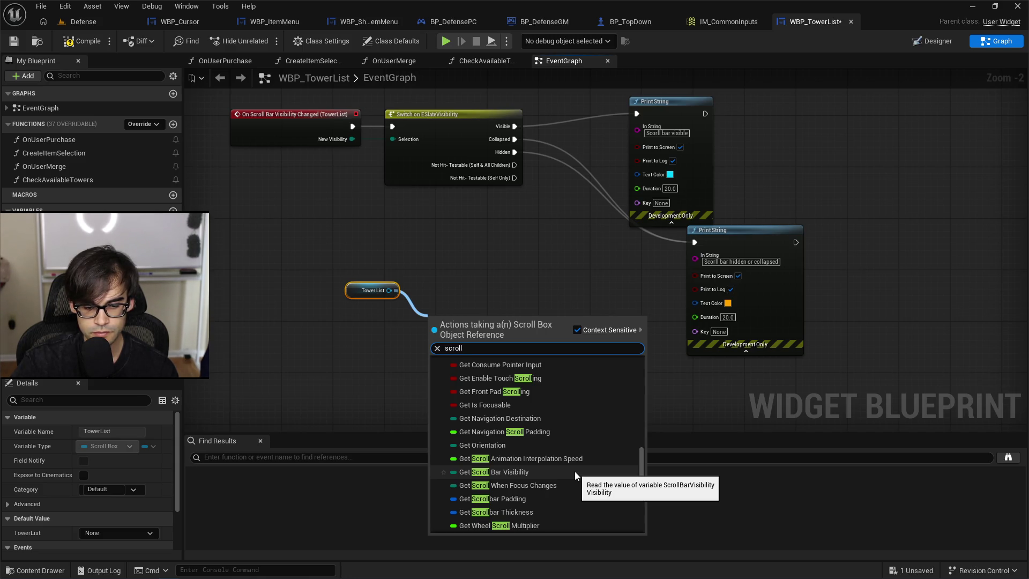
pyautogui.scroll(-1, 574, 471)
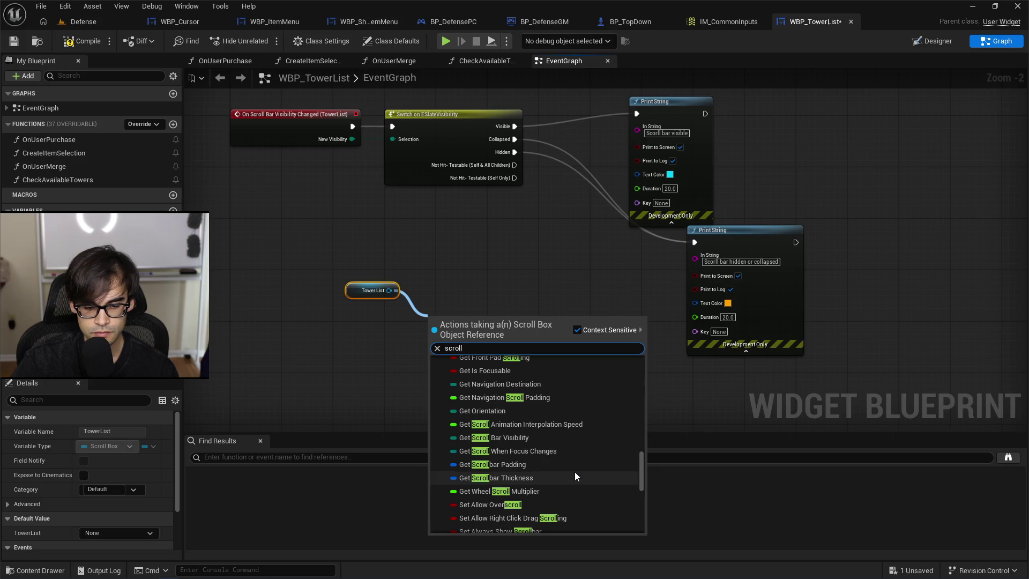
pyautogui.scroll(-1, 575, 471)
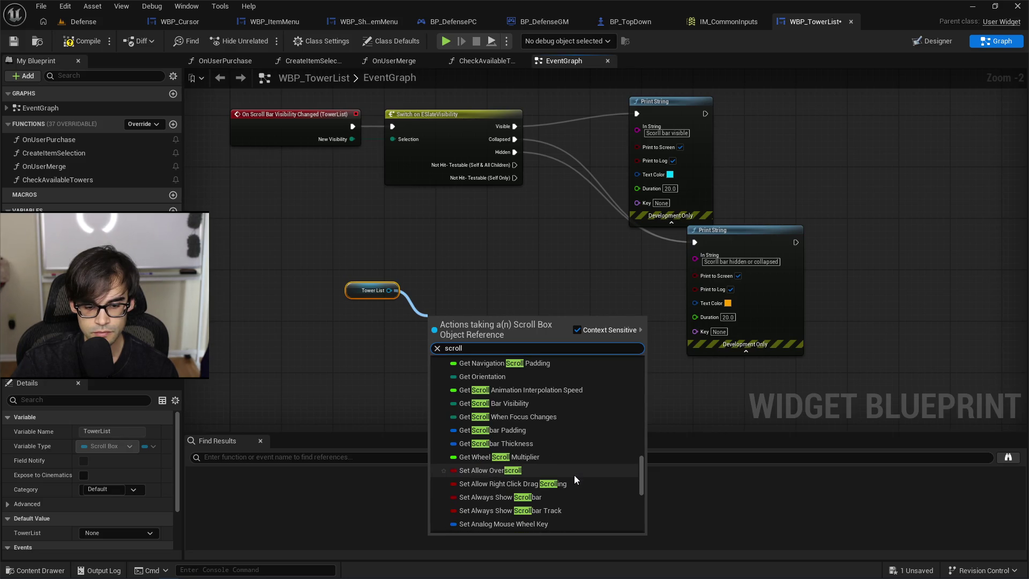
pyautogui.scroll(-2, 574, 475)
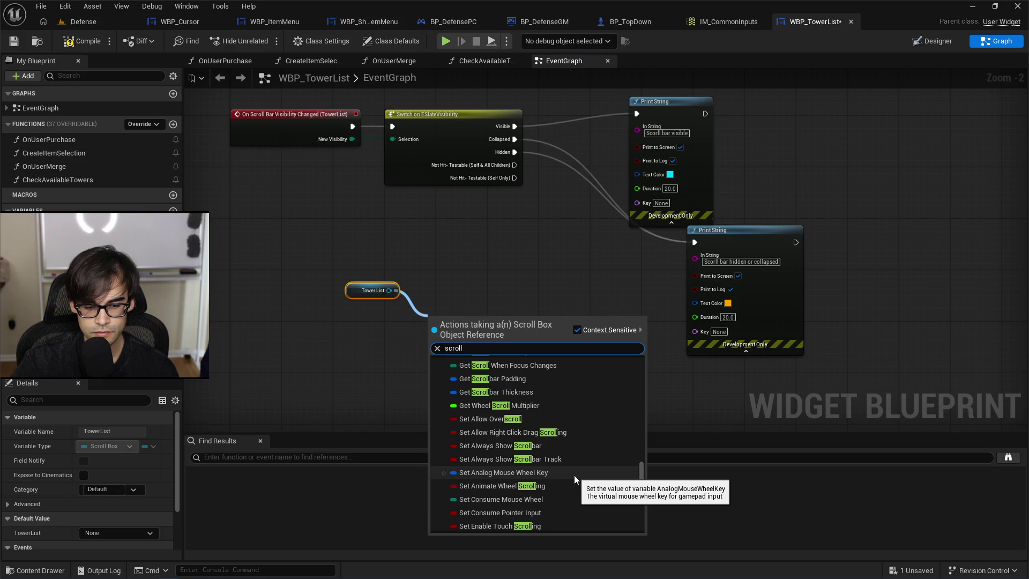
pyautogui.scroll(-1, 574, 475)
pyautogui.scroll(-1, 574, 478)
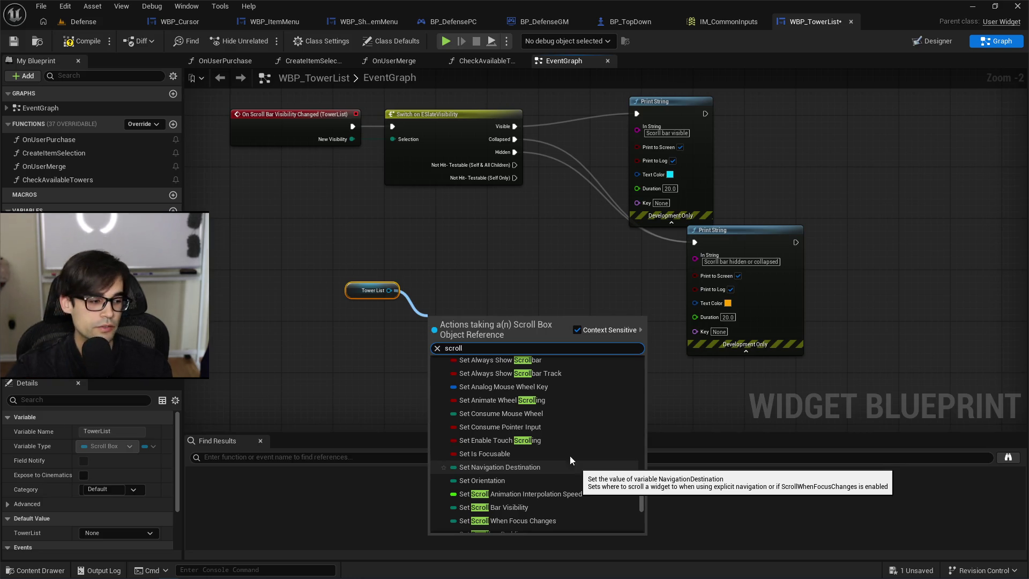
pyautogui.click(97, 43)
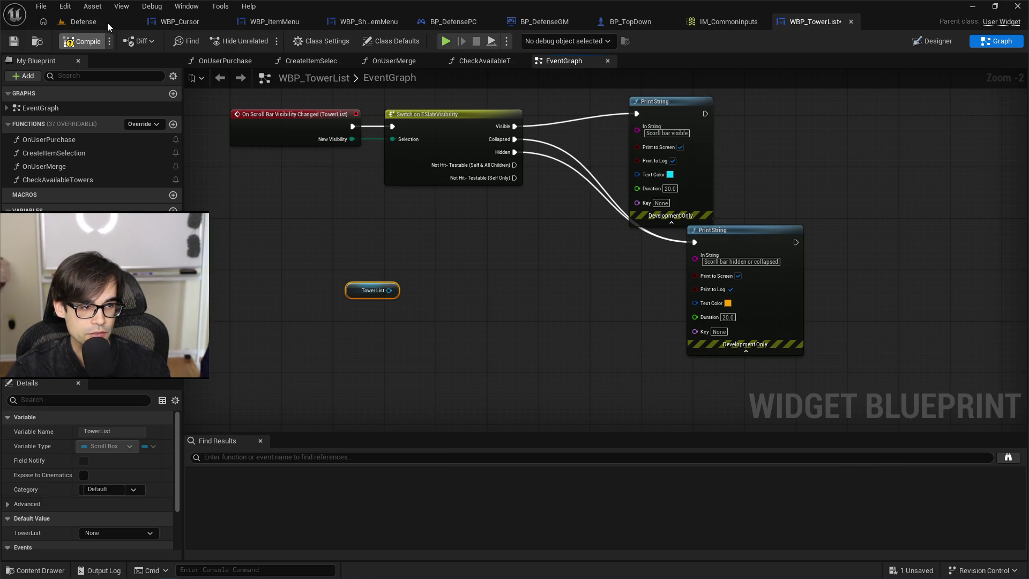
# Switch to the Defense level and play it in a New Editor Window (PIE).
pyautogui.click(108, 22)
pyautogui.click(328, 42)
pyautogui.click(367, 94)
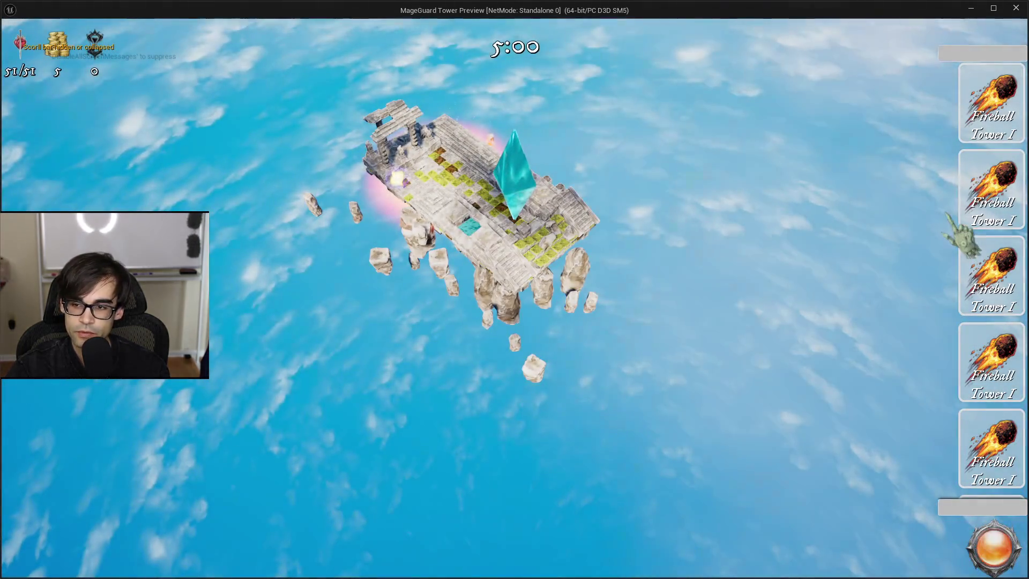
# Resize and reposition the game window to watch the Output Log, then stop the session.
pyautogui.moveTo(708, 16)
pyautogui.mouseDown()
pyautogui.moveTo(719, 84)
pyautogui.moveTo(670, 97)
pyautogui.moveTo(699, 46)
pyautogui.moveTo(678, 26)
pyautogui.moveTo(690, 308)
pyautogui.moveTo(703, 204)
pyautogui.moveTo(670, 161)
pyautogui.mouseUp()
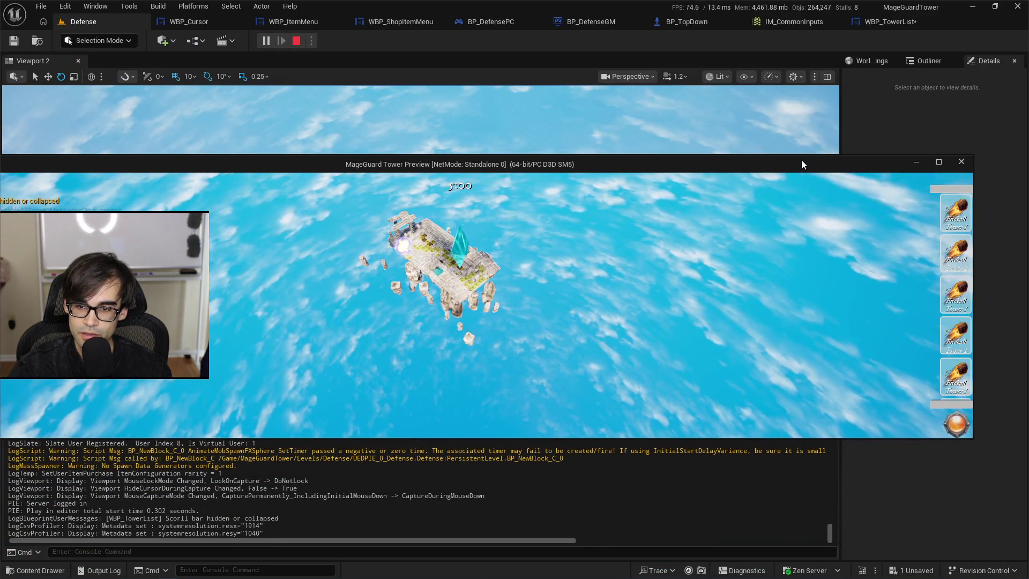
pyautogui.moveTo(804, 156); pyautogui.dragTo(804, 197)
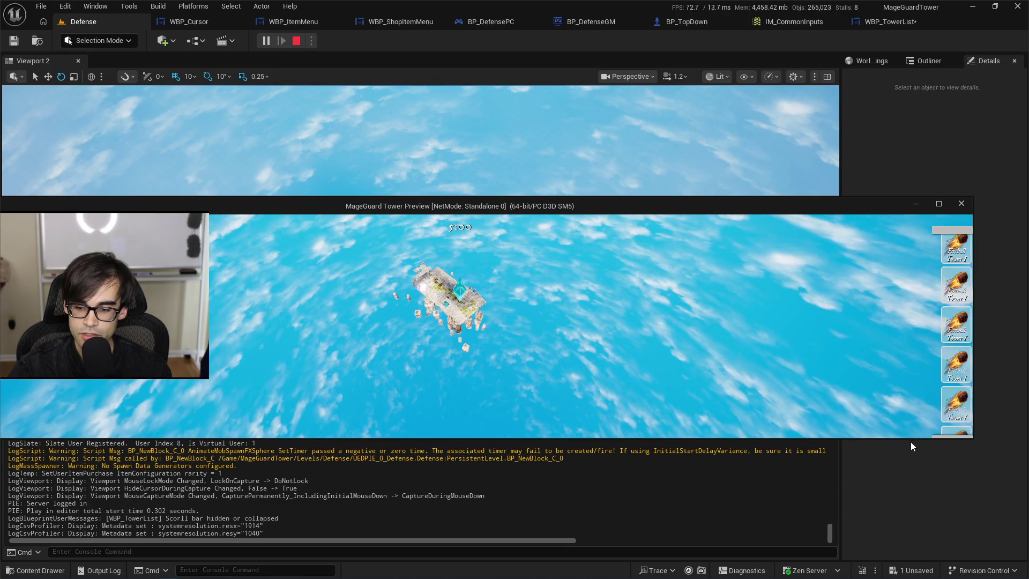
pyautogui.moveTo(910, 439)
pyautogui.mouseDown()
pyautogui.moveTo(910, 502)
pyautogui.moveTo(910, 306)
pyautogui.moveTo(923, 454)
pyautogui.moveTo(923, 395)
pyautogui.mouseUp()
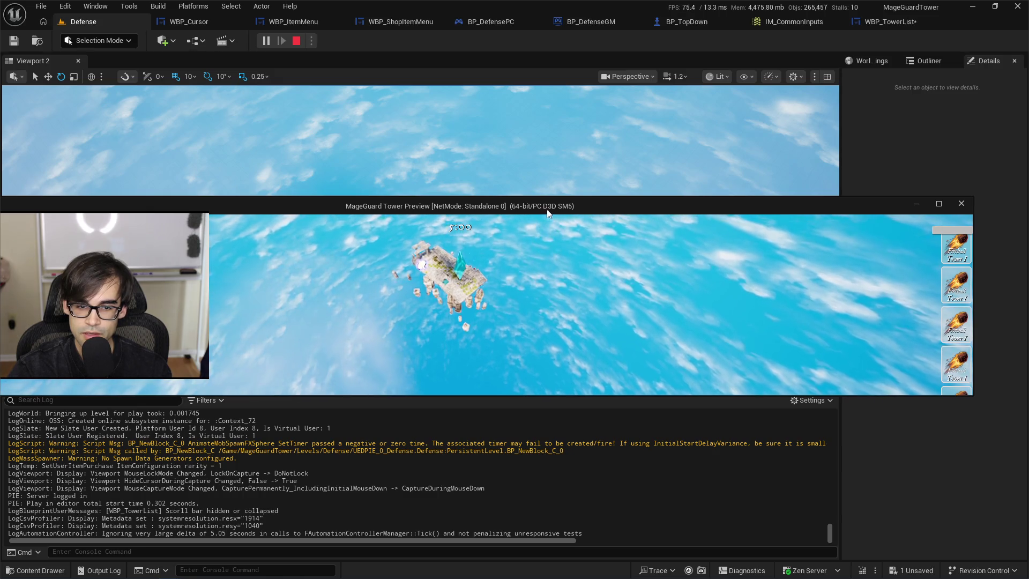
pyautogui.moveTo(545, 210)
pyautogui.mouseDown()
pyautogui.moveTo(611, 156)
pyautogui.moveTo(597, 129)
pyautogui.mouseUp()
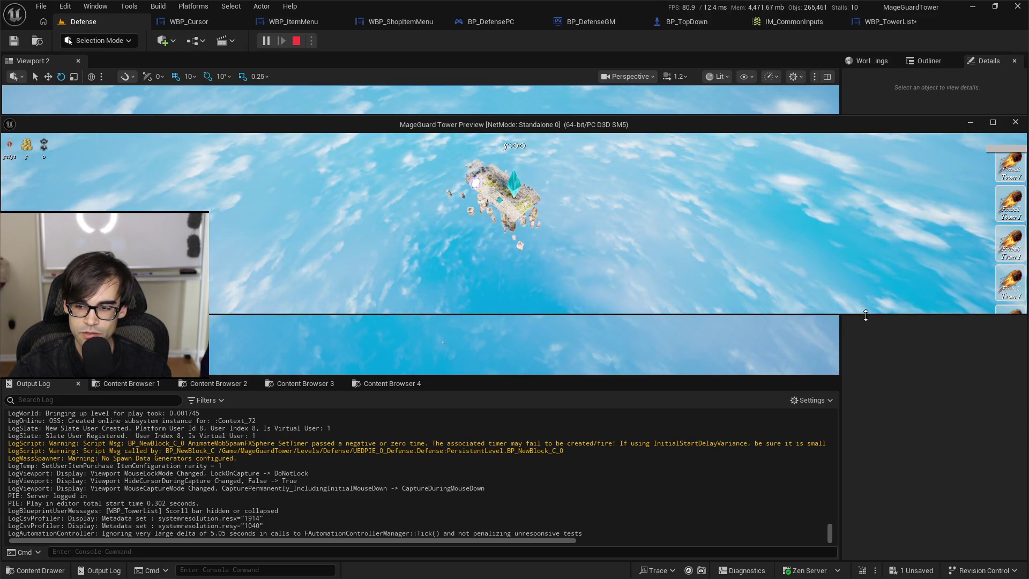
pyautogui.moveTo(862, 316)
pyautogui.mouseDown()
pyautogui.moveTo(847, 235)
pyautogui.moveTo(847, 451)
pyautogui.moveTo(847, 367)
pyautogui.moveTo(828, 473)
pyautogui.moveTo(813, 378)
pyautogui.moveTo(802, 489)
pyautogui.moveTo(810, 342)
pyautogui.mouseUp()
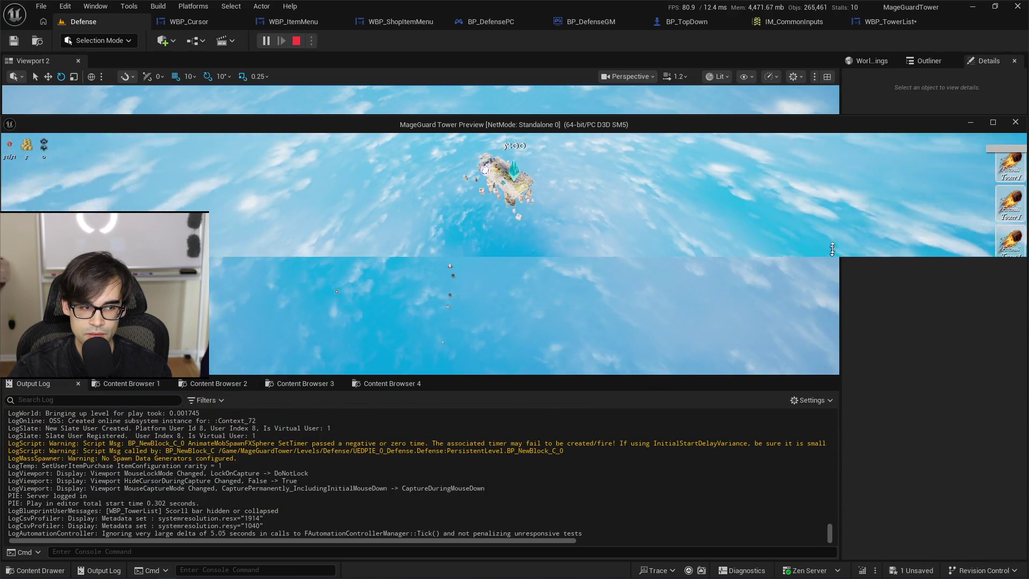
pyautogui.moveTo(816, 377)
pyautogui.mouseDown()
pyautogui.moveTo(831, 533)
pyautogui.moveTo(845, 374)
pyautogui.moveTo(823, 564)
pyautogui.moveTo(826, 376)
pyautogui.moveTo(803, 512)
pyautogui.moveTo(842, 200)
pyautogui.moveTo(836, 524)
pyautogui.moveTo(836, 367)
pyautogui.moveTo(835, 506)
pyautogui.mouseUp()
pyautogui.press('Escape')
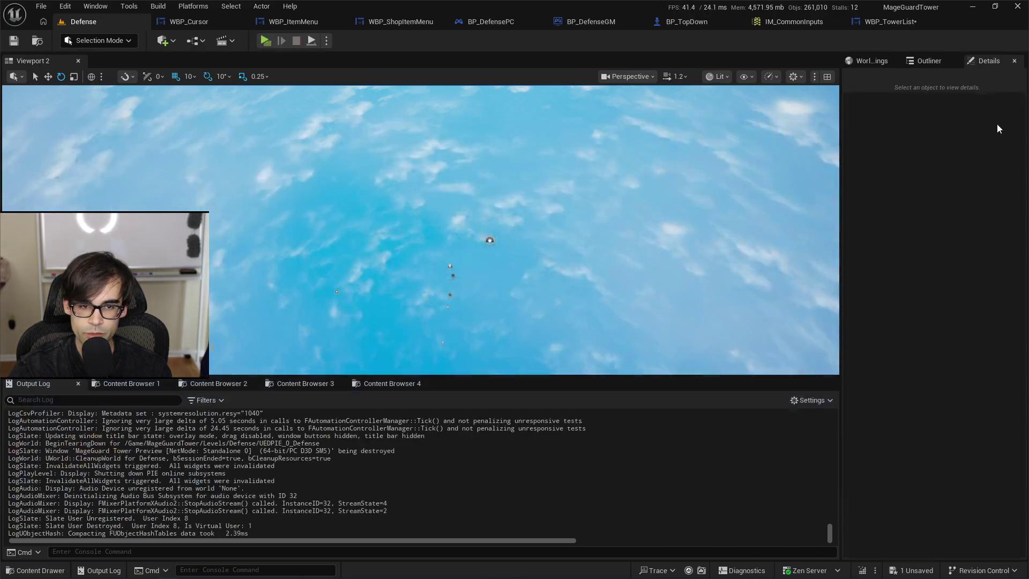
# Return to the WBP_TowerList EventGraph and bring the Event Tick scroll-offset logic into view.
pyautogui.click(812, 24)
pyautogui.click(808, 25)
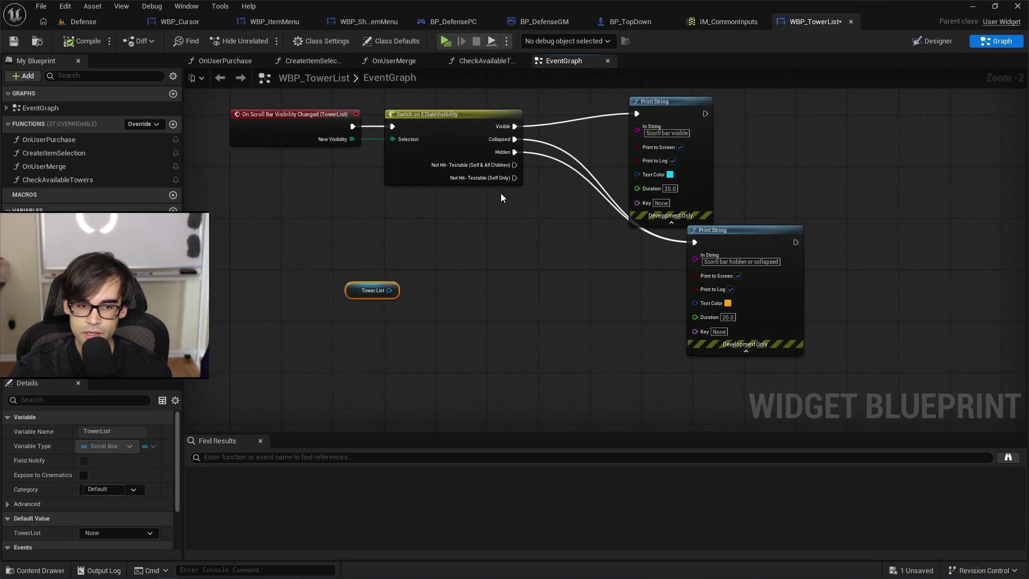
pyautogui.moveTo(502, 198)
pyautogui.mouseDown()
pyautogui.moveTo(650, 207)
pyautogui.moveTo(531, 271)
pyautogui.mouseUp()
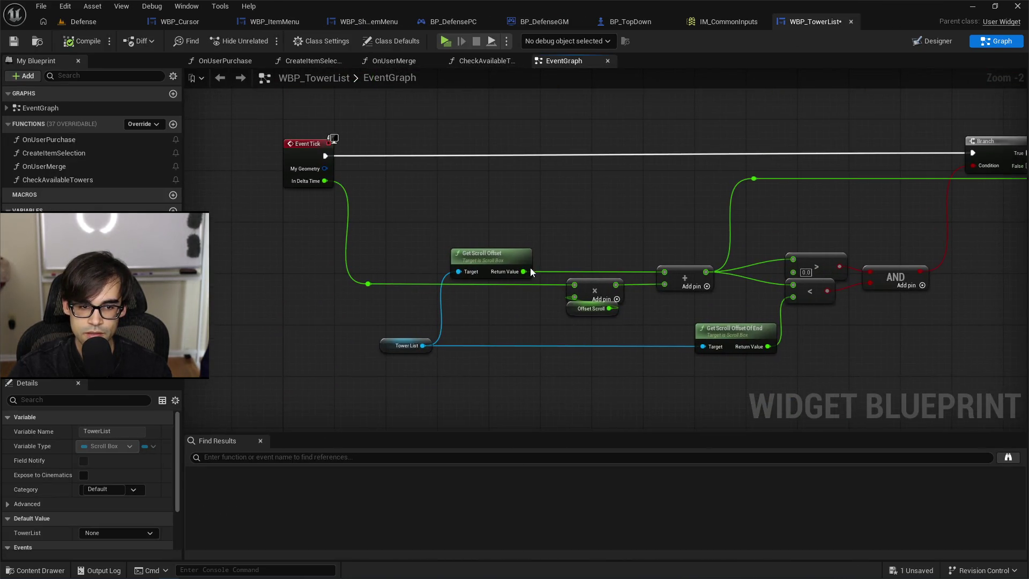
pyautogui.moveTo(563, 156)
pyautogui.mouseDown()
pyautogui.moveTo(490, 223)
pyautogui.moveTo(506, 275)
pyautogui.mouseUp()
pyautogui.scroll(-4, 476, 306)
pyautogui.scroll(1, 476, 305)
pyautogui.scroll(1, 512, 269)
pyautogui.scroll(1, 446, 198)
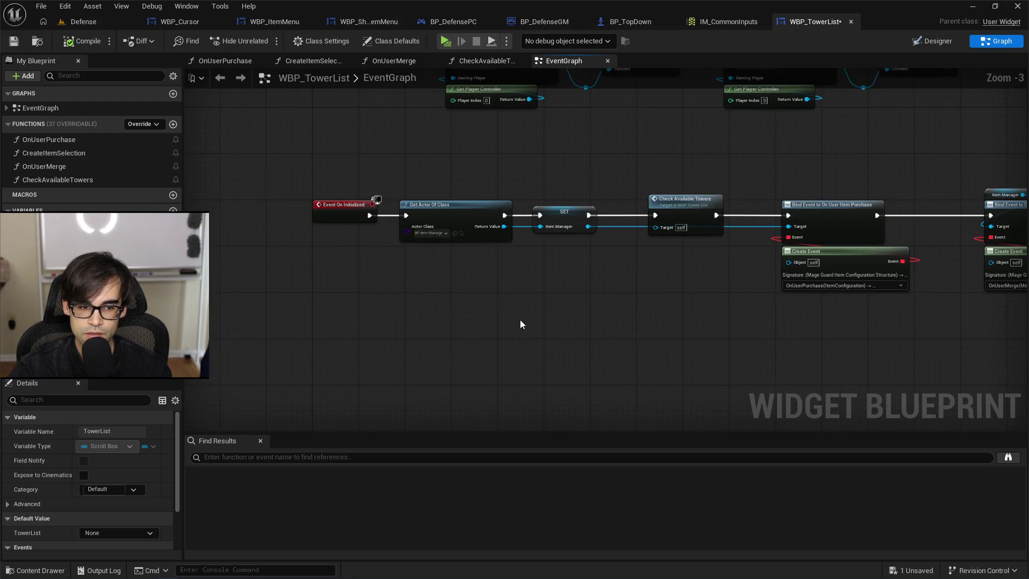
pyautogui.moveTo(520, 324)
pyautogui.mouseDown()
pyautogui.moveTo(517, 333)
pyautogui.moveTo(501, 244)
pyautogui.moveTo(519, 225)
pyautogui.moveTo(467, 144)
pyautogui.mouseUp()
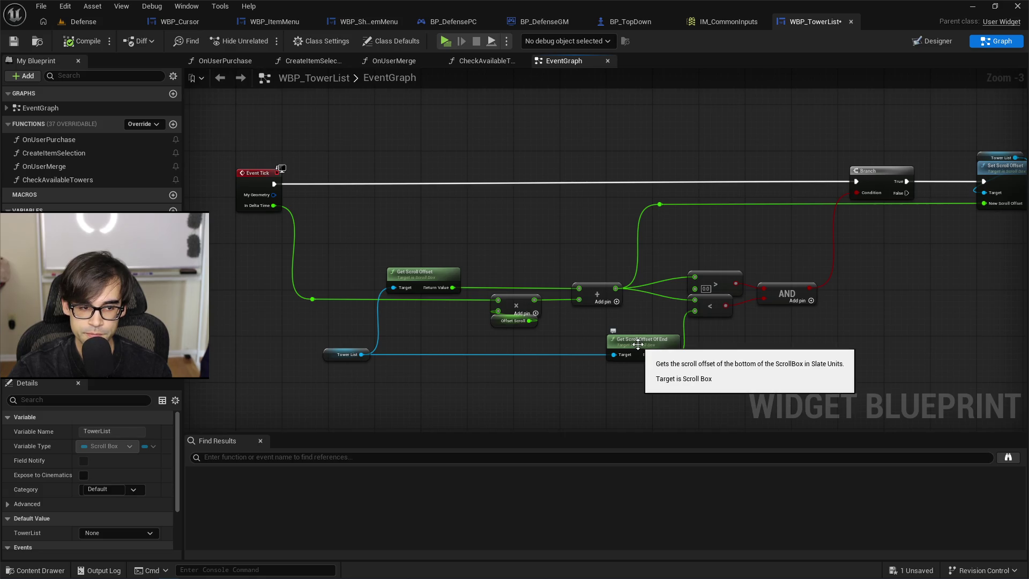
# Marquee-select all the Event Tick scroll-offset nodes and bring up their node actions.
pyautogui.scroll(-1, 616, 333)
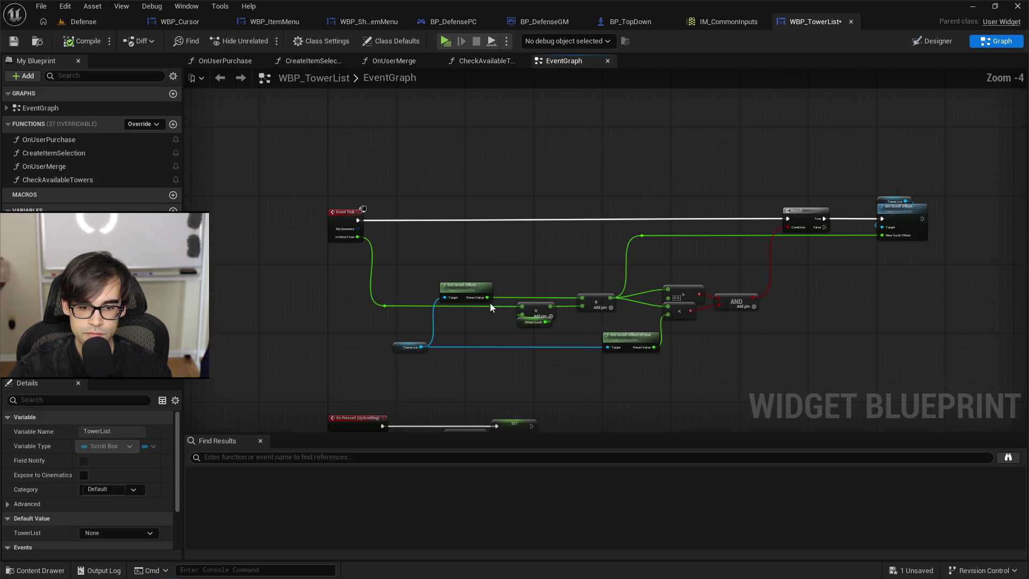
pyautogui.scroll(1, 490, 304)
pyautogui.scroll(-2, 437, 284)
pyautogui.moveTo(399, 222)
pyautogui.mouseDown()
pyautogui.moveTo(697, 311)
pyautogui.moveTo(870, 349)
pyautogui.mouseUp()
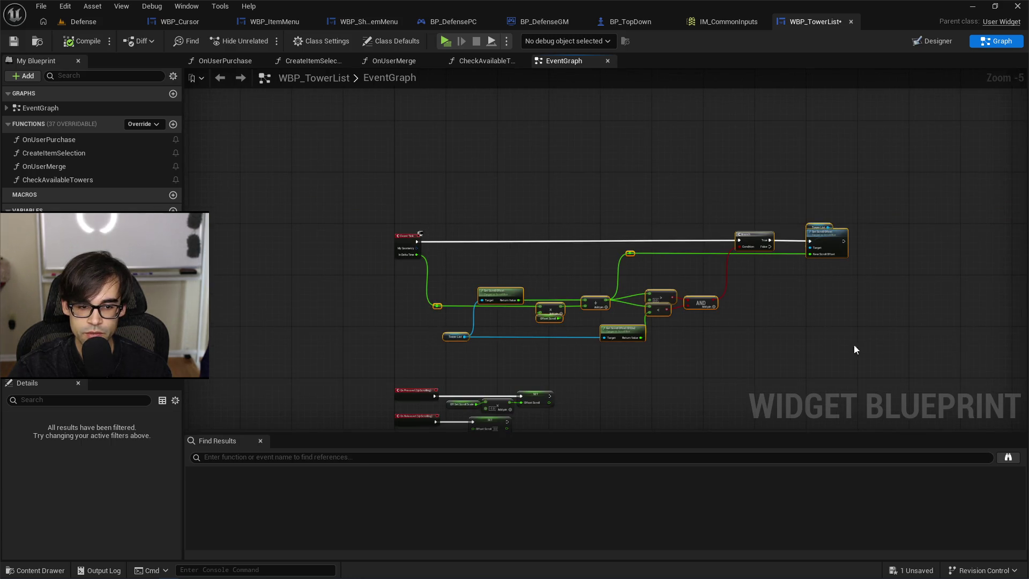
pyautogui.rightClick(754, 237)
# Collapse the selected nodes into a function named ControllerScrolling and place its call beside Event Tick.
pyautogui.moveTo(803, 429)
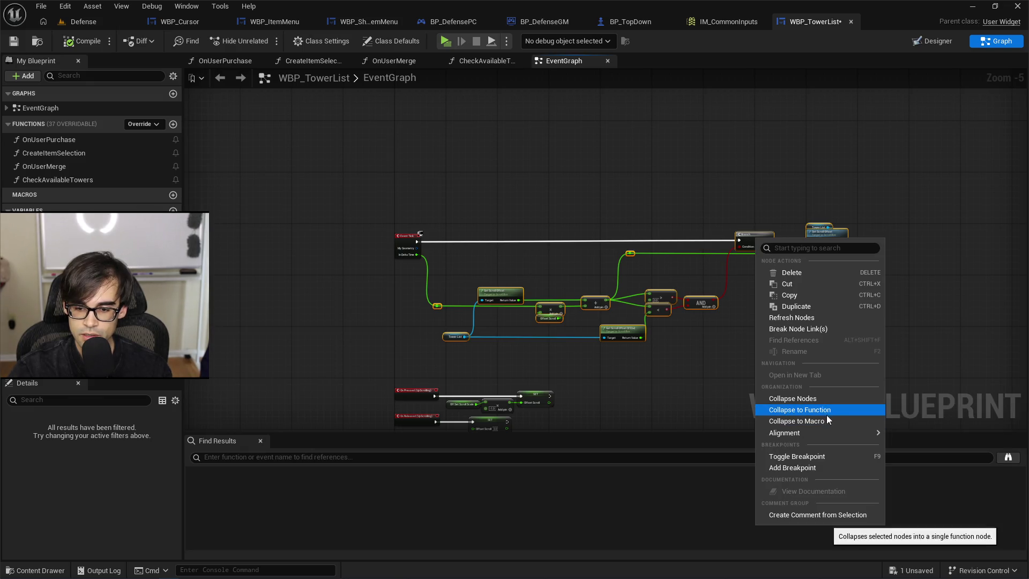
pyautogui.click(798, 410)
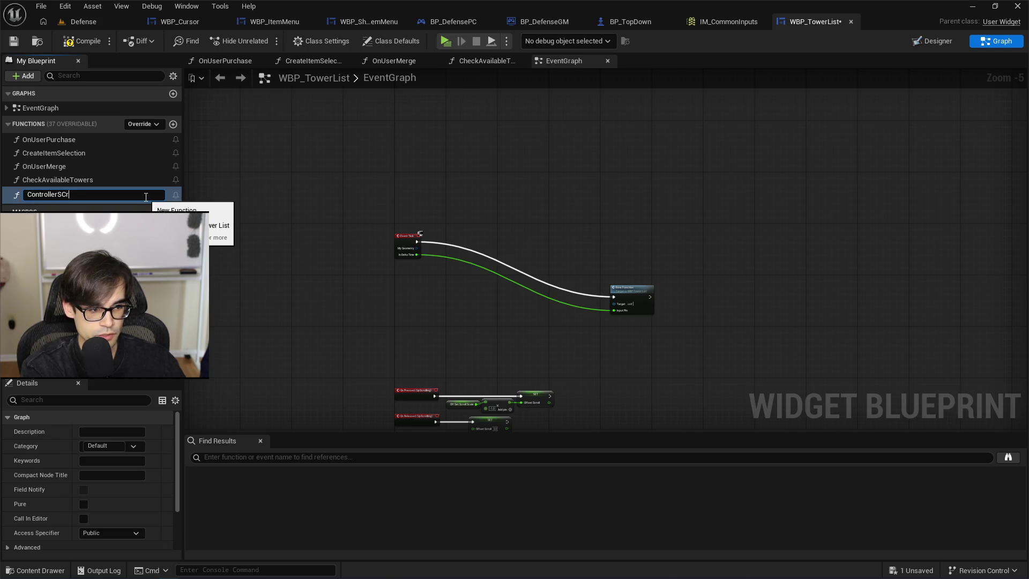
pyautogui.write('ling')
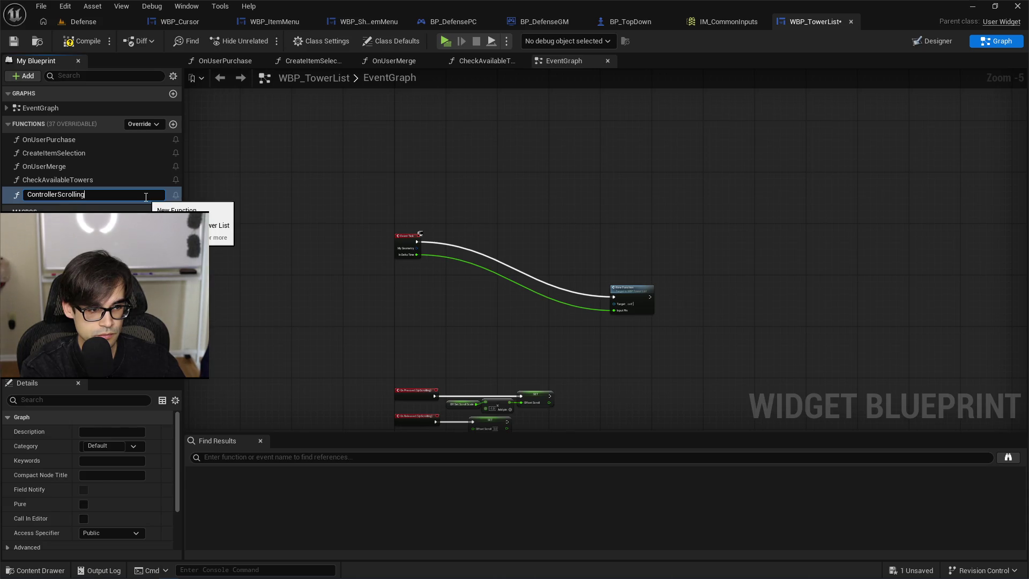
pyautogui.press('Return')
pyautogui.scroll(4, 578, 292)
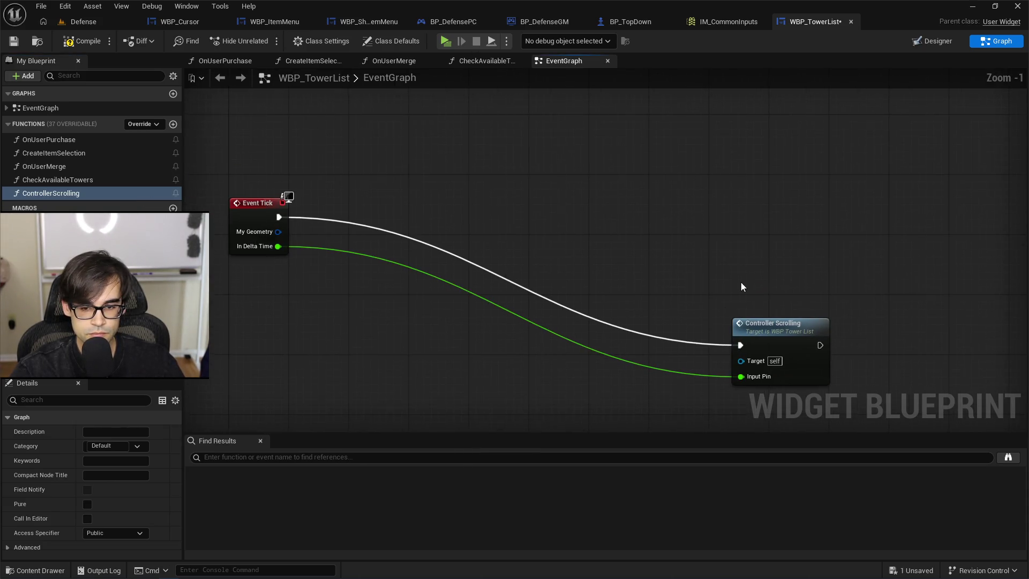
pyautogui.moveTo(772, 331)
pyautogui.mouseDown()
pyautogui.moveTo(403, 203)
pyautogui.moveTo(359, 198)
pyautogui.mouseUp()
# Inside the ControllerScrolling graph, spread out the Branch, Set Scroll Offset, math and entry nodes.
pyautogui.doubleClick(363, 197)
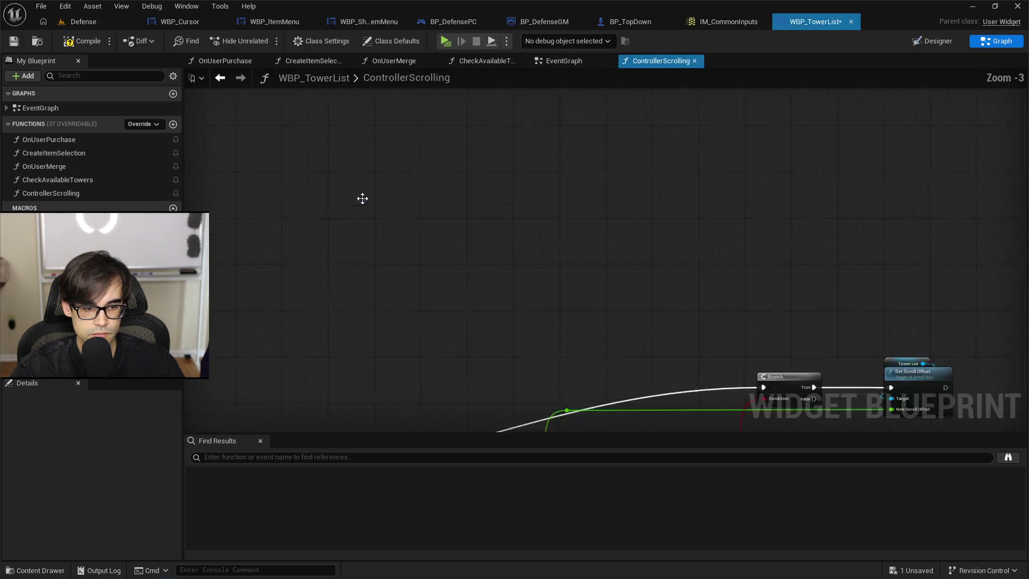
pyautogui.moveTo(532, 158); pyautogui.dragTo(665, 278)
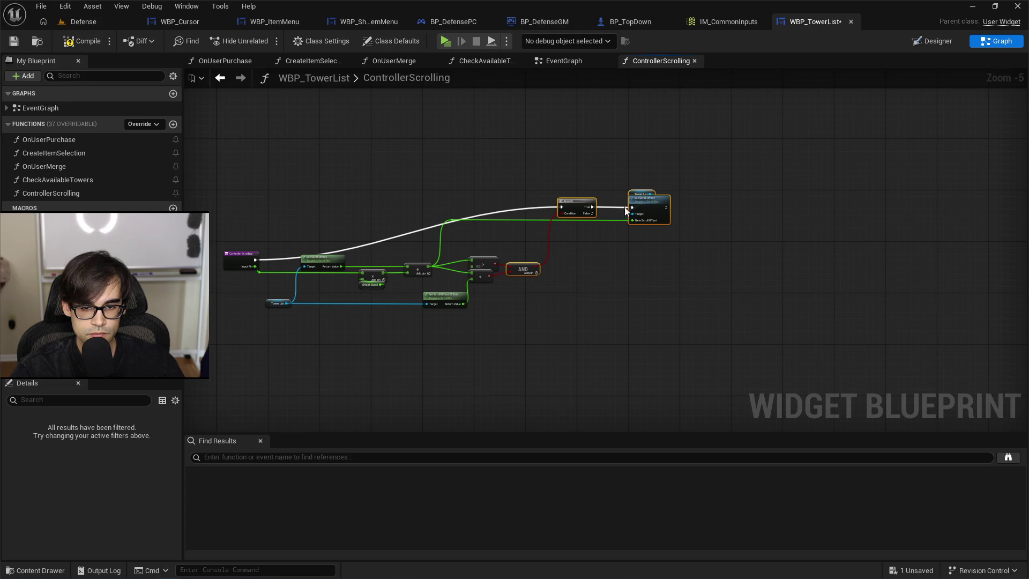
pyautogui.moveTo(653, 204)
pyautogui.mouseDown()
pyautogui.moveTo(674, 241)
pyautogui.moveTo(712, 258)
pyautogui.mouseUp()
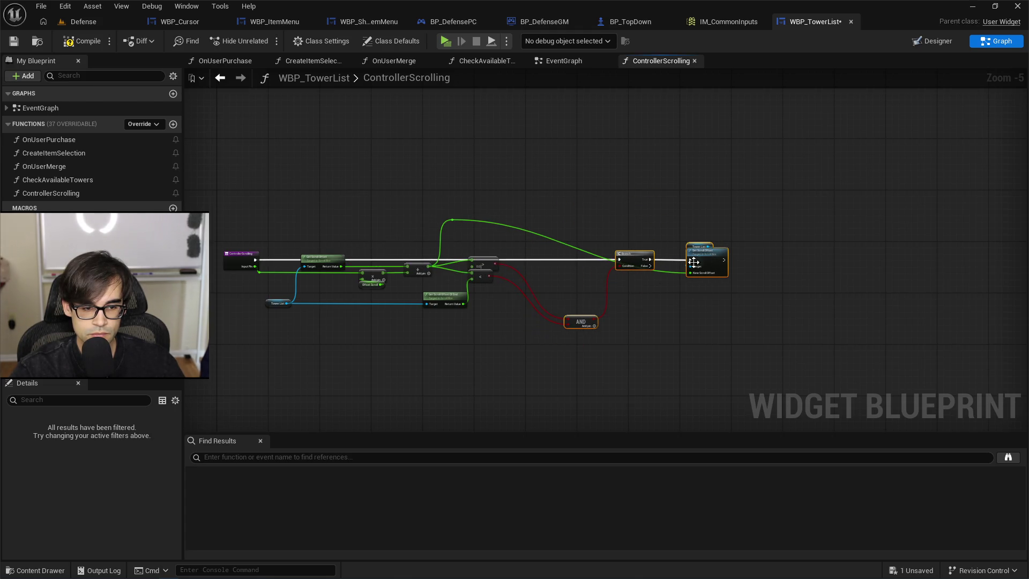
pyautogui.moveTo(249, 413)
pyautogui.mouseDown()
pyautogui.moveTo(558, 288)
pyautogui.moveTo(596, 191)
pyautogui.mouseUp()
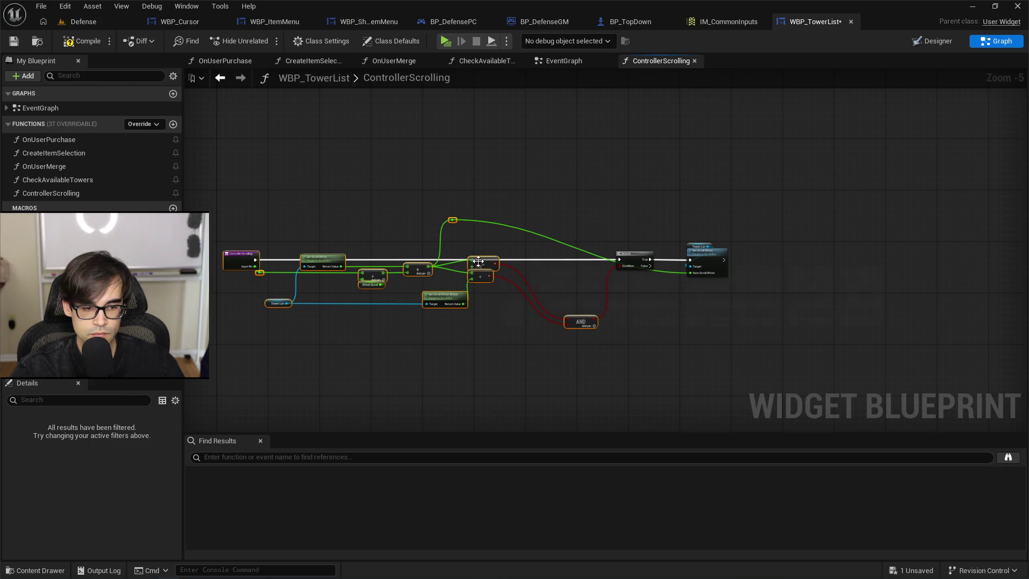
pyautogui.moveTo(479, 262)
pyautogui.mouseDown()
pyautogui.moveTo(475, 327)
pyautogui.moveTo(466, 318)
pyautogui.mouseUp()
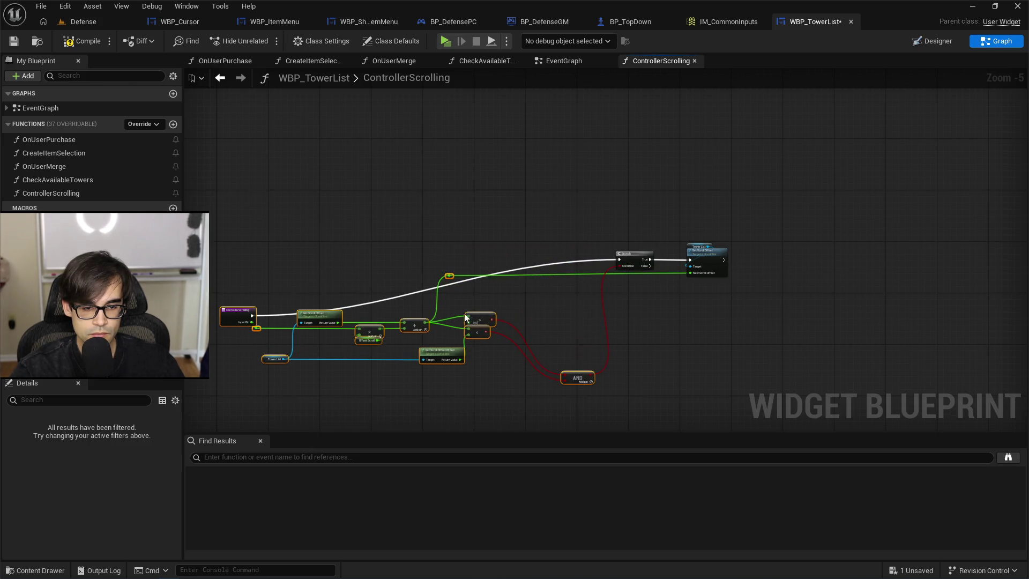
pyautogui.moveTo(239, 316)
pyautogui.mouseDown()
pyautogui.moveTo(240, 270)
pyautogui.moveTo(212, 264)
pyautogui.mouseUp()
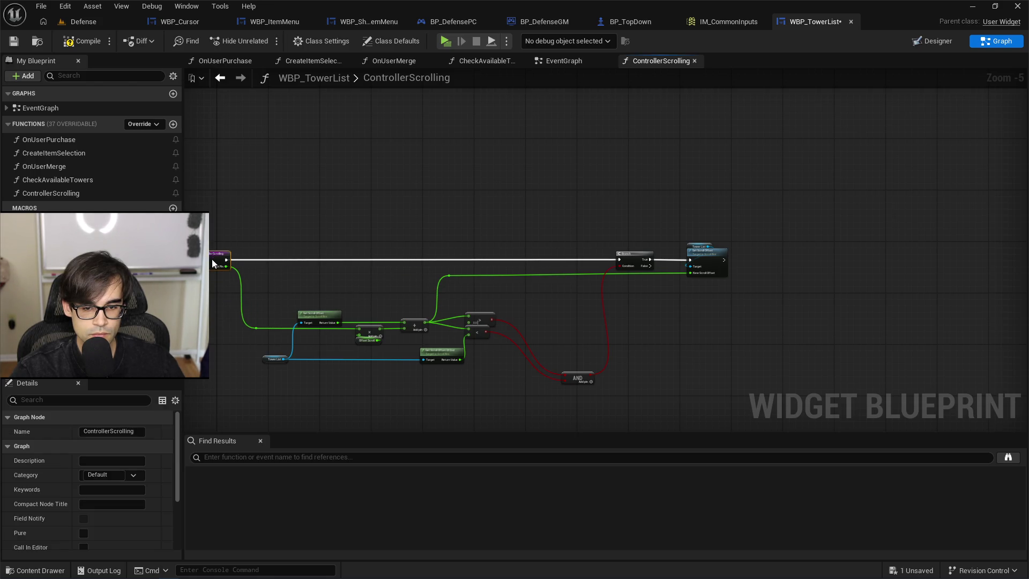
pyautogui.click(361, 297)
pyautogui.scroll(4, 361, 297)
# Move Tower List and Get Scroll Offset Of End next to the entry node, pulling a wire from Return Value.
pyautogui.moveTo(265, 380)
pyautogui.mouseDown()
pyautogui.moveTo(770, 314)
pyautogui.moveTo(732, 317)
pyautogui.mouseUp()
pyautogui.press('Delete')
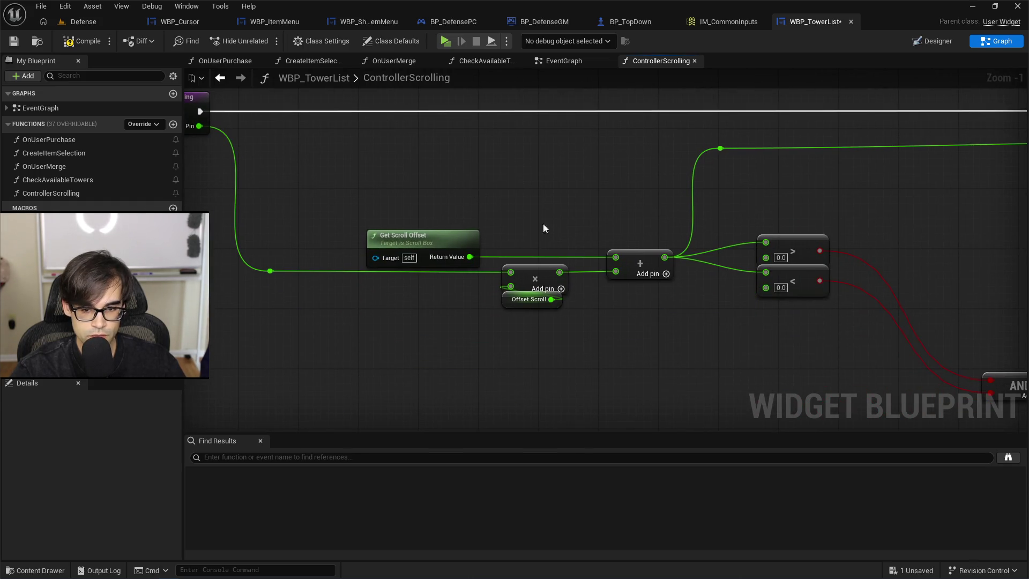
pyautogui.hotkey('ctrl', 'v')
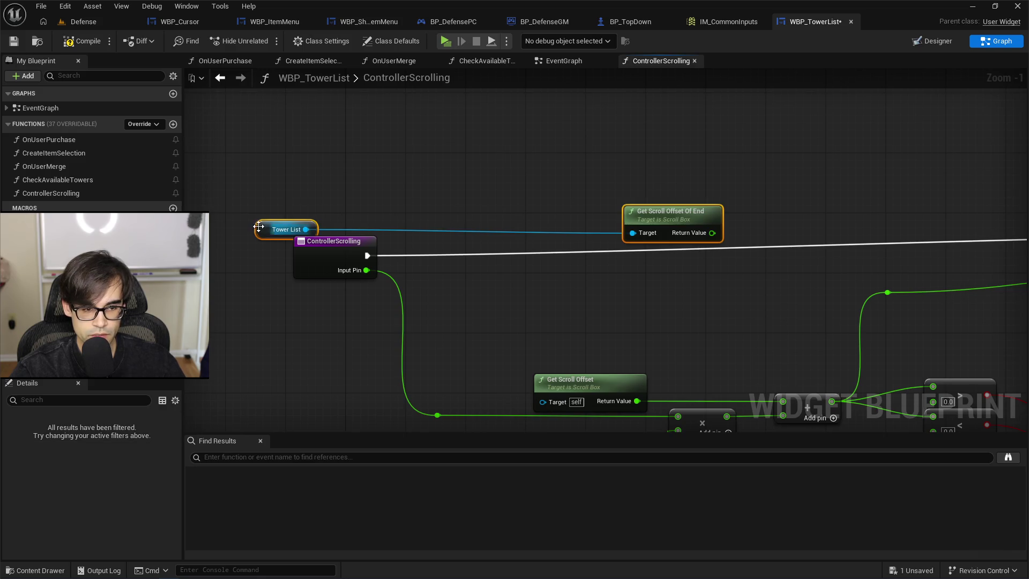
pyautogui.moveTo(260, 230)
pyautogui.mouseDown()
pyautogui.moveTo(350, 233)
pyautogui.moveTo(400, 292)
pyautogui.moveTo(414, 293)
pyautogui.mouseUp()
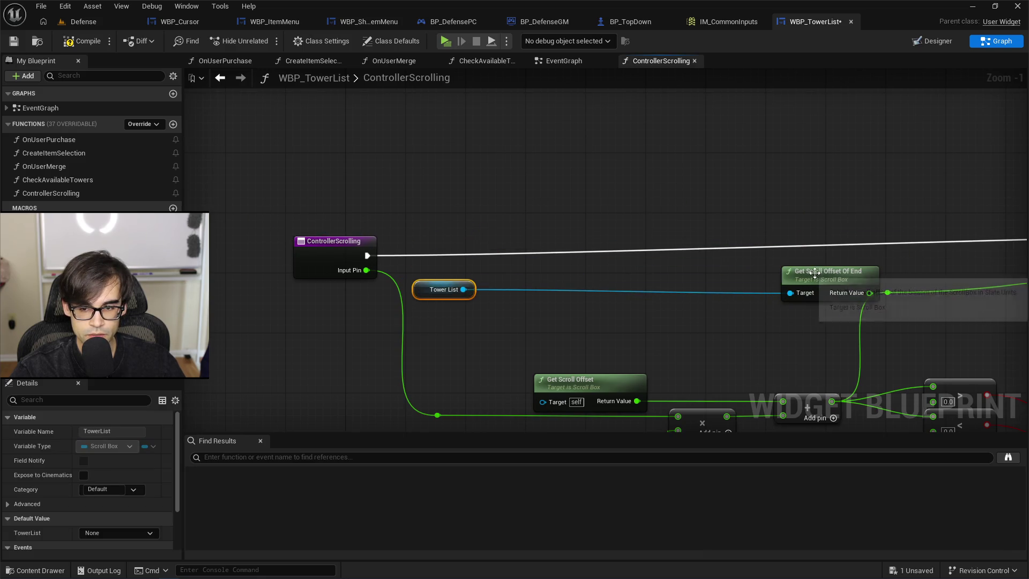
pyautogui.moveTo(798, 272)
pyautogui.mouseDown()
pyautogui.moveTo(533, 282)
pyautogui.moveTo(520, 272)
pyautogui.mouseUp()
pyautogui.moveTo(577, 293); pyautogui.dragTo(635, 248)
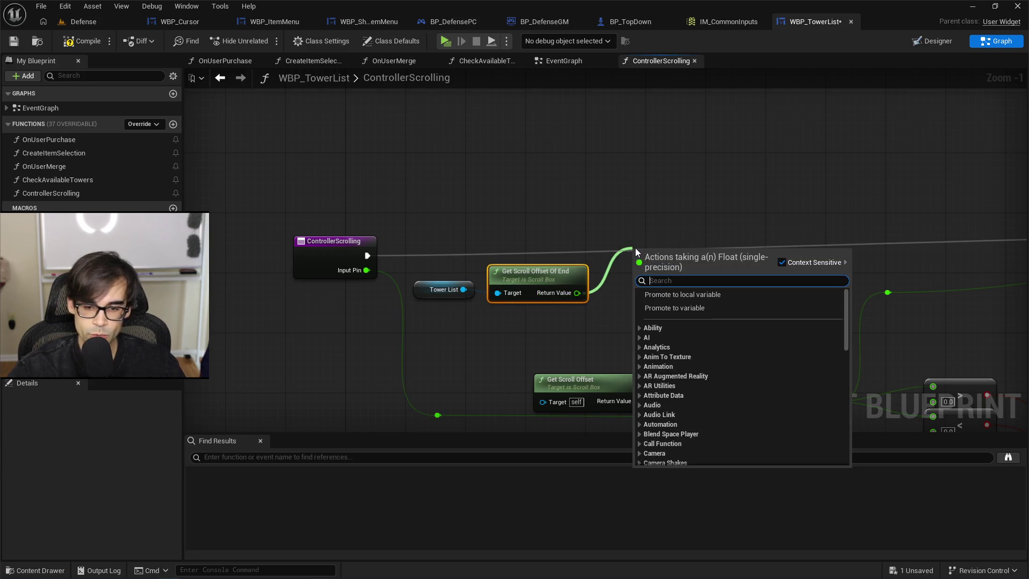
# Promote the scroll end offset to local variable Local_EndLocation and run the entry exec through its SET.
pyautogui.click(701, 295)
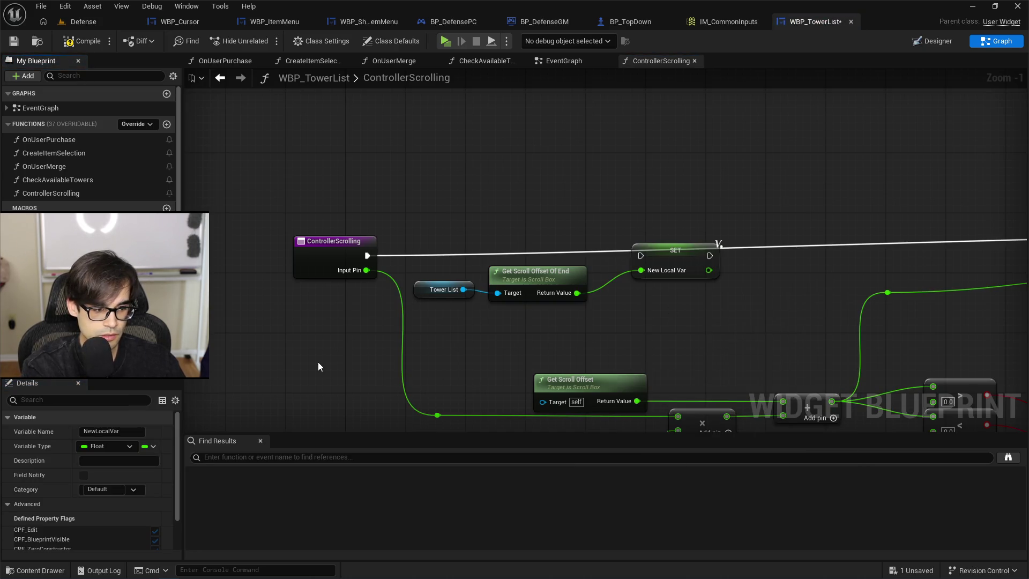
pyautogui.write('Local_EndLocation')
pyautogui.press('Return')
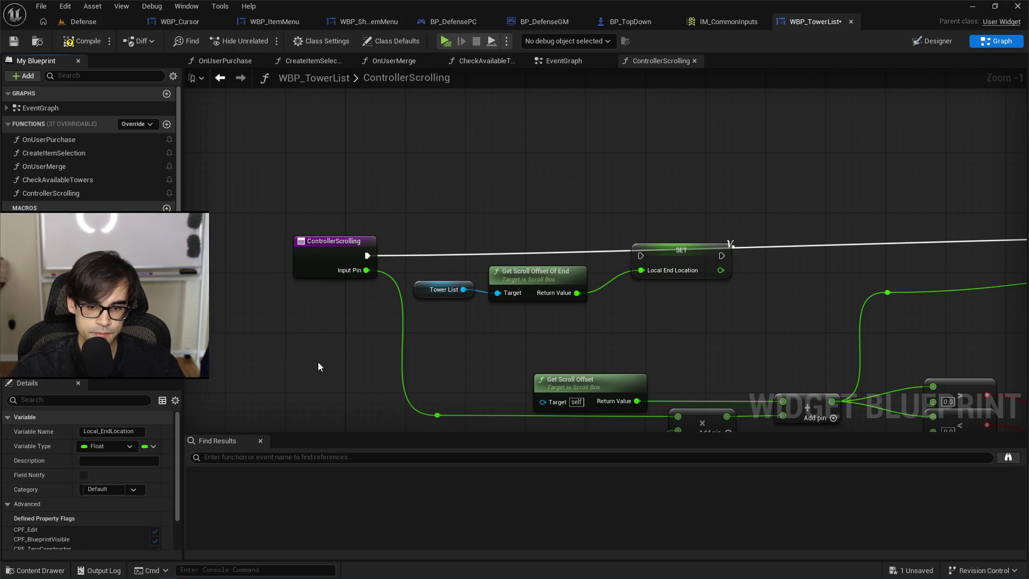
pyautogui.moveTo(365, 256); pyautogui.dragTo(679, 256)
# Connect a Local_EndLocation getter to the lower input of the < comparison.
pyautogui.moveTo(716, 215)
pyautogui.mouseDown()
pyautogui.moveTo(570, 301)
pyautogui.moveTo(452, 156)
pyautogui.mouseUp()
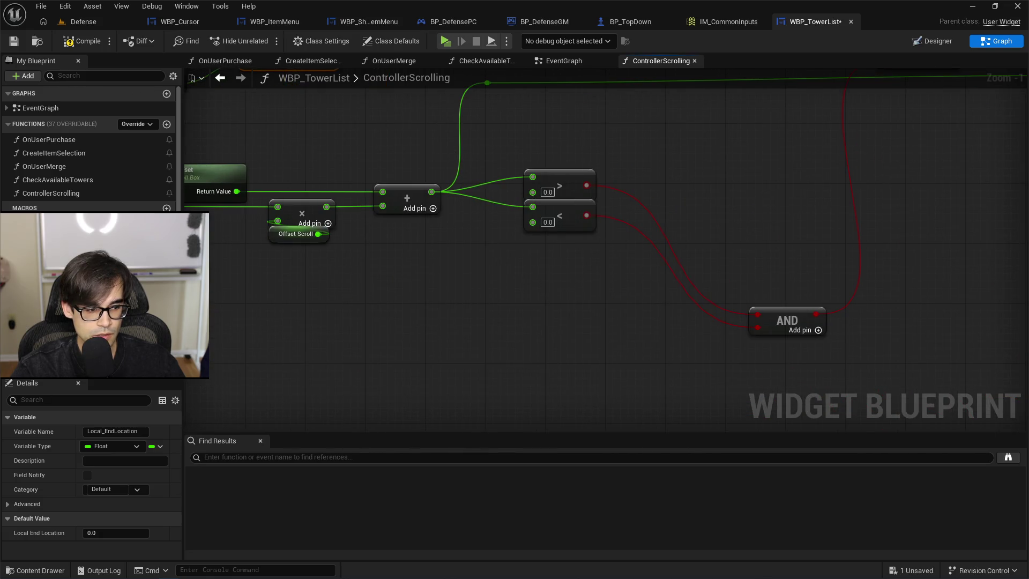
pyautogui.moveTo(43, 301)
pyautogui.mouseDown()
pyautogui.moveTo(545, 227)
pyautogui.moveTo(537, 224)
pyautogui.mouseUp()
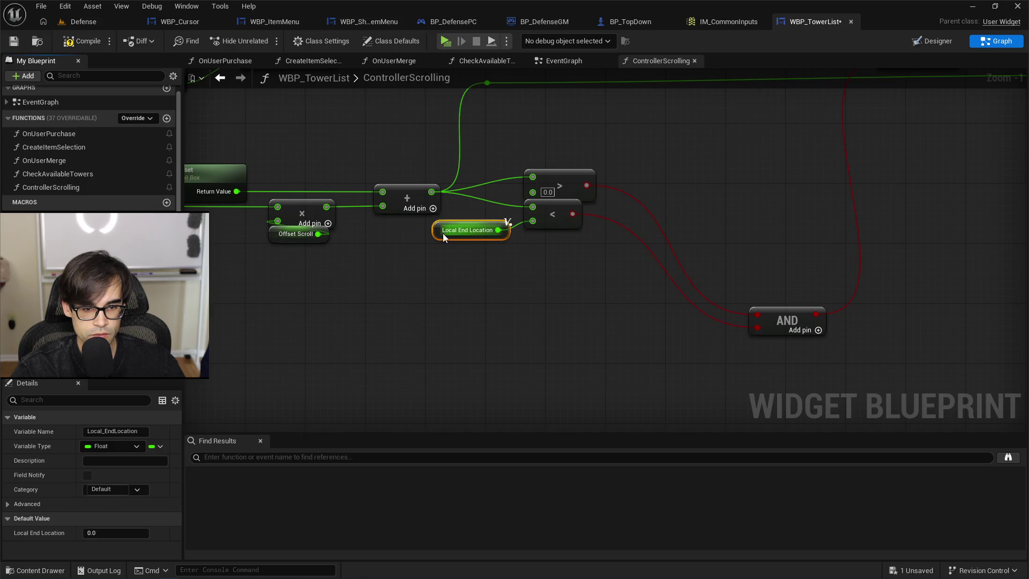
pyautogui.moveTo(443, 236)
pyautogui.mouseDown()
pyautogui.moveTo(533, 246)
pyautogui.moveTo(455, 356)
pyautogui.mouseUp()
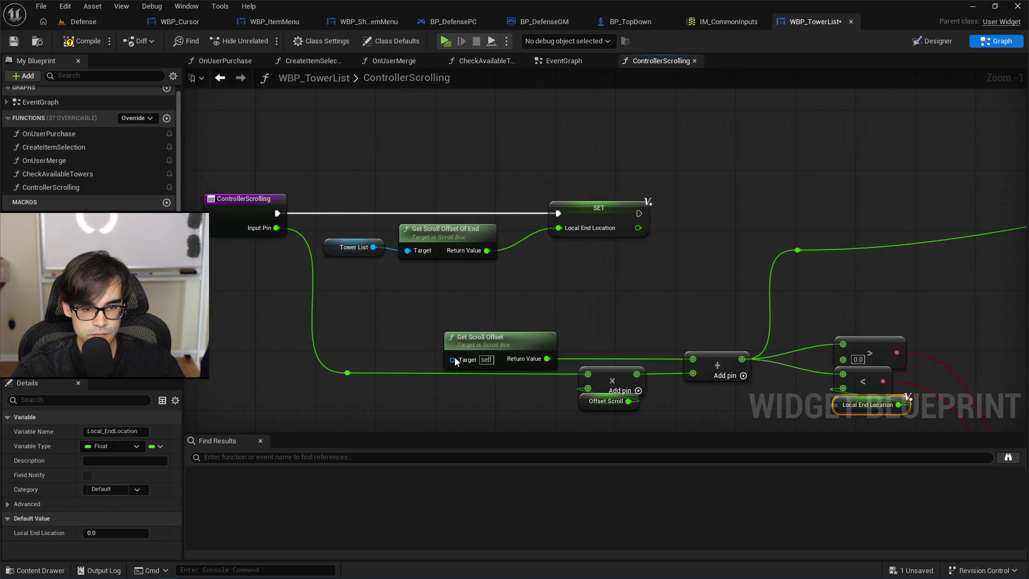
pyautogui.scroll(-1, 455, 356)
pyautogui.click(545, 232)
pyautogui.scroll(-2, 337, 366)
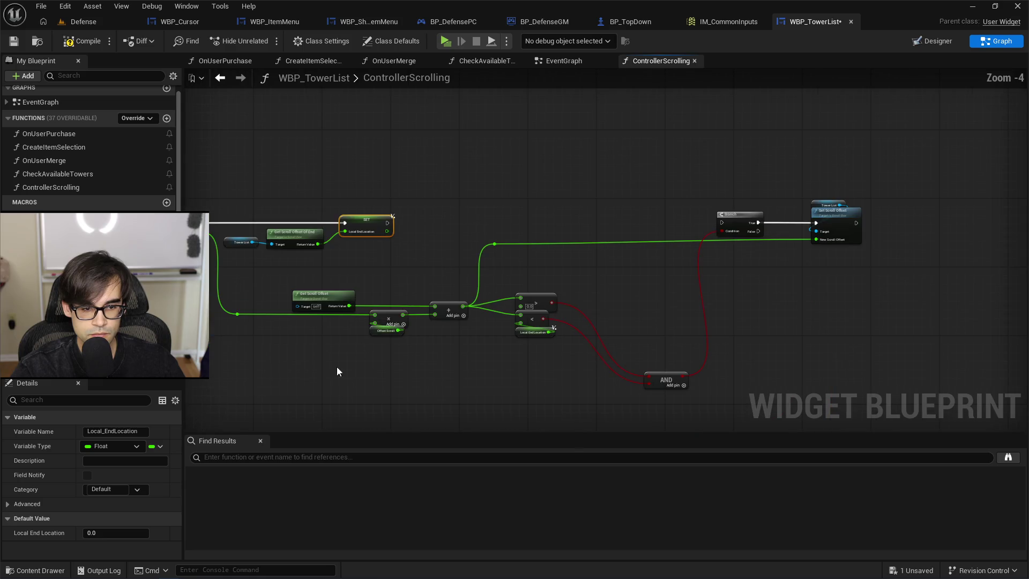
pyautogui.scroll(2, 330, 346)
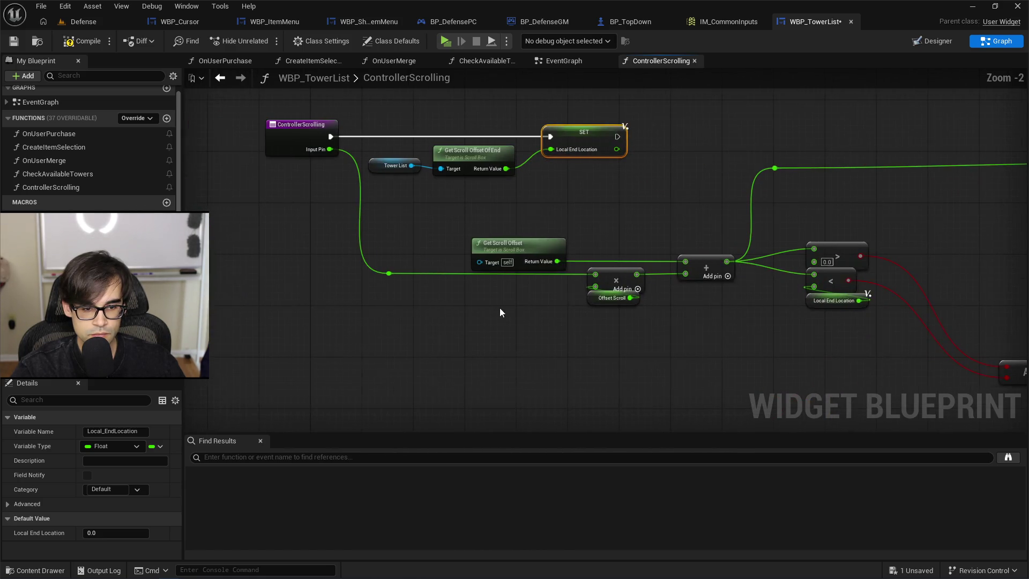
pyautogui.click(301, 134)
# Rename the function input to InputDeltaTime and add a getter for it.
pyautogui.scroll(-3, 82, 493)
pyautogui.write('InputDeltaTime')
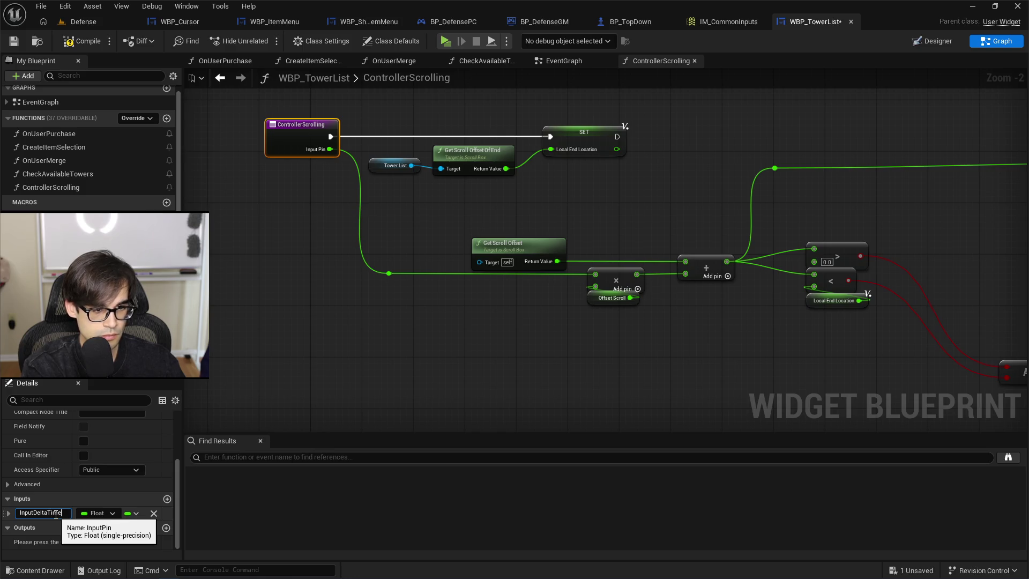
pyautogui.press('Return')
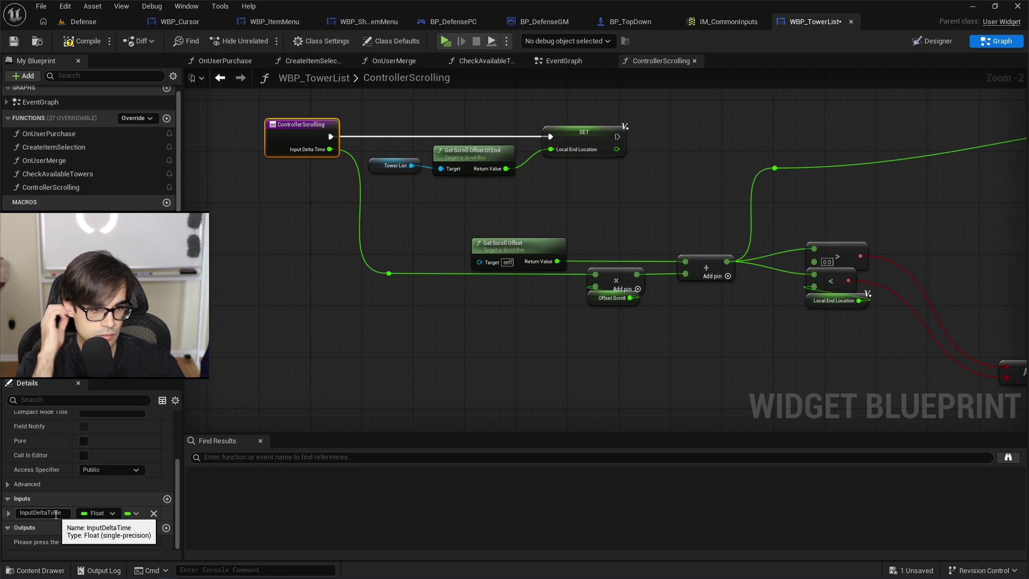
pyautogui.rightClick(404, 387)
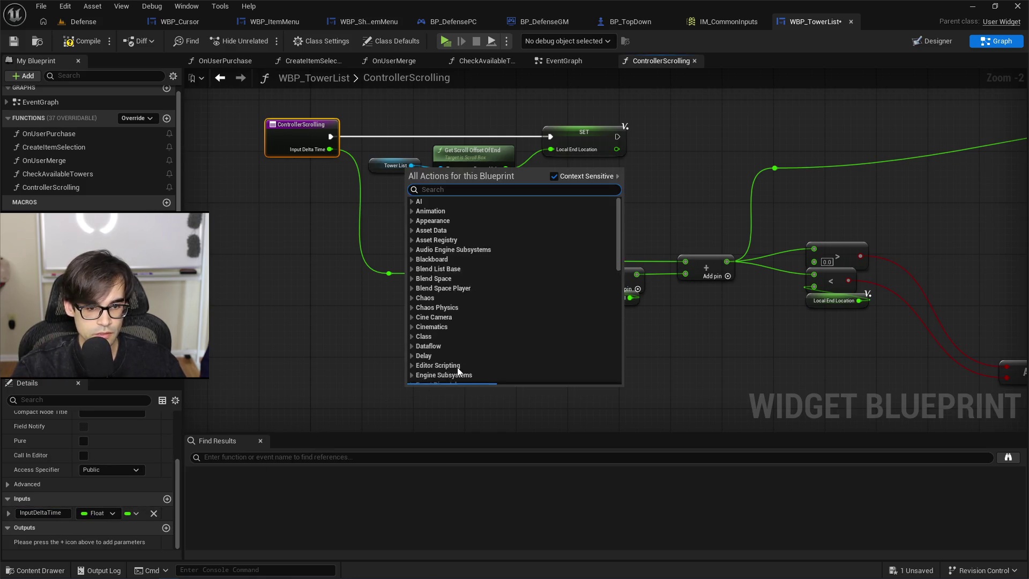
pyautogui.write('get inputdelta')
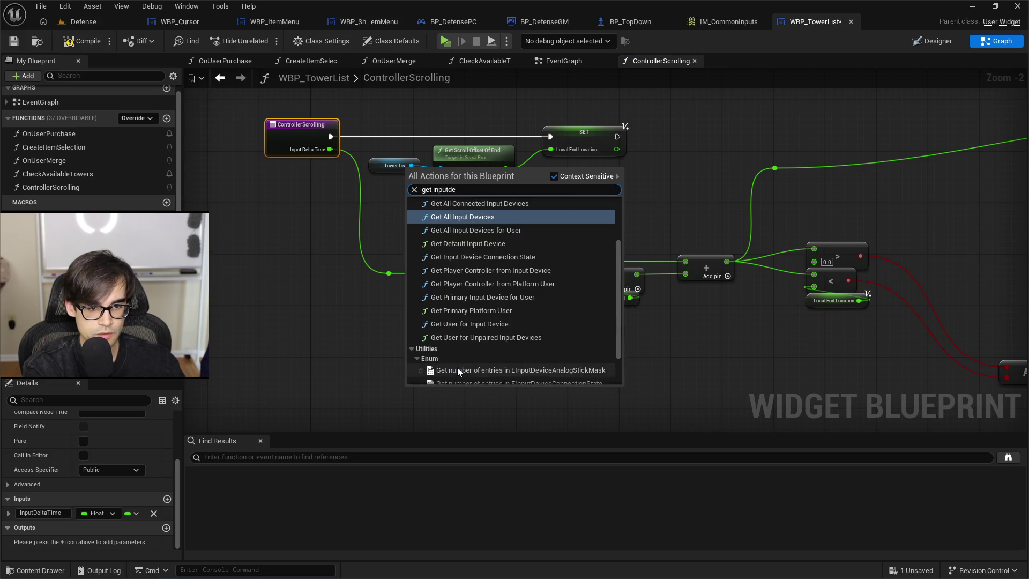
pyautogui.press('Return')
# Wire Input Delta Time into the multiply node and compile the blueprint.
pyautogui.scroll(2, 458, 368)
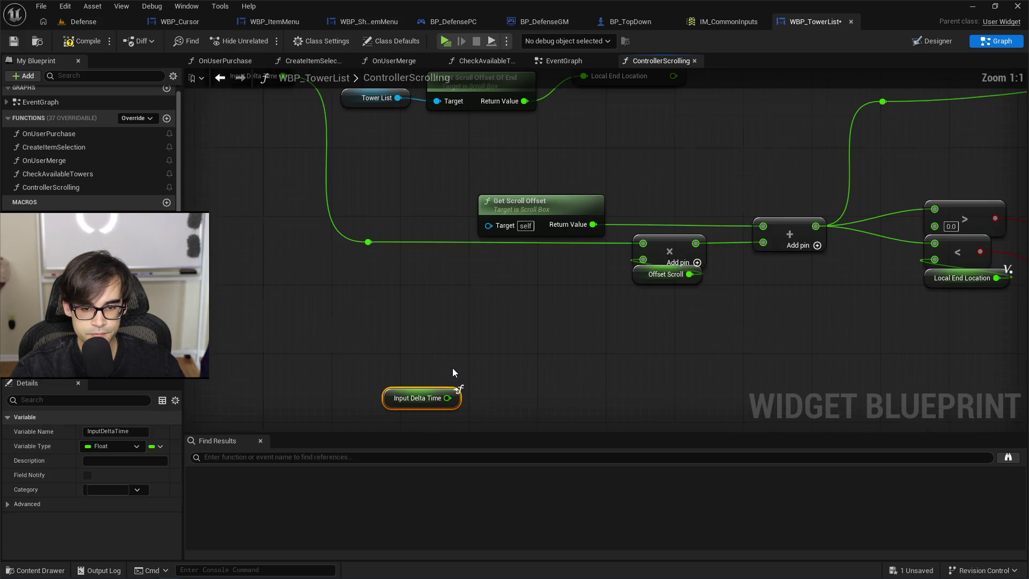
pyautogui.moveTo(448, 398)
pyautogui.mouseDown()
pyautogui.moveTo(647, 288)
pyautogui.moveTo(643, 244)
pyautogui.mouseUp()
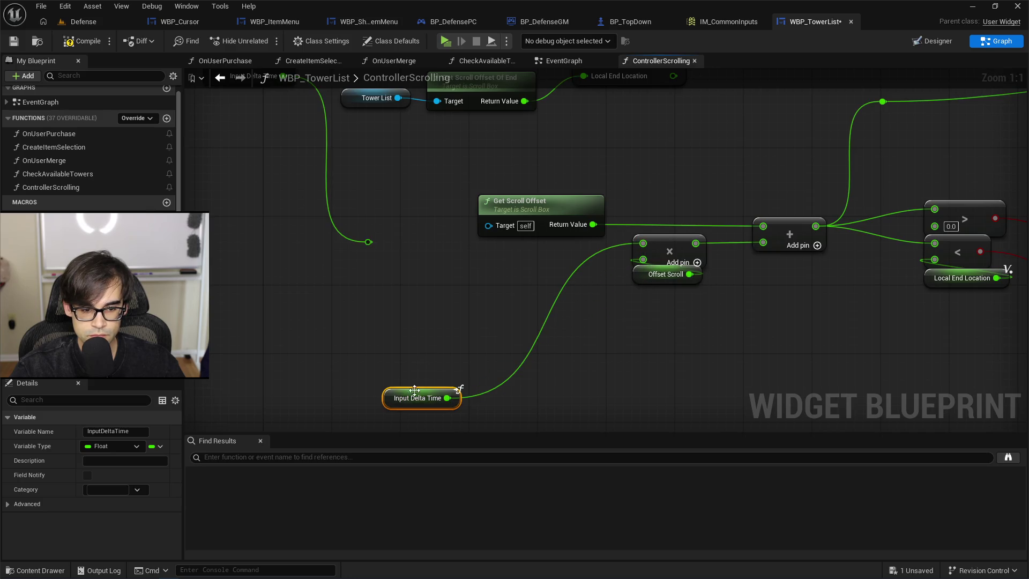
pyautogui.moveTo(402, 398); pyautogui.dragTo(558, 256)
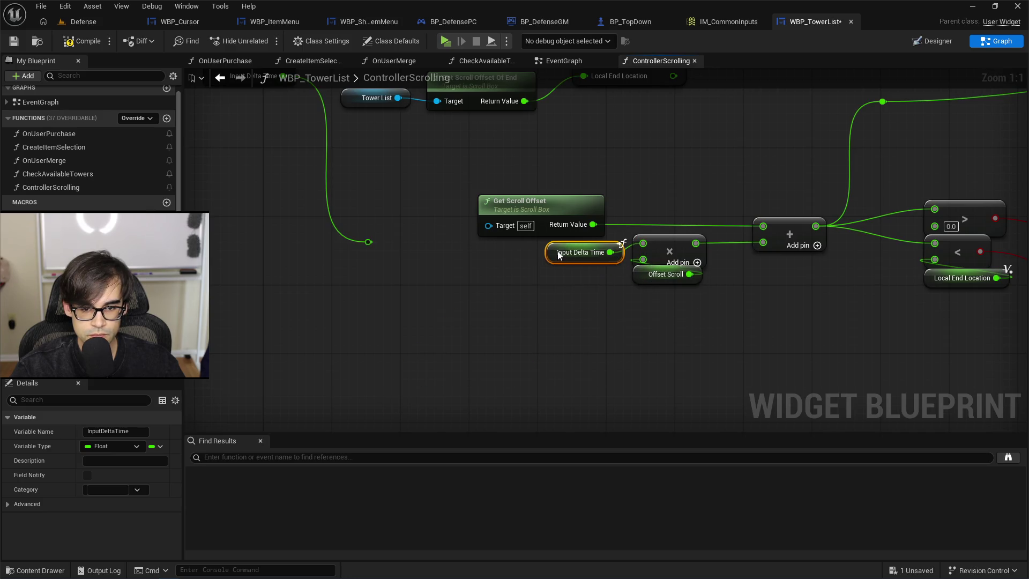
pyautogui.click(496, 327)
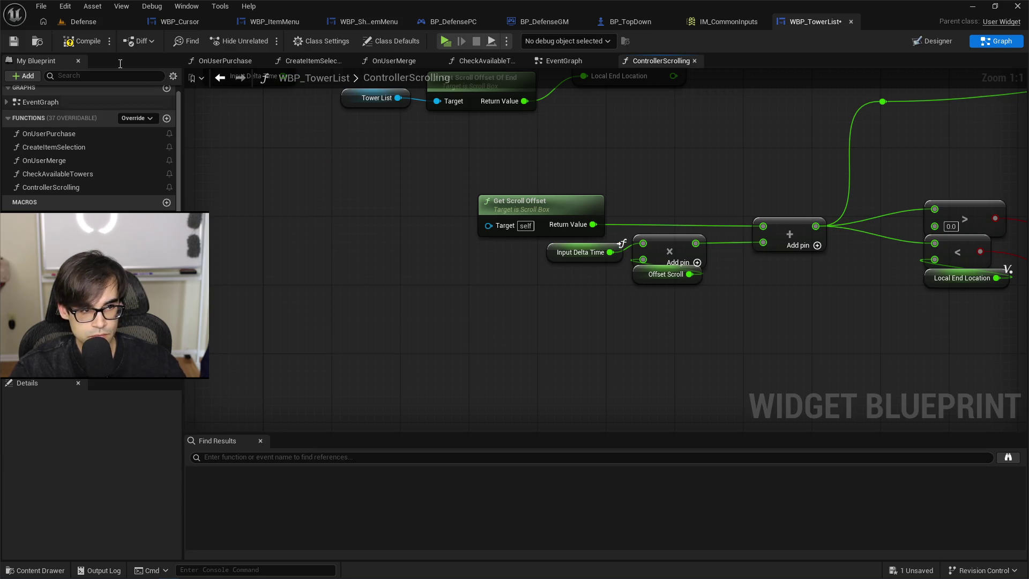
pyautogui.click(74, 37)
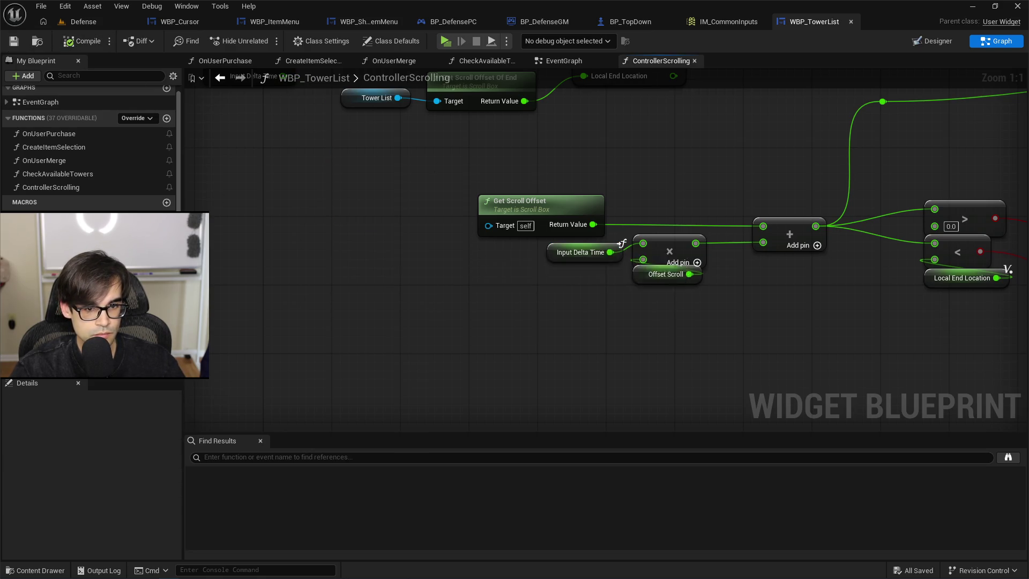
# Move the math, AND, Branch and Set Scroll Offset nodes right, and link SET's execution into the Branch.
pyautogui.scroll(-4, 335, 316)
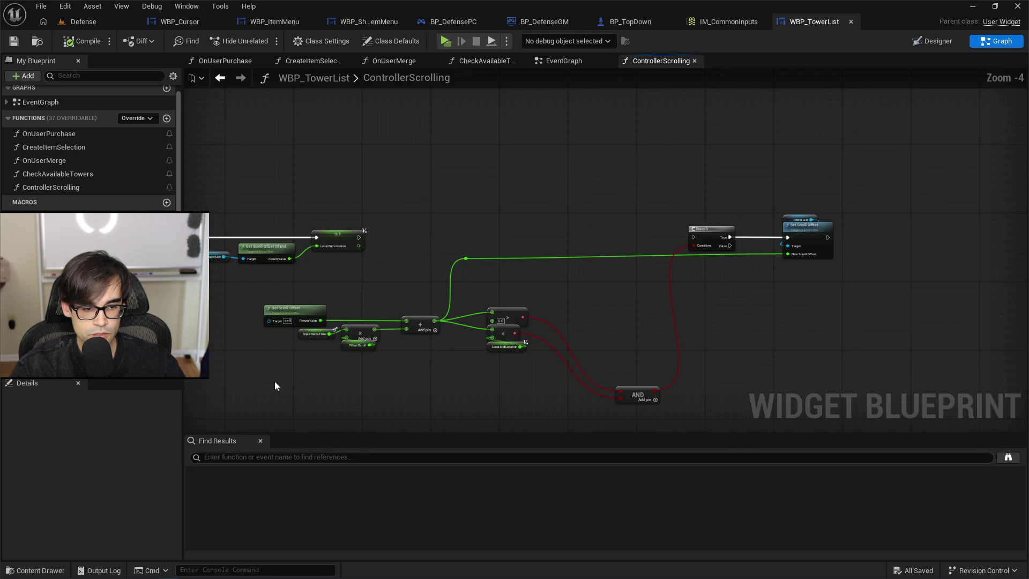
pyautogui.moveTo(274, 382)
pyautogui.mouseDown()
pyautogui.moveTo(556, 250)
pyautogui.moveTo(573, 256)
pyautogui.mouseUp()
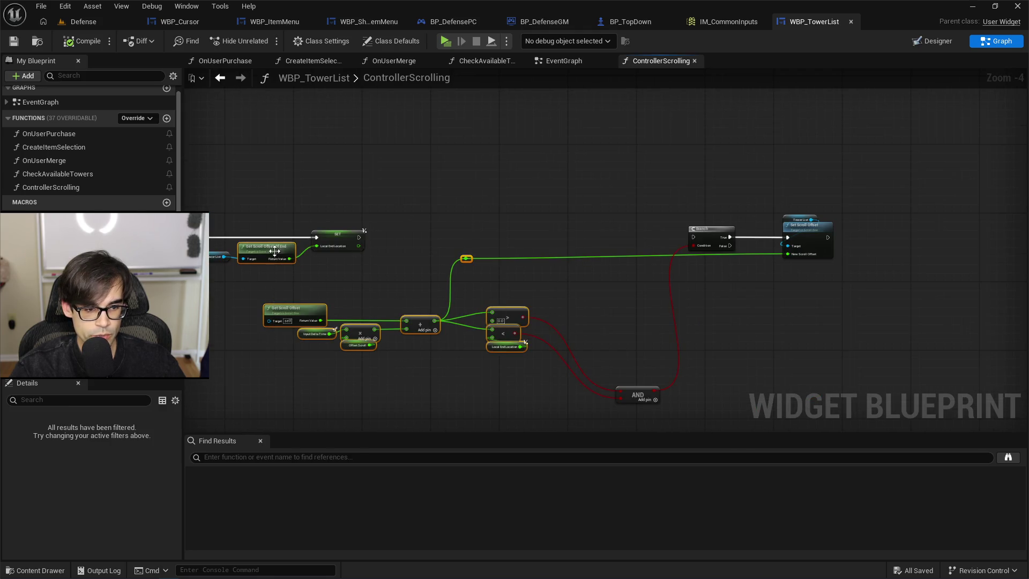
pyautogui.moveTo(313, 319); pyautogui.dragTo(455, 313)
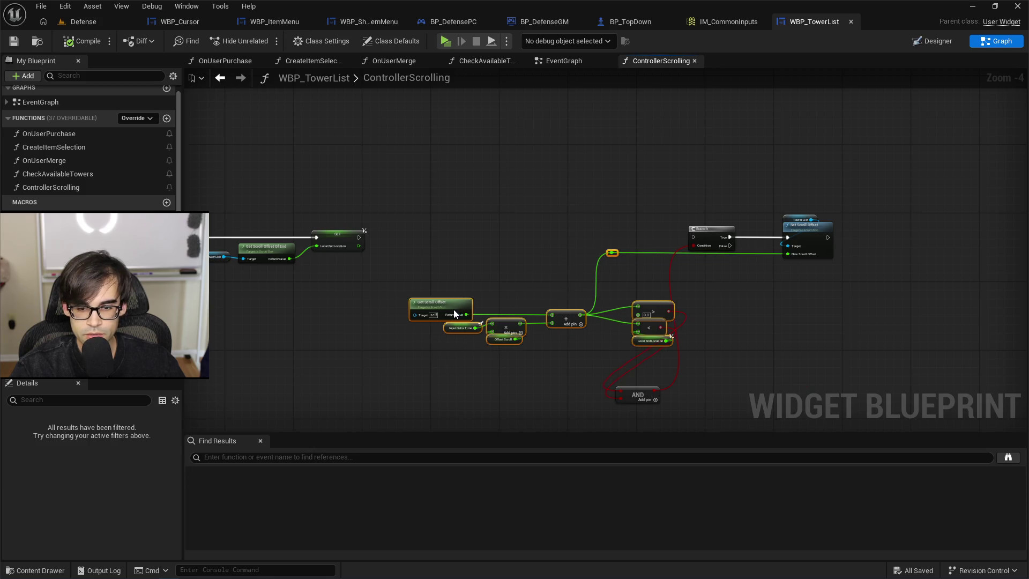
pyautogui.scroll(2, 619, 367)
pyautogui.moveTo(558, 389)
pyautogui.mouseDown()
pyautogui.moveTo(628, 347)
pyautogui.moveTo(693, 256)
pyautogui.mouseUp()
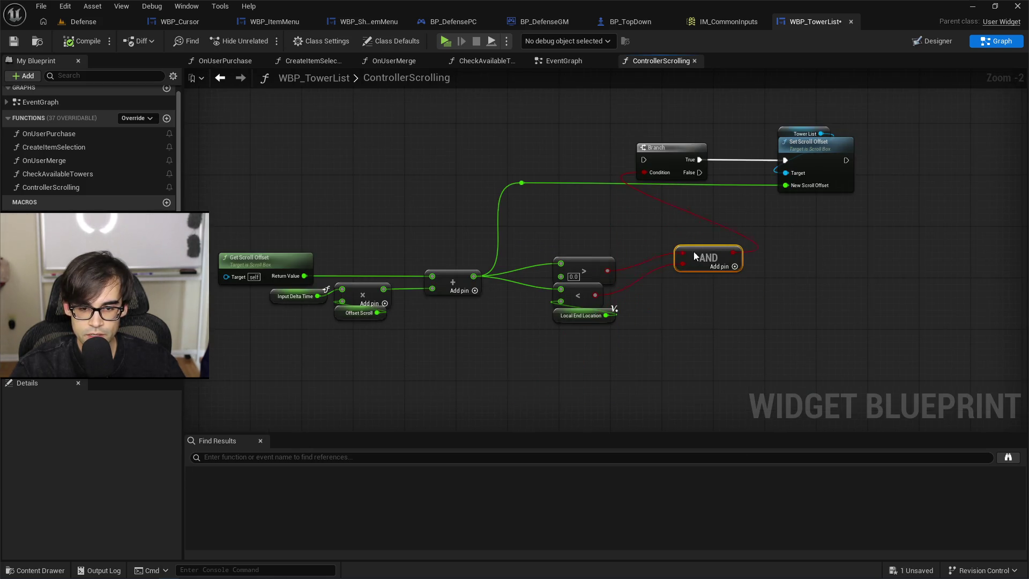
pyautogui.moveTo(538, 149); pyautogui.dragTo(793, 220)
pyautogui.moveTo(568, 200); pyautogui.dragTo(659, 205)
pyautogui.click(472, 184)
pyautogui.moveTo(471, 184); pyautogui.dragTo(747, 207)
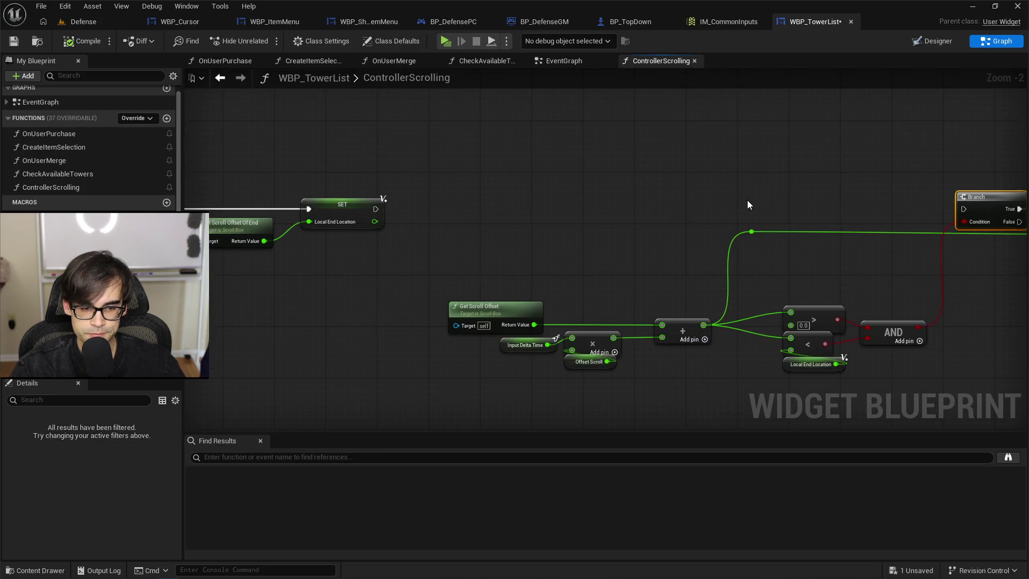
pyautogui.moveTo(376, 209); pyautogui.dragTo(963, 209)
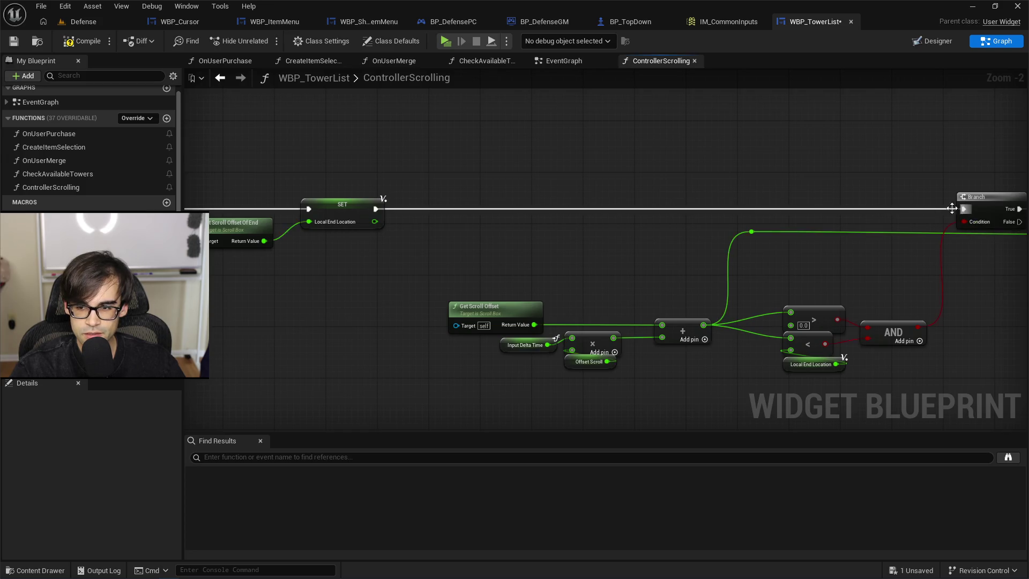
pyautogui.moveTo(514, 263); pyautogui.dragTo(349, 272)
# Reposition the reroute, Tower List, Get Scroll Offset Of End and SET nodes near the function entry.
pyautogui.moveTo(289, 292)
pyautogui.mouseDown()
pyautogui.moveTo(613, 418)
pyautogui.moveTo(735, 315)
pyautogui.moveTo(658, 282)
pyautogui.moveTo(664, 252)
pyautogui.moveTo(724, 259)
pyautogui.moveTo(710, 250)
pyautogui.moveTo(721, 250)
pyautogui.moveTo(679, 244)
pyautogui.mouseUp()
pyautogui.click(576, 226)
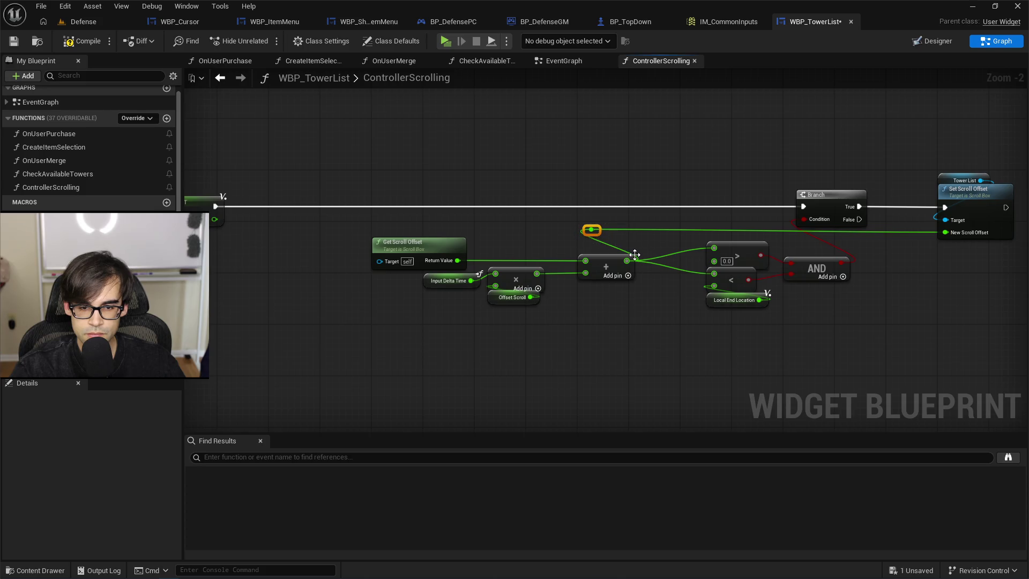
pyautogui.moveTo(598, 230)
pyautogui.mouseDown()
pyautogui.moveTo(714, 230)
pyautogui.moveTo(688, 230)
pyautogui.mouseUp()
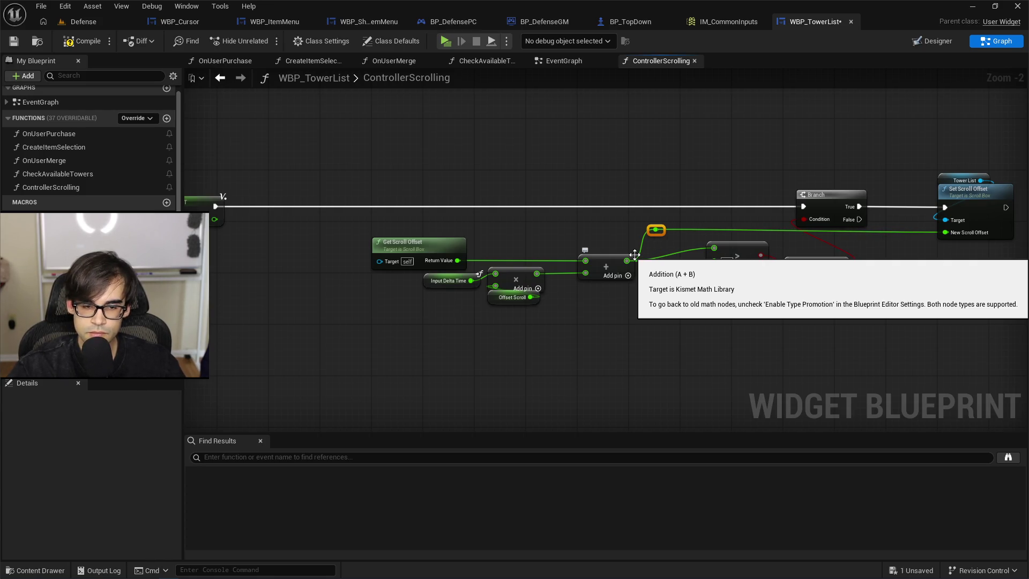
pyautogui.moveTo(524, 216); pyautogui.dragTo(610, 177)
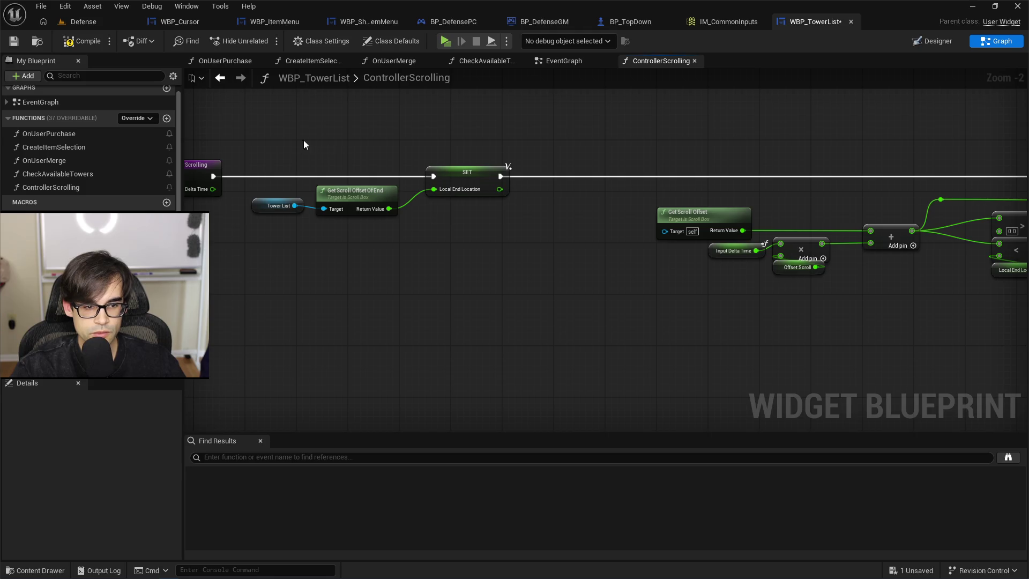
pyautogui.moveTo(272, 209)
pyautogui.mouseDown()
pyautogui.moveTo(323, 242)
pyautogui.moveTo(327, 232)
pyautogui.mouseUp()
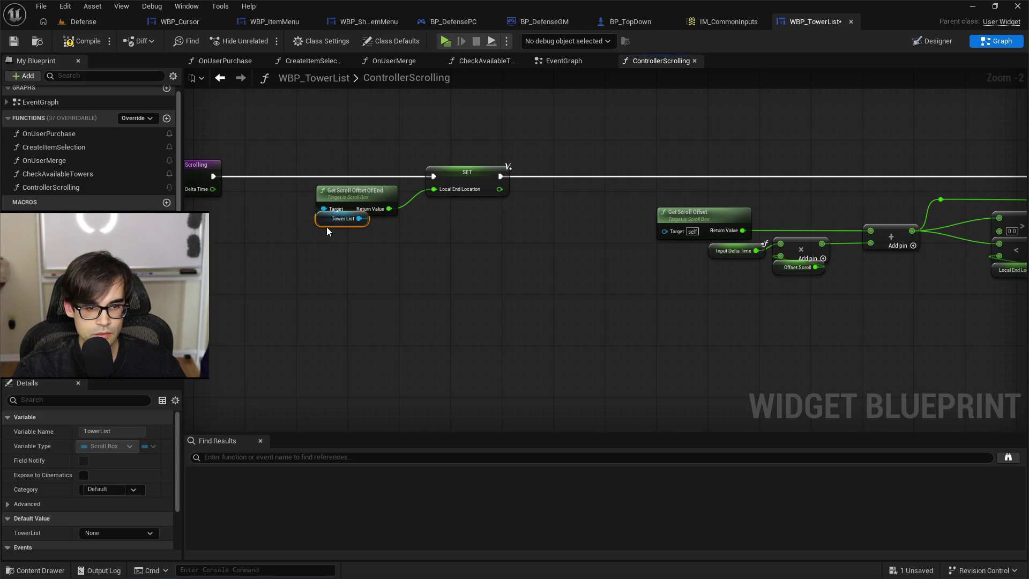
pyautogui.moveTo(340, 191)
pyautogui.mouseDown()
pyautogui.moveTo(340, 234)
pyautogui.moveTo(340, 185)
pyautogui.moveTo(335, 220)
pyautogui.moveTo(289, 198)
pyautogui.moveTo(309, 200)
pyautogui.mouseUp()
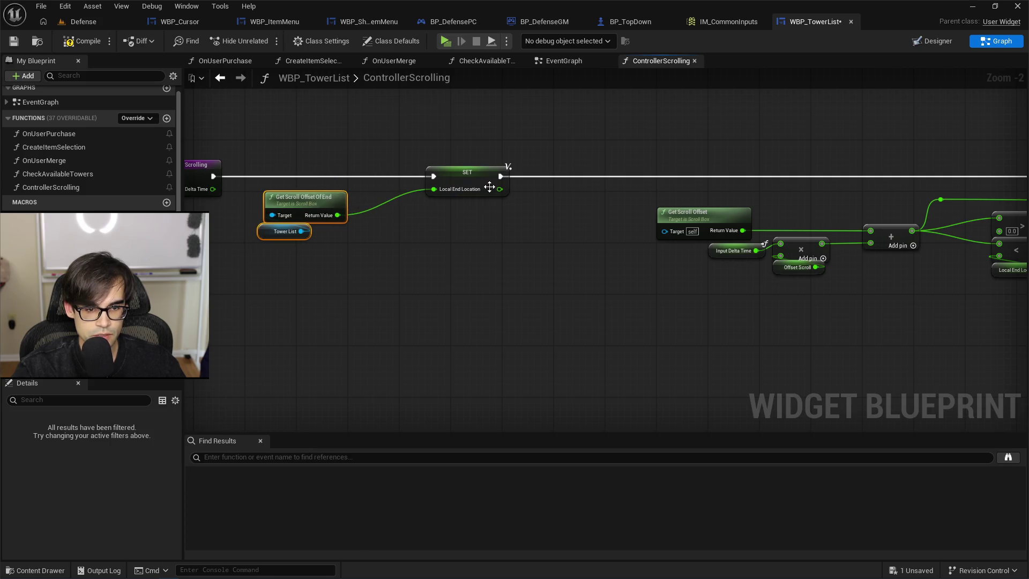
pyautogui.moveTo(467, 173); pyautogui.dragTo(409, 172)
pyautogui.click(366, 174)
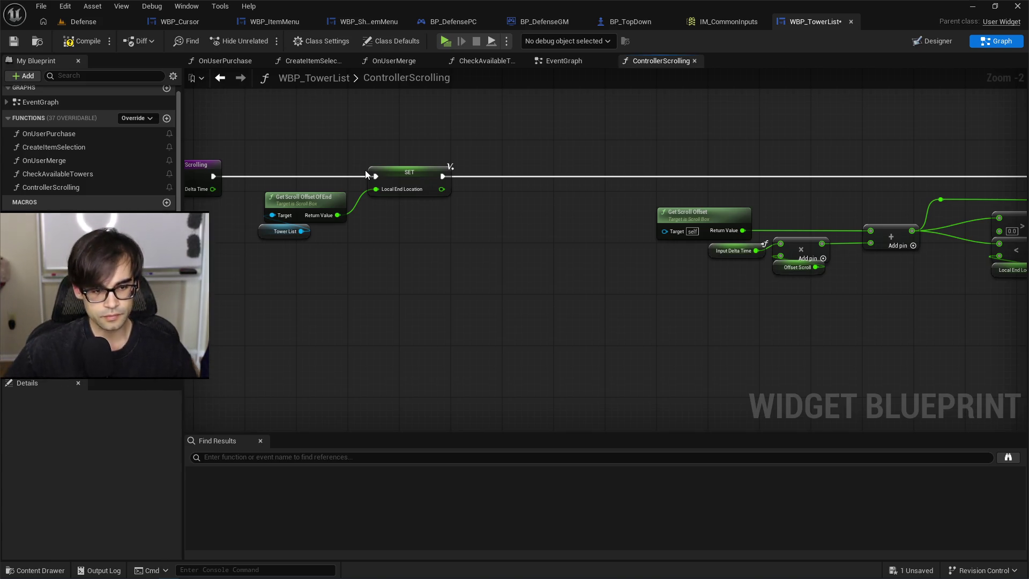
pyautogui.moveTo(510, 159)
pyautogui.mouseDown()
pyautogui.moveTo(421, 151)
pyautogui.moveTo(527, 165)
pyautogui.moveTo(193, 194)
pyautogui.mouseUp()
# Save the blueprint, nudge the getter, SET and Tower List nodes left, and show the Designer layout.
pyautogui.hotkey('ctrl', 's')
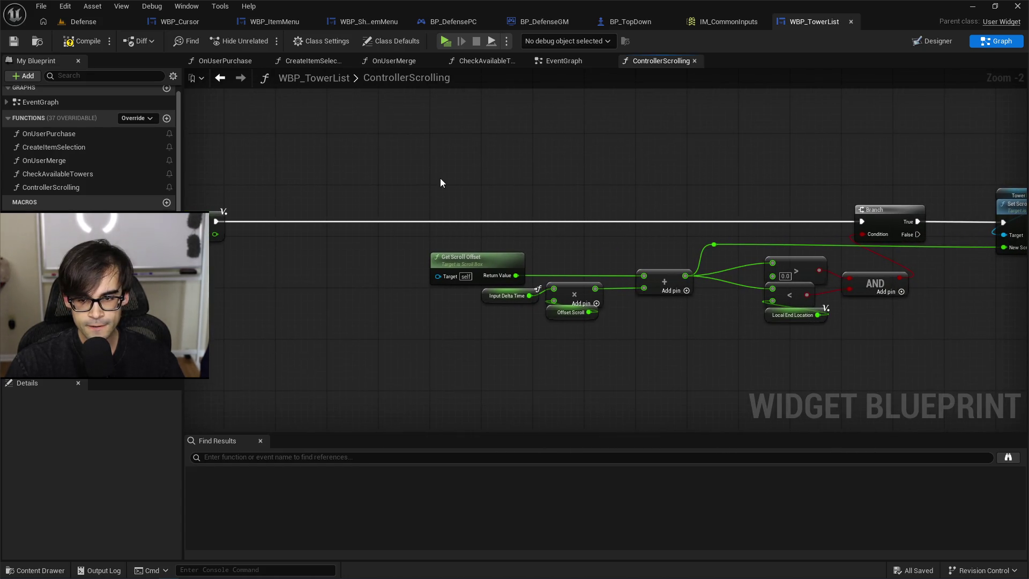
pyautogui.moveTo(440, 178); pyautogui.dragTo(552, 223)
pyautogui.moveTo(385, 197); pyautogui.dragTo(582, 333)
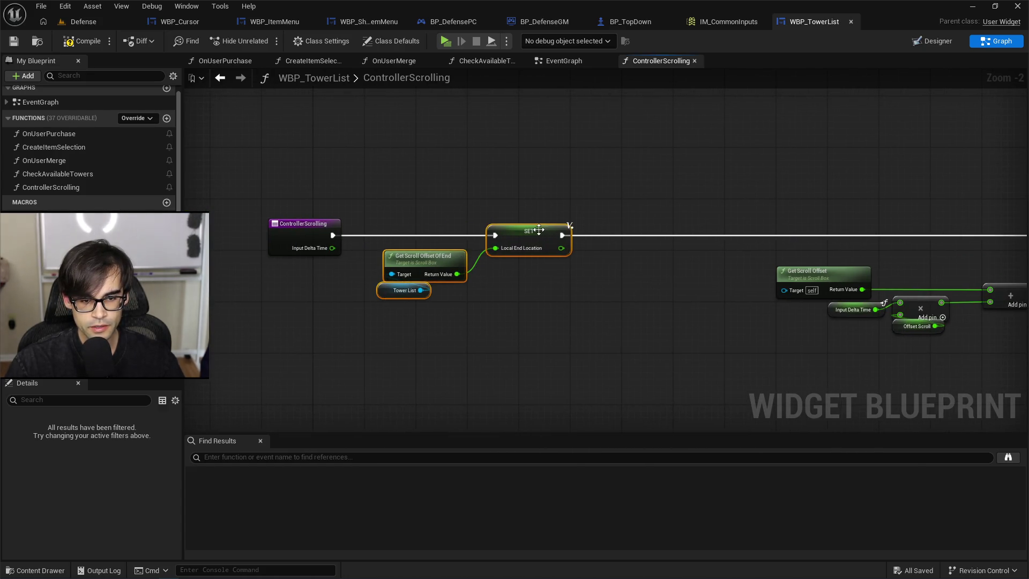
pyautogui.moveTo(535, 231); pyautogui.dragTo(523, 230)
pyautogui.click(505, 185)
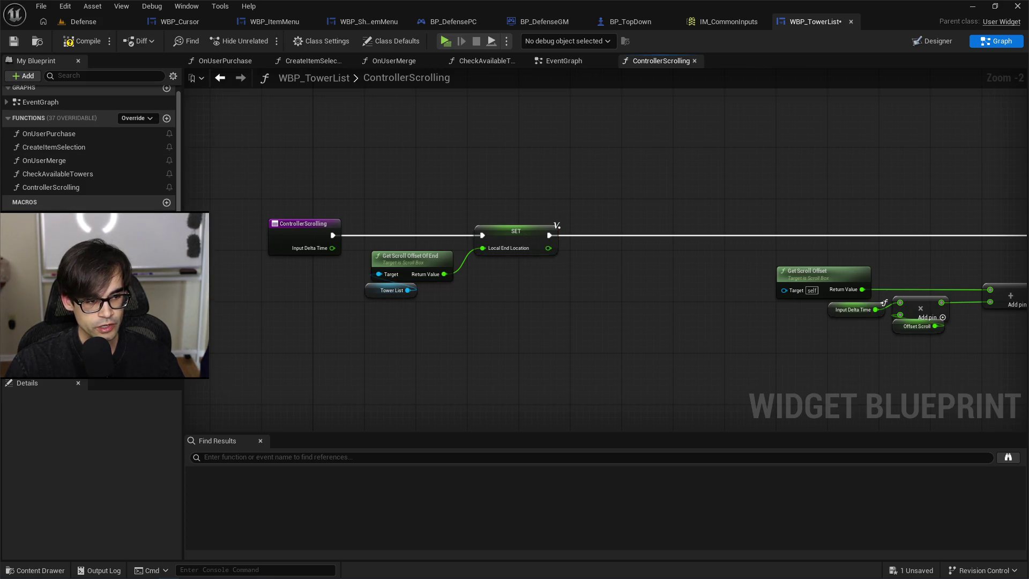
pyautogui.click(933, 41)
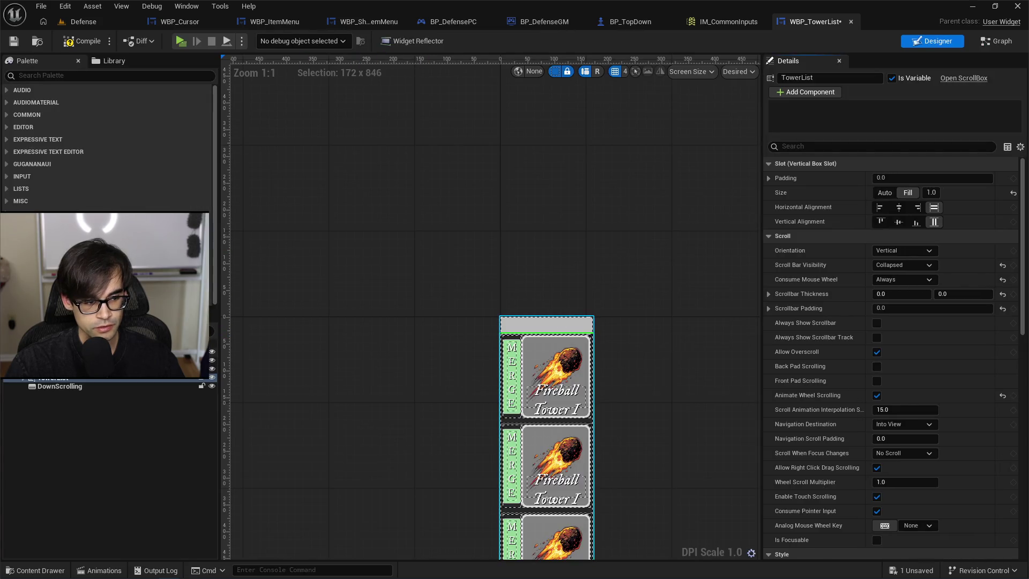
# Inspect the root size box, vertical box, TowerList scroll box and its tower icon entries in the Hierarchy.
pyautogui.click(108, 351)
pyautogui.scroll(-3, 387, 247)
pyautogui.moveTo(446, 305); pyautogui.dragTo(437, 223)
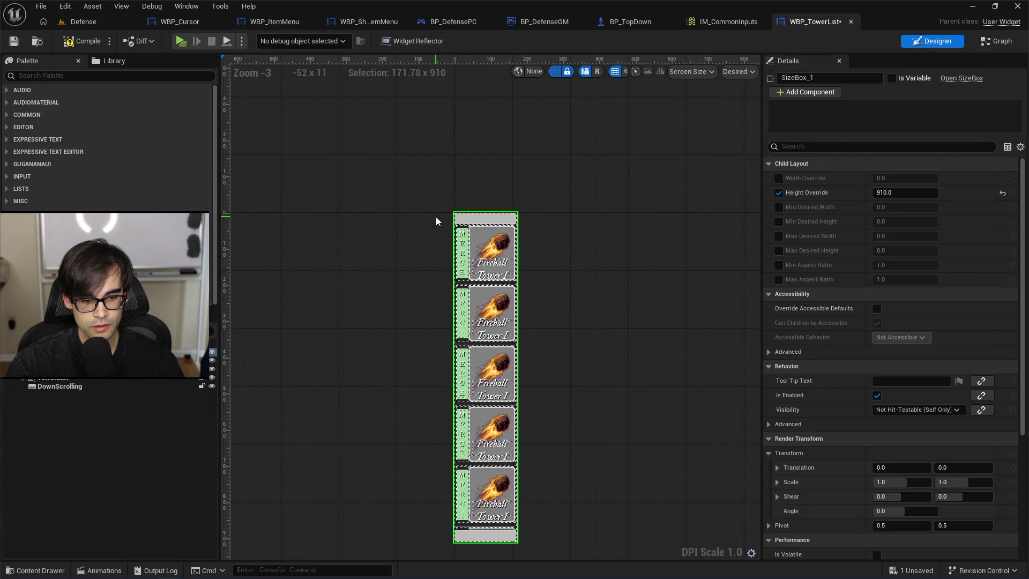
pyautogui.click(65, 360)
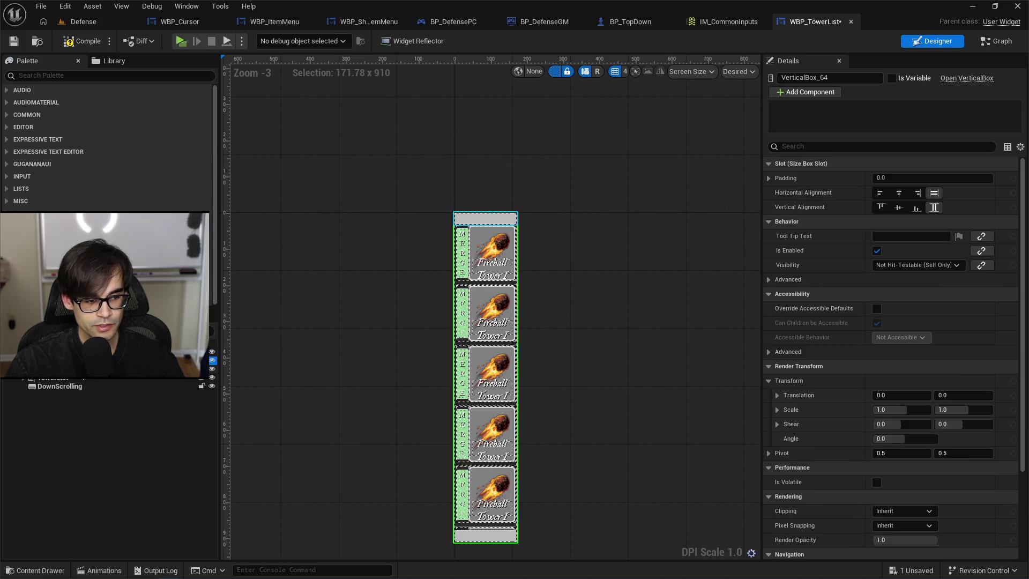
pyautogui.click(71, 379)
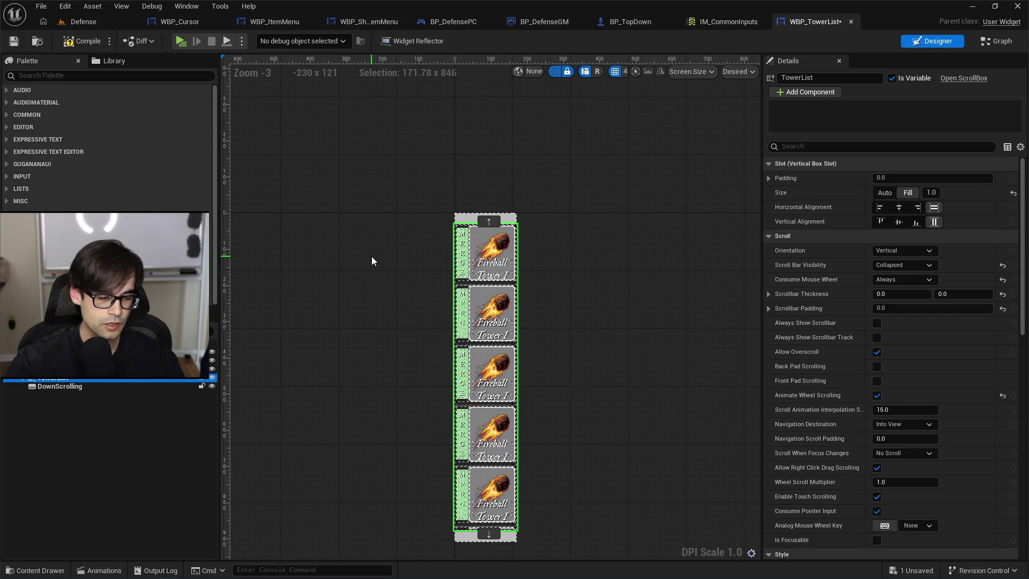
pyautogui.click(107, 351)
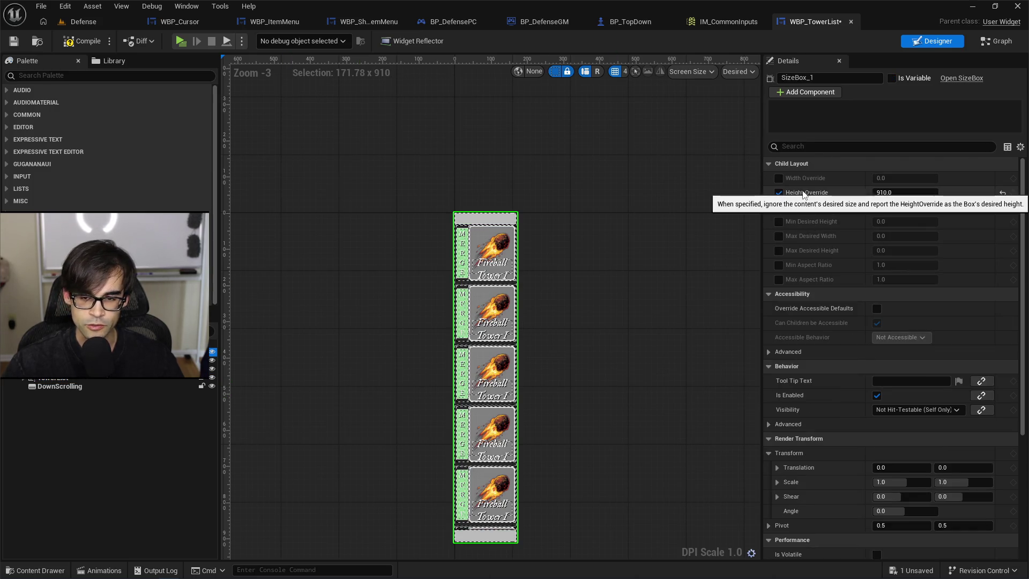
pyautogui.click(24, 378)
pyautogui.click(75, 421)
pyautogui.click(95, 471)
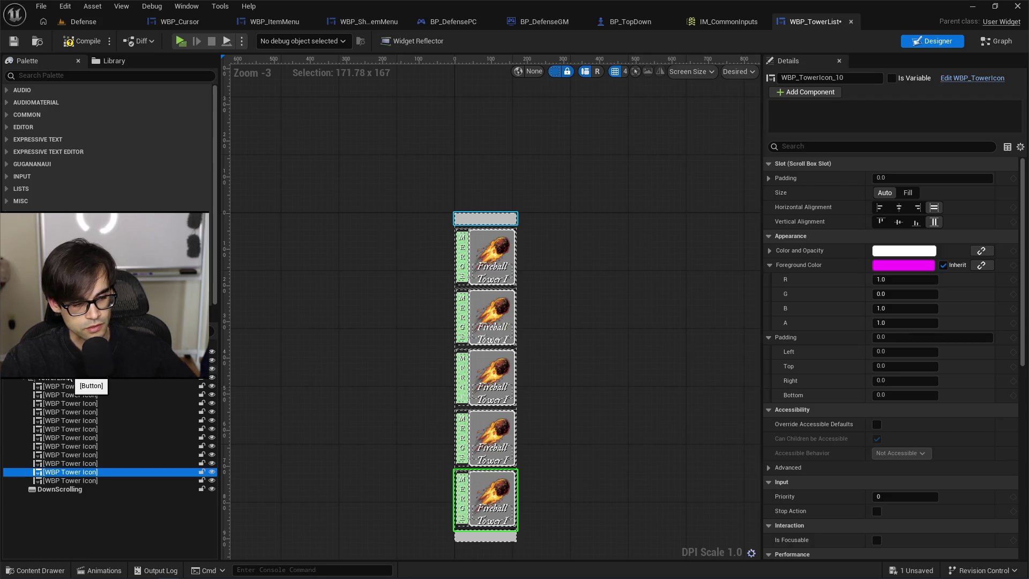
# Mark the root size box Is Variable, rename it MaxSizePanel, and save the blueprint.
pyautogui.click(177, 351)
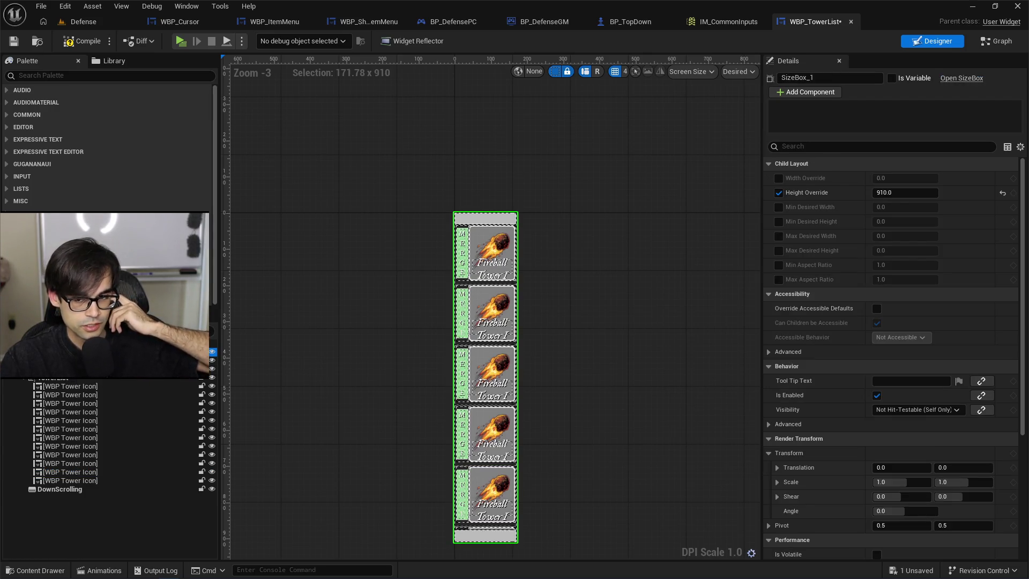
pyautogui.click(892, 78)
pyautogui.click(835, 79)
pyautogui.write('MaxSizePanel')
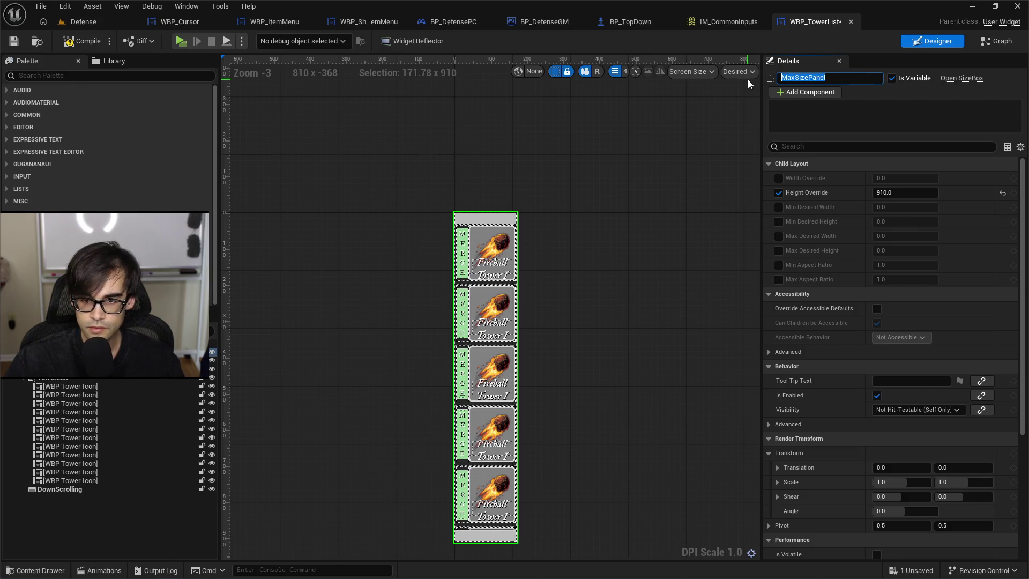
pyautogui.hotkey('ctrl', 's')
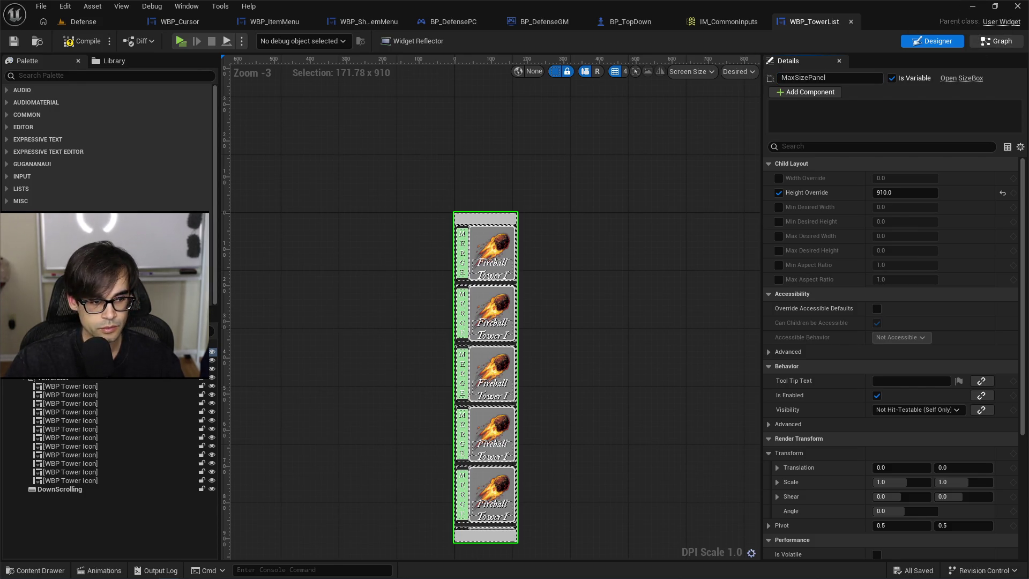
pyautogui.hotkey('ctrl', 'shift', 'g')
# Add a Max Size Panel getter and search its actions for size-related entries.
pyautogui.moveTo(628, 308)
pyautogui.mouseDown()
pyautogui.moveTo(669, 339)
pyautogui.moveTo(664, 351)
pyautogui.mouseUp()
pyautogui.click(675, 330)
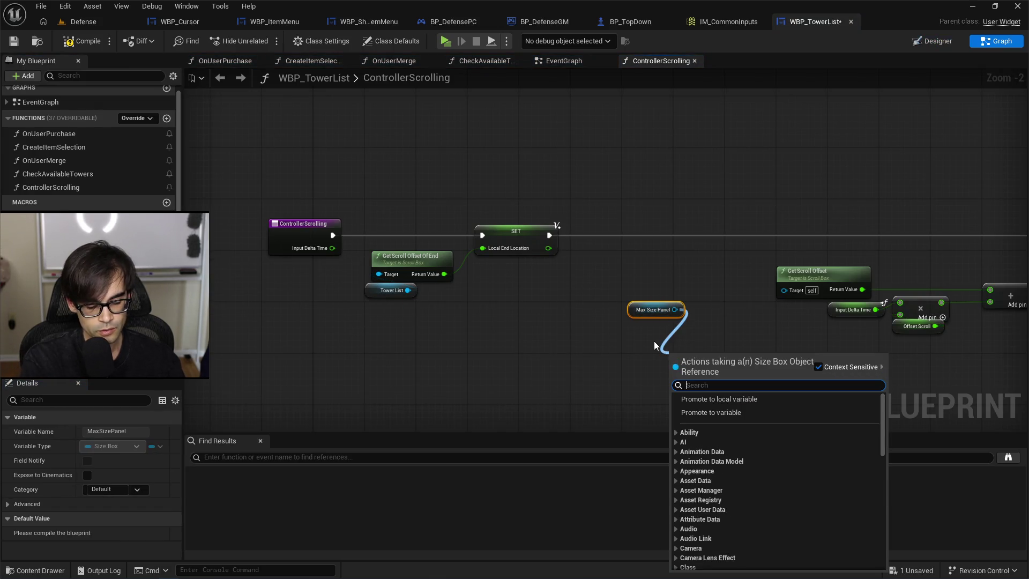
pyautogui.write('vertical')
pyautogui.press('BackSpace')
pyautogui.press('BackSpace')
pyautogui.press('BackSpace')
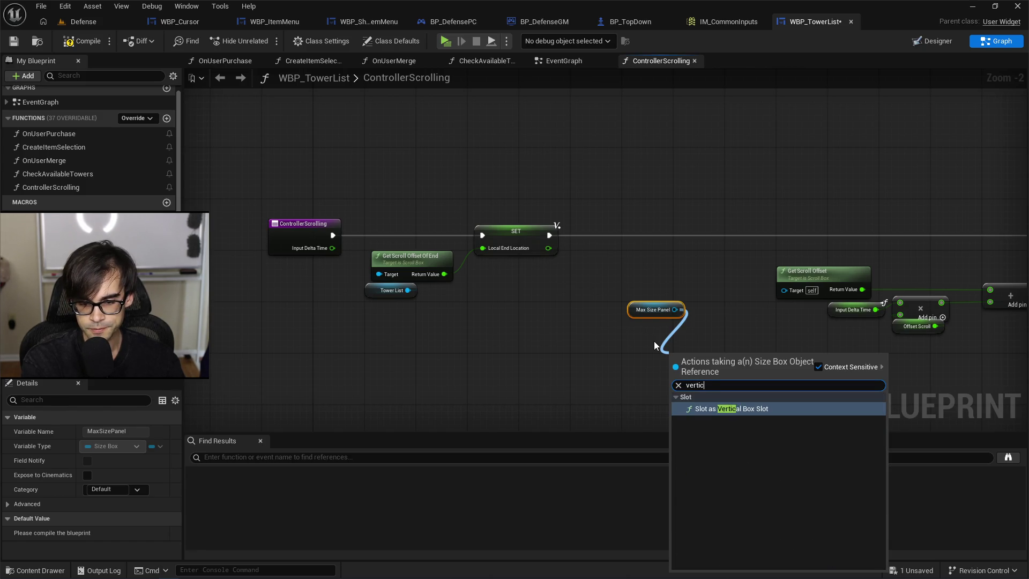
pyautogui.write('size')
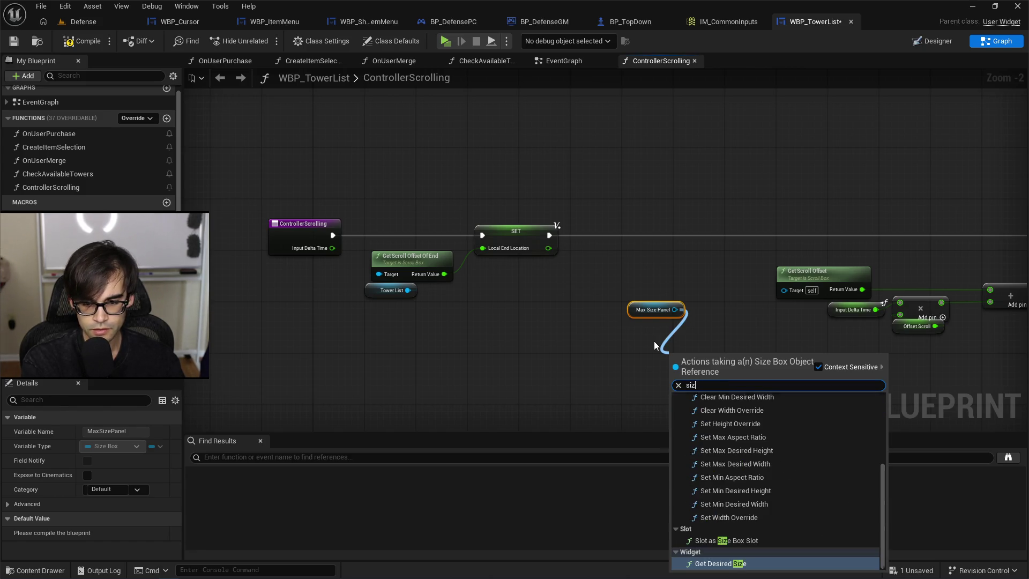
pyautogui.press('Up')
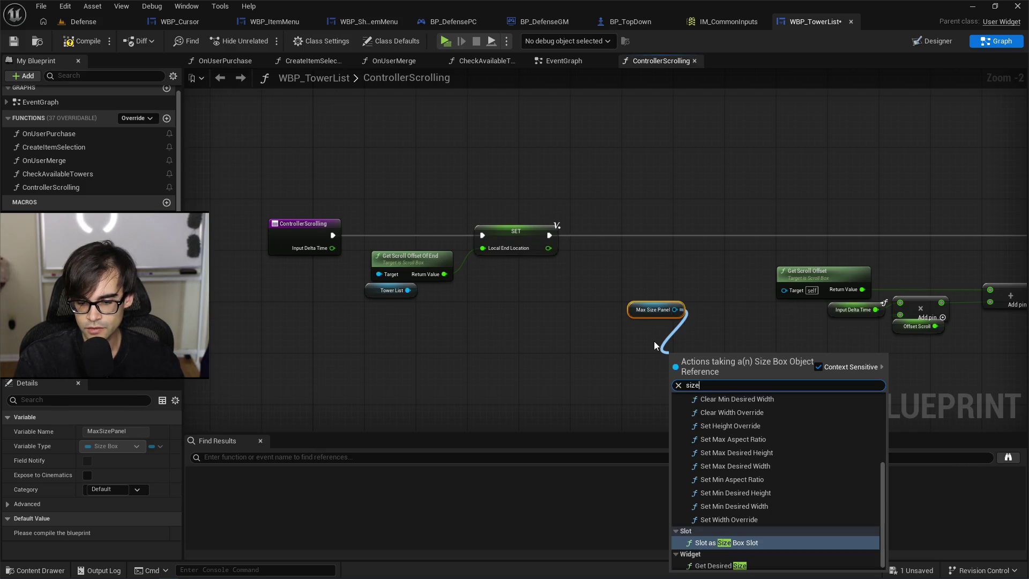
pyautogui.press('Up')
pyautogui.press('Up')
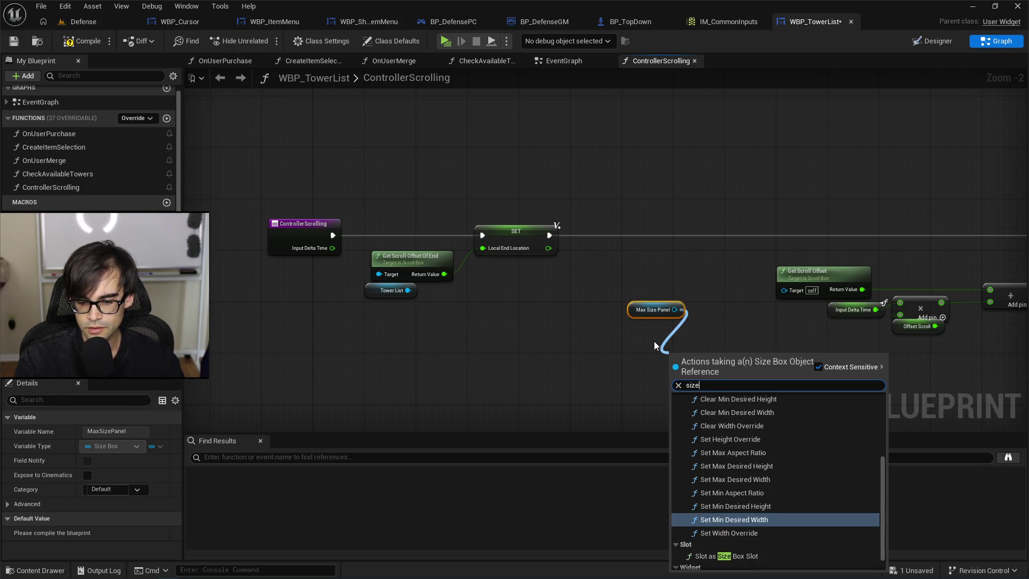
pyautogui.press('Down')
pyautogui.press('Up')
pyautogui.press('Up')
pyautogui.press('Up')
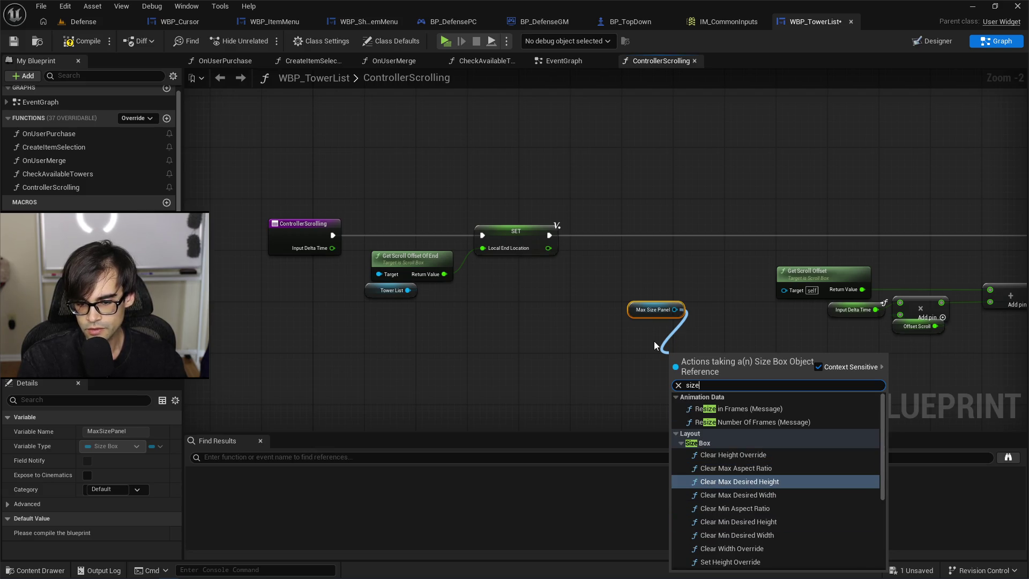
pyautogui.press('Up')
pyautogui.press('Down')
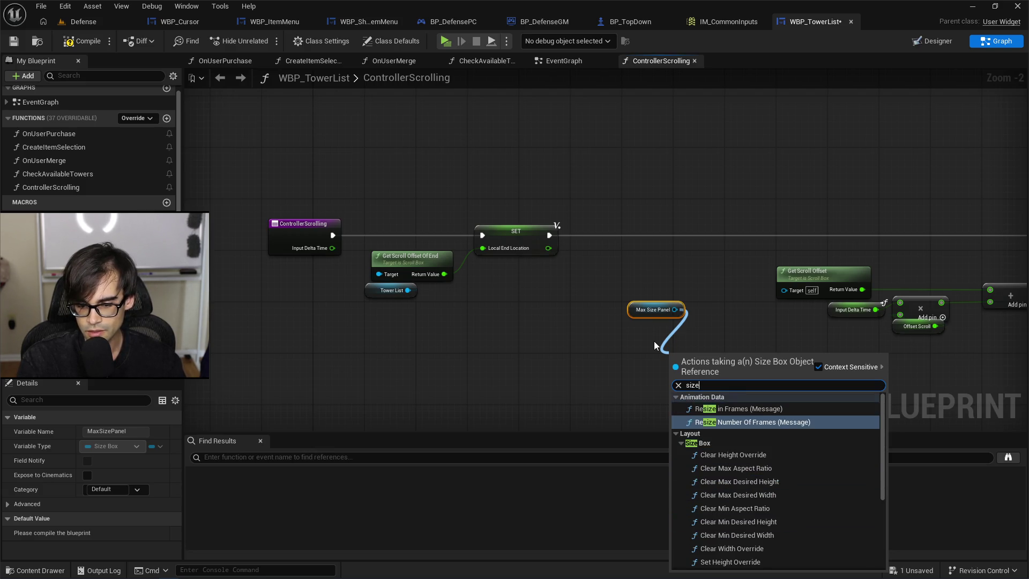
pyautogui.press('Down')
pyautogui.press('Down')
pyautogui.press('Down')
pyautogui.press('Down')
pyautogui.press('Down')
pyautogui.press('Down')
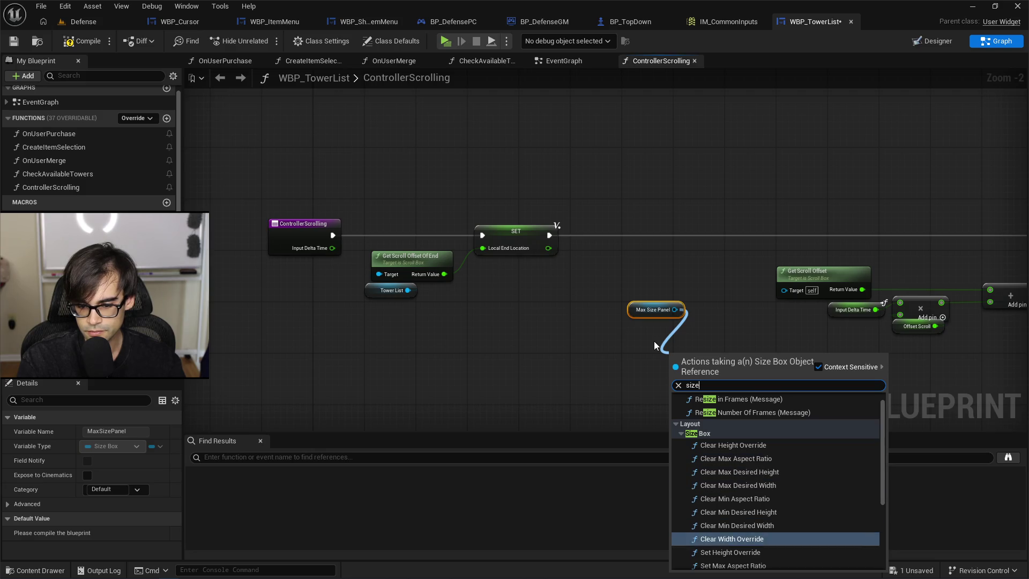
pyautogui.press('Down')
pyautogui.press('Down')
pyautogui.press('Down')
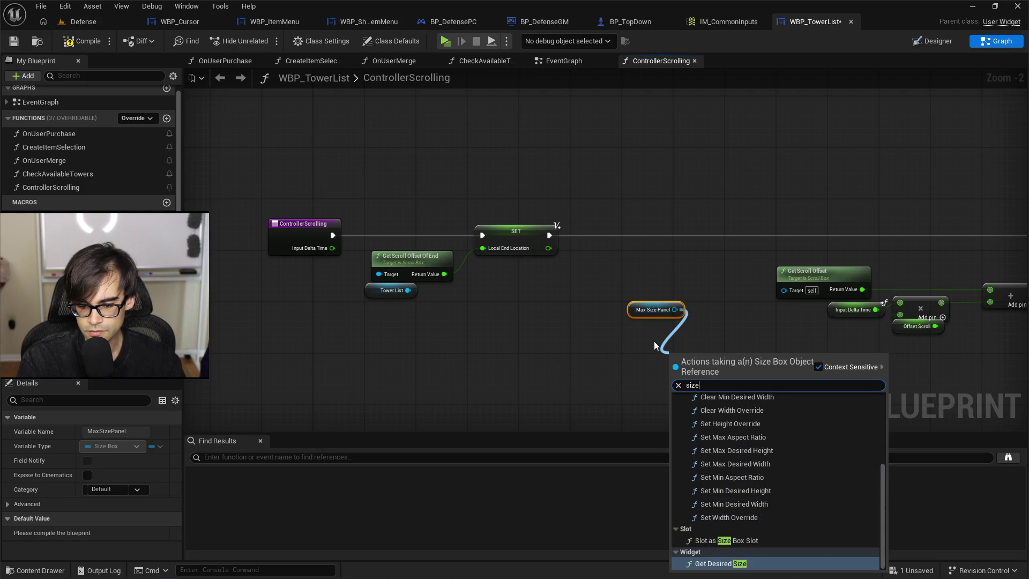
# Browse the size box getters and add a Get Height Override node for Max Size Panel.
pyautogui.hotkey('ctrl', 'a')
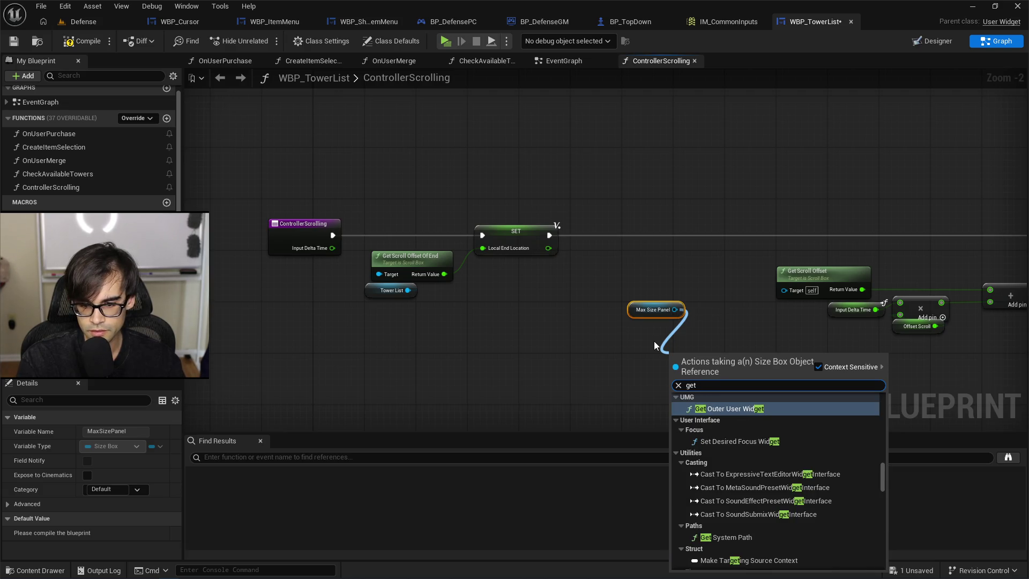
pyautogui.press('Down')
pyautogui.press('Down')
pyautogui.press('Down')
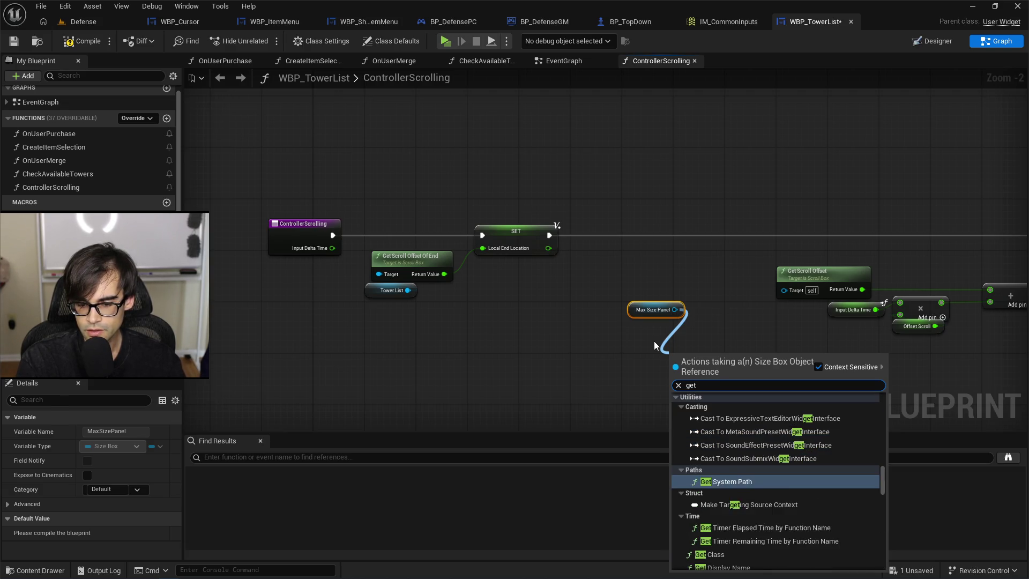
pyautogui.press('Down')
pyautogui.press('Down')
pyautogui.press('Down')
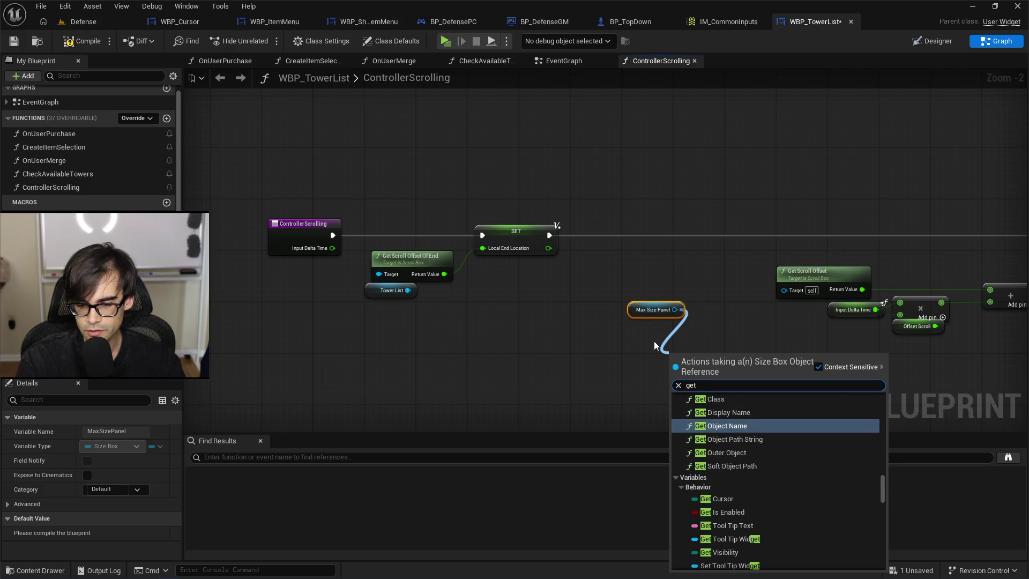
pyautogui.press('Down')
pyautogui.press('Down')
pyautogui.press('Down')
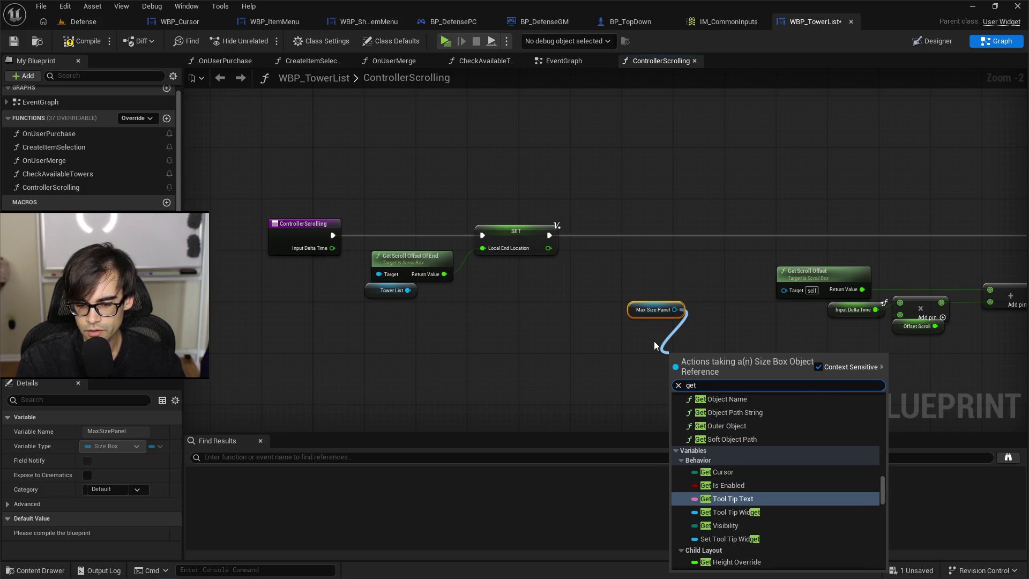
pyautogui.press('Down')
pyautogui.press('Down')
pyautogui.press('Down')
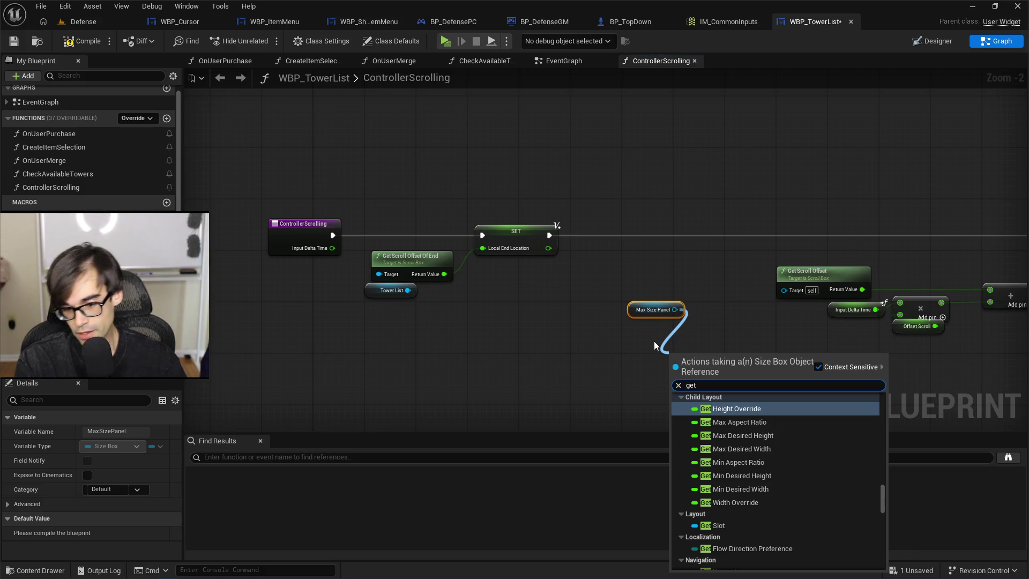
pyautogui.press('Down')
pyautogui.press('Down')
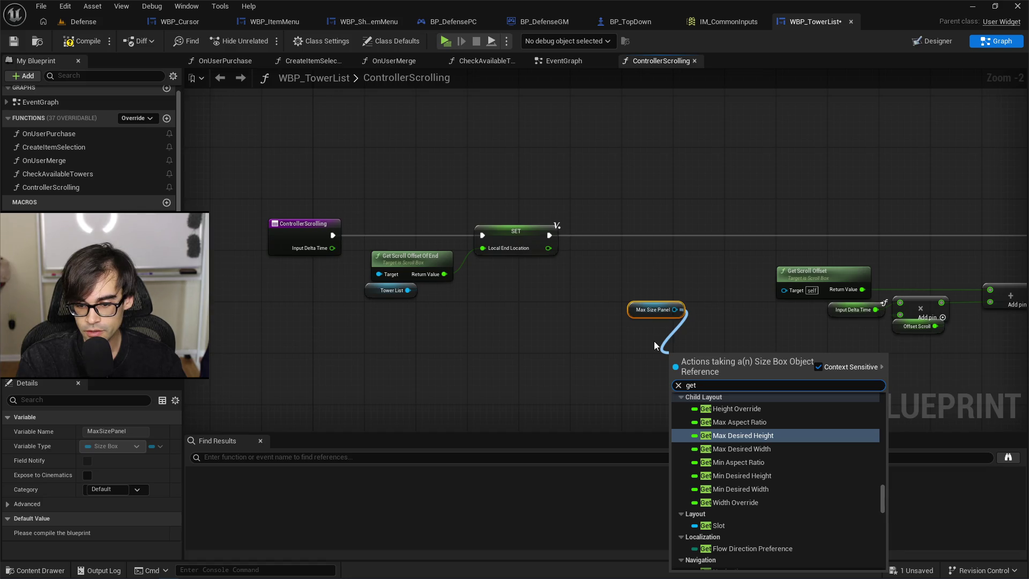
pyautogui.press('Down')
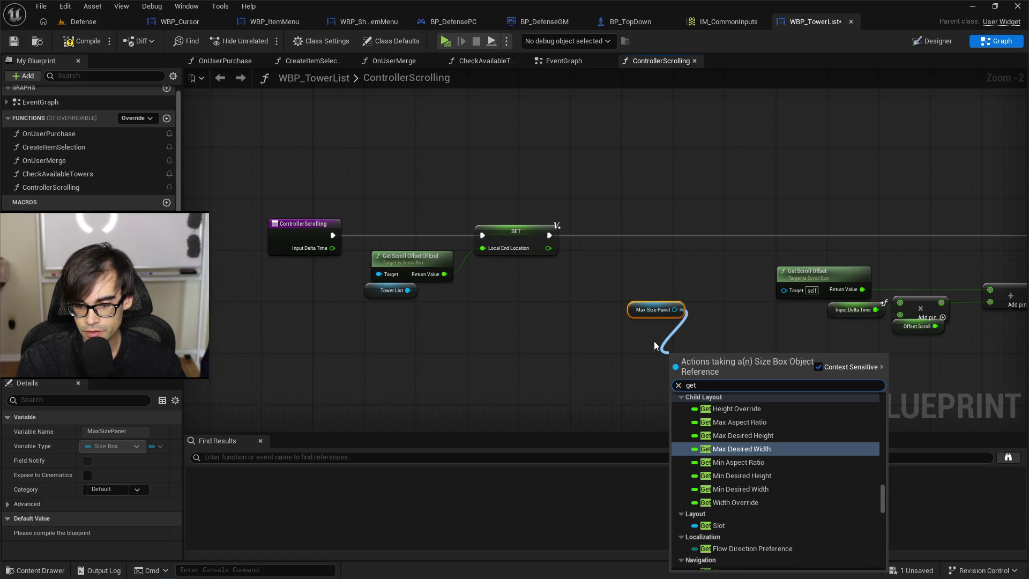
pyautogui.press('Down')
pyautogui.press('Down')
pyautogui.press('Down')
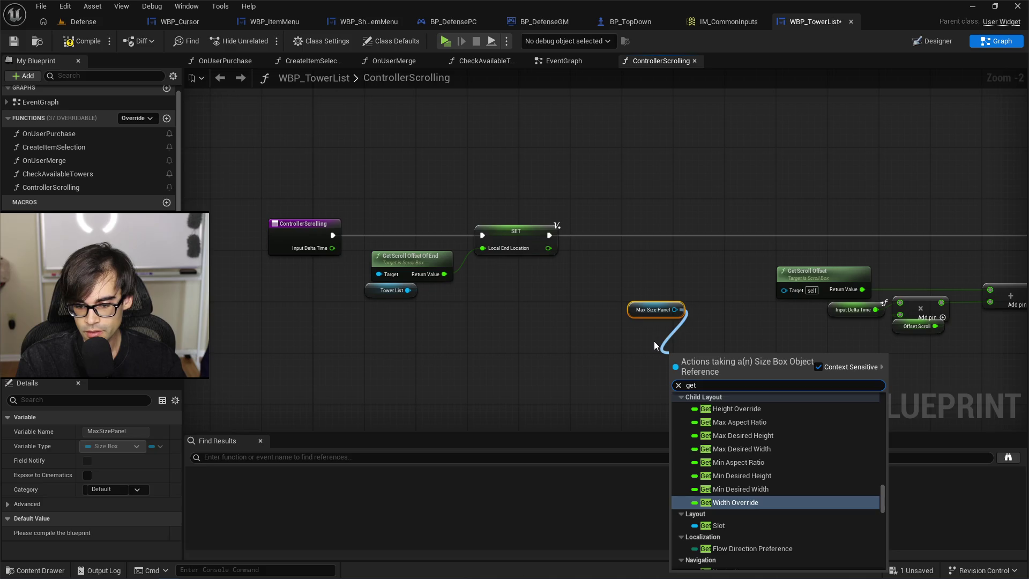
pyautogui.press('Down')
pyautogui.press('Down')
pyautogui.press('Down')
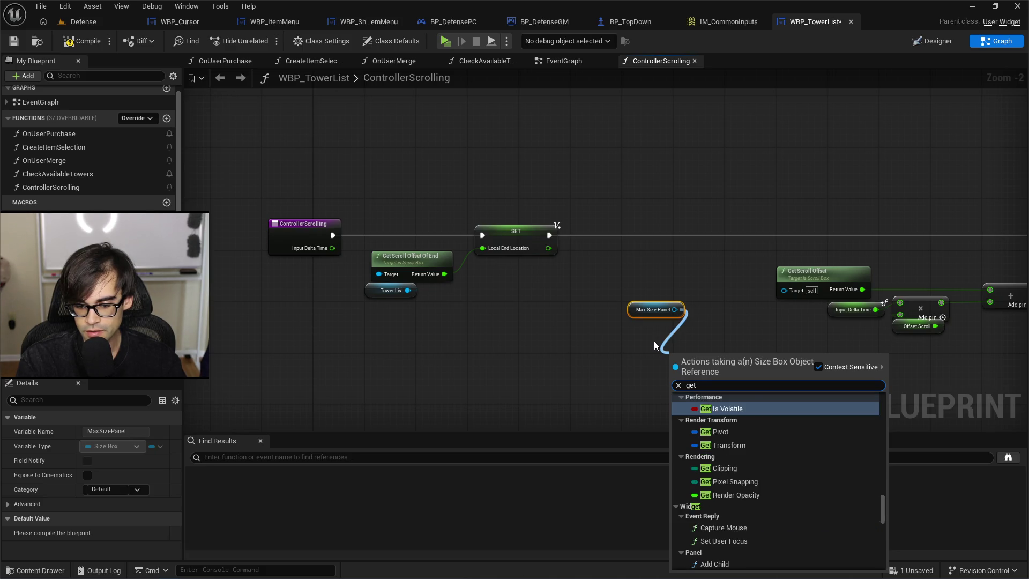
pyautogui.press('Up')
pyautogui.press('Down')
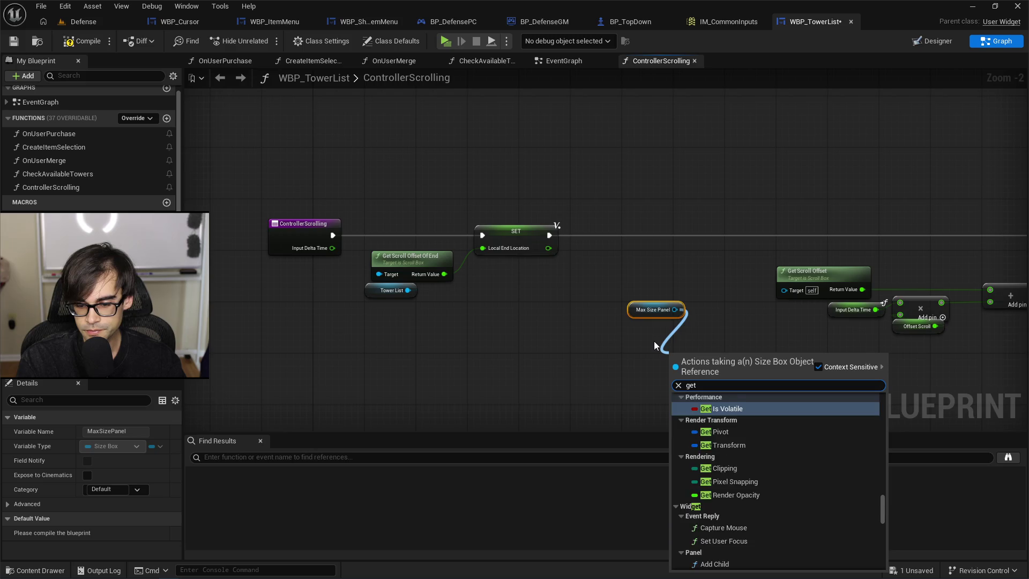
pyautogui.press('Down')
pyautogui.press('Up')
pyautogui.press('Up')
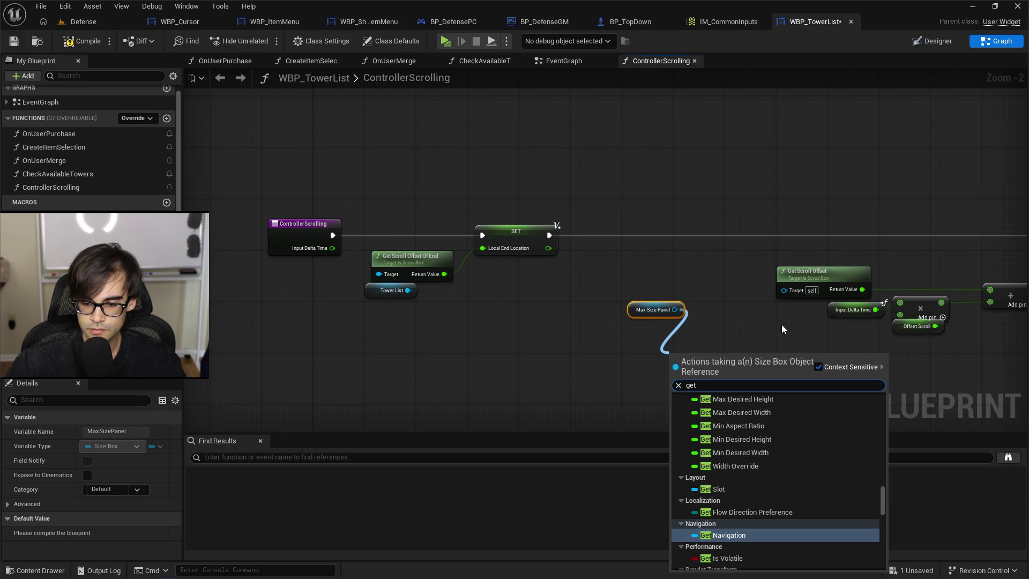
pyautogui.scroll(-4, 769, 461)
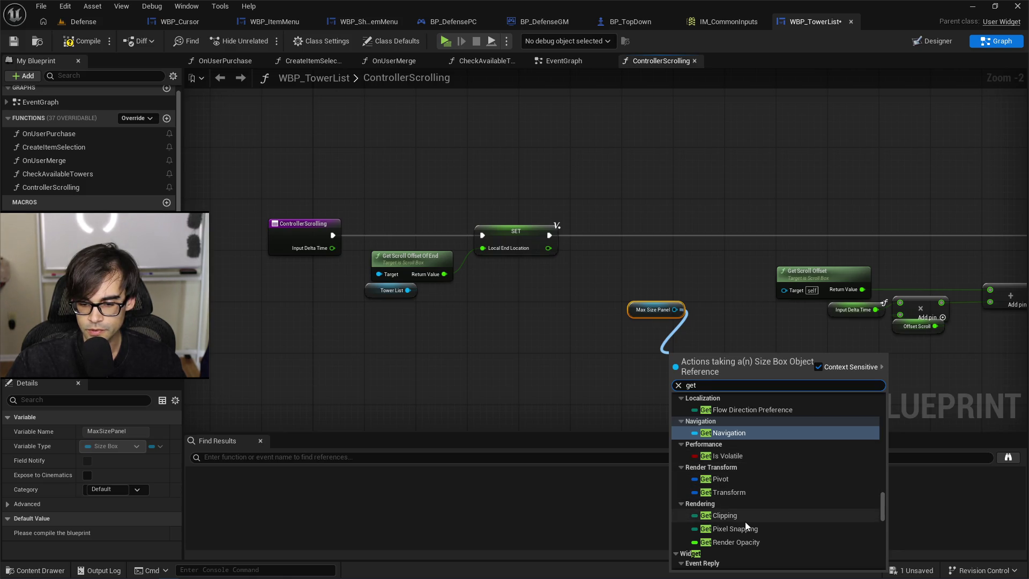
pyautogui.scroll(-2, 781, 527)
pyautogui.scroll(-6, 771, 518)
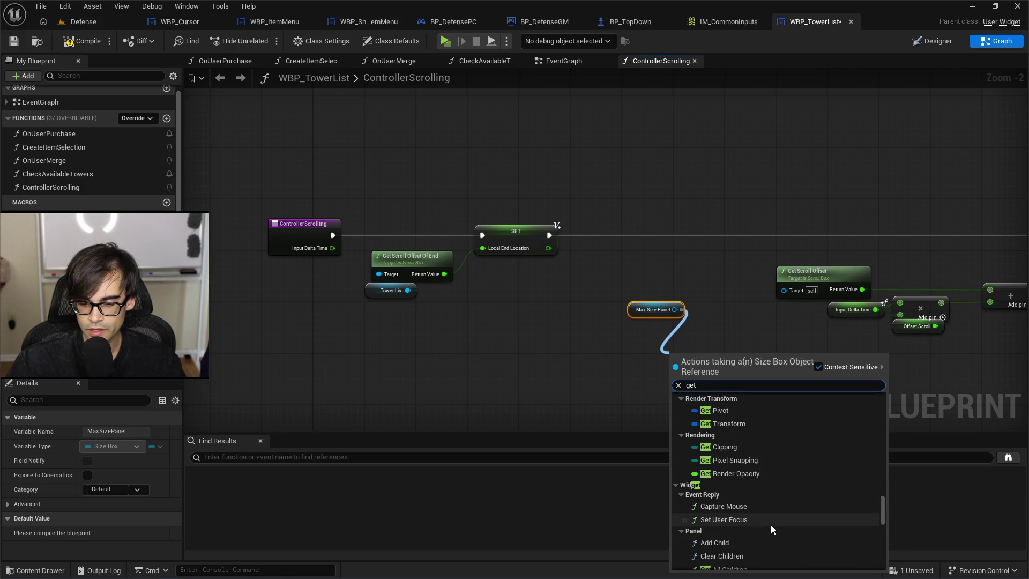
pyautogui.scroll(-2, 778, 514)
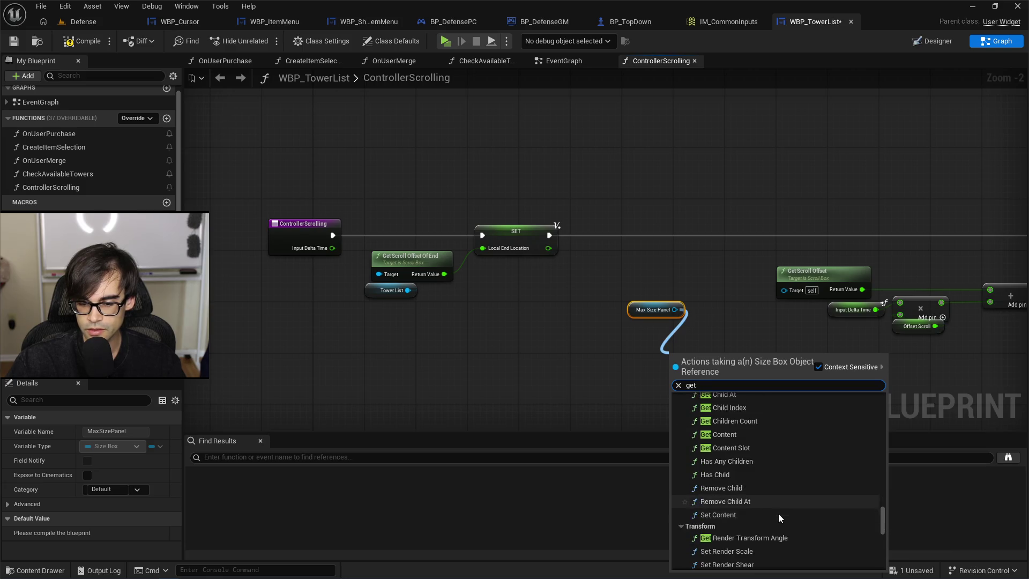
pyautogui.scroll(-4, 778, 513)
pyautogui.scroll(-6, 786, 515)
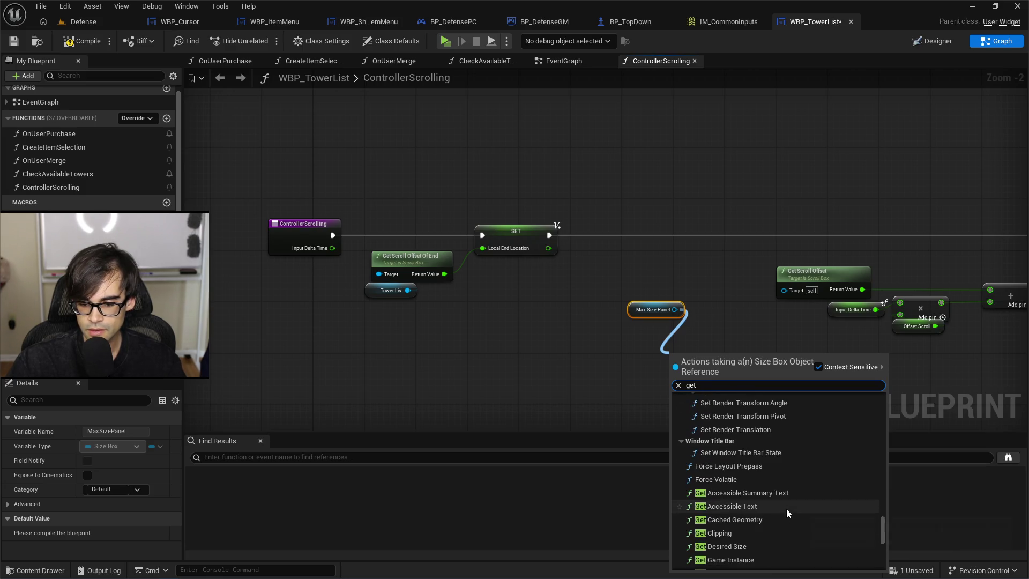
pyautogui.scroll(-1, 783, 510)
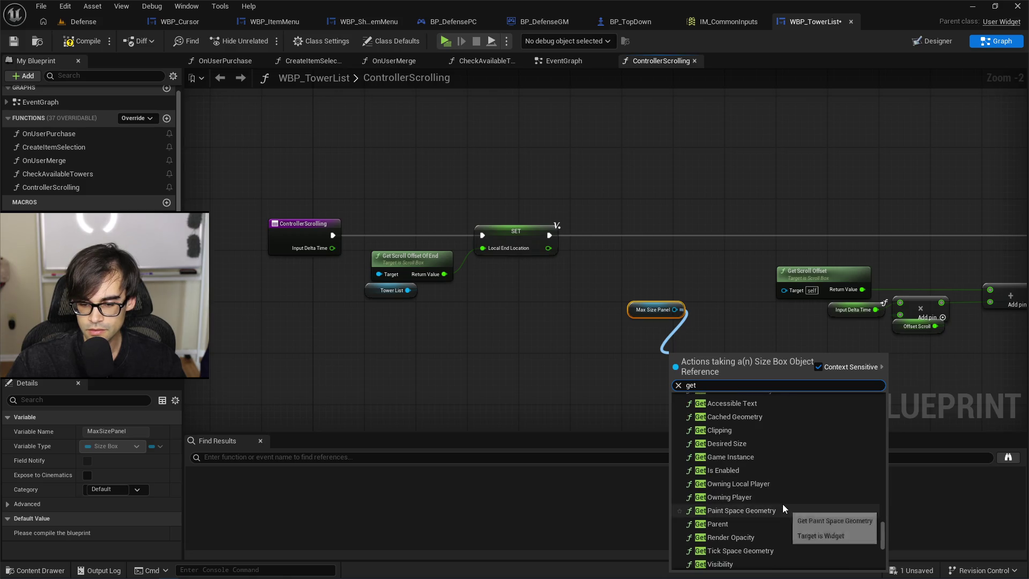
pyautogui.scroll(-2, 783, 503)
pyautogui.scroll(-10, 783, 502)
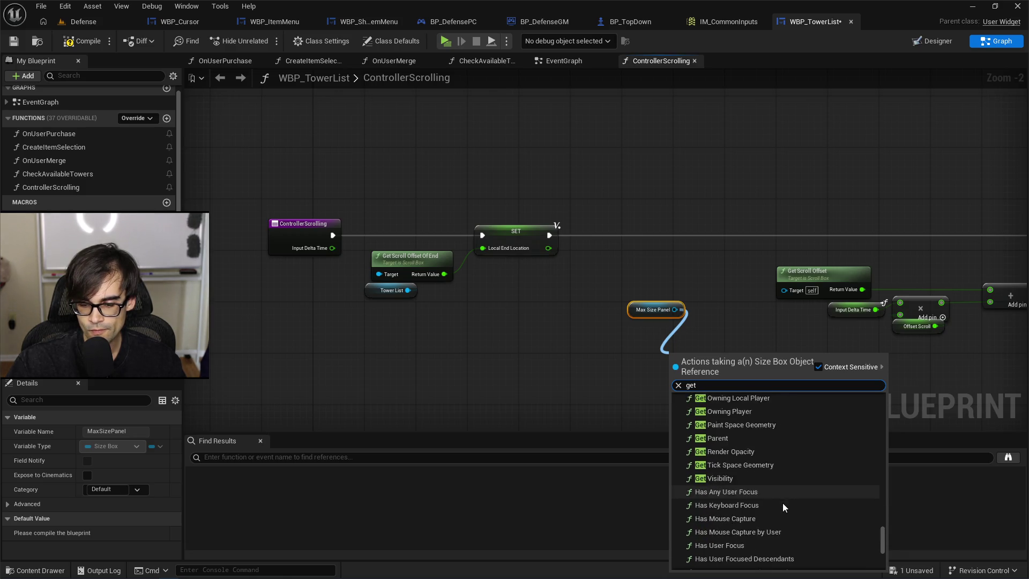
pyautogui.scroll(-2, 785, 510)
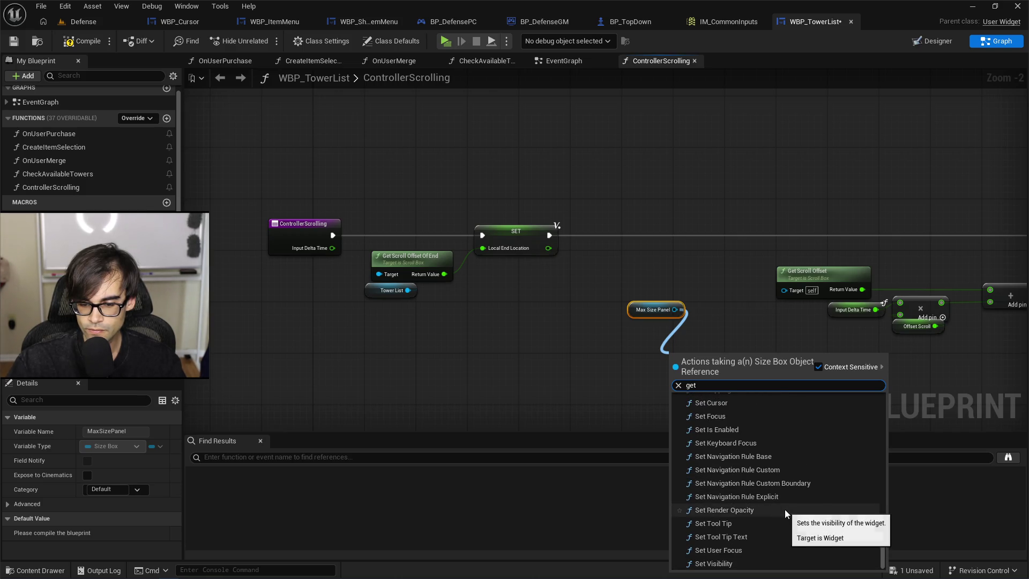
pyautogui.scroll(18, 790, 511)
pyautogui.scroll(10, 791, 508)
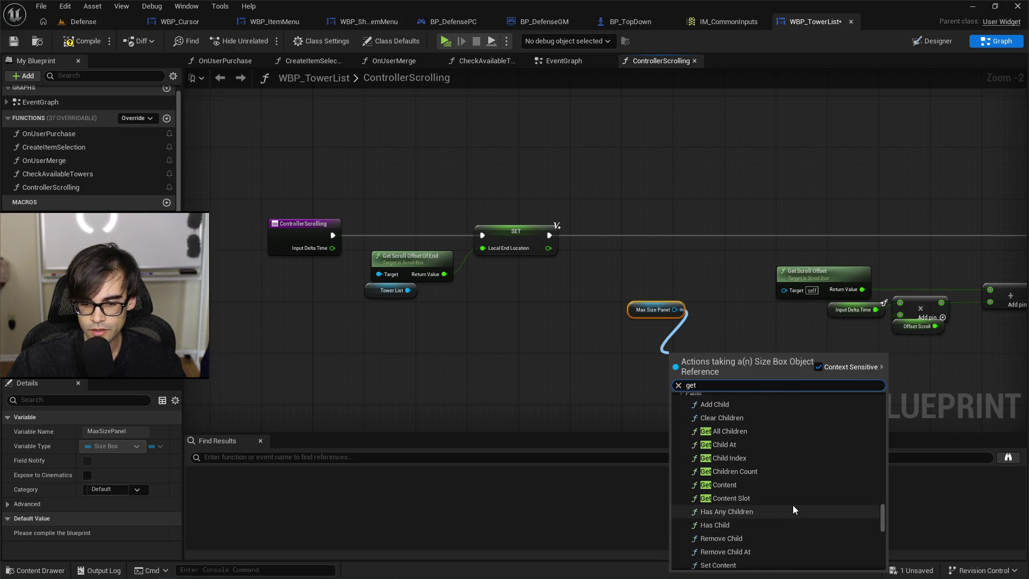
pyautogui.scroll(3, 783, 490)
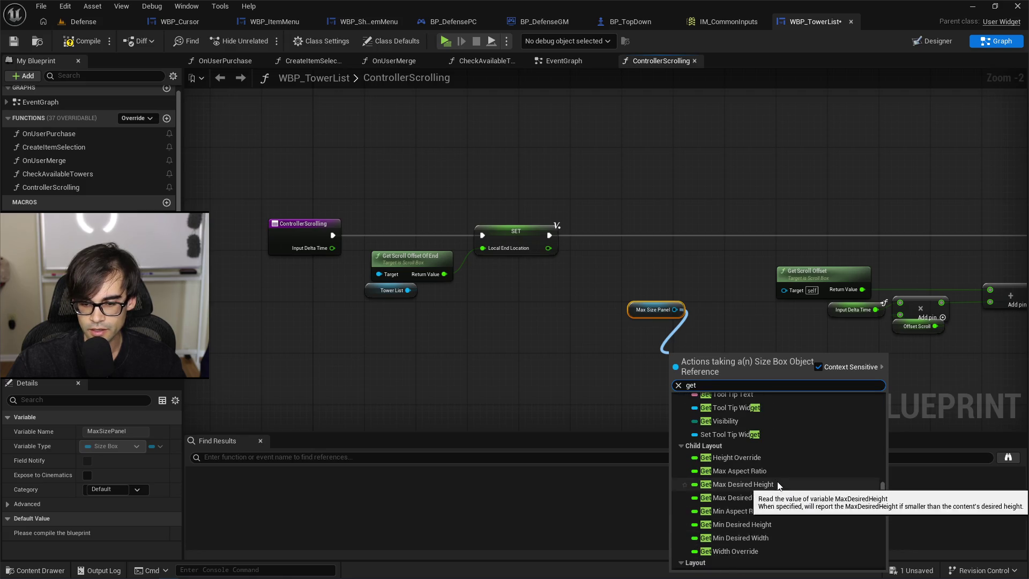
pyautogui.click(756, 458)
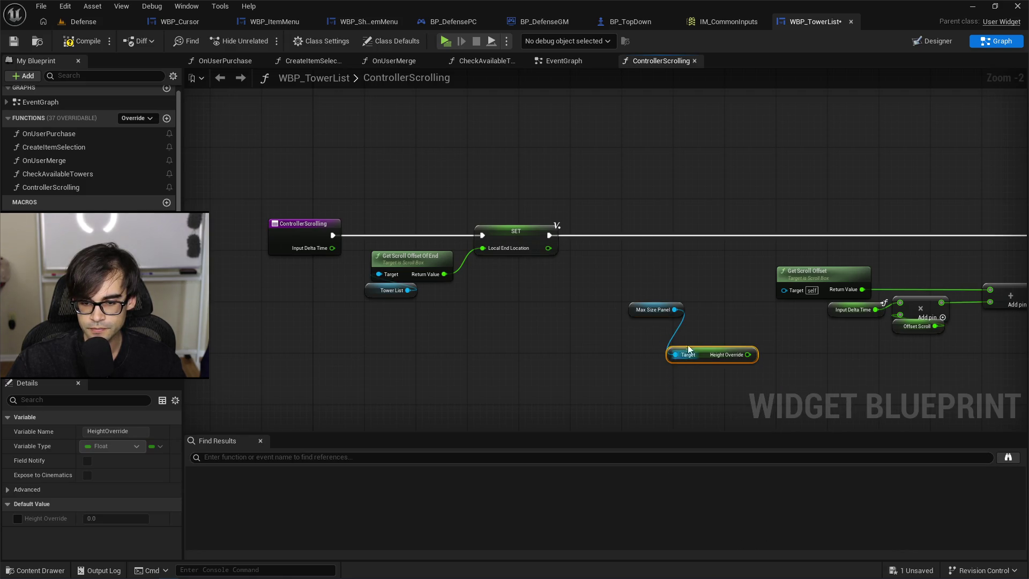
# Promote the Height Override value to a new local variable named Local_MaxHeight.
pyautogui.moveTo(704, 354)
pyautogui.mouseDown()
pyautogui.moveTo(603, 266)
pyautogui.moveTo(657, 244)
pyautogui.mouseUp()
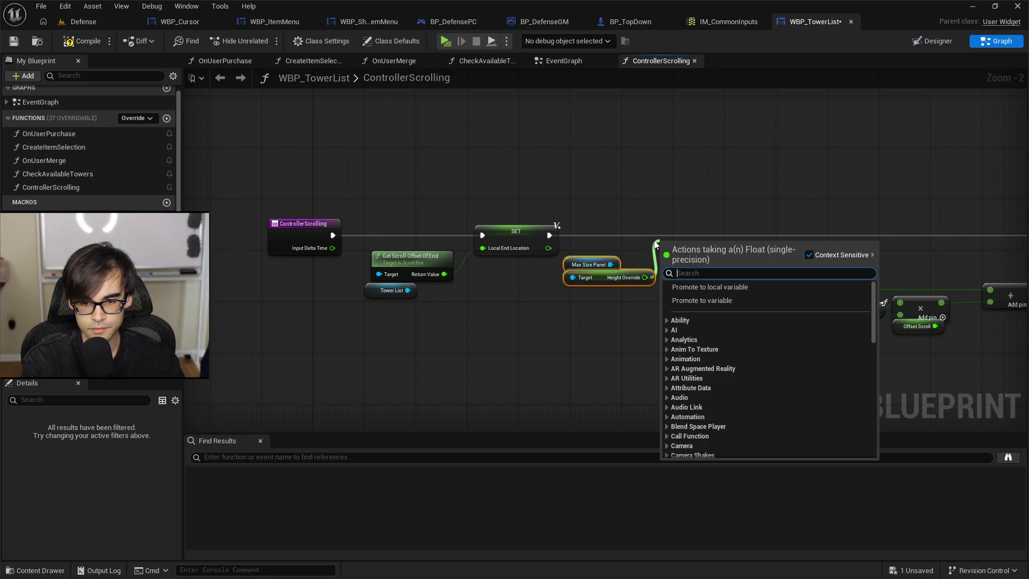
pyautogui.click(702, 287)
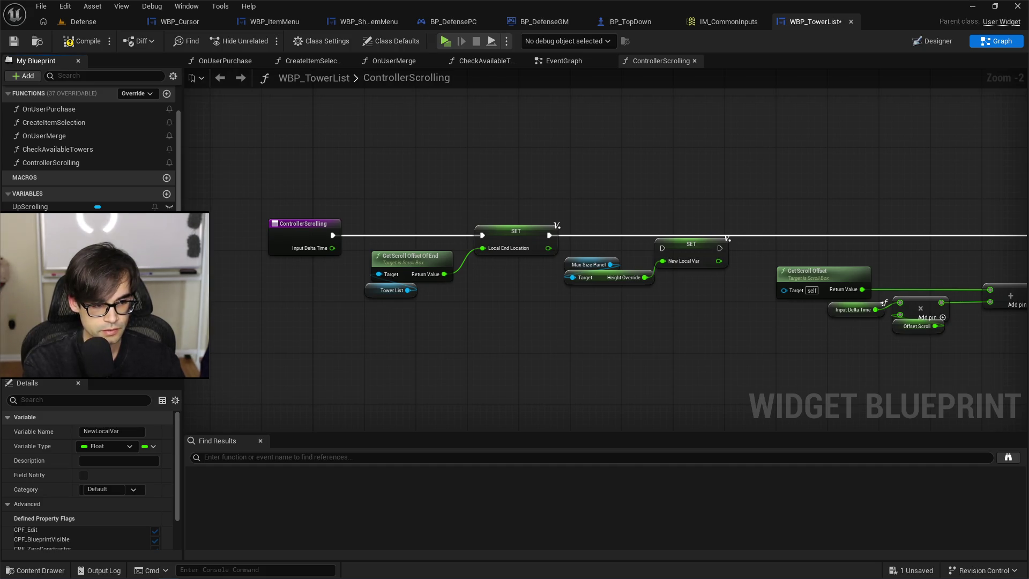
pyautogui.press('Return')
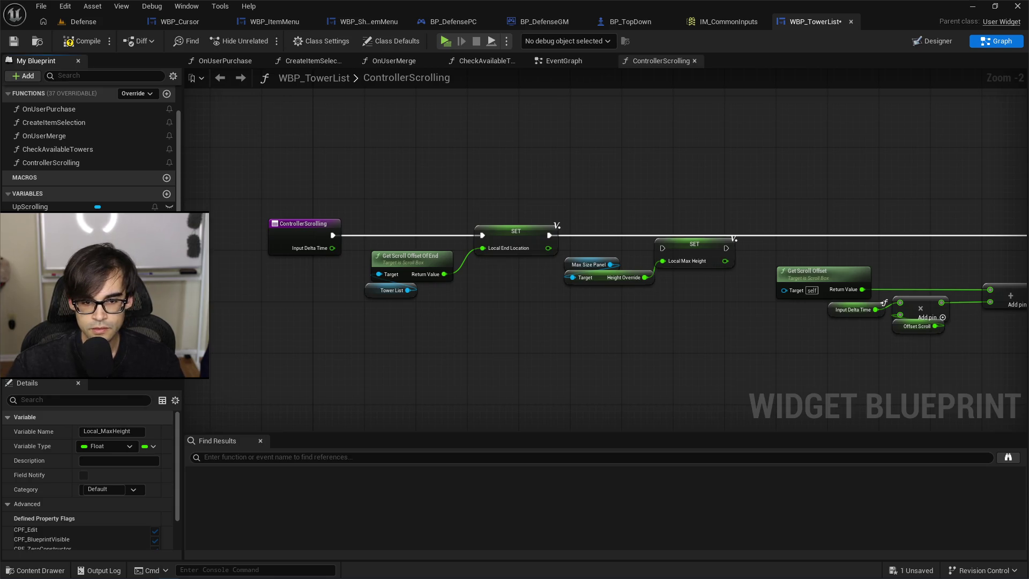
# Chain the Local_MaxHeight SET after the first SET and reposition the Max Size Panel and Height Override nodes.
pyautogui.scroll(2, 509, 230)
pyautogui.moveTo(490, 243); pyautogui.dragTo(639, 256)
pyautogui.moveTo(670, 252); pyautogui.dragTo(697, 235)
pyautogui.moveTo(539, 257)
pyautogui.mouseDown()
pyautogui.moveTo(552, 298)
pyautogui.moveTo(600, 288)
pyautogui.mouseUp()
pyautogui.moveTo(762, 169)
pyautogui.mouseDown()
pyautogui.moveTo(519, 183)
pyautogui.moveTo(503, 218)
pyautogui.moveTo(483, 221)
pyautogui.mouseUp()
pyautogui.scroll(-2, 519, 183)
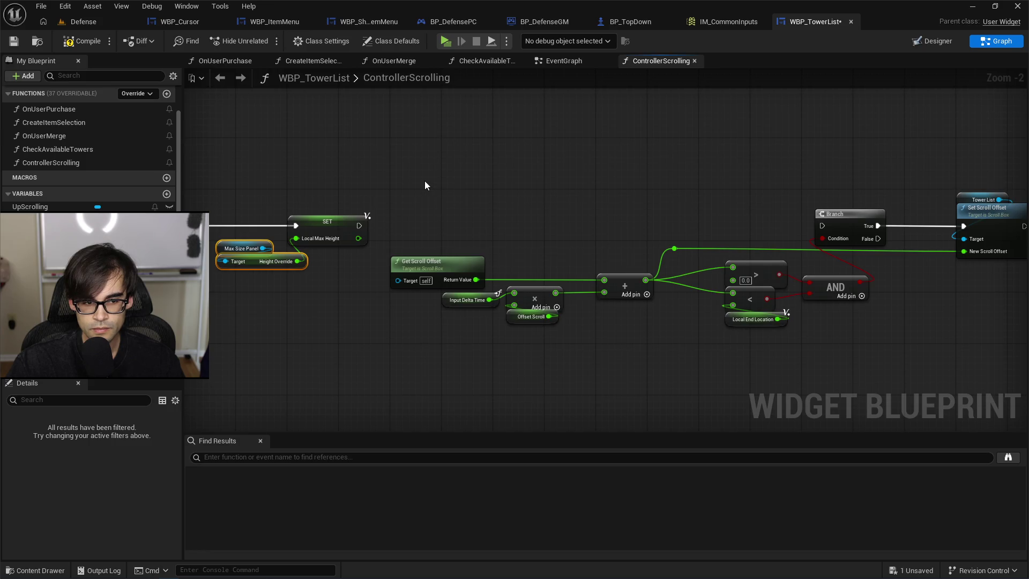
pyautogui.scroll(-1, 425, 182)
# Shift most of the graph's nodes right to make room beside the ControllerScrolling entry.
pyautogui.moveTo(417, 160); pyautogui.dragTo(968, 379)
pyautogui.moveTo(817, 211); pyautogui.dragTo(903, 215)
pyautogui.click(715, 202)
pyautogui.moveTo(527, 196); pyautogui.dragTo(630, 195)
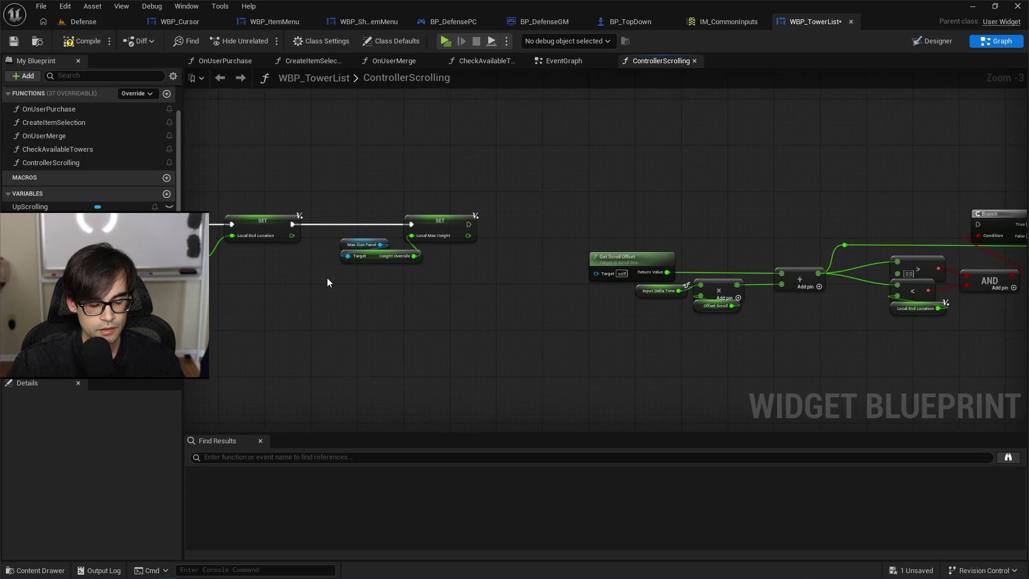
pyautogui.moveTo(327, 277); pyautogui.dragTo(569, 273)
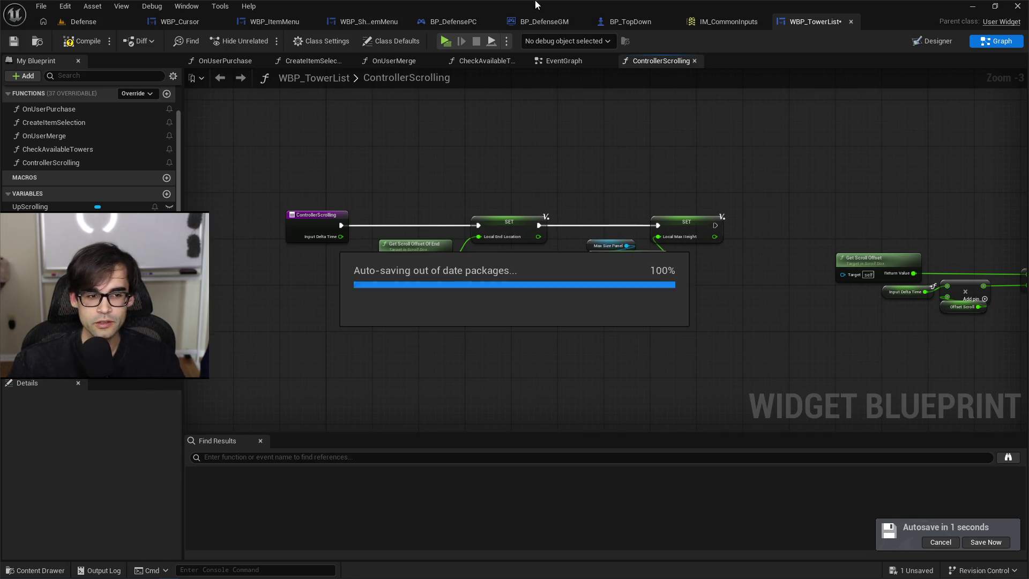
# Delete the Local_MaxHeight SET and its inputs, undo that, then select the end-location and max-height nodes.
pyautogui.scroll(1, 111, 188)
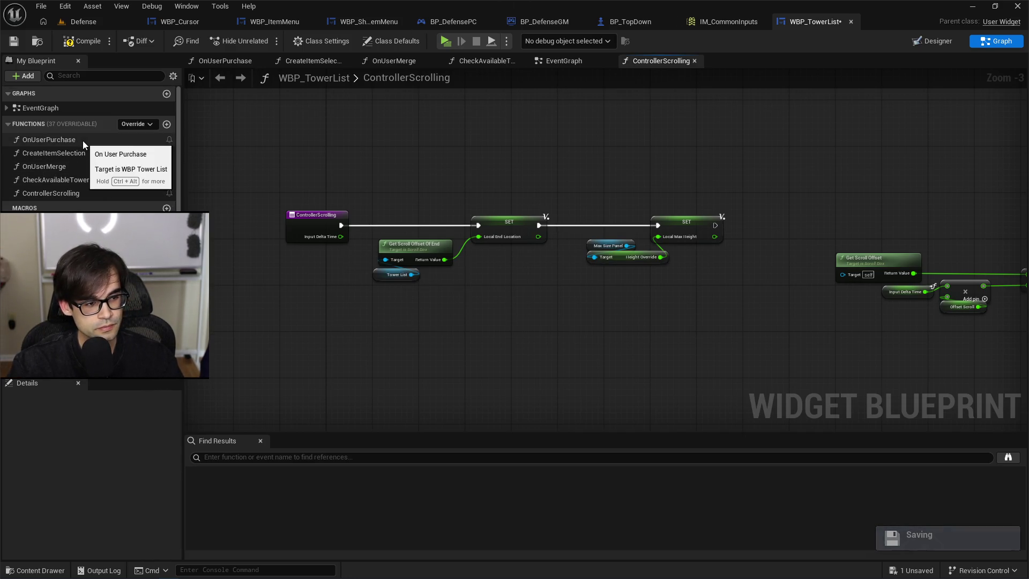
pyautogui.moveTo(599, 160); pyautogui.dragTo(754, 308)
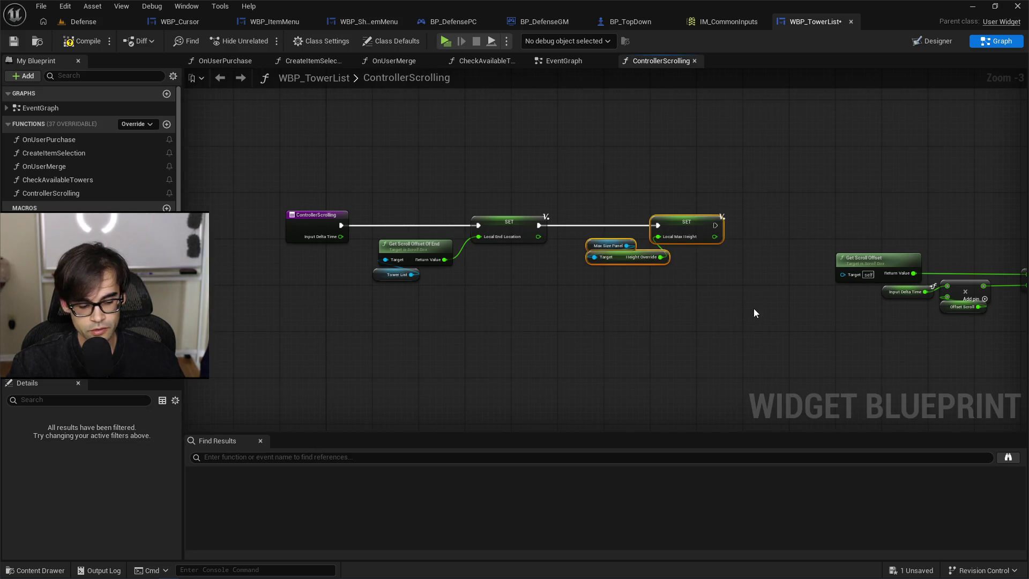
pyautogui.press('Delete')
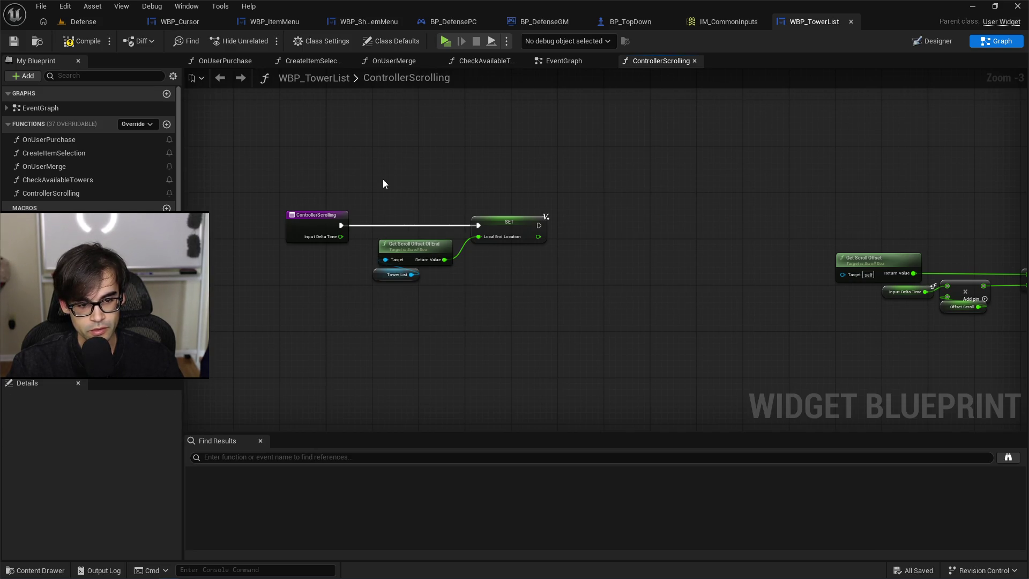
pyautogui.hotkey('ctrl', 'z')
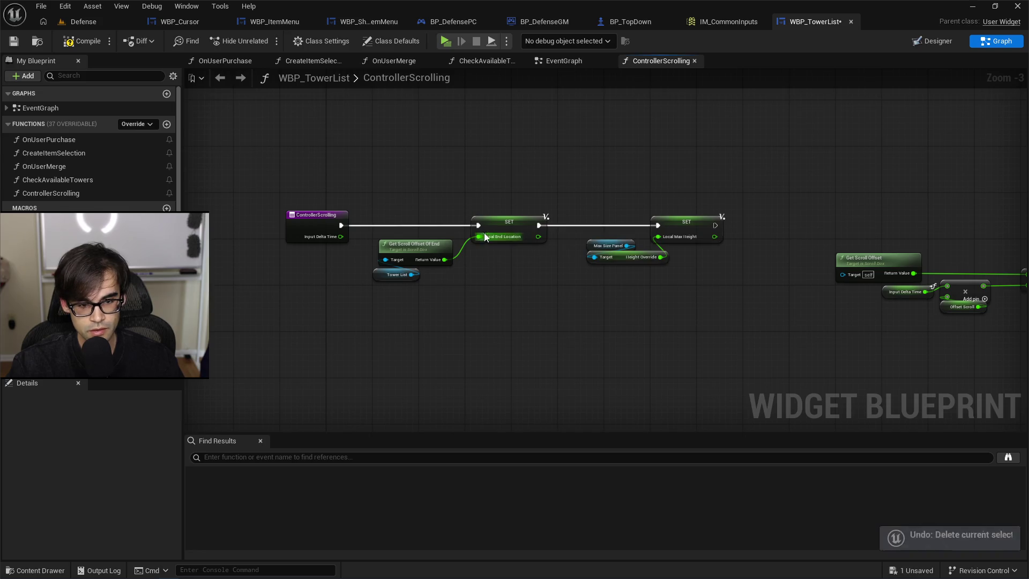
pyautogui.moveTo(426, 169); pyautogui.dragTo(782, 350)
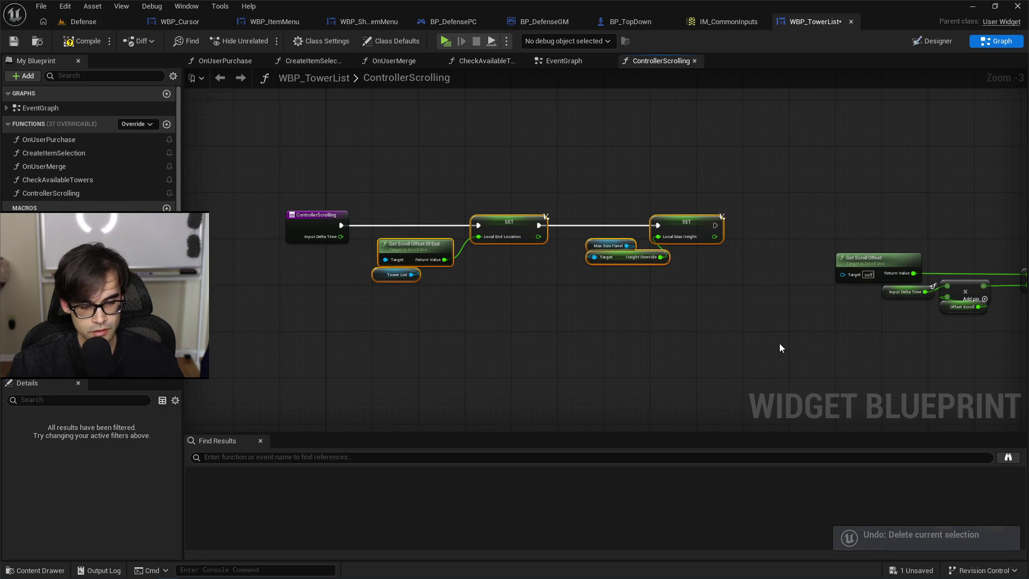
# Create a CheckScrollButtons function, paste the copied nodes, and wire its entry to the first SET.
pyautogui.click(166, 124)
pyautogui.write('Check')
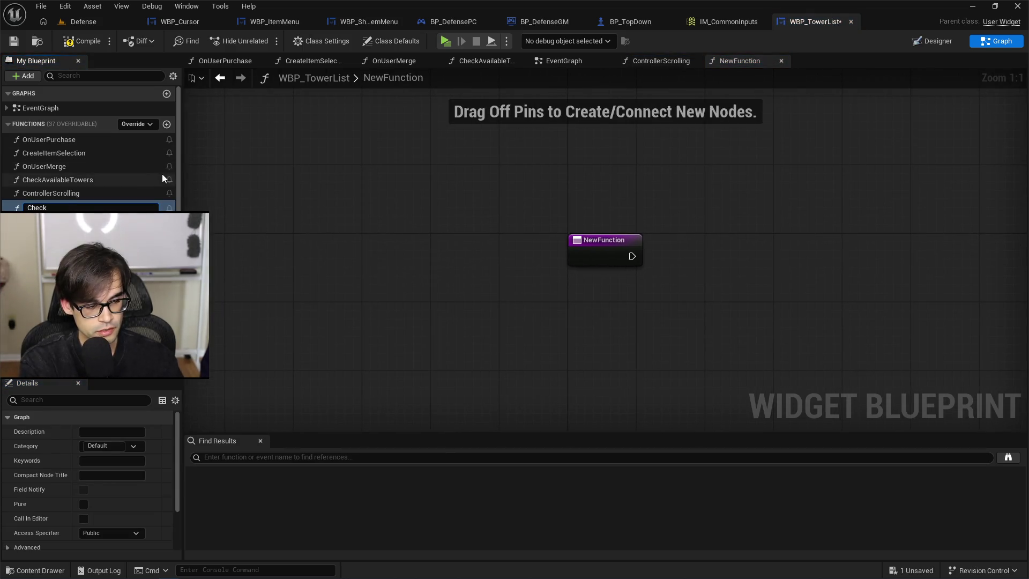
pyautogui.write('Scro')
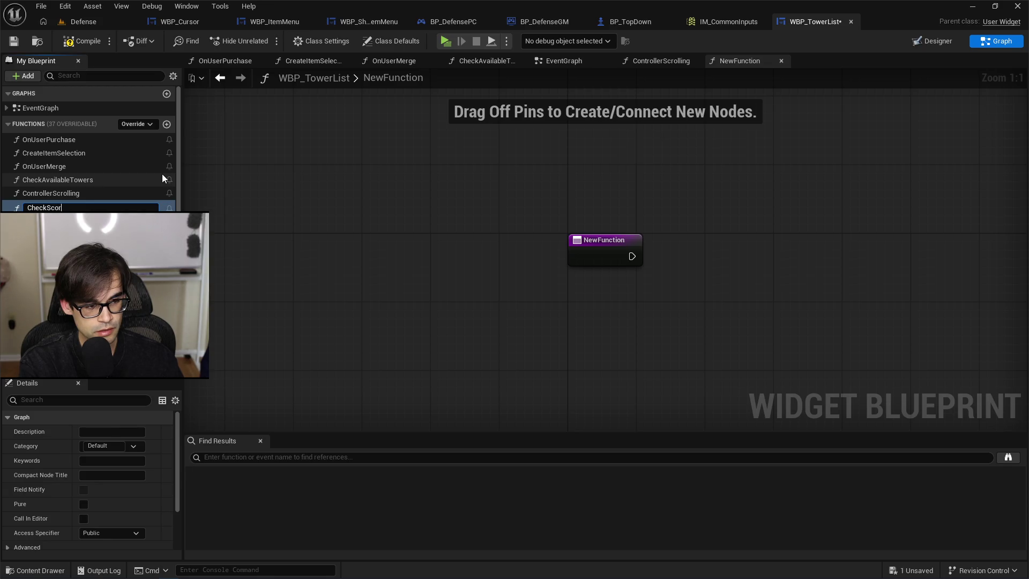
pyautogui.write('llButtons')
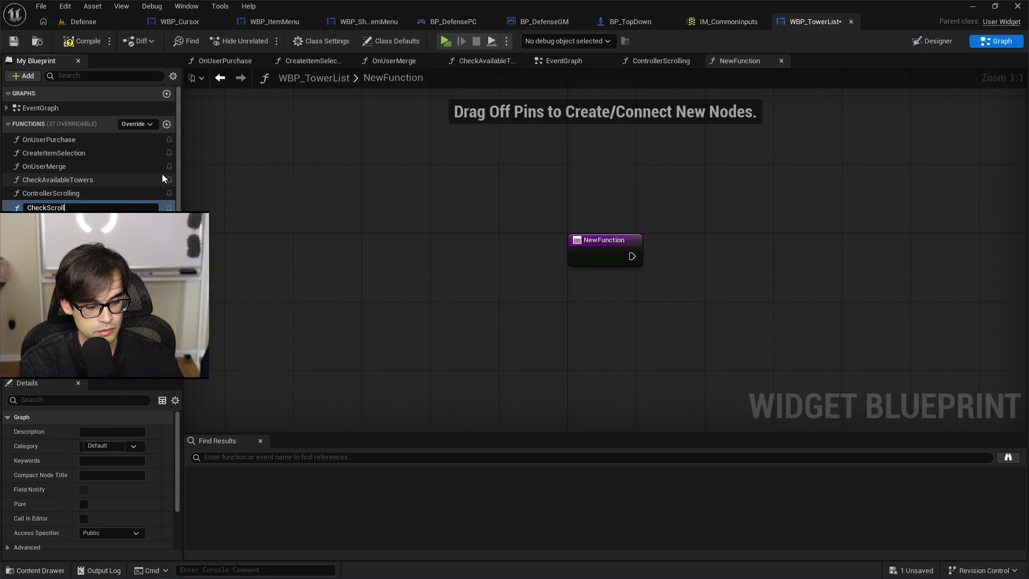
pyautogui.press('Return')
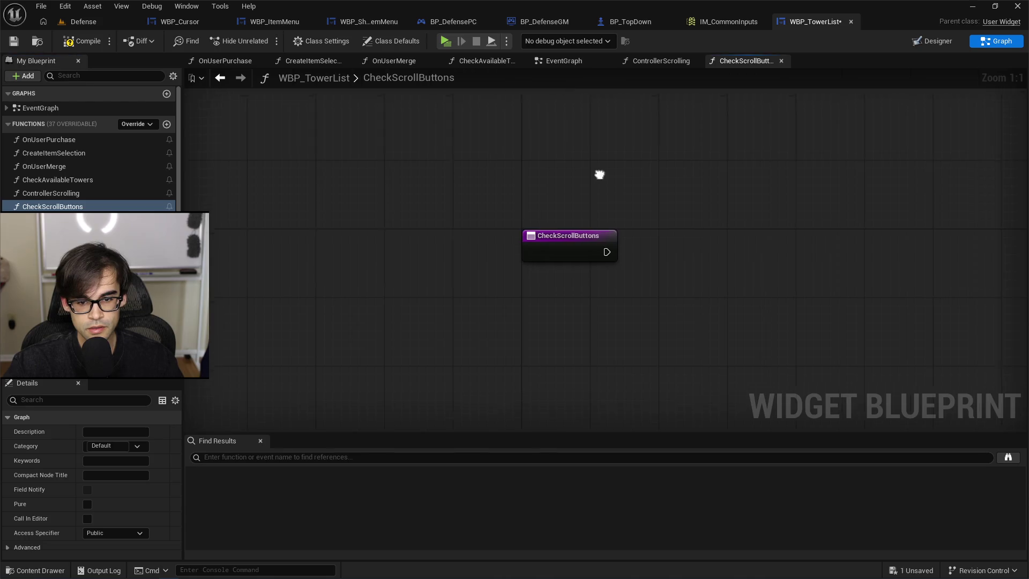
pyautogui.hotkey('ctrl', 'v')
pyautogui.moveTo(497, 219)
pyautogui.mouseDown()
pyautogui.moveTo(543, 243)
pyautogui.moveTo(540, 271)
pyautogui.mouseUp()
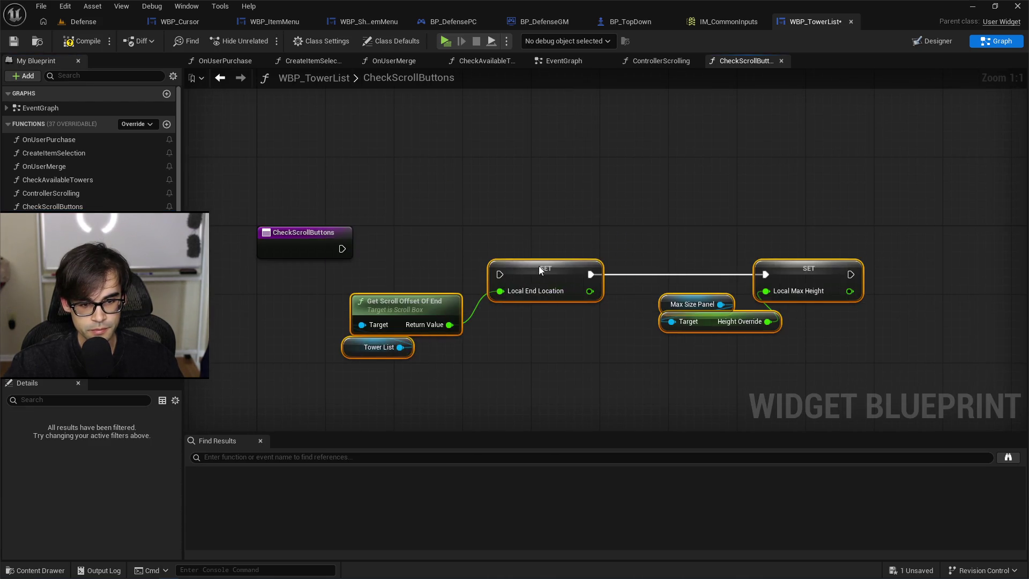
pyautogui.moveTo(336, 248)
pyautogui.mouseDown()
pyautogui.moveTo(500, 274)
pyautogui.moveTo(563, 231)
pyautogui.moveTo(570, 246)
pyautogui.mouseUp()
# Create local variables for End Location and Max Height from their SET nodes.
pyautogui.click(568, 243)
pyautogui.rightClick(564, 256)
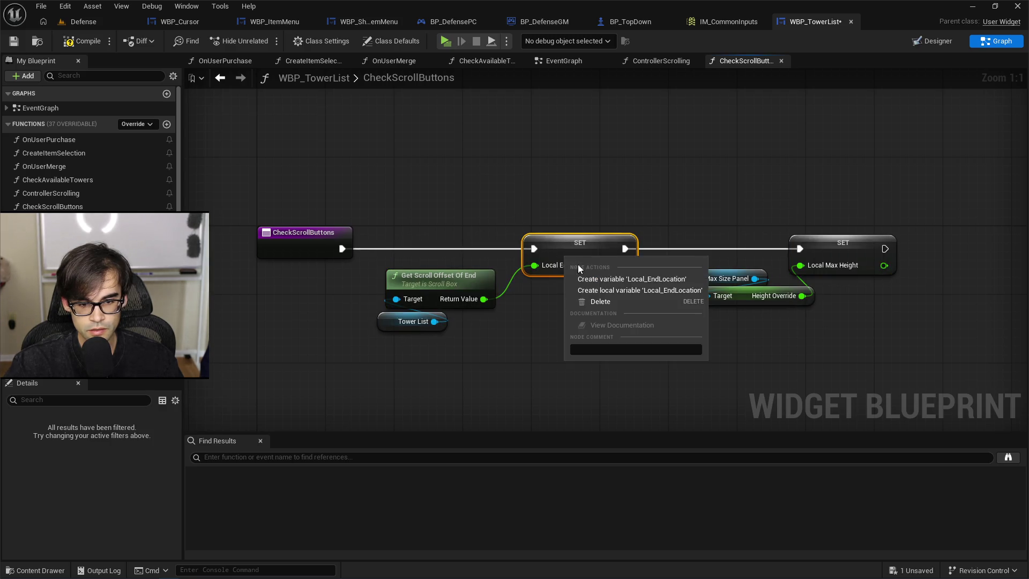
pyautogui.click(637, 291)
pyautogui.click(844, 250)
pyautogui.rightClick(844, 251)
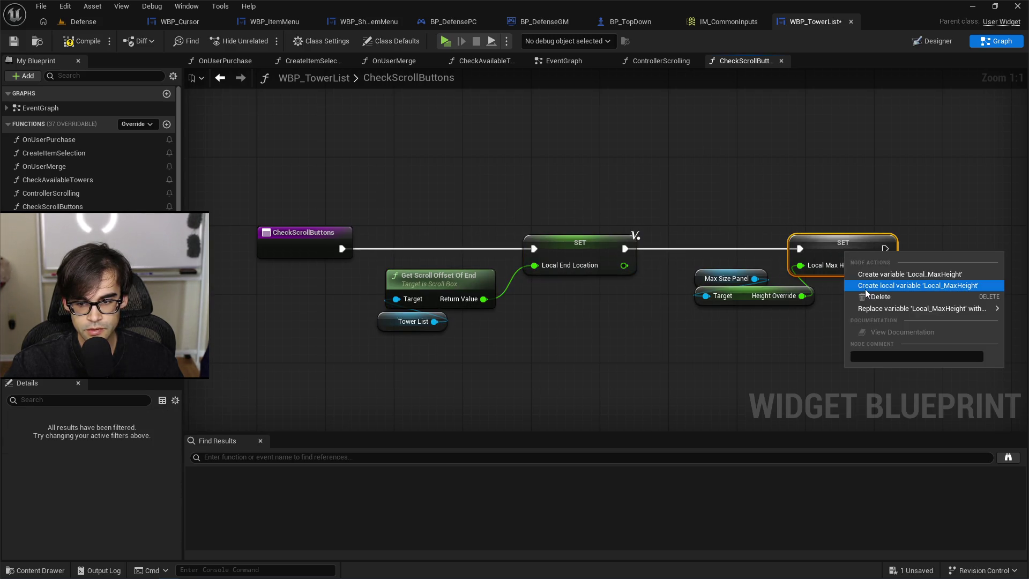
pyautogui.click(868, 288)
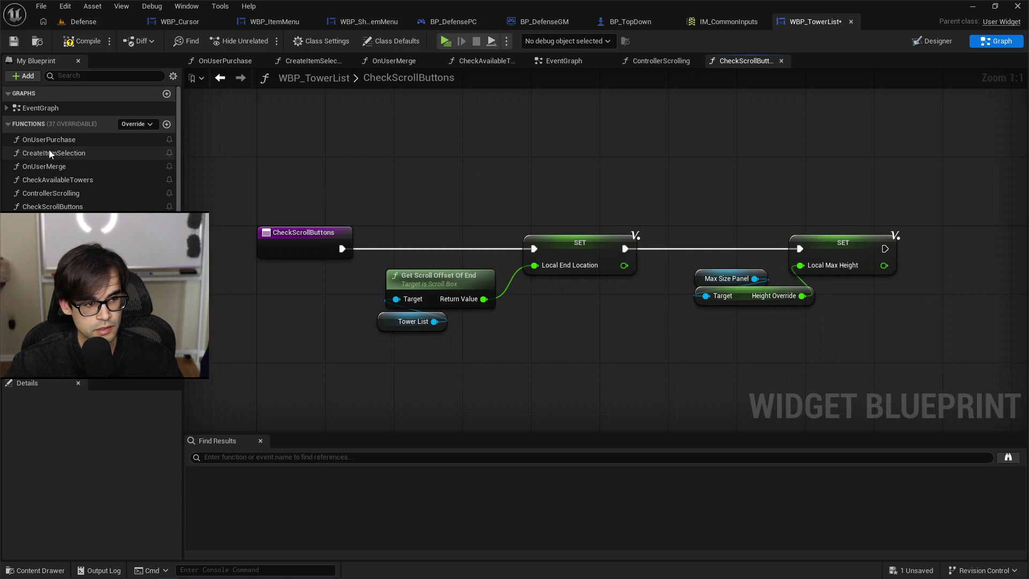
# Open OnUserPurchase and its CreateItemSelection call, then compile and save WBP_TowerList.
pyautogui.doubleClick(79, 141)
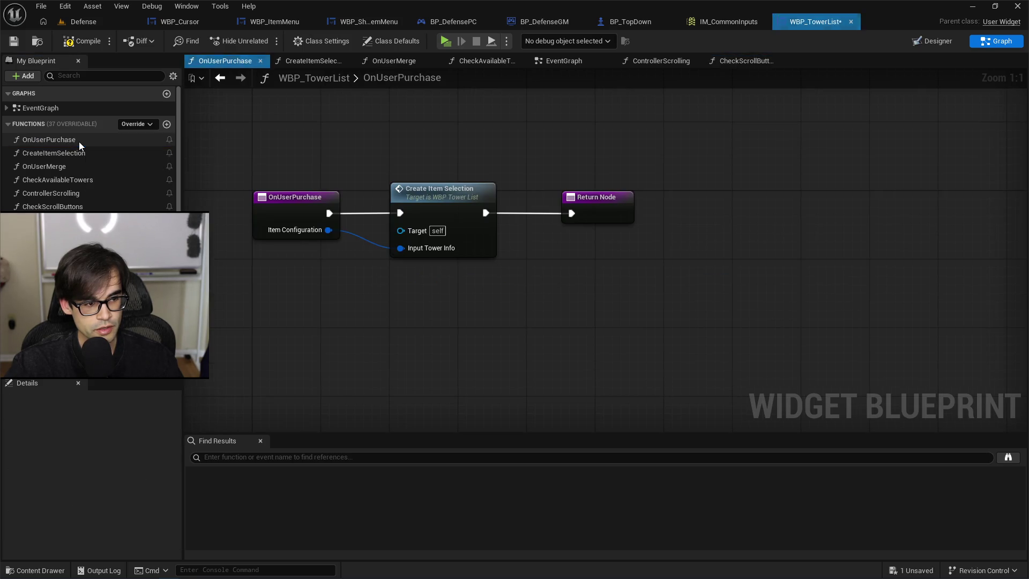
pyautogui.doubleClick(460, 192)
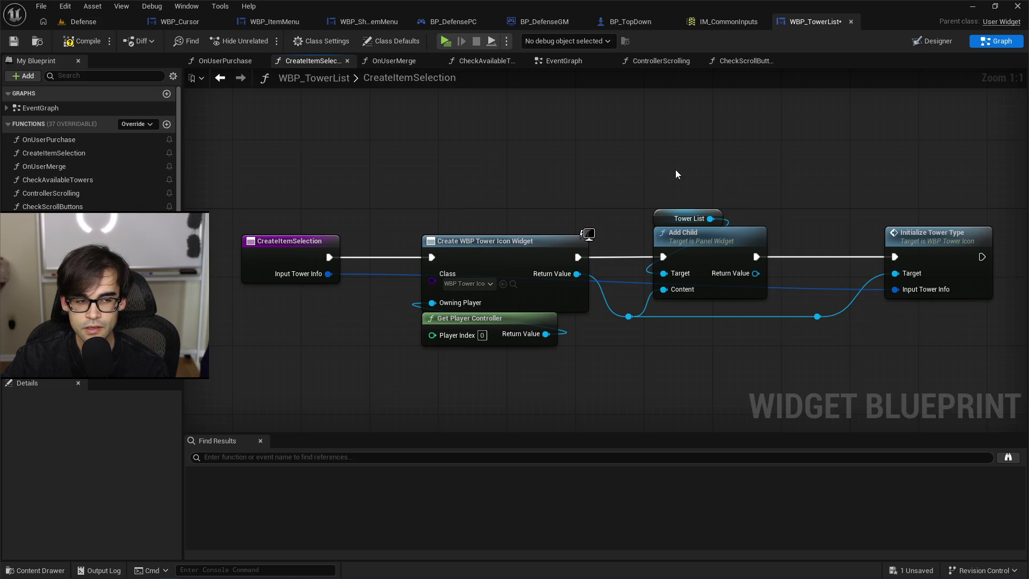
pyautogui.click(92, 48)
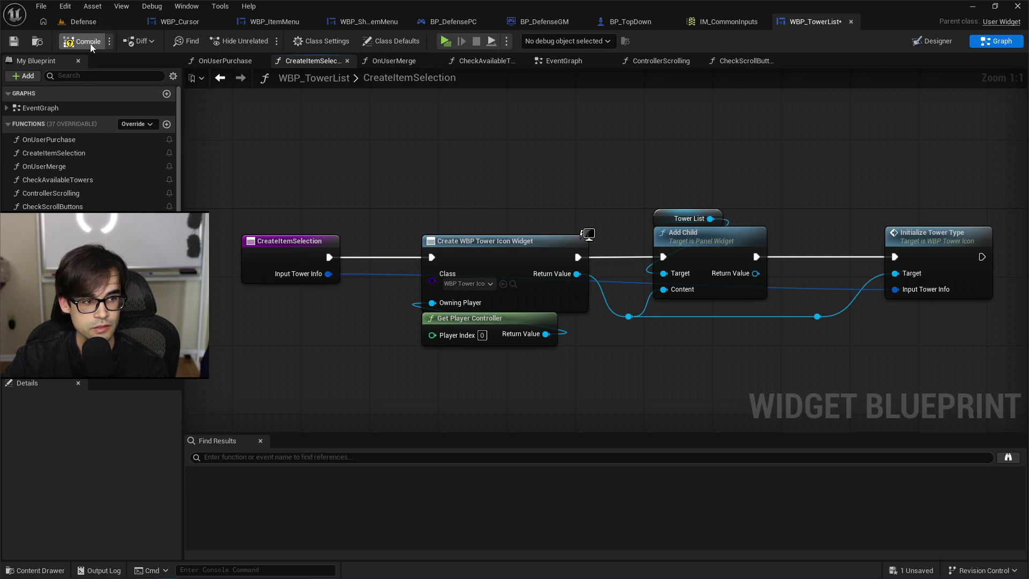
pyautogui.click(14, 41)
# Inspect the Create WBP Tower Icon Widget, Add Child and Initialize Tower Type nodes in CreateItemSelection.
pyautogui.moveTo(588, 234); pyautogui.dragTo(522, 184)
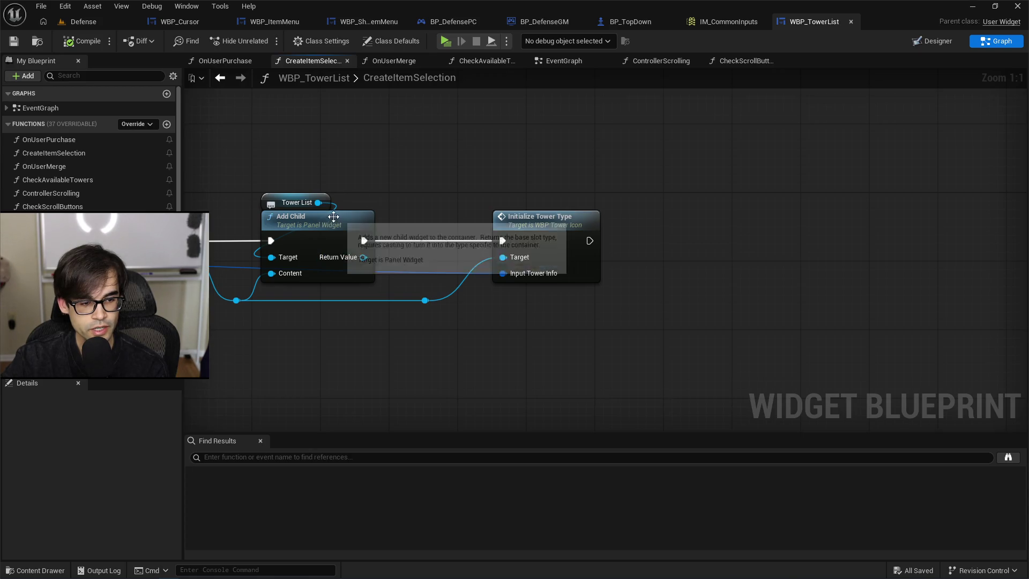
pyautogui.moveTo(235, 148)
pyautogui.mouseDown()
pyautogui.moveTo(613, 143)
pyautogui.moveTo(438, 132)
pyautogui.mouseUp()
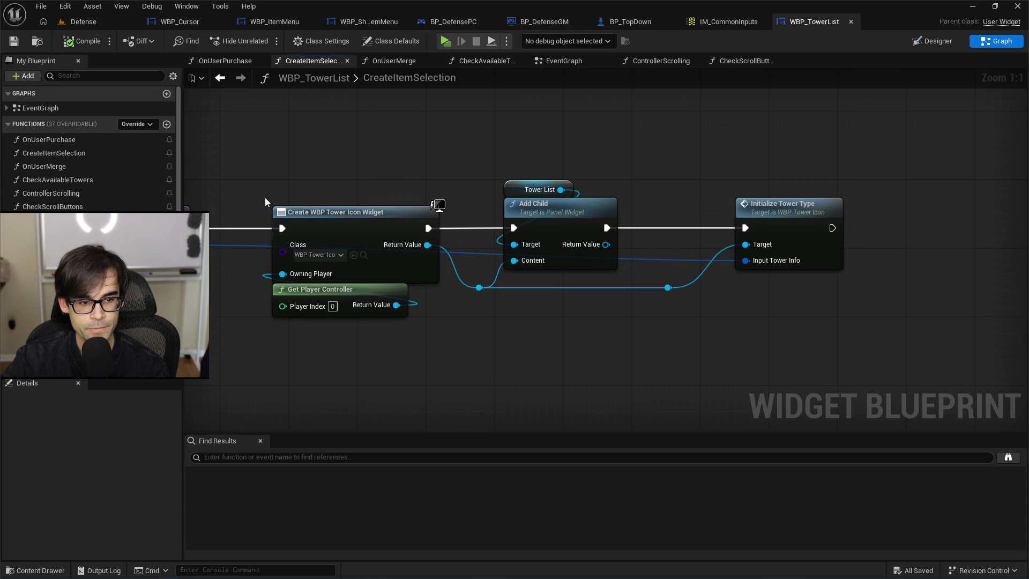
pyautogui.click(329, 215)
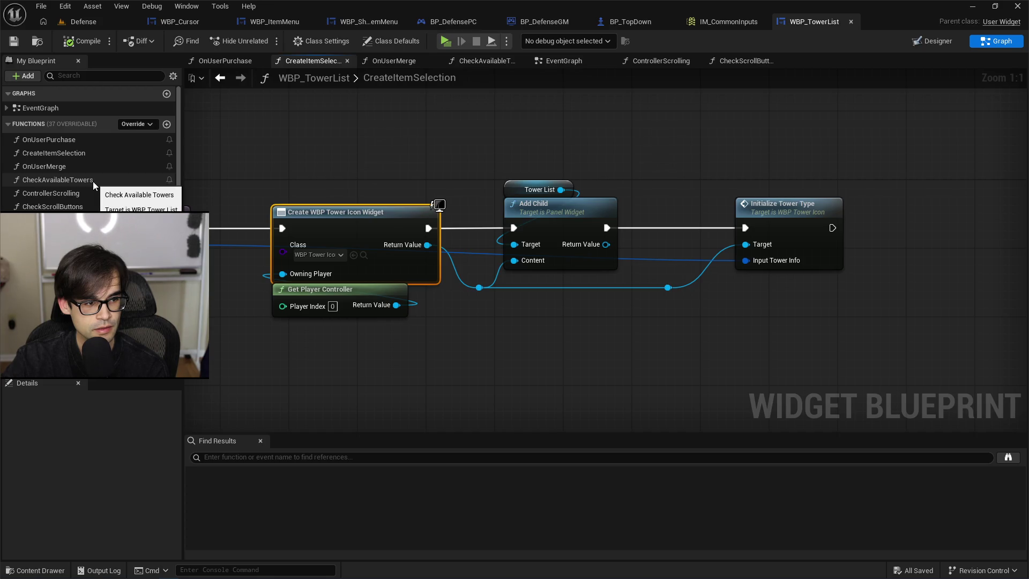
pyautogui.doubleClick(85, 143)
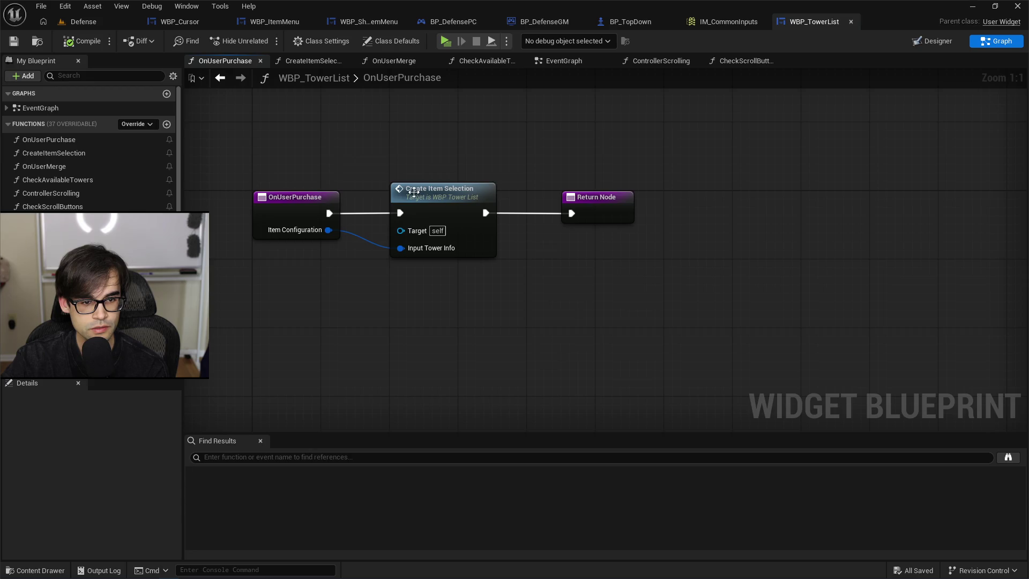
pyautogui.doubleClick(91, 153)
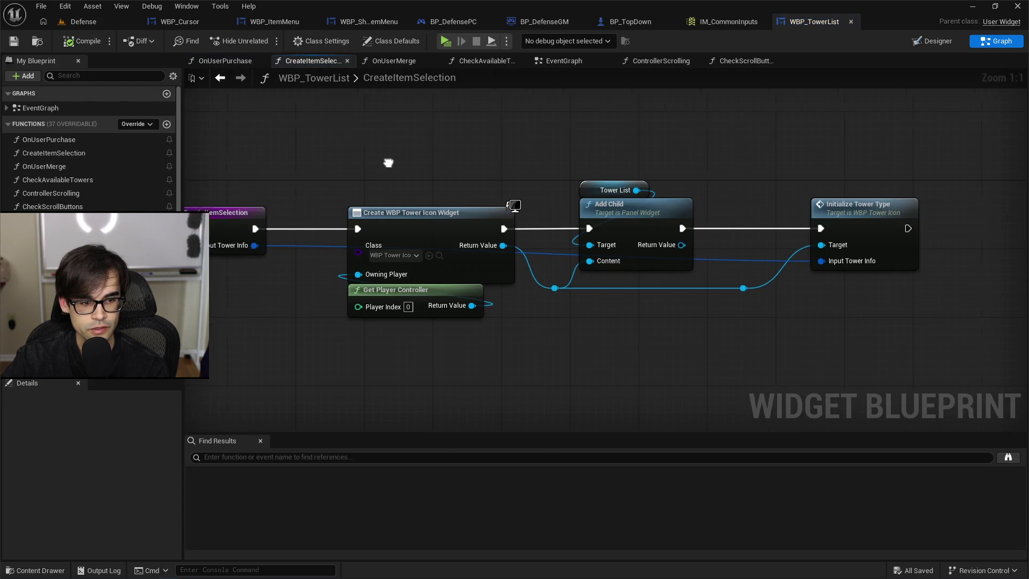
# Look through the OnUserMerge and CheckAvailableTowers graphs, then return to CreateItemSelection.
pyautogui.doubleClick(73, 167)
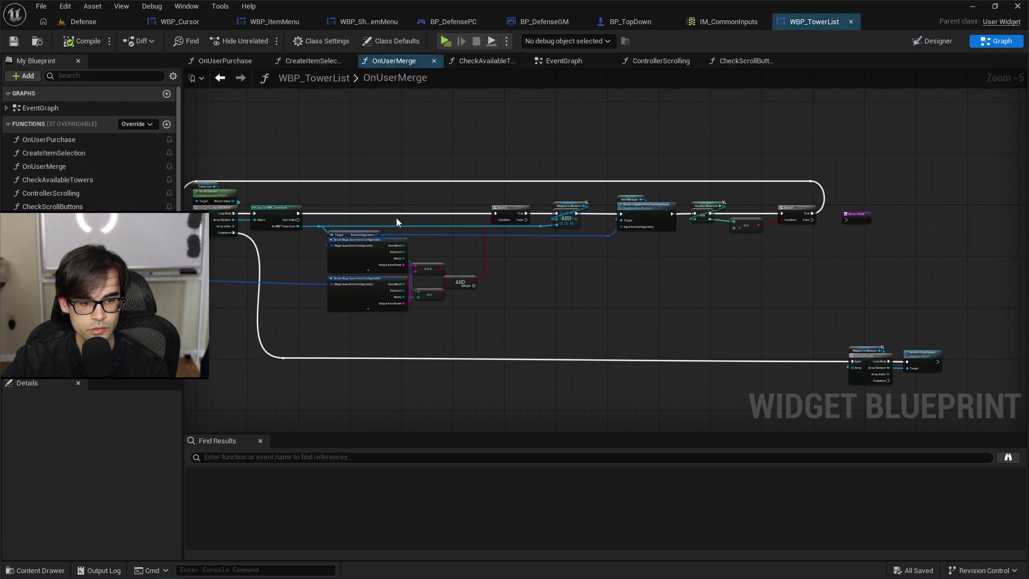
pyautogui.scroll(5, 880, 323)
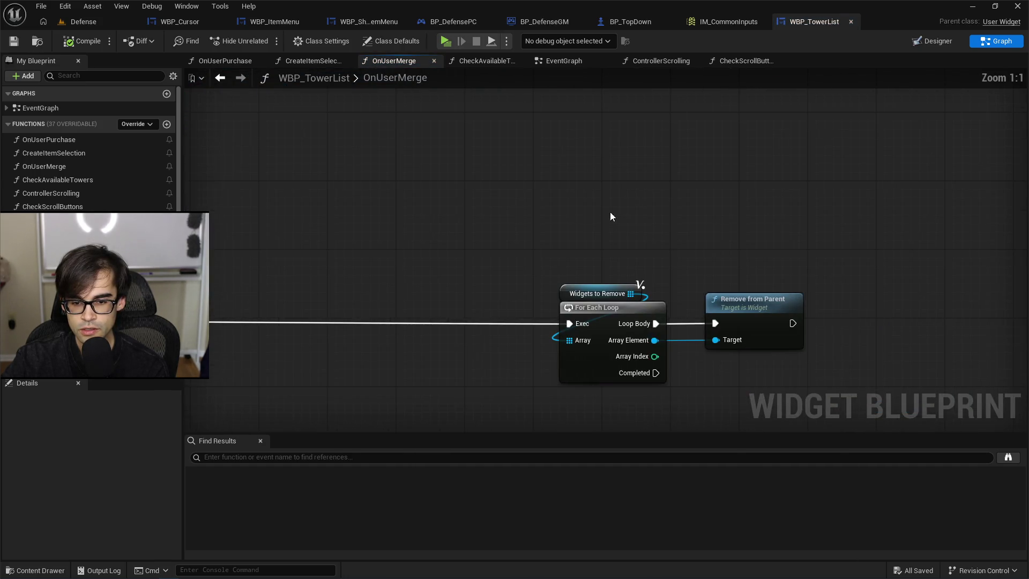
pyautogui.scroll(-4, 755, 246)
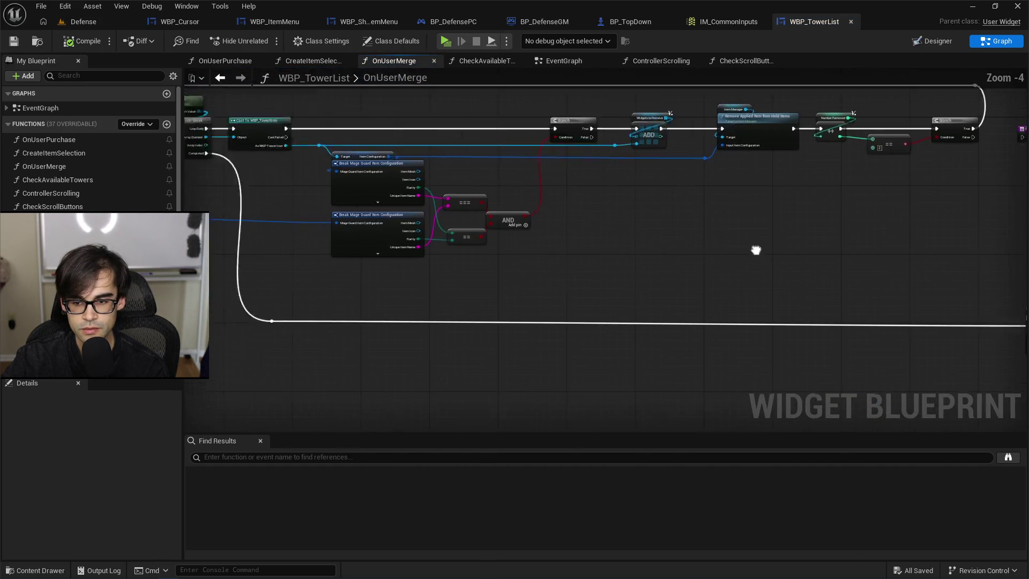
pyautogui.scroll(3, 458, 208)
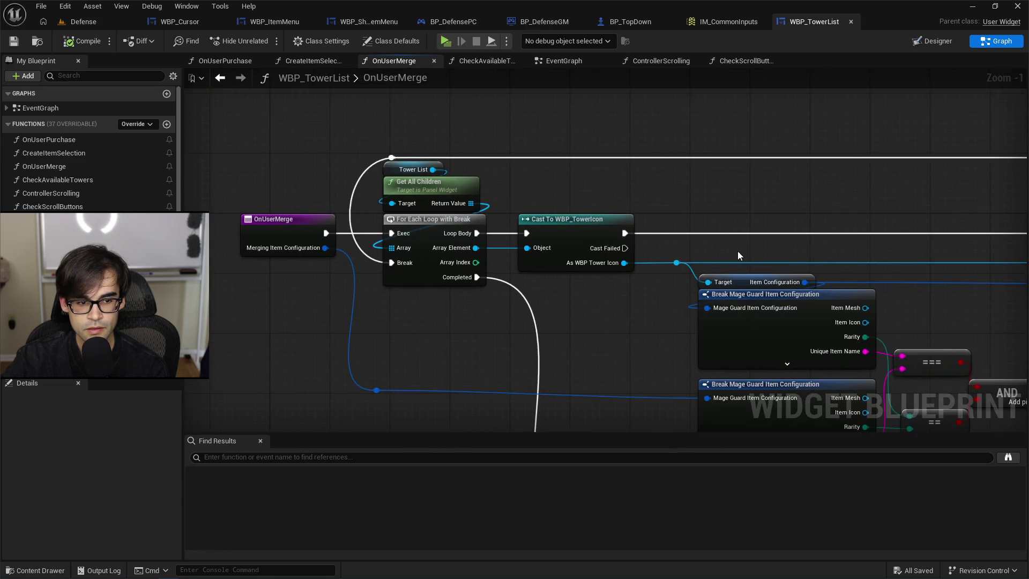
pyautogui.moveTo(892, 273)
pyautogui.mouseDown()
pyautogui.moveTo(945, 249)
pyautogui.moveTo(702, 204)
pyautogui.moveTo(537, 299)
pyautogui.mouseUp()
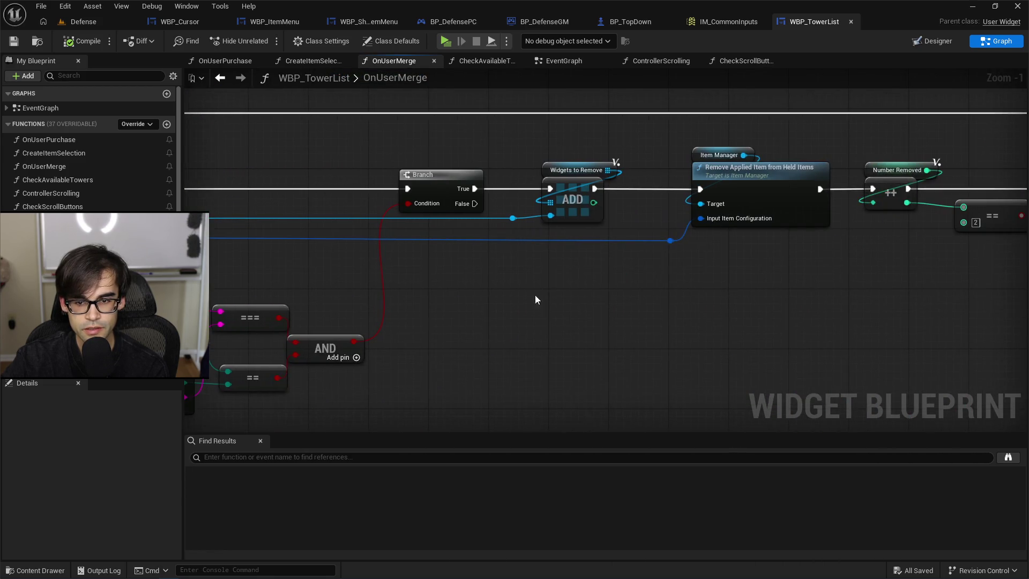
pyautogui.moveTo(870, 294)
pyautogui.mouseDown()
pyautogui.moveTo(565, 273)
pyautogui.moveTo(432, 245)
pyautogui.moveTo(538, 110)
pyautogui.mouseUp()
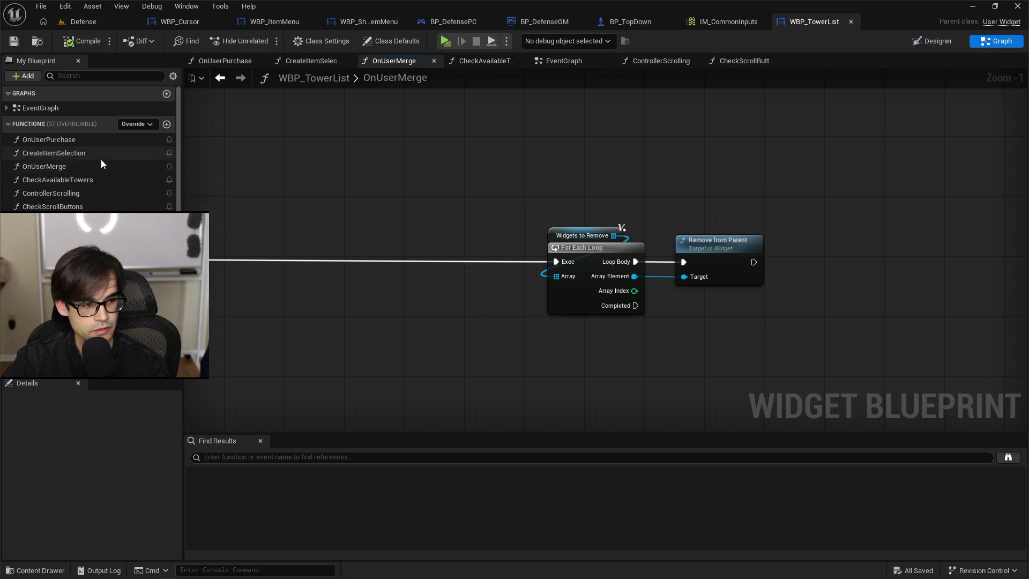
pyautogui.doubleClick(101, 180)
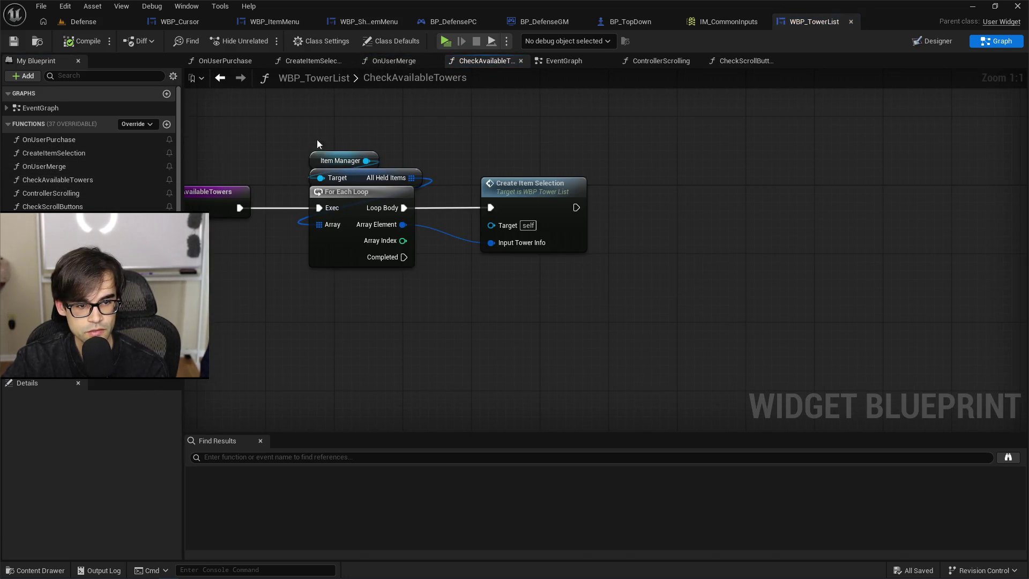
pyautogui.doubleClick(522, 186)
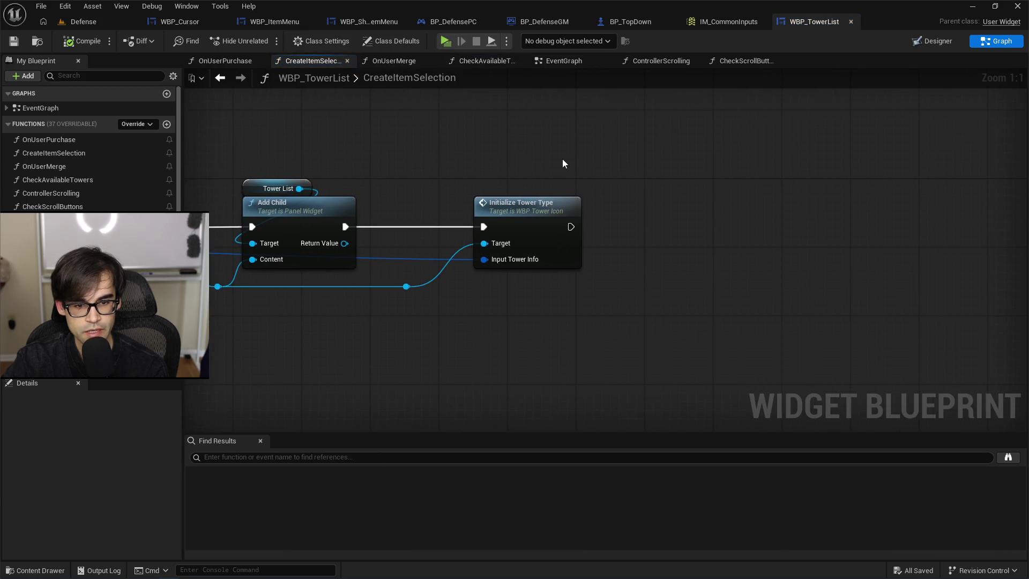
# Add a Check Scroll Buttons call wired after Initialize Tower Type and open its graph.
pyautogui.moveTo(53, 206); pyautogui.dragTo(552, 215)
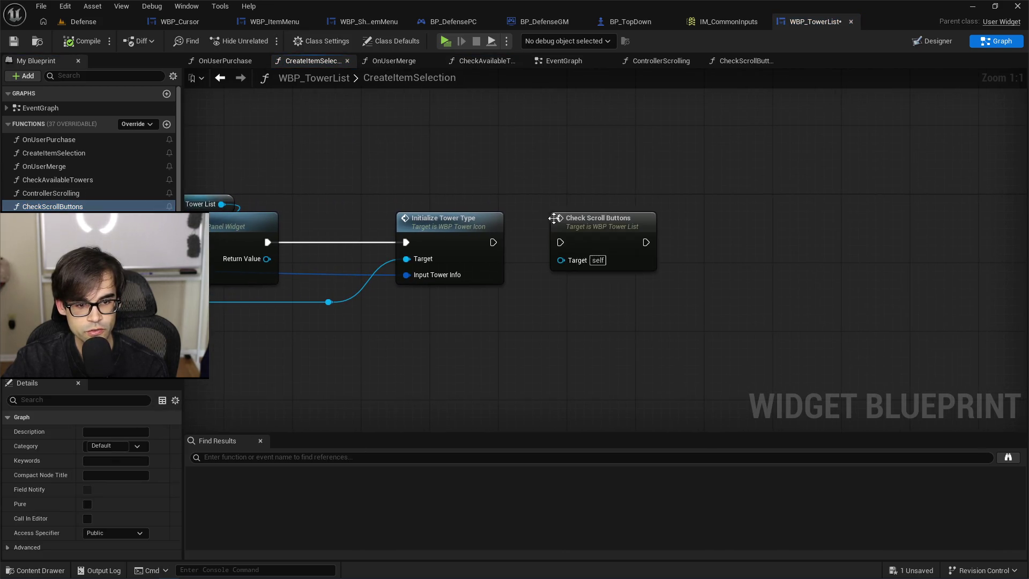
pyautogui.moveTo(504, 243); pyautogui.dragTo(513, 246)
pyautogui.moveTo(562, 243); pyautogui.dragTo(562, 242)
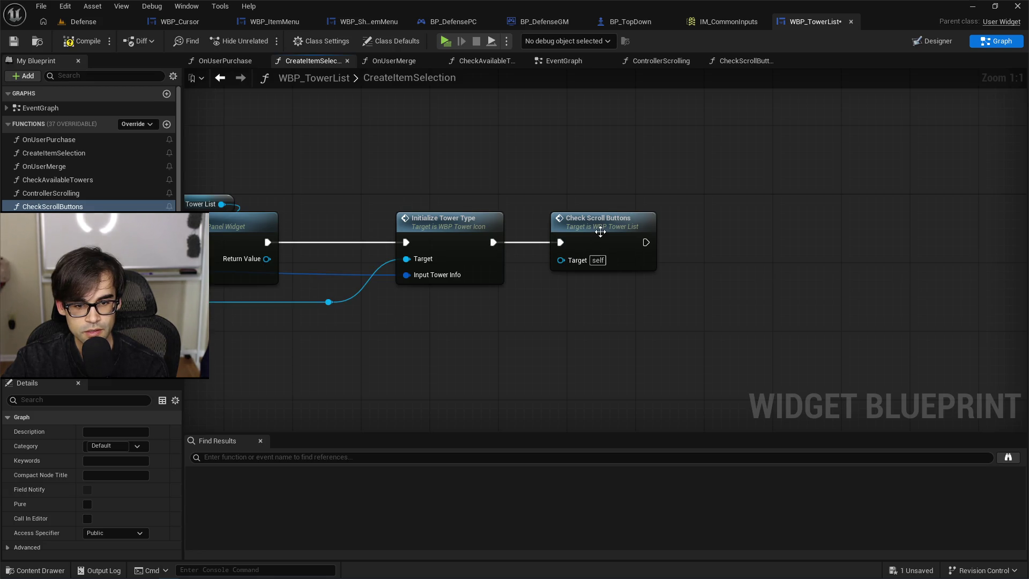
pyautogui.doubleClick(601, 221)
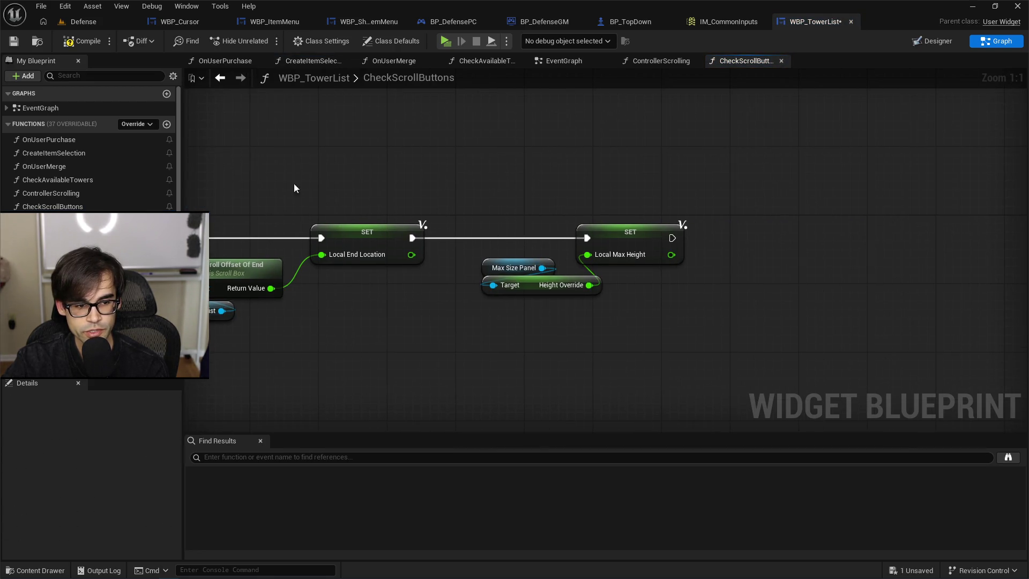
# Add a < comparison node from the Local Max Height pin.
pyautogui.click(337, 321)
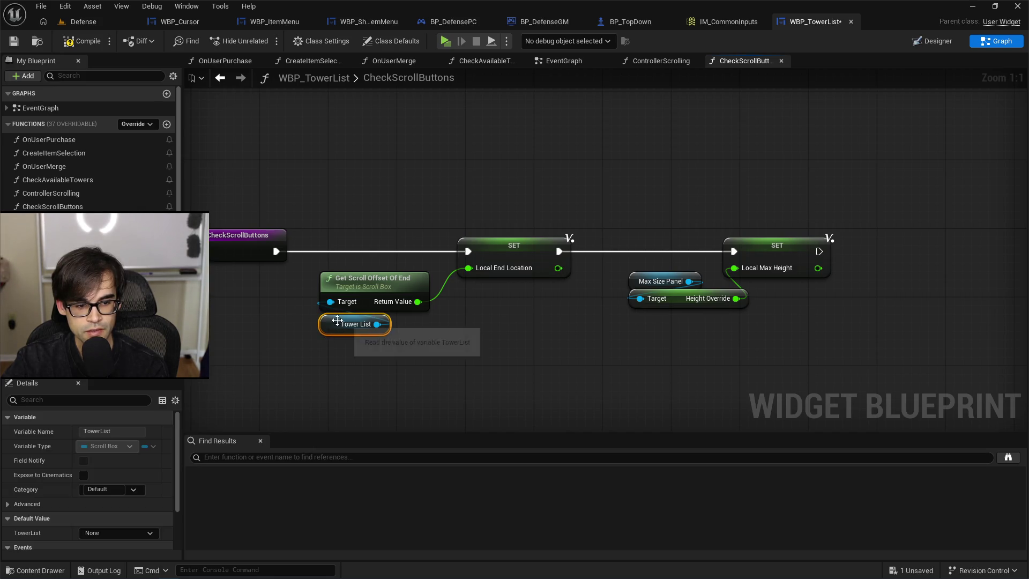
pyautogui.click(369, 226)
pyautogui.moveTo(369, 226); pyautogui.dragTo(496, 344)
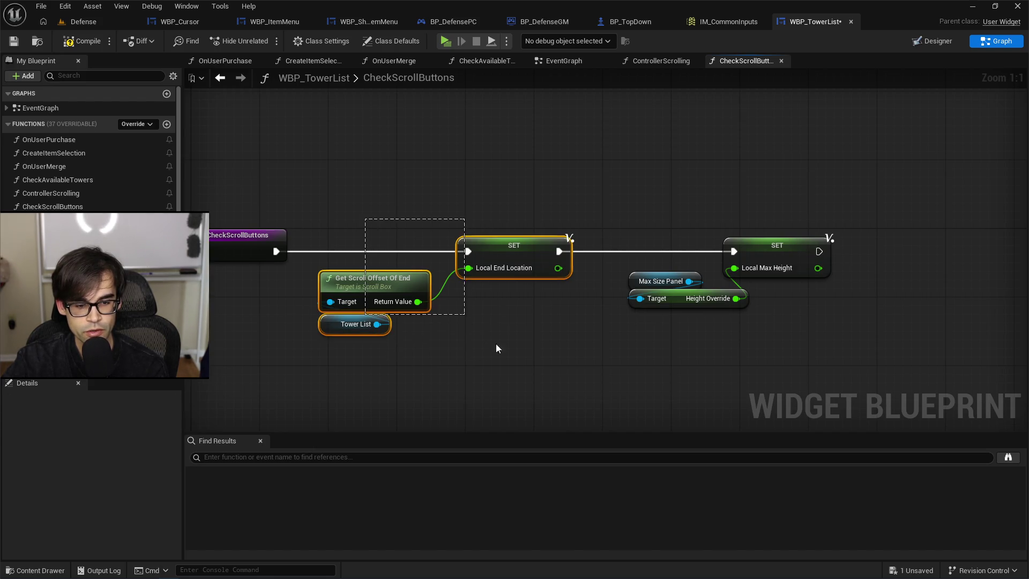
pyautogui.moveTo(598, 338); pyautogui.dragTo(383, 350)
pyautogui.moveTo(409, 223)
pyautogui.mouseDown()
pyautogui.moveTo(438, 264)
pyautogui.moveTo(579, 355)
pyautogui.mouseUp()
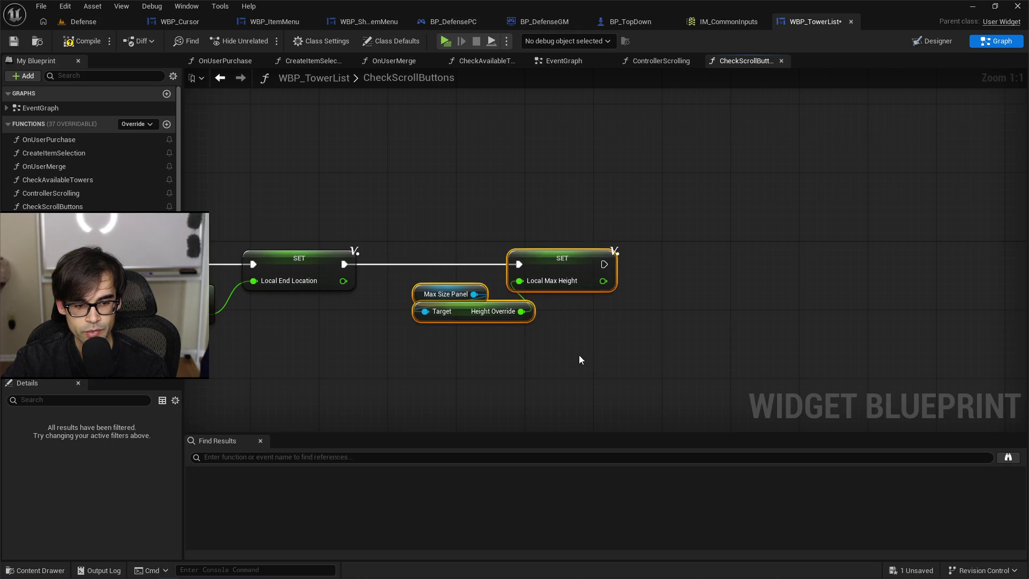
pyautogui.click(646, 321)
pyautogui.moveTo(638, 316); pyautogui.dragTo(436, 317)
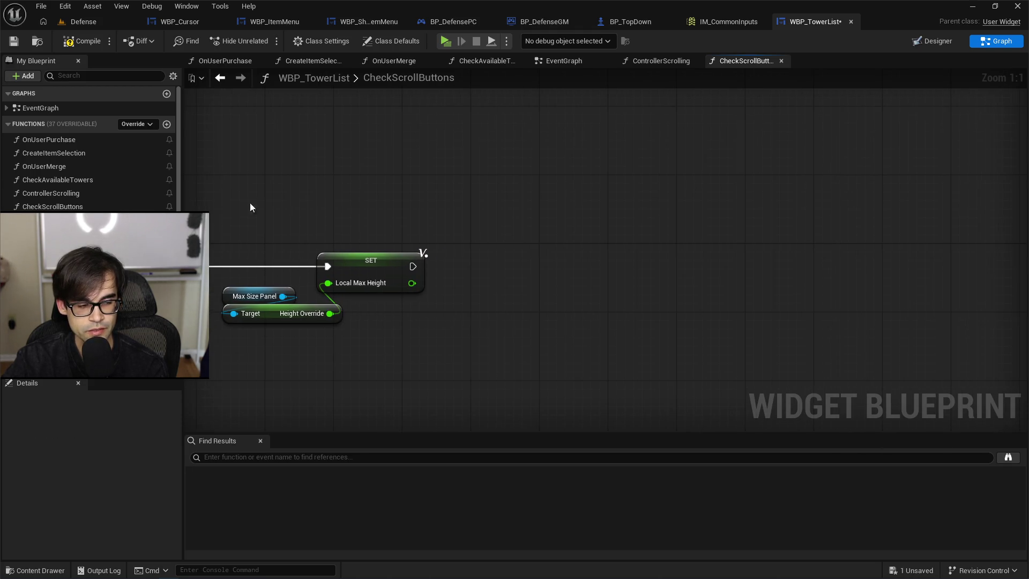
pyautogui.rightClick(488, 271)
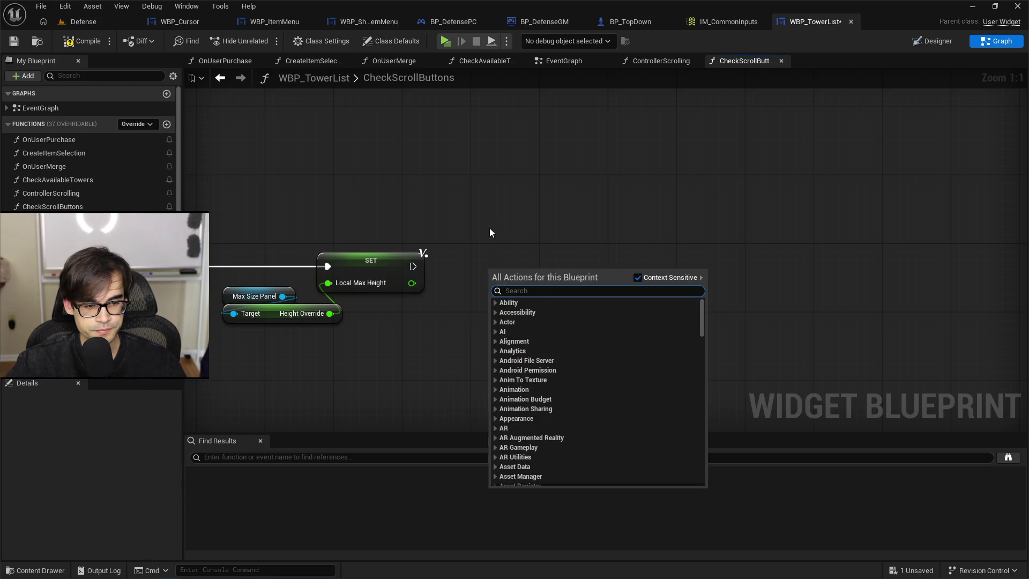
pyautogui.click(410, 285)
pyautogui.moveTo(495, 275); pyautogui.dragTo(495, 275)
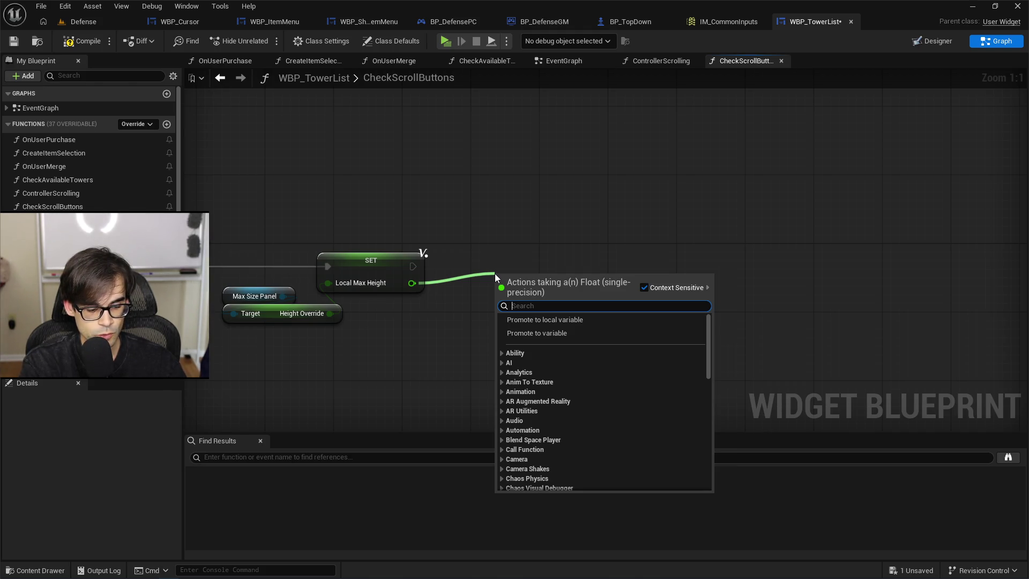
pyautogui.write('>')
pyautogui.press('Return')
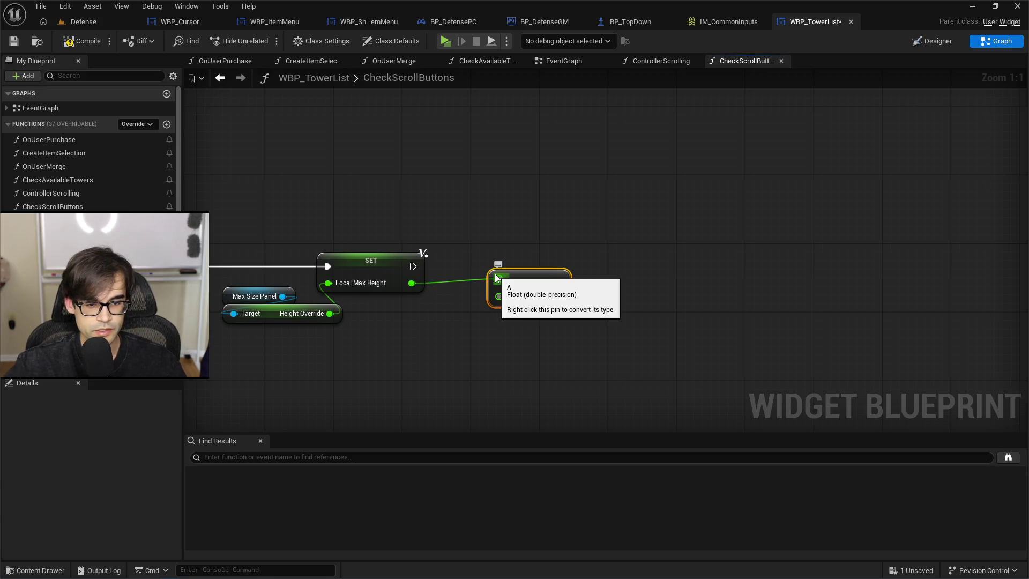
pyautogui.moveTo(526, 282); pyautogui.dragTo(552, 292)
# Delete the SET Local Max Height node and the Local_MaxHeight local variable.
pyautogui.moveTo(473, 255); pyautogui.dragTo(584, 238)
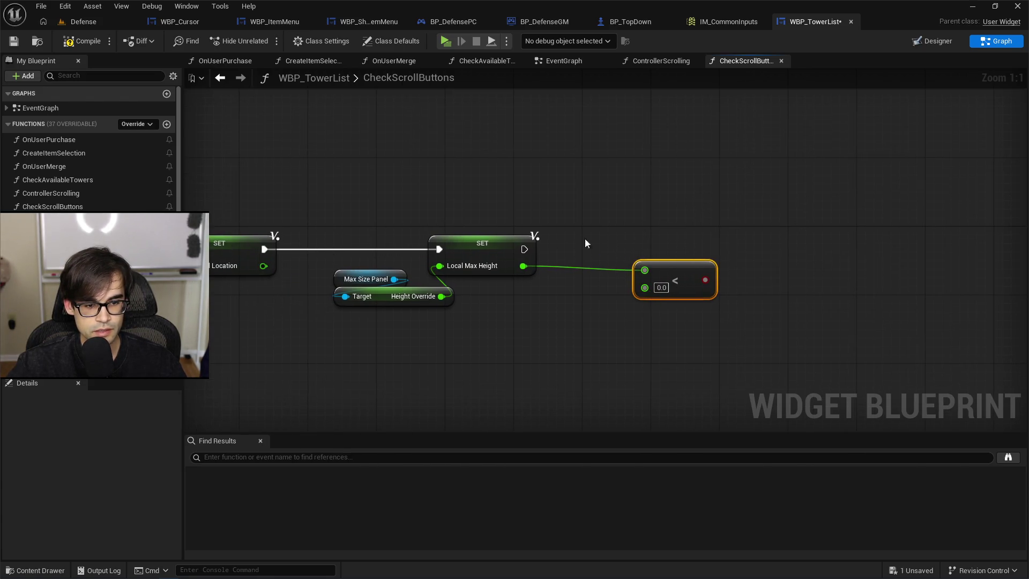
pyautogui.moveTo(439, 197); pyautogui.dragTo(531, 307)
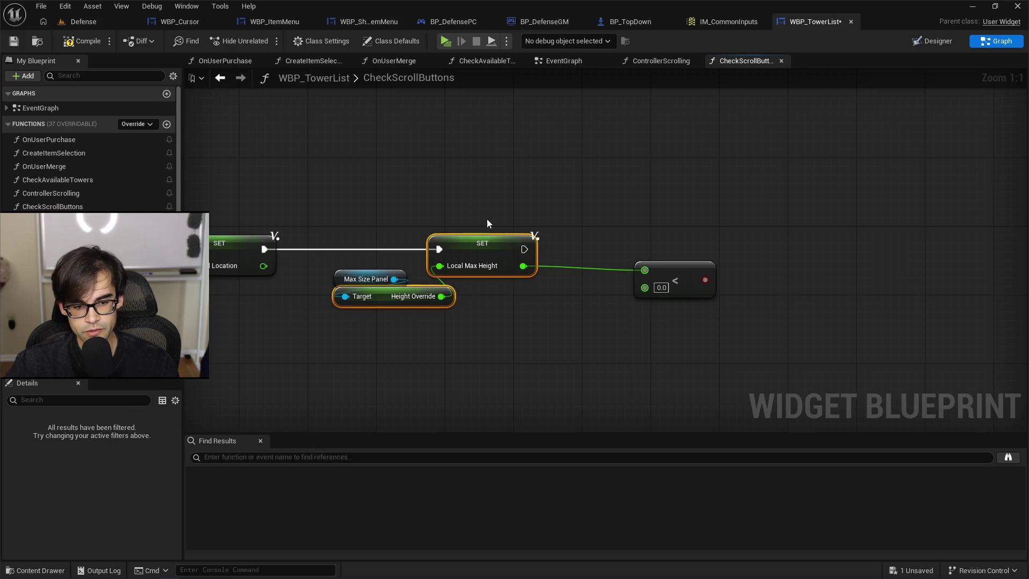
pyautogui.click(493, 267)
pyautogui.press('Delete')
pyautogui.scroll(-2, 91, 161)
pyautogui.click(75, 371)
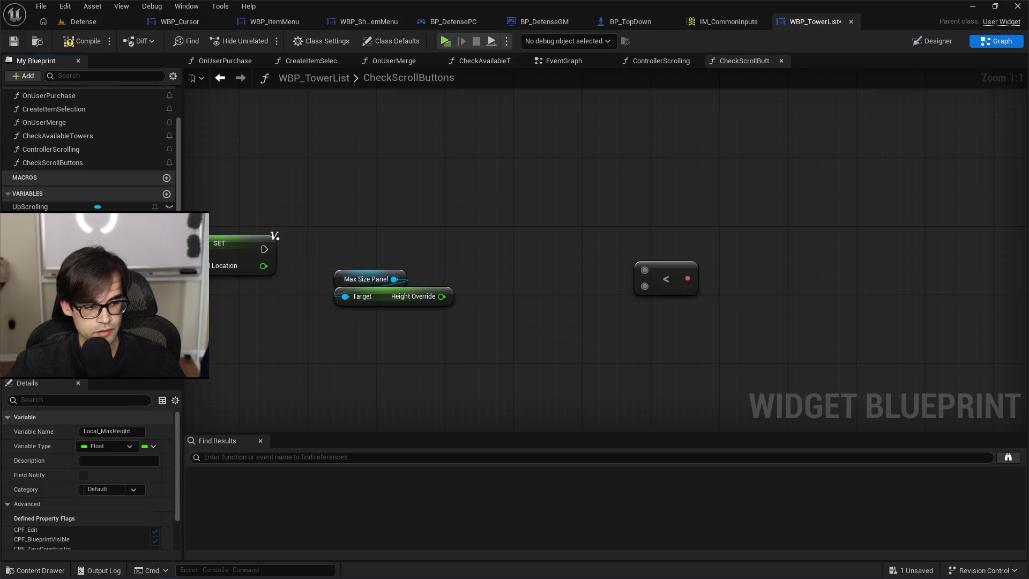
pyautogui.rightClick(75, 371)
pyautogui.click(131, 452)
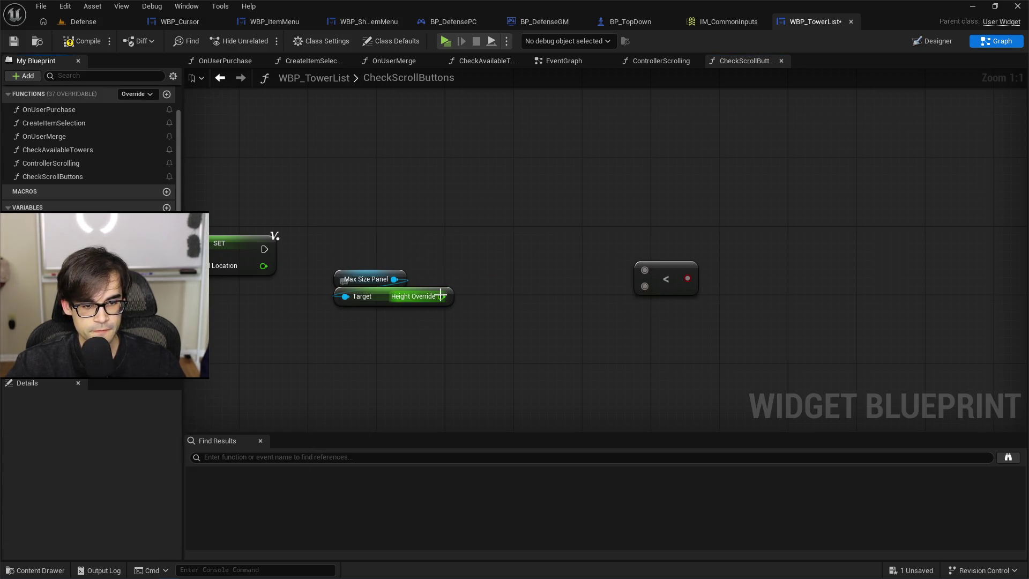
# Wire Height Override and the scroll-end Return Value into the < node's inputs.
pyautogui.moveTo(440, 296)
pyautogui.mouseDown()
pyautogui.moveTo(656, 287)
pyautogui.moveTo(645, 270)
pyautogui.mouseUp()
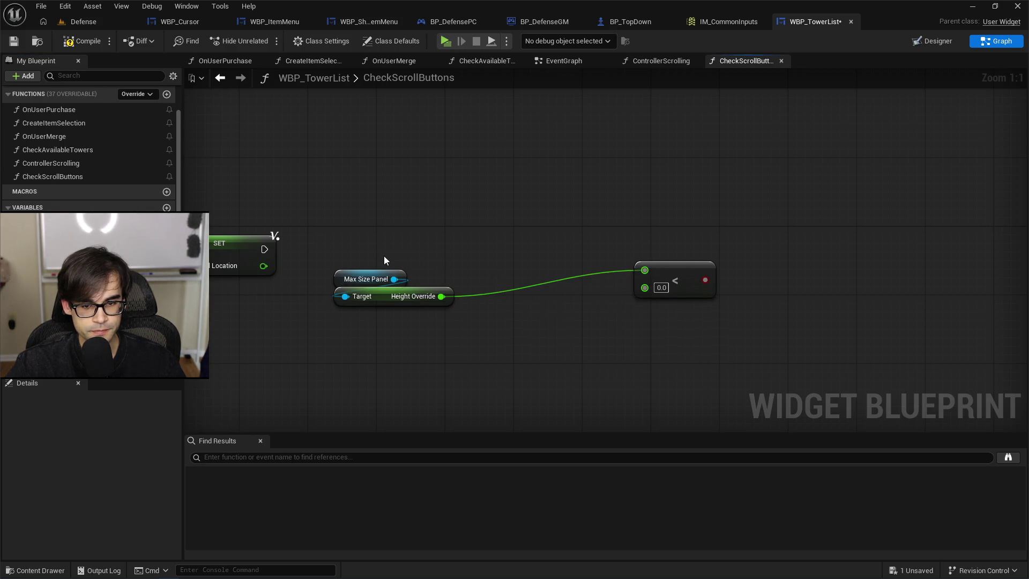
pyautogui.moveTo(375, 263)
pyautogui.mouseDown()
pyautogui.moveTo(357, 298)
pyautogui.moveTo(400, 268)
pyautogui.moveTo(626, 253)
pyautogui.mouseUp()
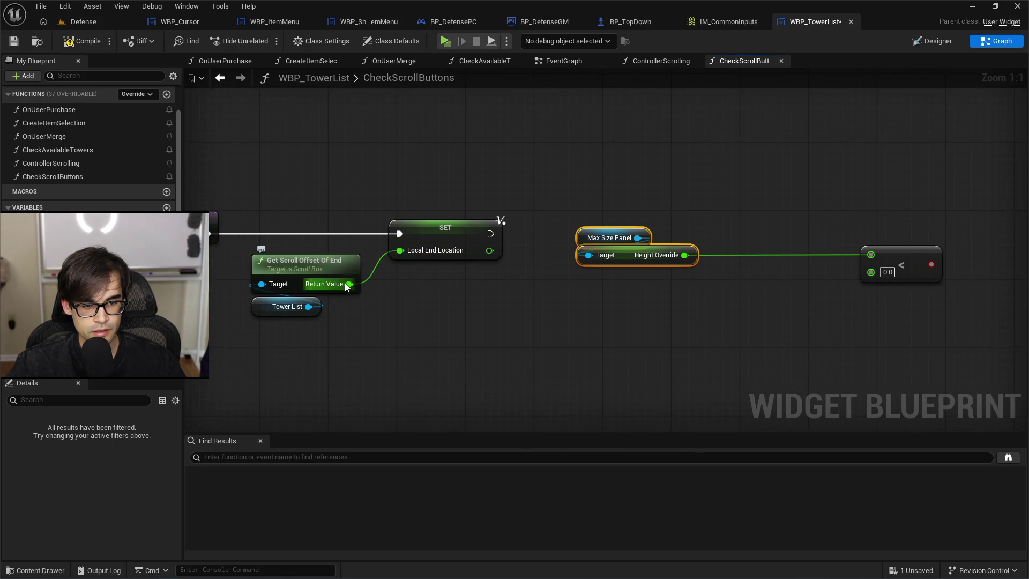
pyautogui.moveTo(347, 287)
pyautogui.mouseDown()
pyautogui.moveTo(881, 270)
pyautogui.moveTo(871, 272)
pyautogui.mouseUp()
# Delete the SET Local End Location node and the Local_EndLocation local variable.
pyautogui.click(433, 258)
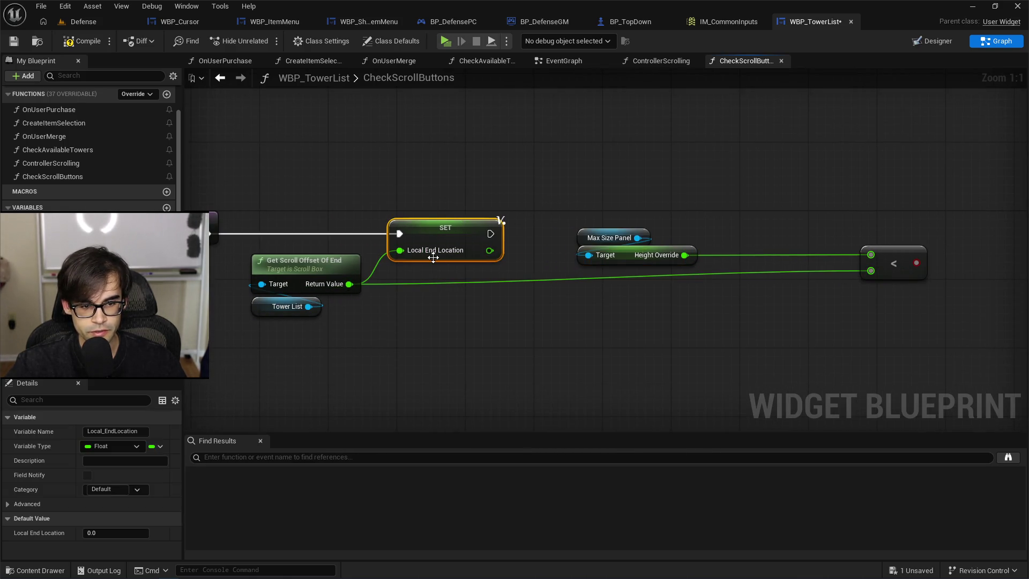
pyautogui.press('Delete')
pyautogui.click(62, 370)
pyautogui.rightClick(61, 369)
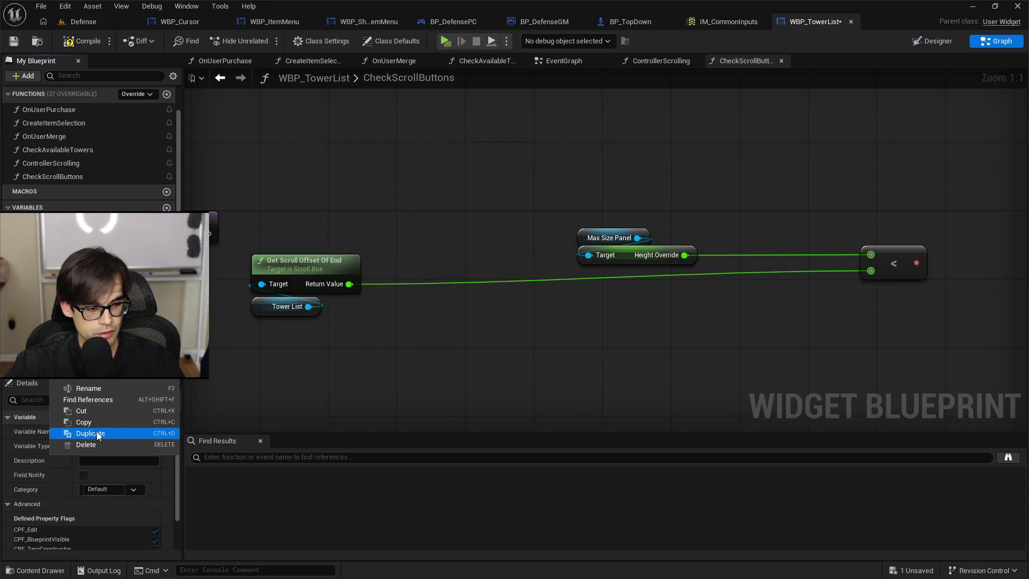
pyautogui.click(98, 443)
# Regroup the comparison nodes near the entry and place an Up Scrolling getter.
pyautogui.moveTo(308, 240); pyautogui.dragTo(324, 314)
pyautogui.moveTo(317, 265)
pyautogui.mouseDown()
pyautogui.moveTo(600, 301)
pyautogui.moveTo(645, 295)
pyautogui.moveTo(656, 276)
pyautogui.mouseUp()
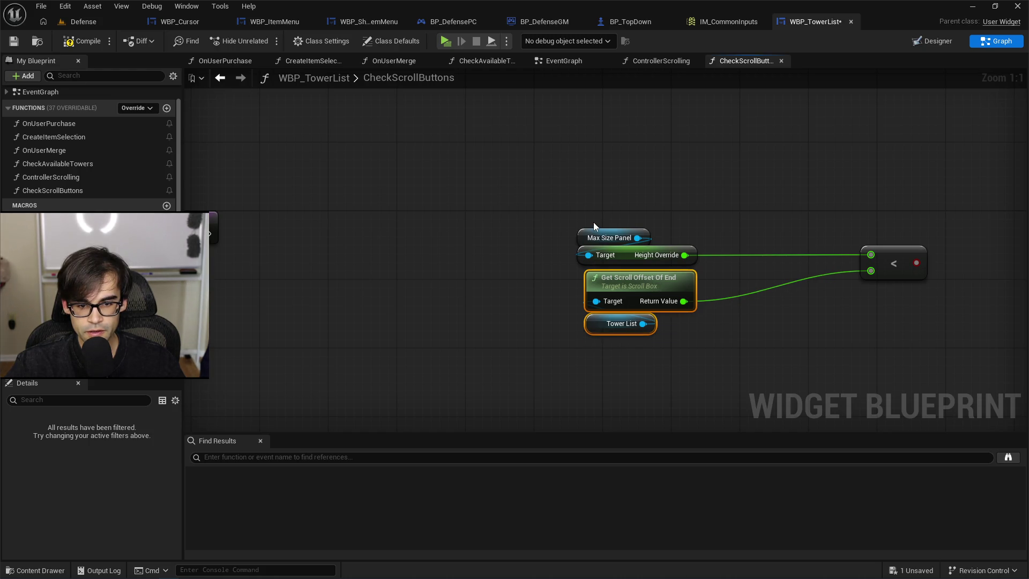
pyautogui.moveTo(594, 222); pyautogui.dragTo(909, 386)
pyautogui.moveTo(892, 266); pyautogui.dragTo(536, 303)
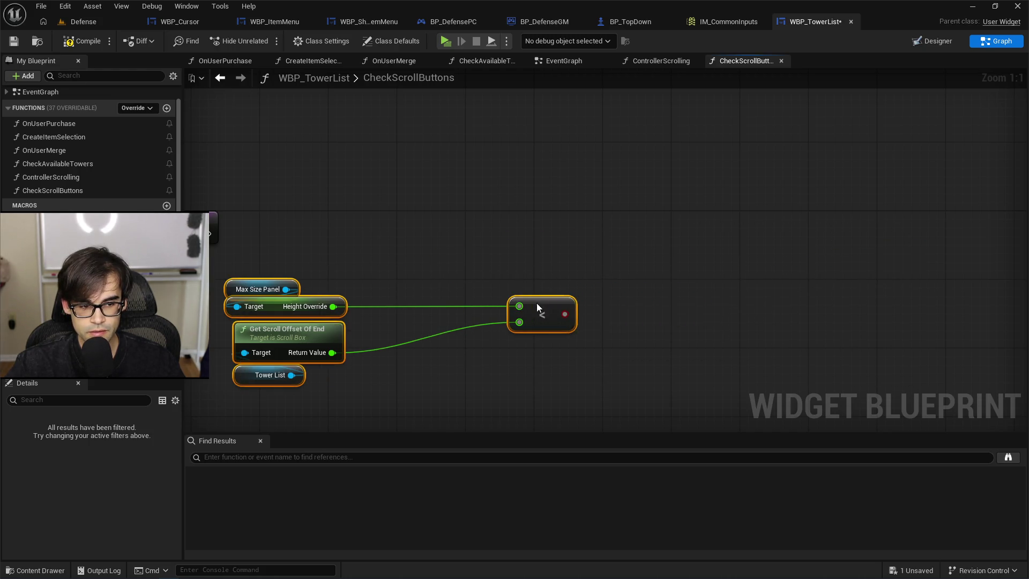
pyautogui.click(455, 225)
pyautogui.moveTo(455, 225); pyautogui.dragTo(569, 231)
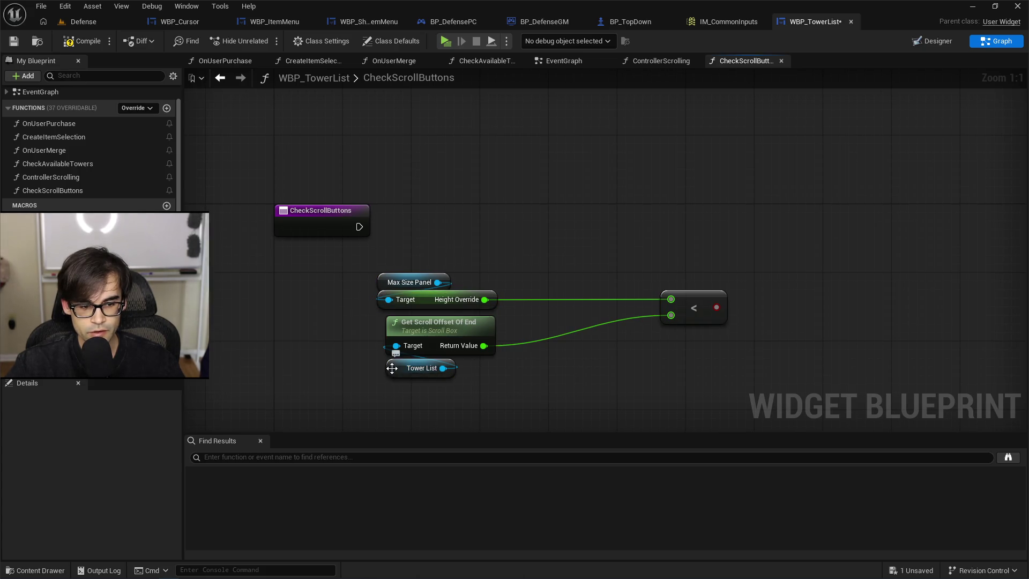
pyautogui.click(398, 368)
pyautogui.click(573, 224)
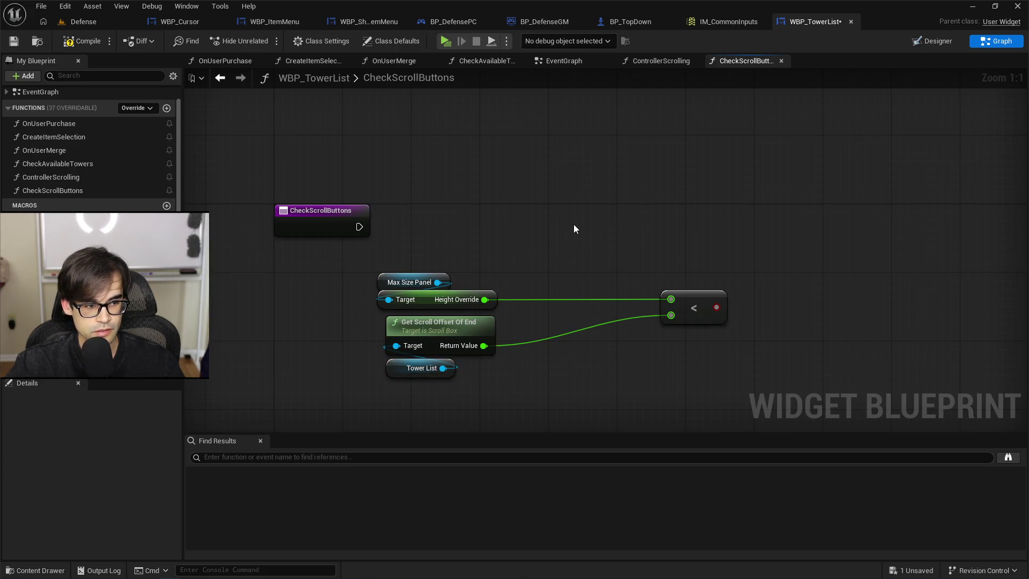
pyautogui.moveTo(573, 225); pyautogui.dragTo(521, 225)
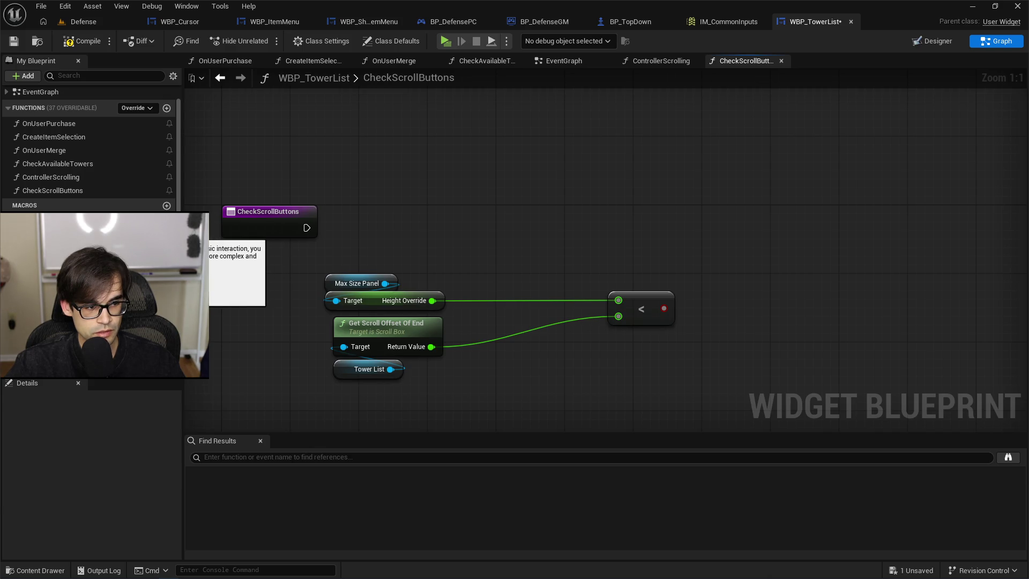
pyautogui.moveTo(80, 246); pyautogui.dragTo(764, 189)
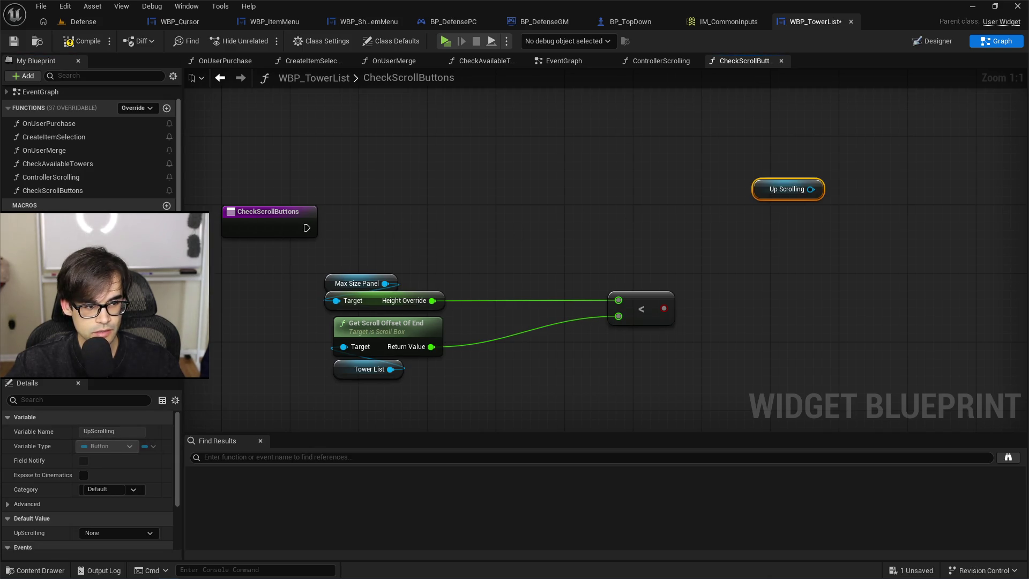
# Add a Down Scrolling getter and two Set Visibility nodes.
pyautogui.moveTo(64, 260)
pyautogui.mouseDown()
pyautogui.moveTo(730, 244)
pyautogui.moveTo(732, 214)
pyautogui.moveTo(753, 224)
pyautogui.mouseUp()
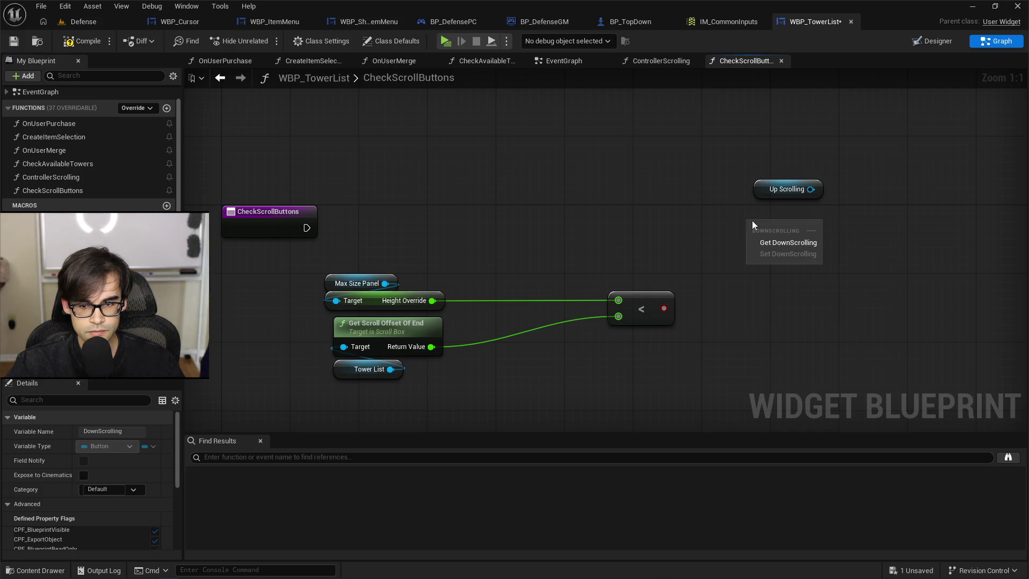
pyautogui.click(770, 246)
pyautogui.moveTo(772, 189); pyautogui.dragTo(764, 198)
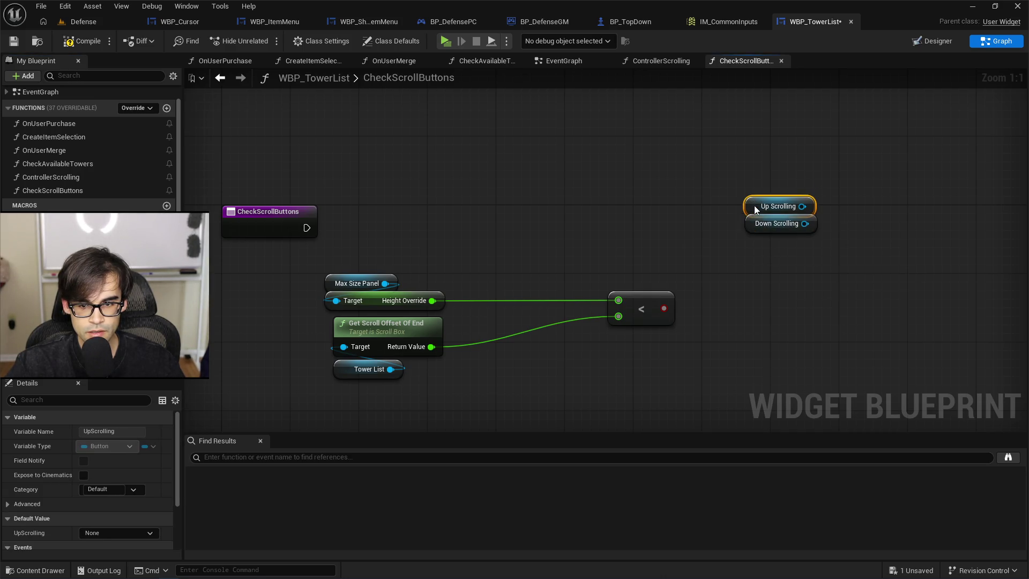
pyautogui.moveTo(735, 166)
pyautogui.mouseDown()
pyautogui.moveTo(763, 227)
pyautogui.moveTo(593, 207)
pyautogui.moveTo(759, 219)
pyautogui.mouseUp()
pyautogui.click(743, 221)
pyautogui.write('set visi')
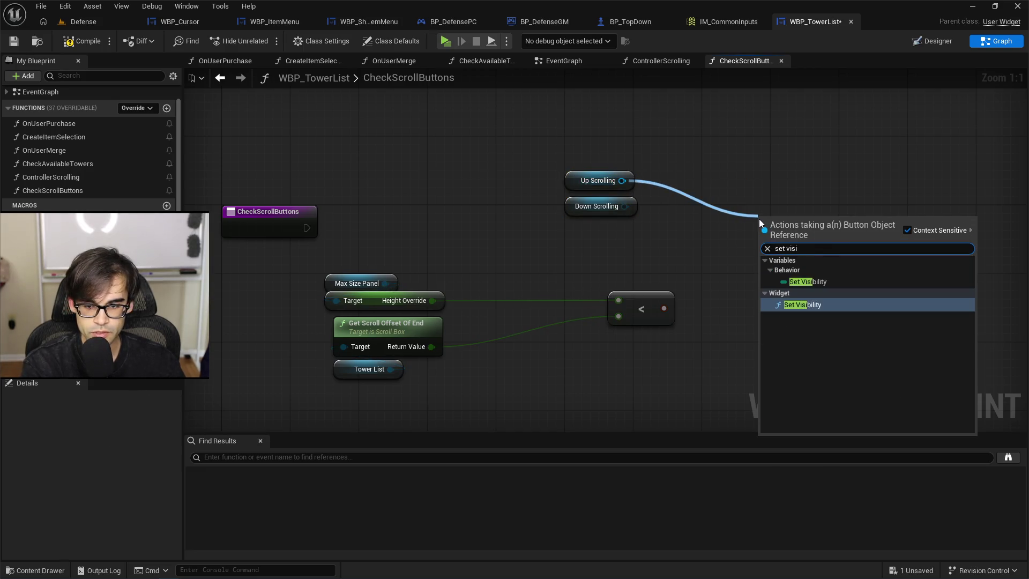
pyautogui.press('Return')
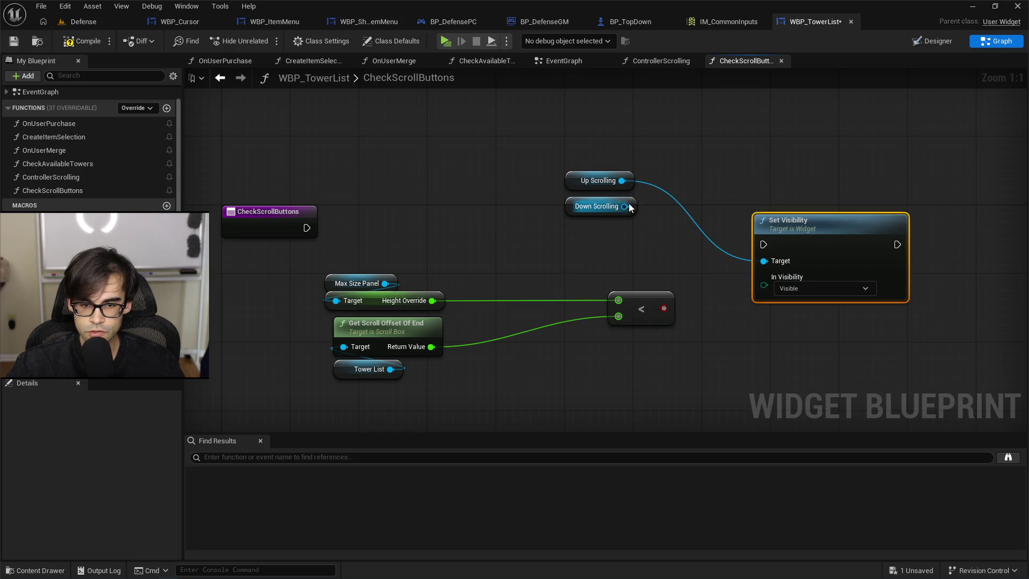
pyautogui.moveTo(824, 223); pyautogui.dragTo(824, 172)
pyautogui.hotkey('ctrl', 'c')
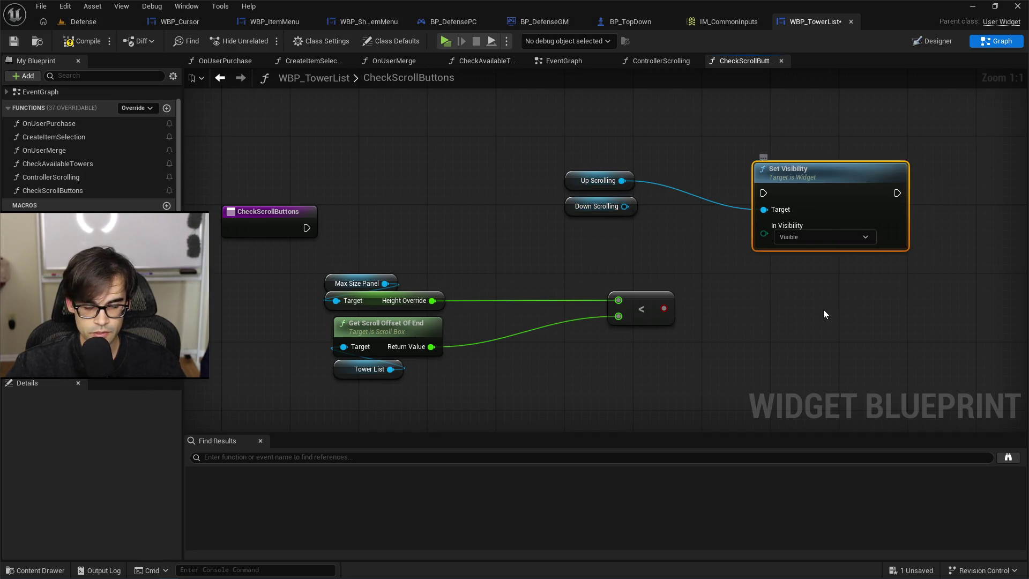
pyautogui.hotkey('ctrl', 'v')
pyautogui.moveTo(886, 322)
pyautogui.mouseDown()
pyautogui.moveTo(980, 243)
pyautogui.moveTo(999, 178)
pyautogui.mouseUp()
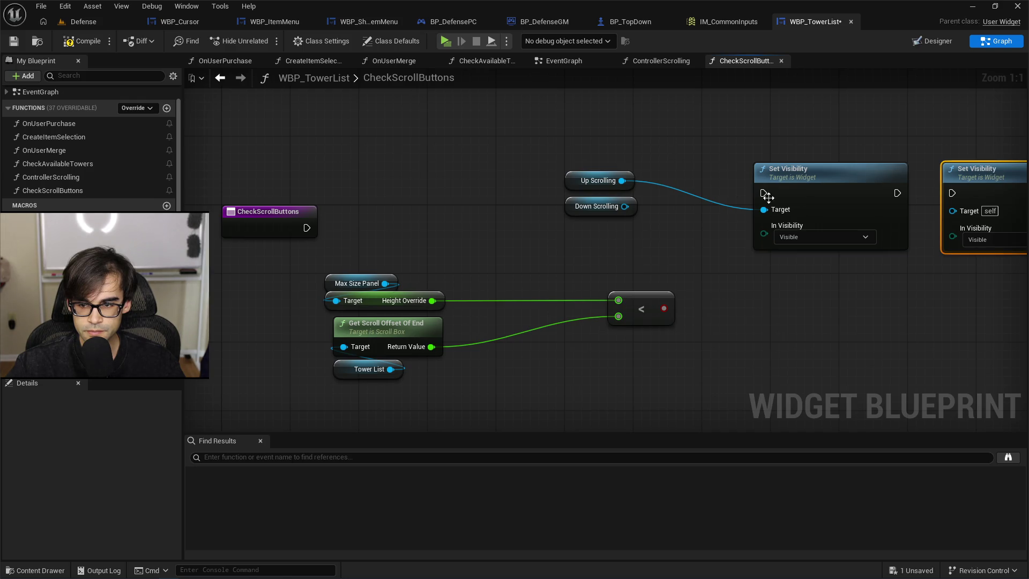
# Target Up and Down Scrolling with the Set Visibility nodes, chained after the function start.
pyautogui.moveTo(583, 210); pyautogui.dragTo(913, 275)
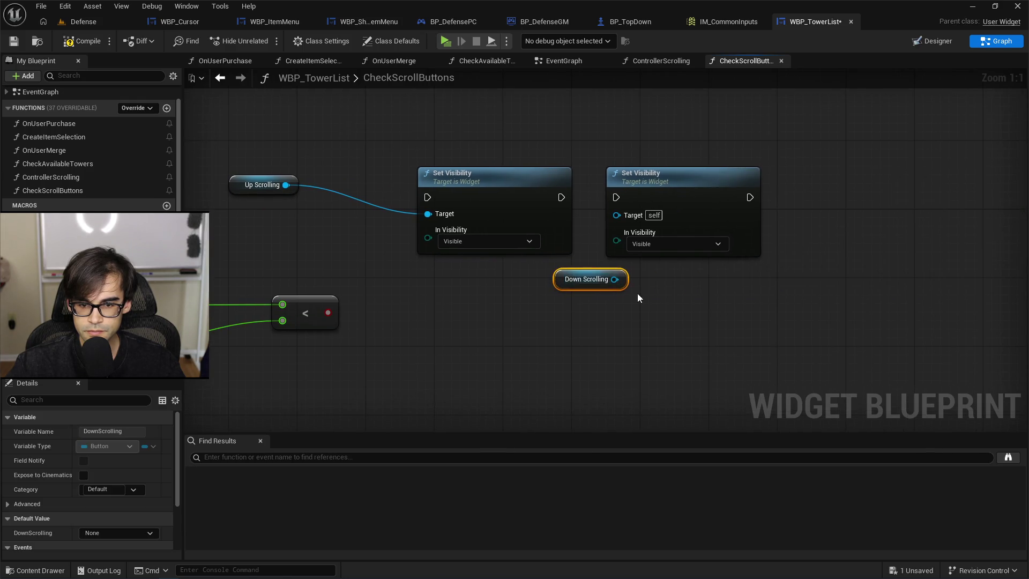
pyautogui.moveTo(615, 279)
pyautogui.mouseDown()
pyautogui.moveTo(605, 230)
pyautogui.moveTo(616, 215)
pyautogui.mouseUp()
pyautogui.moveTo(568, 279); pyautogui.dragTo(614, 153)
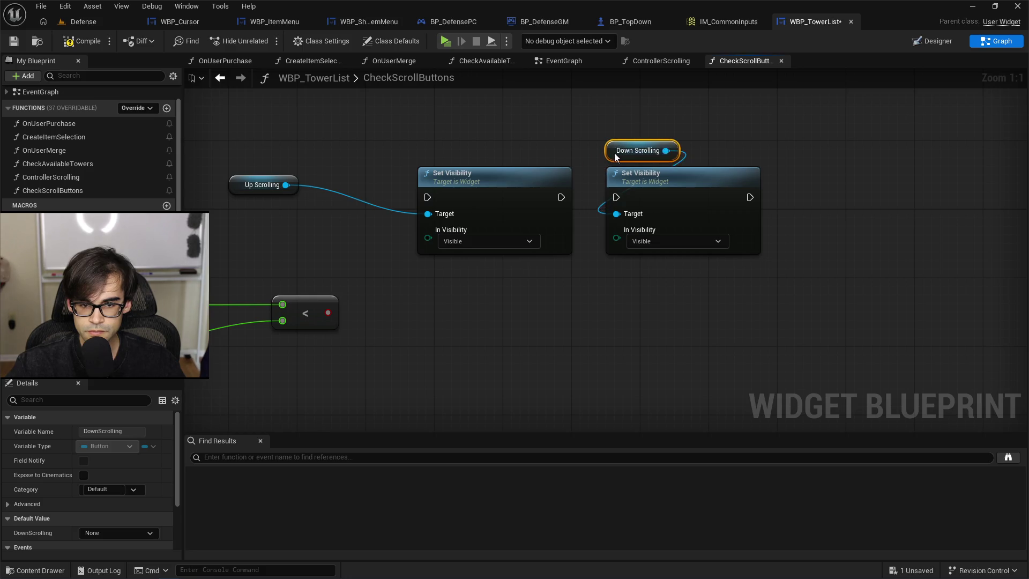
pyautogui.moveTo(246, 177); pyautogui.dragTo(435, 151)
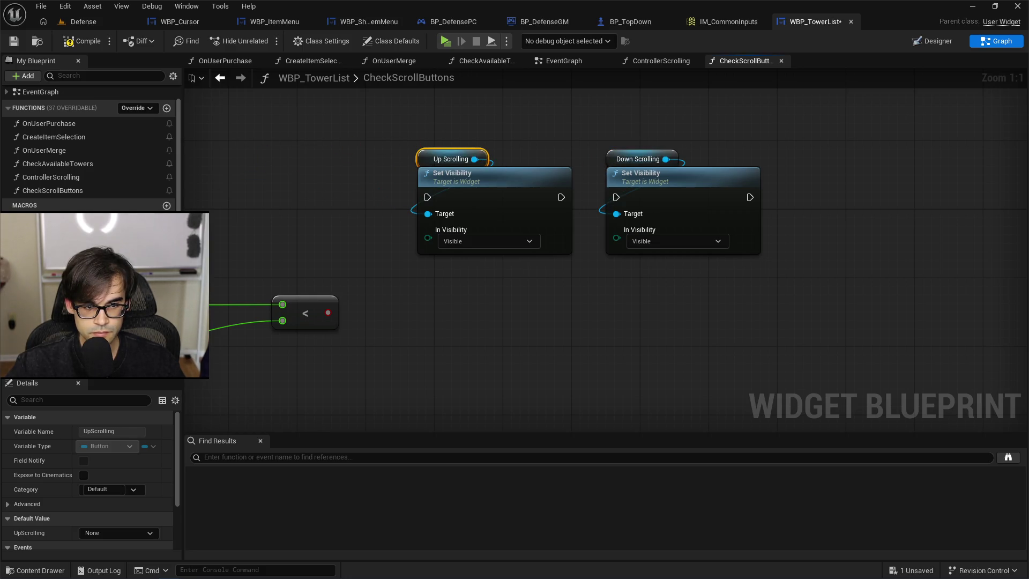
pyautogui.moveTo(293, 226)
pyautogui.mouseDown()
pyautogui.moveTo(716, 213)
pyautogui.moveTo(750, 191)
pyautogui.mouseUp()
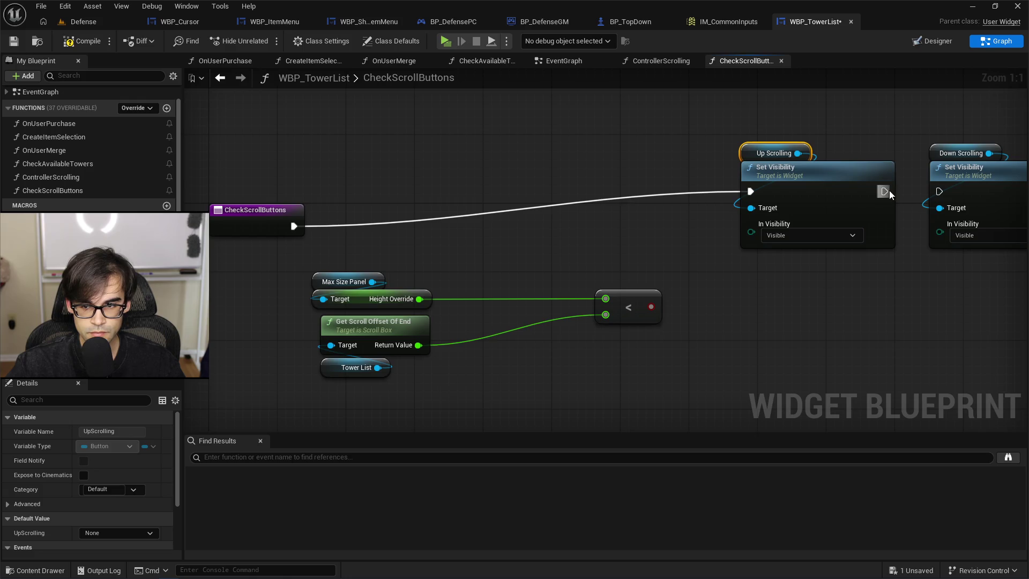
pyautogui.moveTo(885, 192)
pyautogui.mouseDown()
pyautogui.moveTo(953, 190)
pyautogui.moveTo(939, 191)
pyautogui.mouseUp()
pyautogui.moveTo(729, 134); pyautogui.dragTo(983, 193)
pyautogui.press('q')
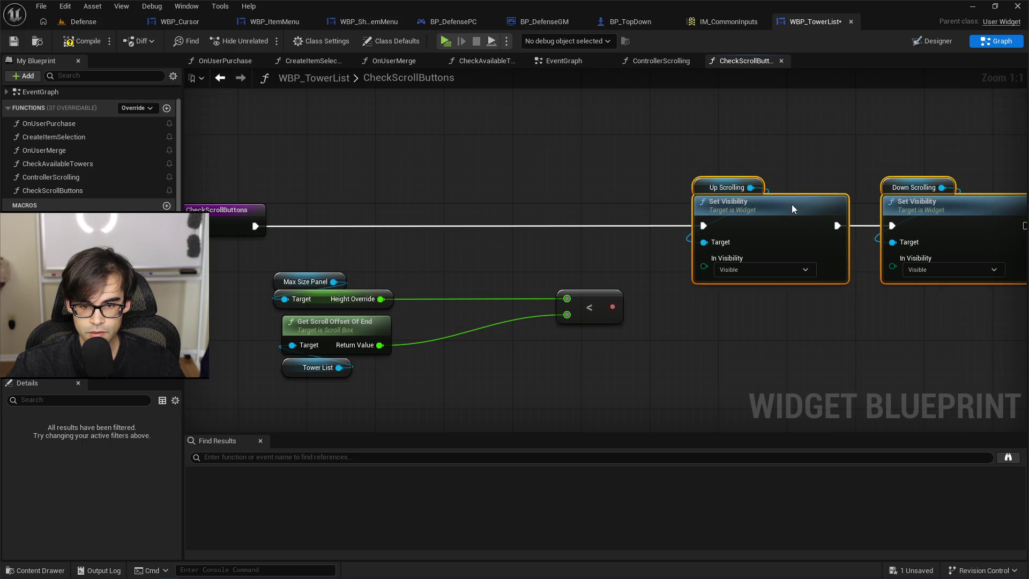
# Add a Branch on the < result and run its True output into the visibility nodes.
pyautogui.click(455, 276)
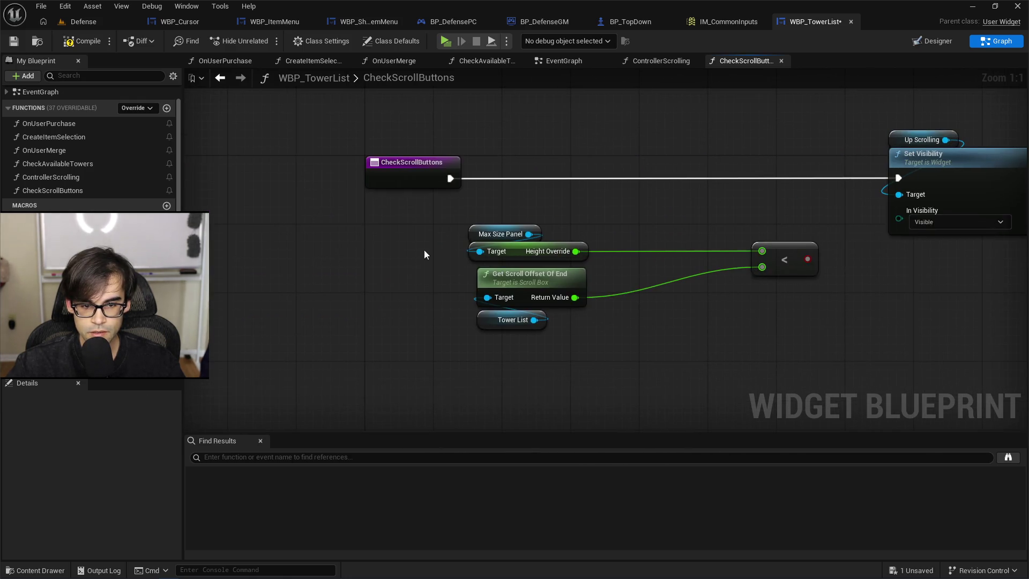
pyautogui.moveTo(370, 220)
pyautogui.mouseDown()
pyautogui.moveTo(628, 348)
pyautogui.moveTo(820, 338)
pyautogui.mouseUp()
pyautogui.moveTo(769, 254)
pyautogui.mouseDown()
pyautogui.moveTo(719, 252)
pyautogui.moveTo(758, 215)
pyautogui.mouseUp()
pyautogui.click(729, 289)
pyautogui.write('branch')
pyautogui.press('Return')
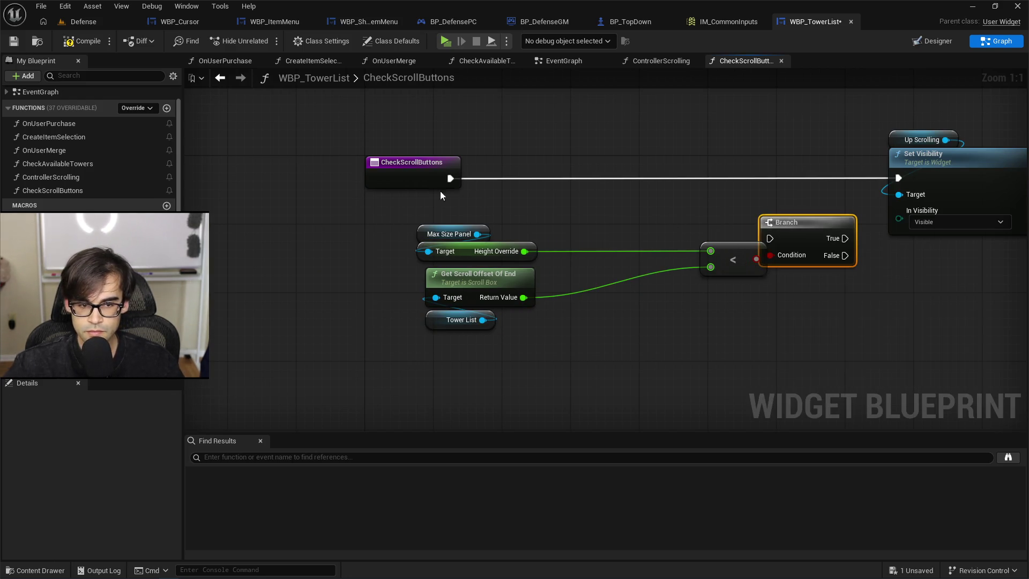
pyautogui.moveTo(450, 178); pyautogui.dragTo(768, 239)
pyautogui.moveTo(846, 238); pyautogui.dragTo(901, 179)
pyautogui.moveTo(800, 230)
pyautogui.mouseDown()
pyautogui.moveTo(809, 170)
pyautogui.moveTo(423, 161)
pyautogui.mouseUp()
# Paste the visibility pair onto the False output and set both to Hidden.
pyautogui.moveTo(594, 125); pyautogui.dragTo(901, 225)
pyautogui.moveTo(652, 182); pyautogui.dragTo(675, 111)
pyautogui.moveTo(622, 257); pyautogui.dragTo(588, 359)
pyautogui.moveTo(884, 273); pyautogui.dragTo(530, 163)
pyautogui.moveTo(627, 193); pyautogui.dragTo(618, 152)
pyautogui.click(639, 358)
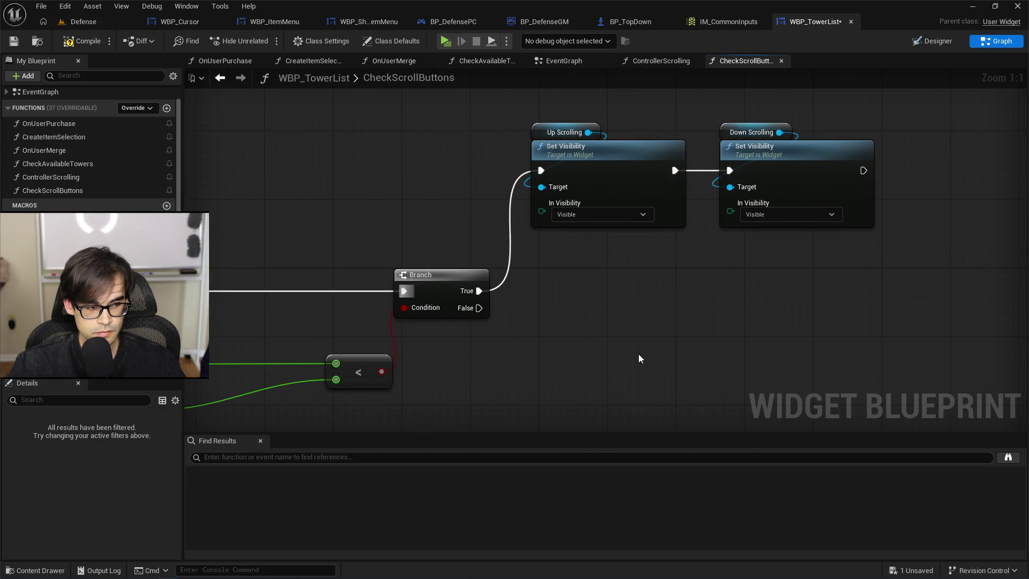
pyautogui.hotkey('ctrl', 'v')
pyautogui.moveTo(479, 307); pyautogui.dragTo(550, 385)
pyautogui.moveTo(629, 428); pyautogui.dragTo(631, 307)
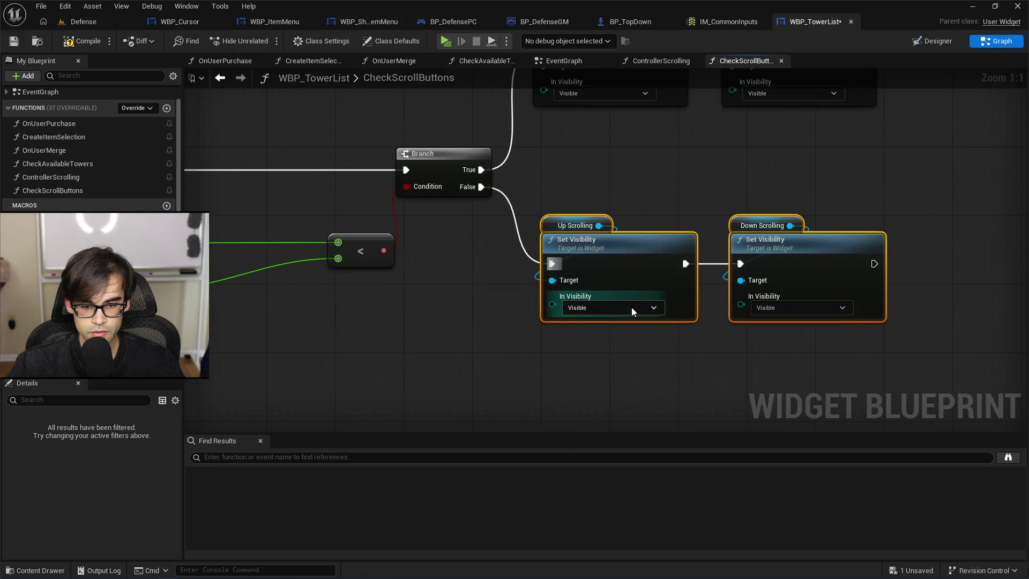
pyautogui.click(632, 310)
pyautogui.click(619, 343)
pyautogui.click(791, 309)
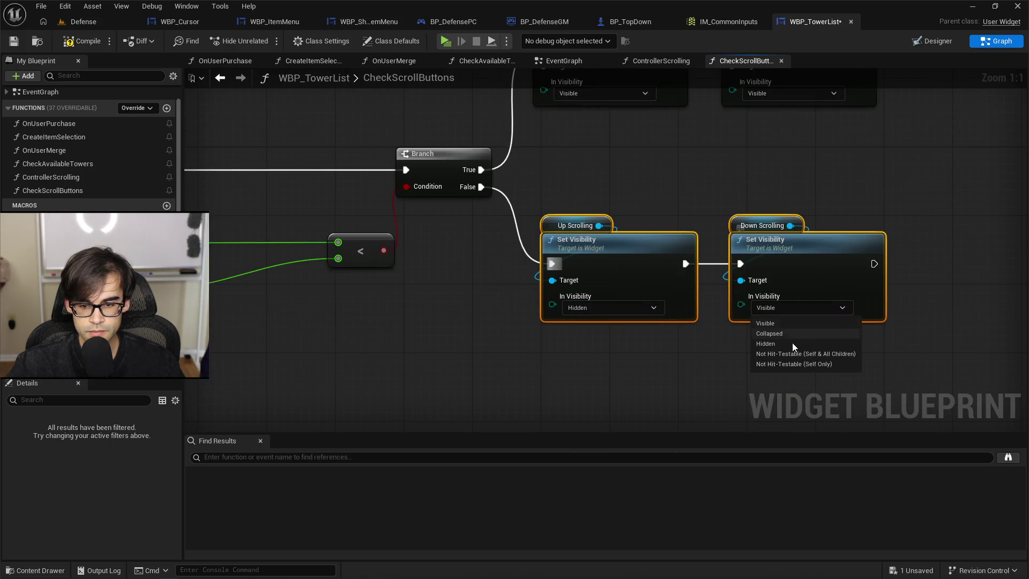
pyautogui.click(792, 344)
# Compile and save WBP_TowerList.
pyautogui.moveTo(640, 160); pyautogui.dragTo(642, 223)
pyautogui.click(642, 223)
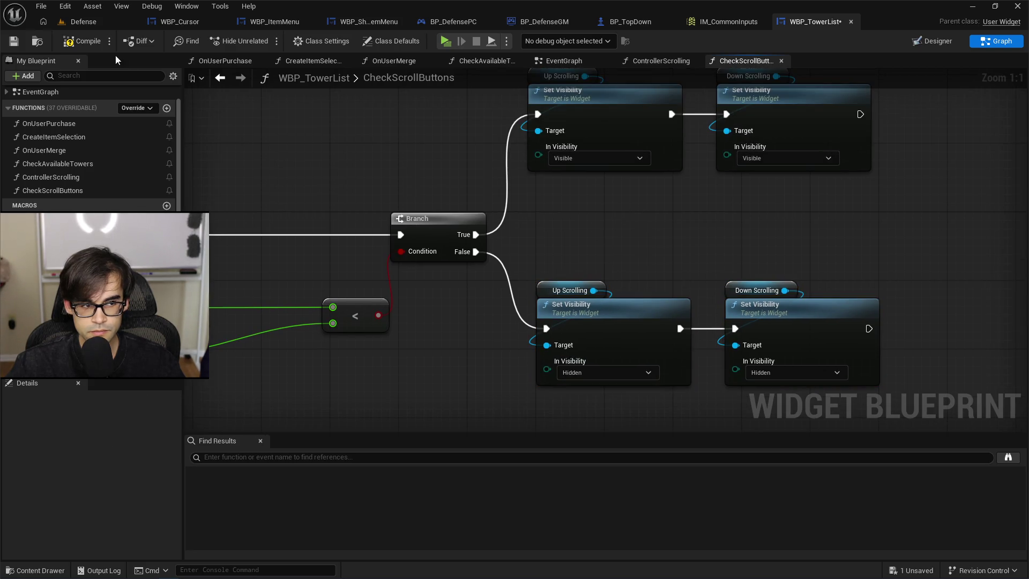
pyautogui.click(69, 44)
pyautogui.click(13, 41)
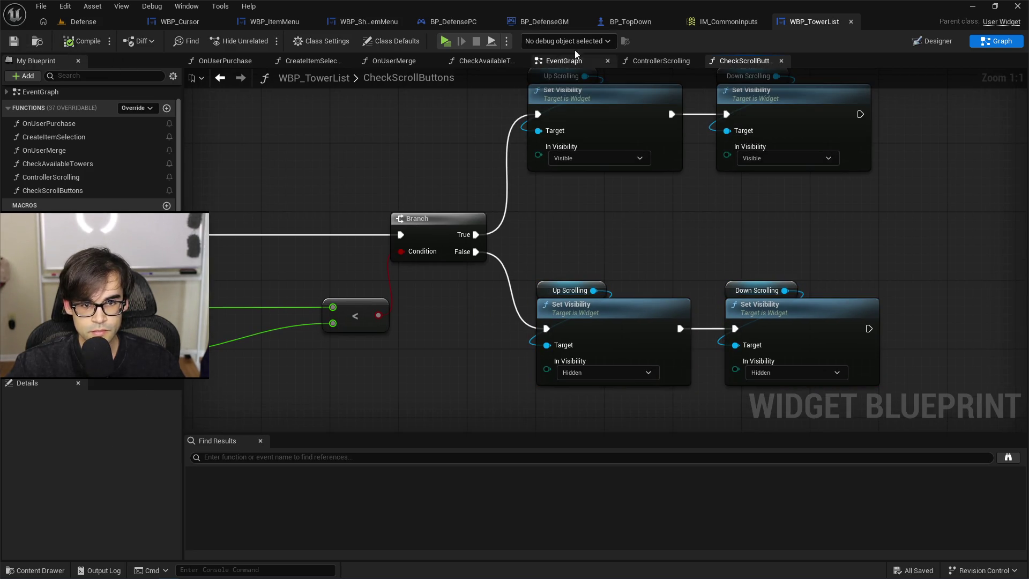
# In ControllerScrolling, delete the Max Size Panel and max height nodes.
pyautogui.click(656, 62)
pyautogui.moveTo(793, 220); pyautogui.dragTo(566, 214)
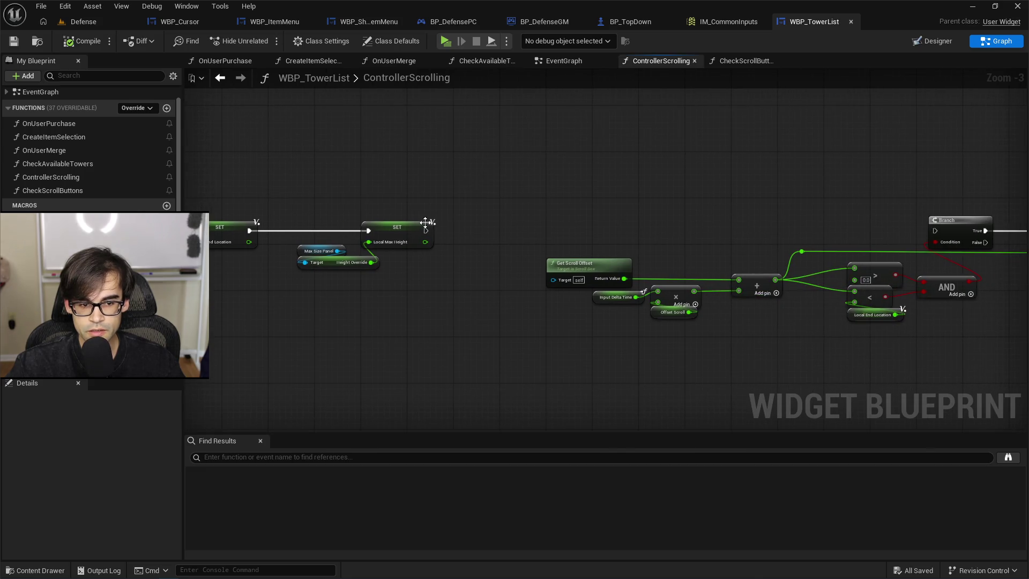
pyautogui.moveTo(425, 222); pyautogui.dragTo(659, 206)
pyautogui.scroll(1, 785, 217)
pyautogui.moveTo(511, 147); pyautogui.dragTo(709, 301)
pyautogui.press('Delete')
pyautogui.scroll(-3, 386, 222)
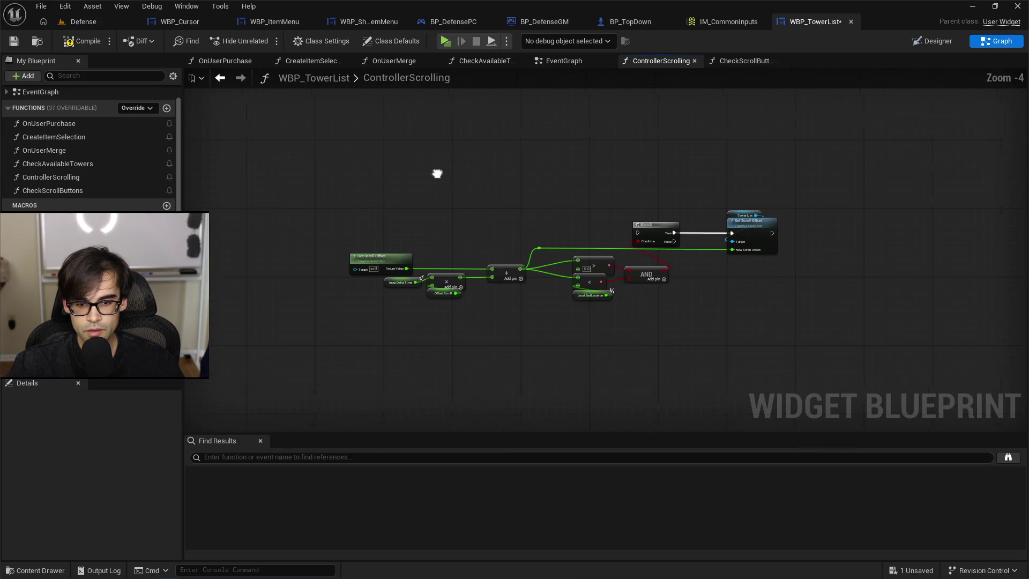
# Shift the remaining nodes and connect the SET node to the Branch.
pyautogui.moveTo(303, 156); pyautogui.dragTo(835, 338)
pyautogui.scroll(2, 851, 282)
pyautogui.scroll(1, 634, 230)
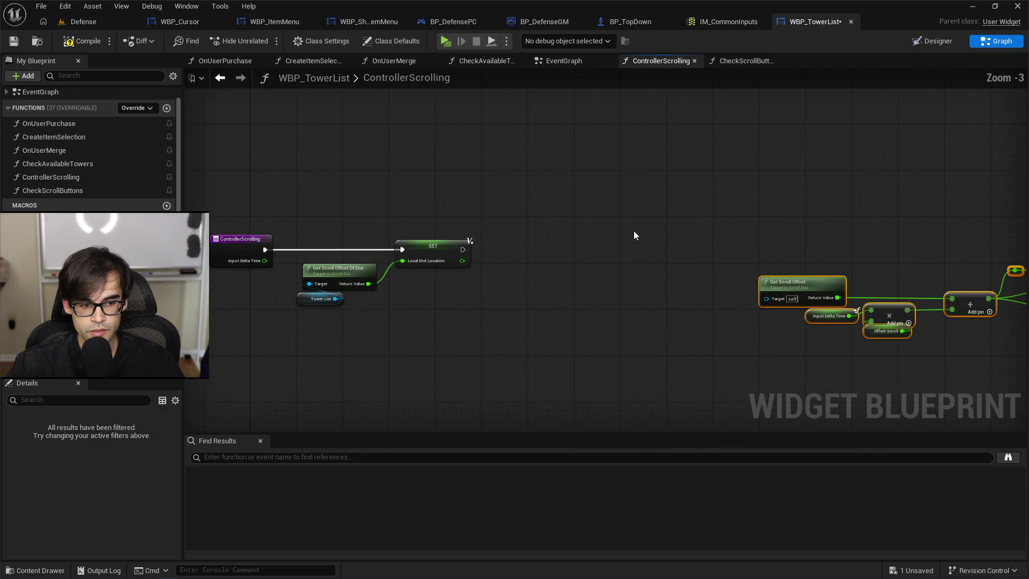
pyautogui.moveTo(758, 207); pyautogui.dragTo(498, 191)
pyautogui.moveTo(895, 231)
pyautogui.mouseDown()
pyautogui.moveTo(606, 252)
pyautogui.moveTo(487, 209)
pyautogui.mouseUp()
pyautogui.hotkey('ctrl', 'z')
pyautogui.moveTo(544, 281); pyautogui.dragTo(584, 262)
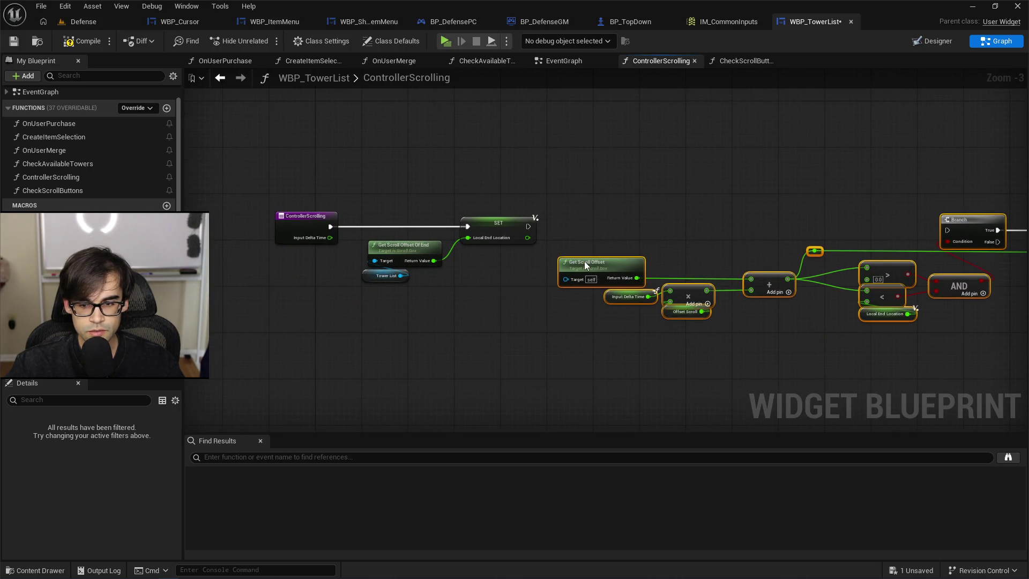
pyautogui.moveTo(528, 226)
pyautogui.mouseDown()
pyautogui.moveTo(518, 225)
pyautogui.moveTo(675, 239)
pyautogui.moveTo(695, 226)
pyautogui.mouseUp()
pyautogui.scroll(-2, 517, 225)
pyautogui.scroll(4, 675, 239)
pyautogui.scroll(-2, 874, 150)
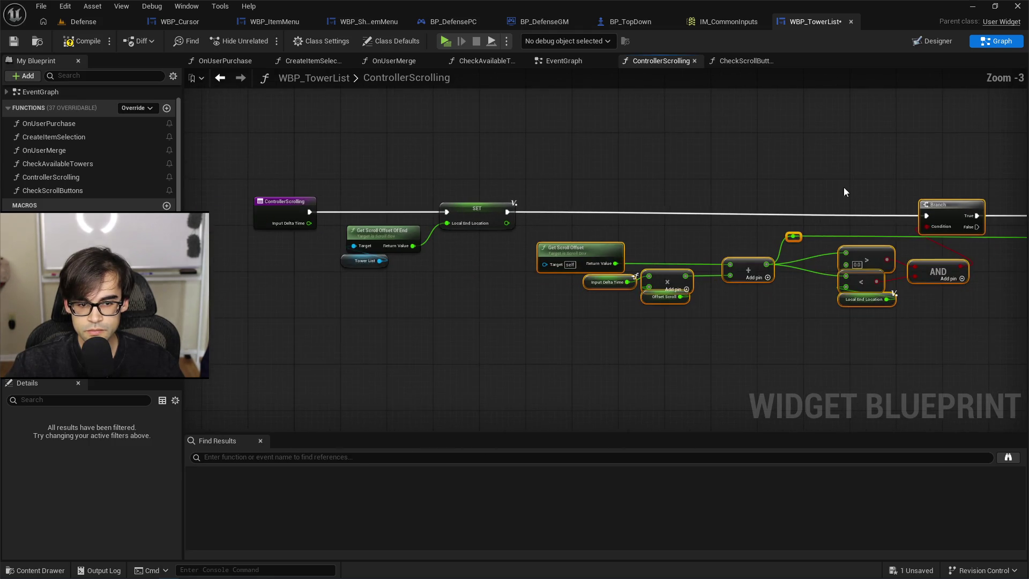
pyautogui.click(944, 201)
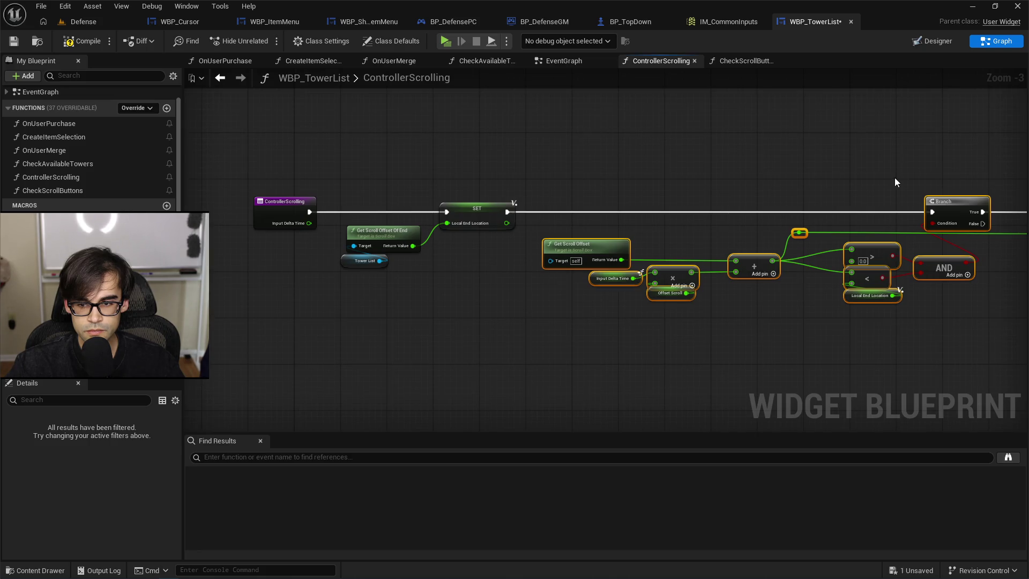
pyautogui.moveTo(837, 179); pyautogui.dragTo(571, 181)
# Feed a copied Tower List node into Get Scroll Offset's Target.
pyautogui.click(82, 42)
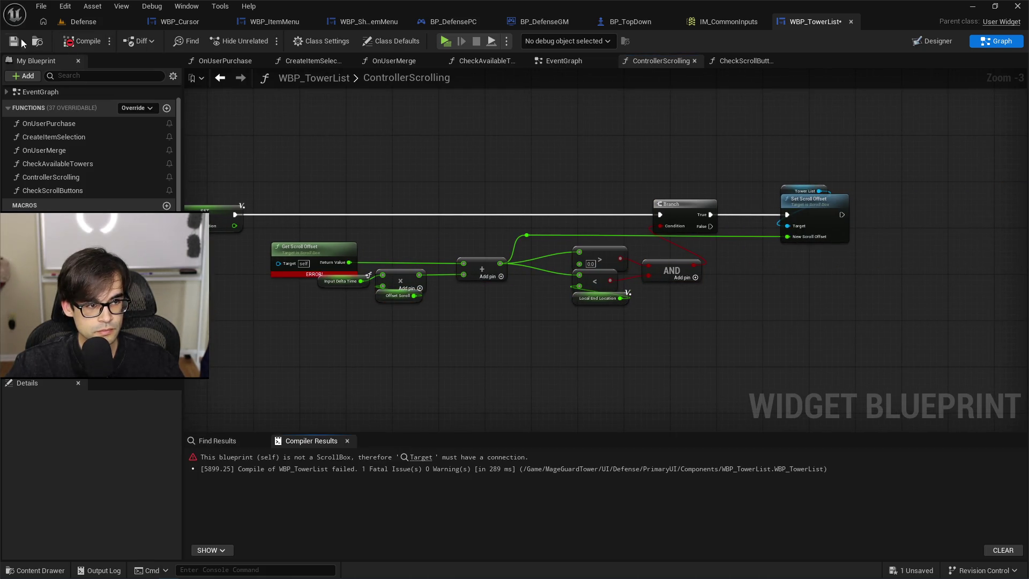
pyautogui.scroll(3, 471, 232)
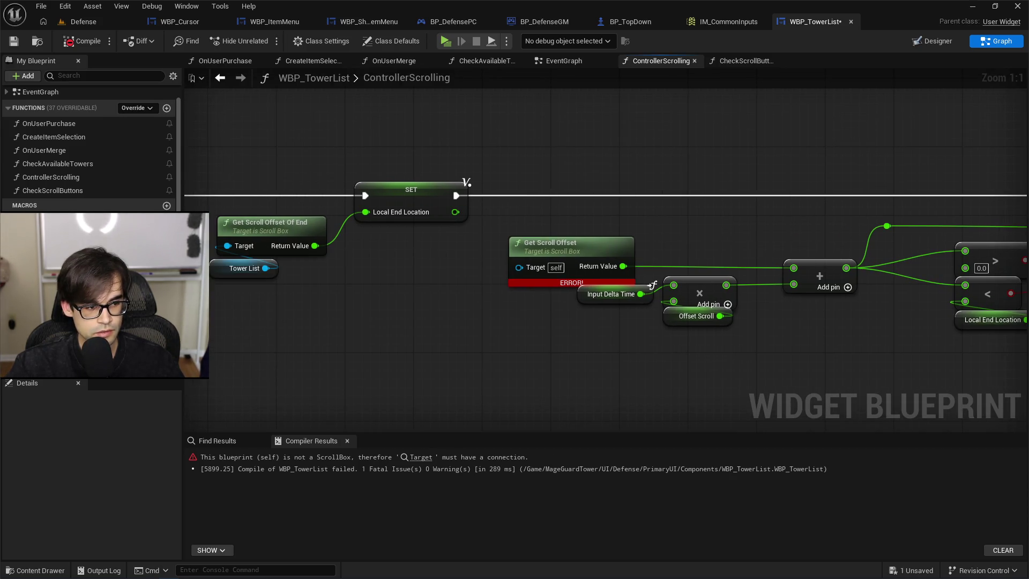
pyautogui.click(225, 268)
pyautogui.hotkey('ctrl', 'c')
pyautogui.hotkey('ctrl', 'v')
pyautogui.moveTo(617, 208)
pyautogui.mouseDown()
pyautogui.moveTo(603, 236)
pyautogui.moveTo(531, 265)
pyautogui.mouseUp()
pyautogui.moveTo(566, 211); pyautogui.dragTo(516, 230)
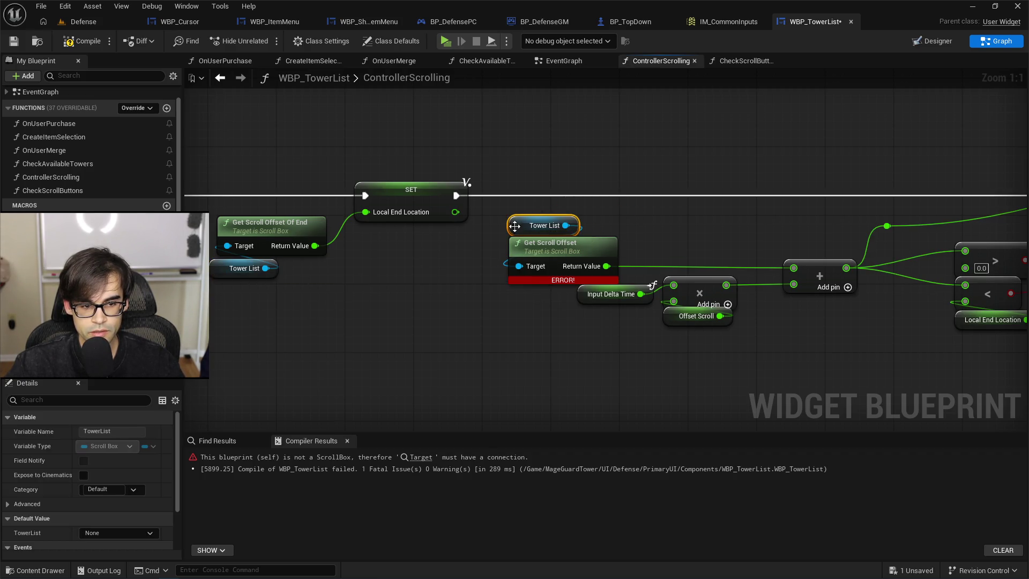
# Compile and save the blueprint, then switch to the Defense level.
pyautogui.click(66, 47)
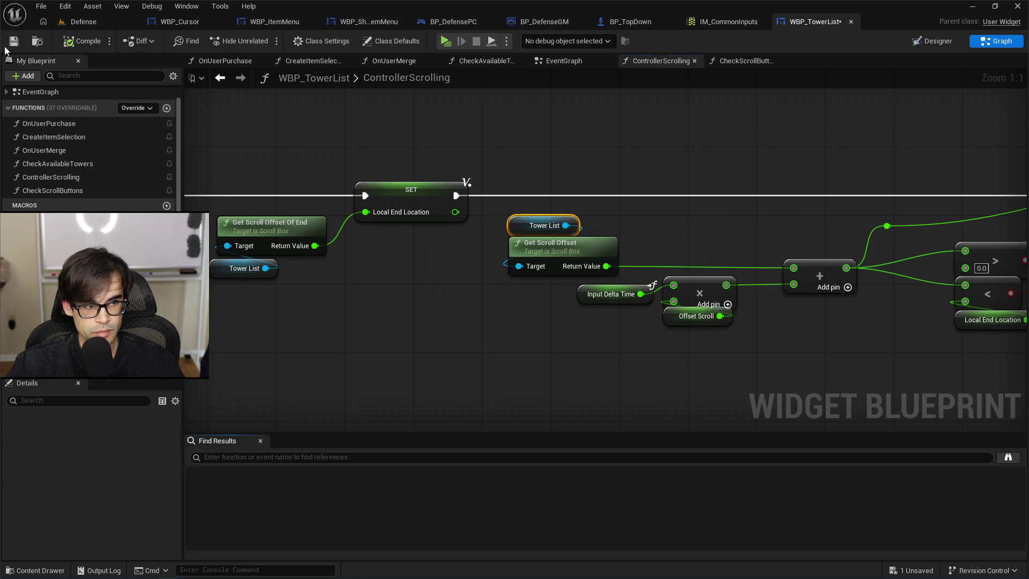
pyautogui.hotkey('ctrl', 's')
pyautogui.click(102, 20)
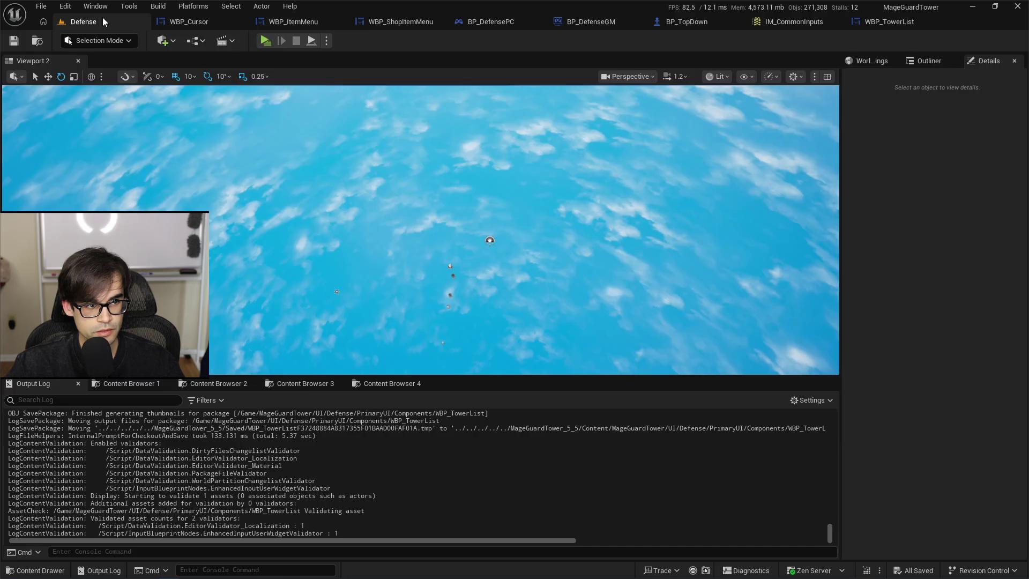
# Play-test the Defense level in a maximised window, stop it, and return to WBP_TowerList.
pyautogui.click(266, 41)
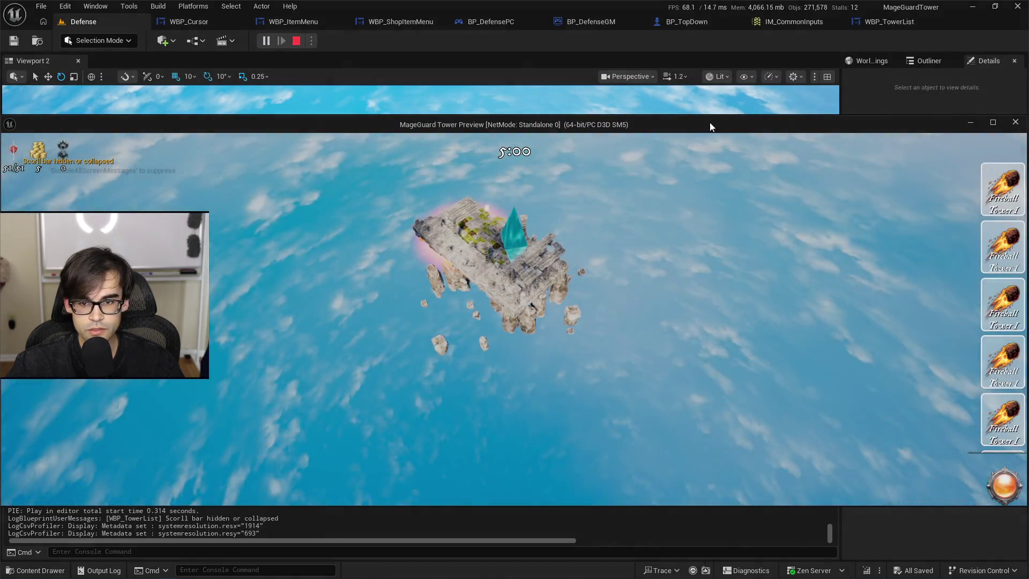
pyautogui.doubleClick(710, 123)
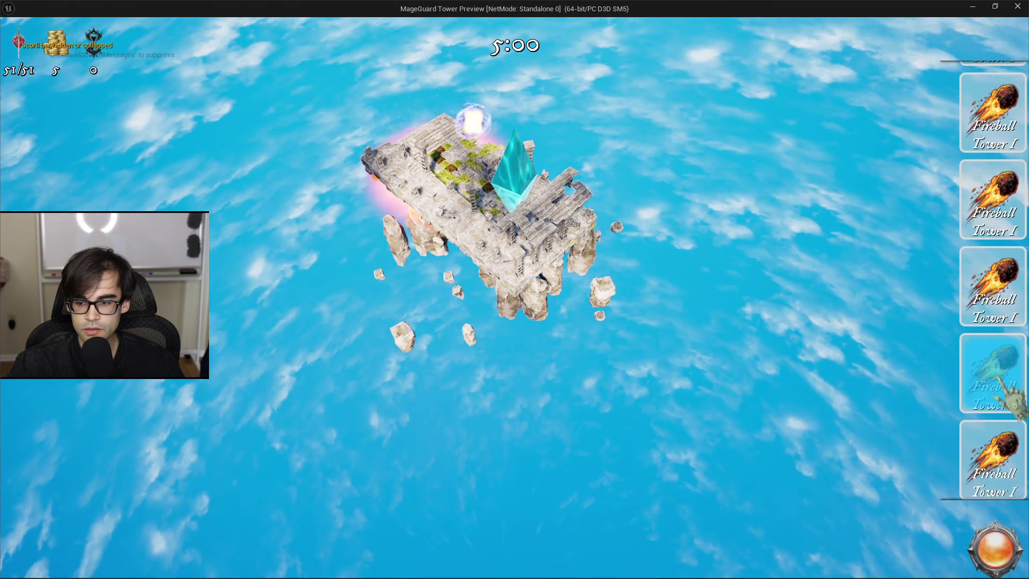
pyautogui.press('Escape')
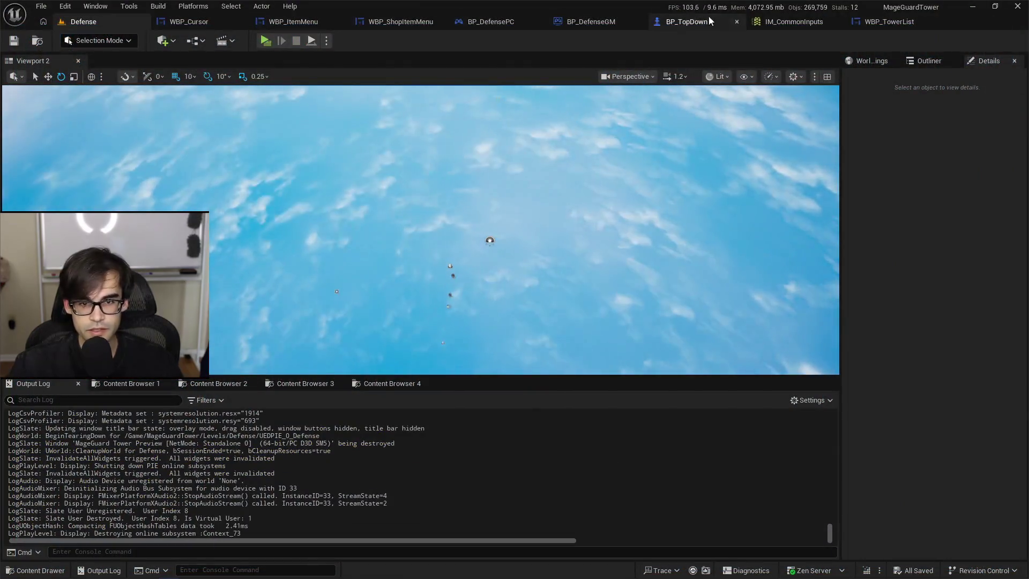
pyautogui.click(784, 23)
pyautogui.click(798, 23)
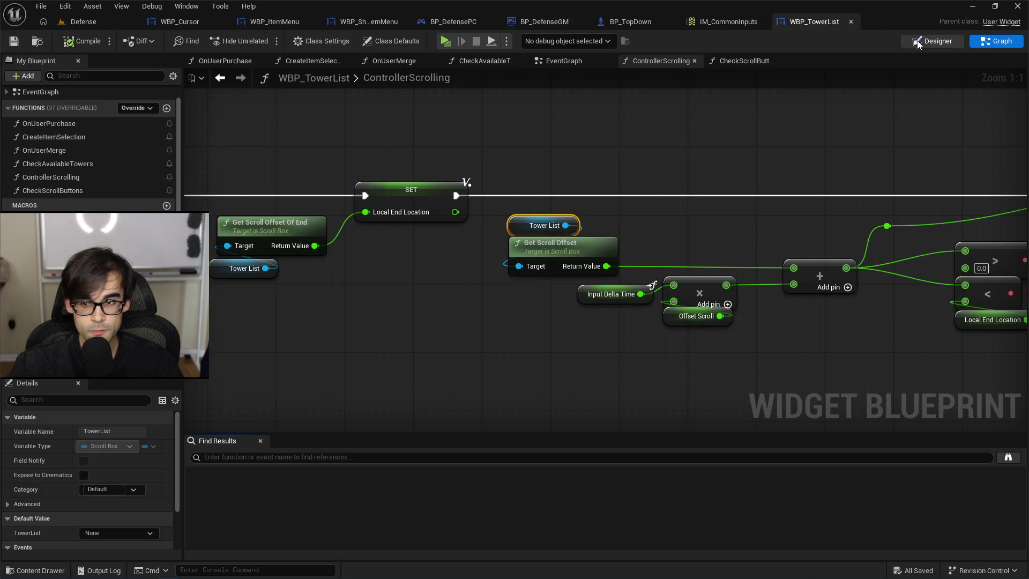
# In Designer, filter UpScrolling's Details by 'visi' to check its Visibility, then return to Graph.
pyautogui.click(933, 41)
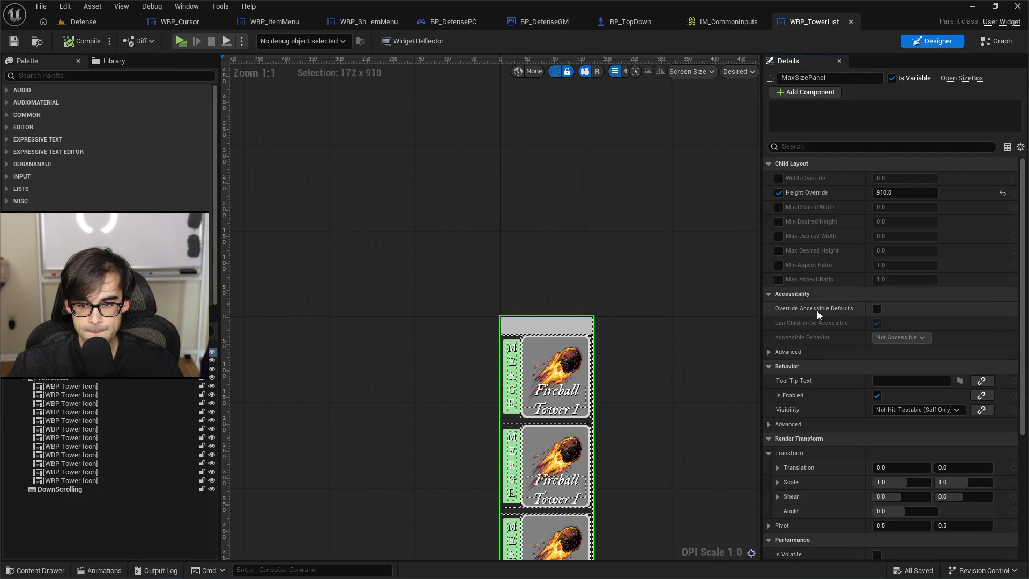
pyautogui.click(565, 326)
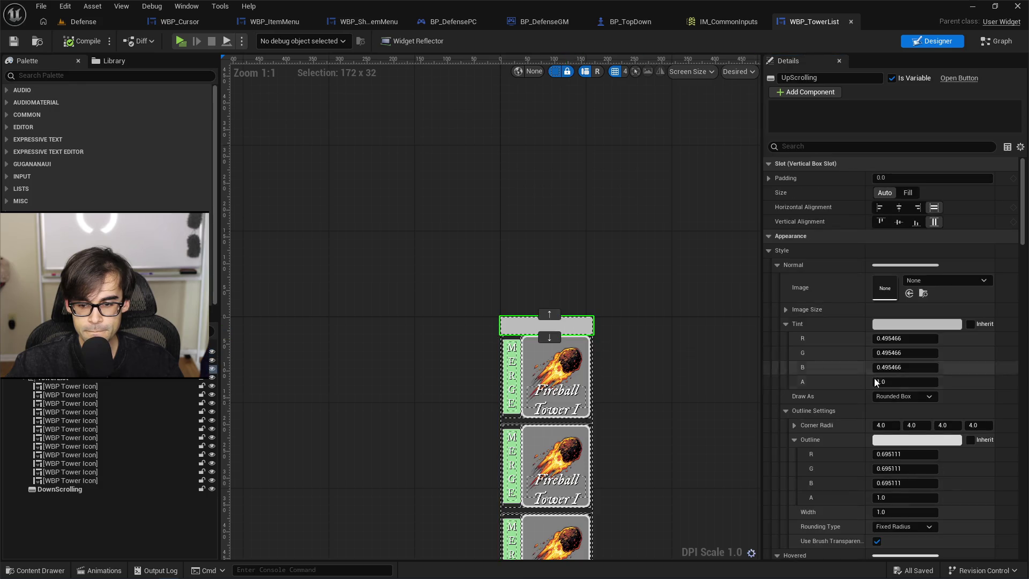
pyautogui.click(845, 147)
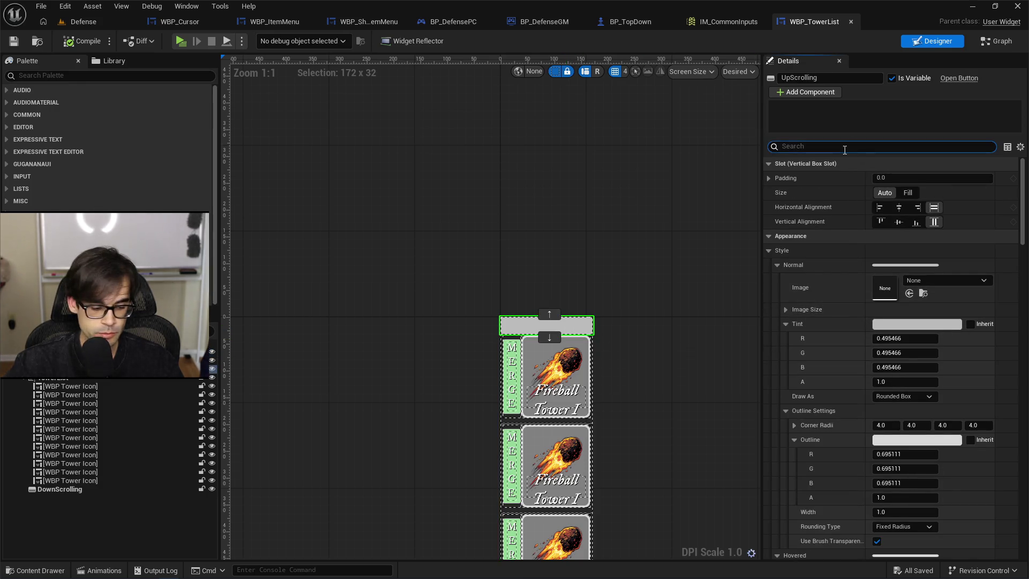
pyautogui.write('visi')
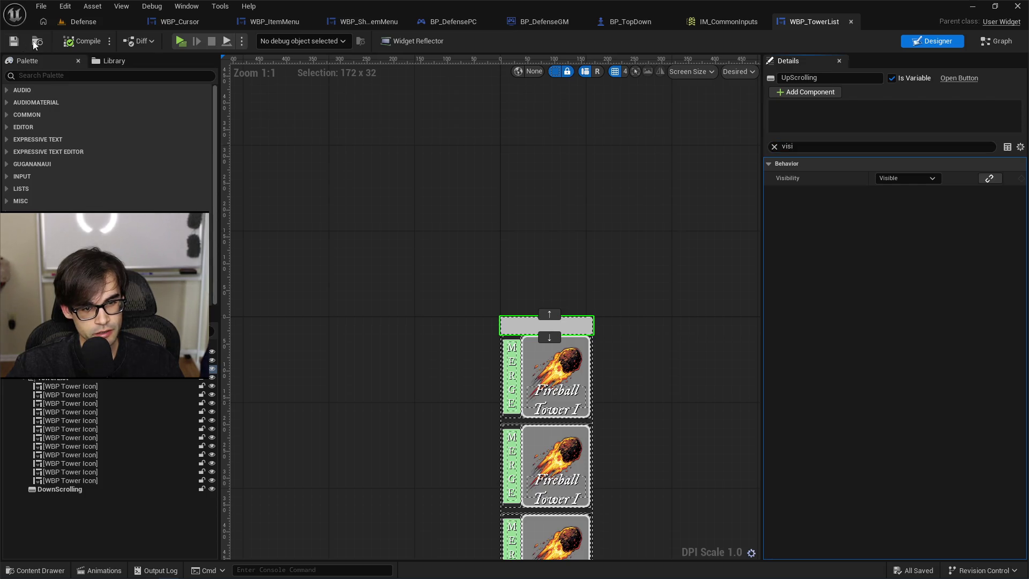
pyautogui.scroll(-4, 482, 195)
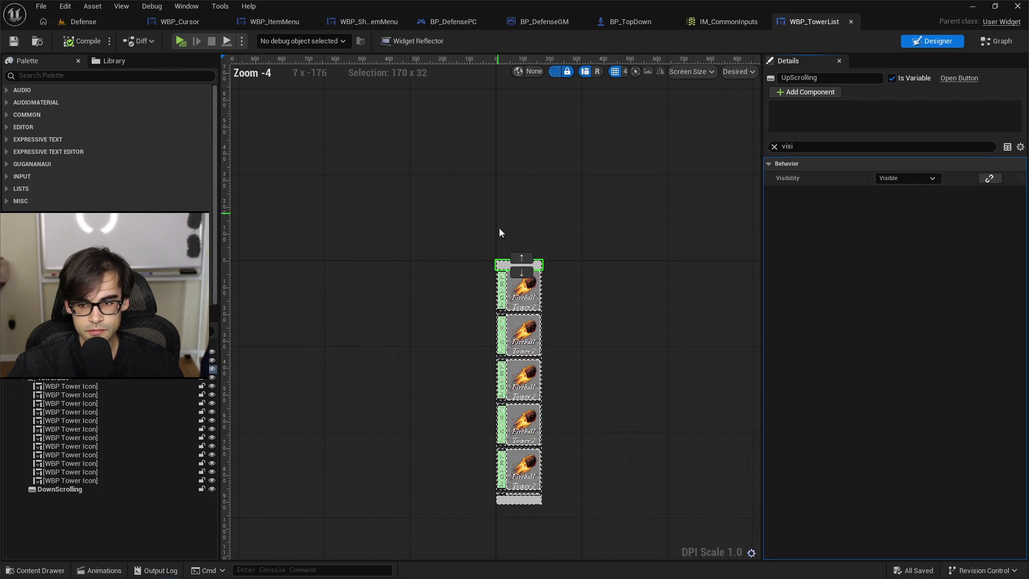
pyautogui.scroll(2, 468, 285)
pyautogui.scroll(-2, 519, 182)
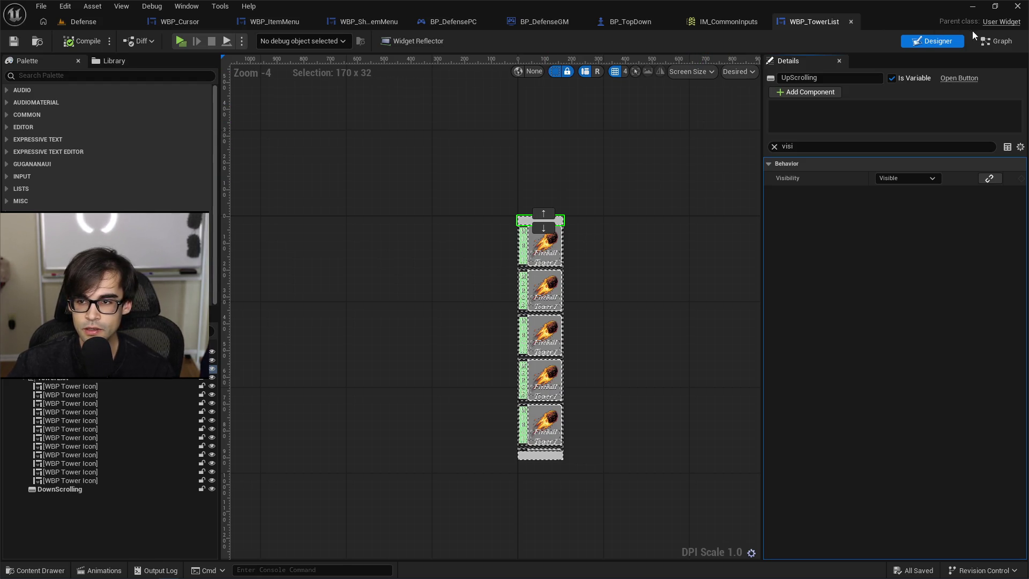
pyautogui.click(1001, 42)
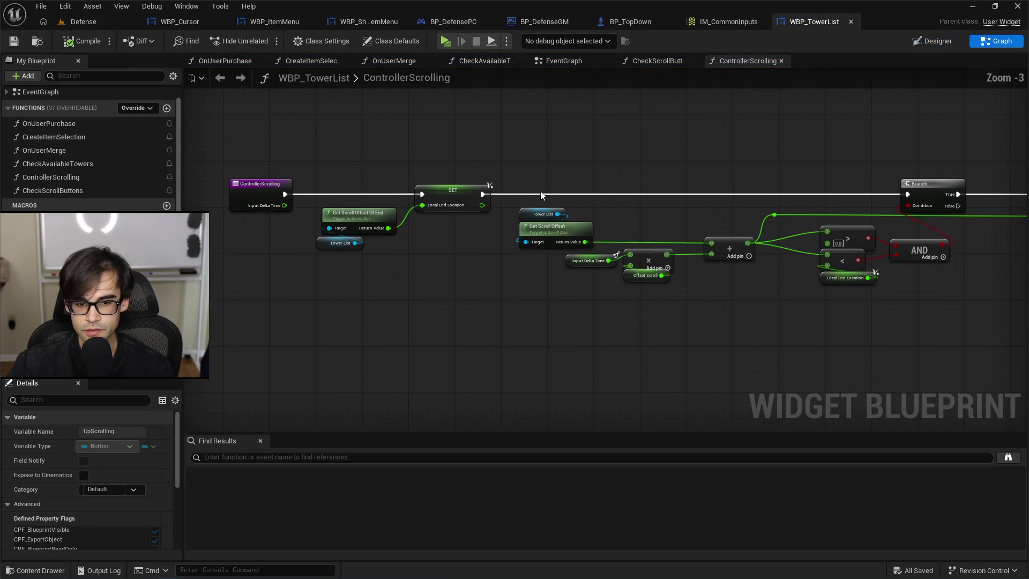
# In CheckScrollButtons, shift the Max Size Panel, Get Scroll Offset Of End and Tower List nodes right.
pyautogui.moveTo(756, 174)
pyautogui.mouseDown()
pyautogui.moveTo(555, 221)
pyautogui.moveTo(792, 202)
pyautogui.mouseUp()
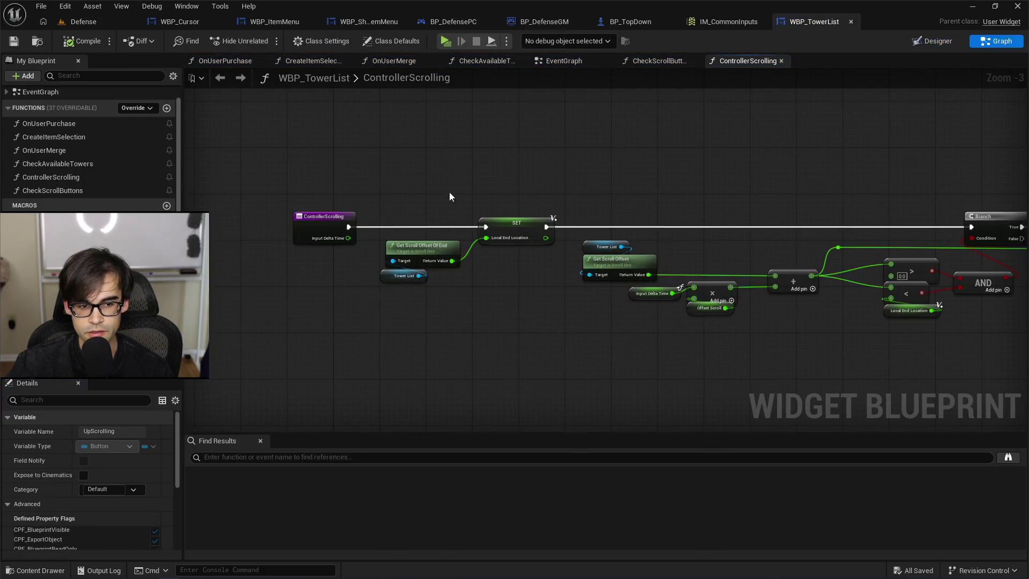
pyautogui.click(639, 62)
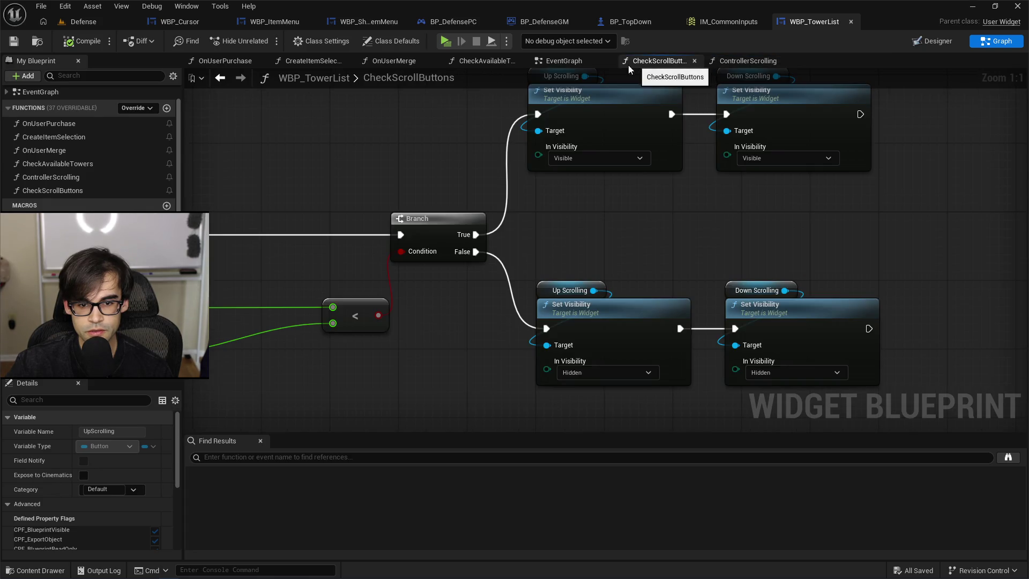
pyautogui.moveTo(389, 153); pyautogui.dragTo(577, 197)
pyautogui.scroll(-1, 576, 197)
pyautogui.moveTo(320, 266)
pyautogui.mouseDown()
pyautogui.moveTo(414, 347)
pyautogui.moveTo(483, 321)
pyautogui.mouseUp()
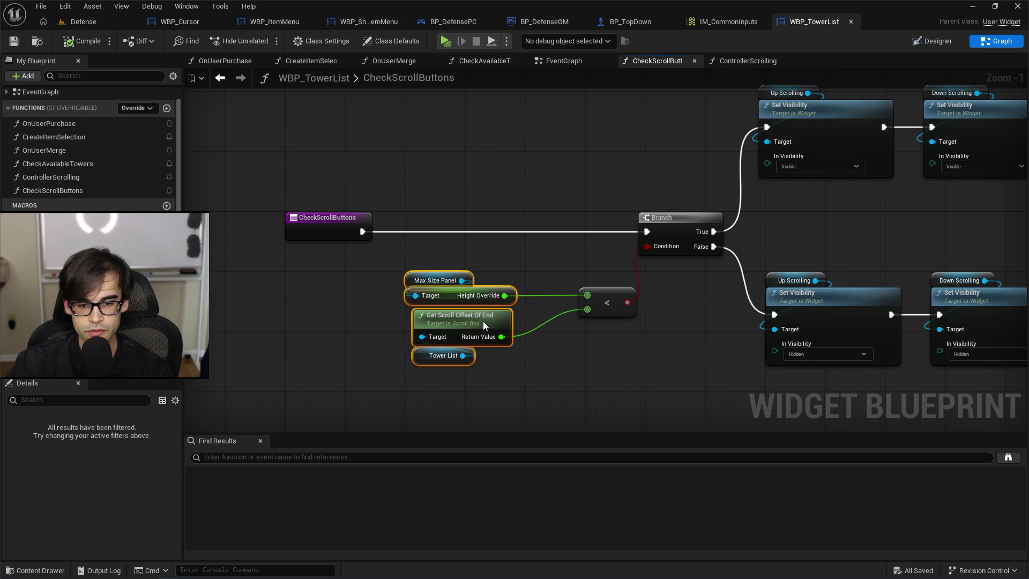
pyautogui.click(513, 263)
pyautogui.scroll(1, 494, 307)
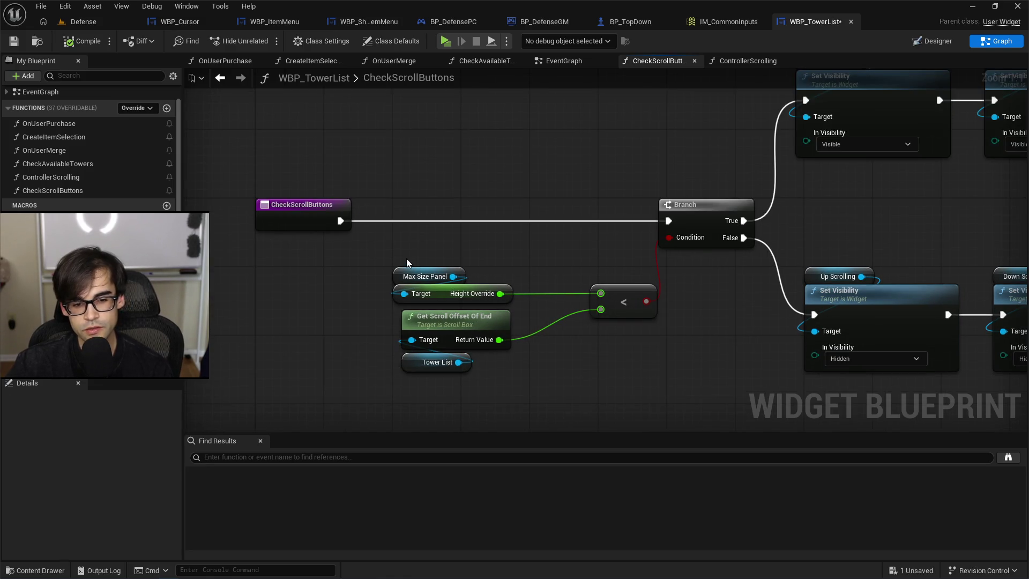
pyautogui.moveTo(407, 259); pyautogui.dragTo(450, 298)
pyautogui.click(536, 311)
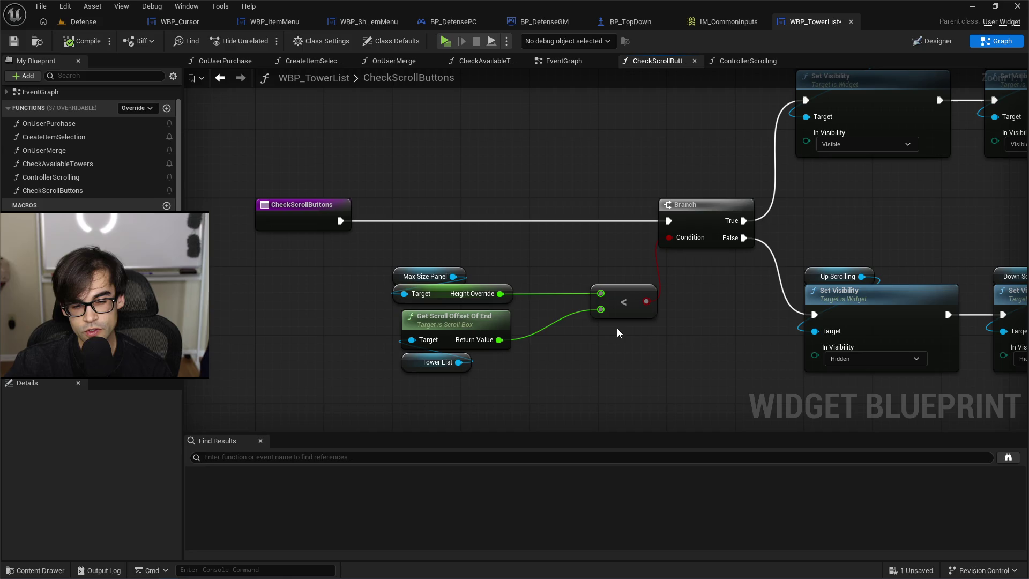
pyautogui.moveTo(665, 269)
pyautogui.mouseDown()
pyautogui.moveTo(672, 145)
pyautogui.moveTo(826, 296)
pyautogui.mouseUp()
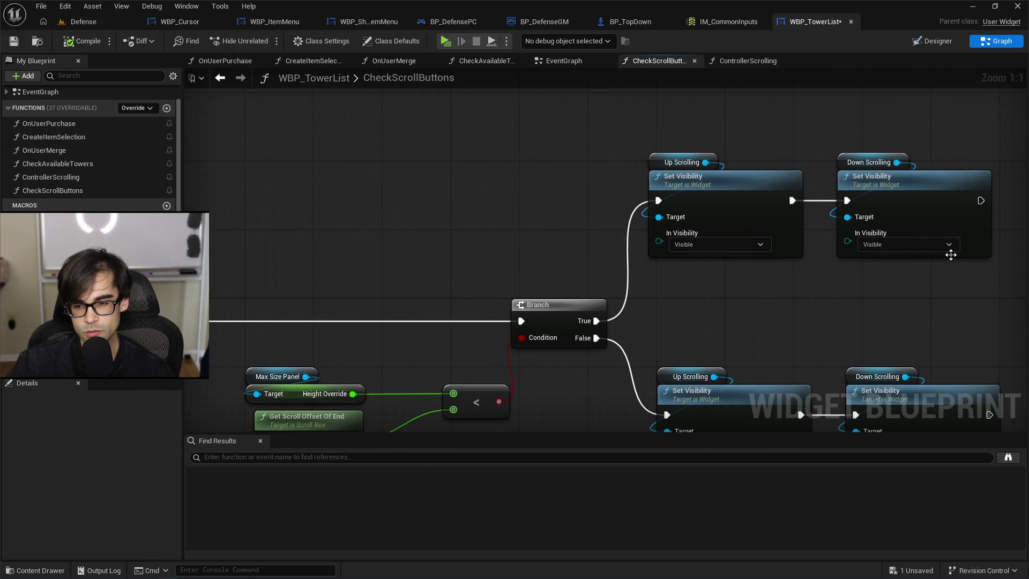
# Add a Print String after the True branch's Down Scrolling Set Visibility, printing "setting to visible".
pyautogui.moveTo(951, 254)
pyautogui.mouseDown()
pyautogui.moveTo(770, 150)
pyautogui.moveTo(750, 228)
pyautogui.mouseUp()
pyautogui.moveTo(698, 180); pyautogui.dragTo(763, 168)
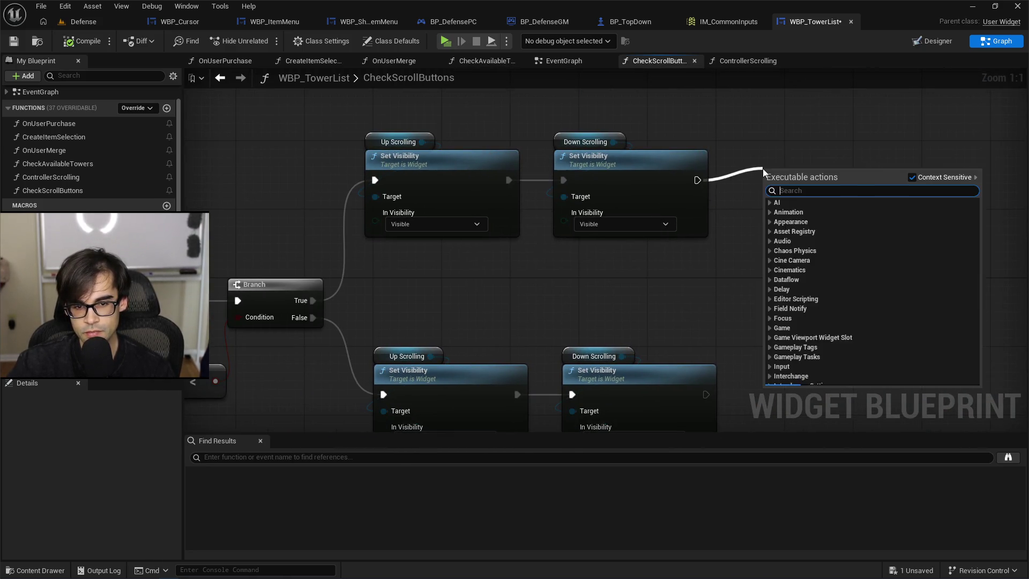
pyautogui.write('print')
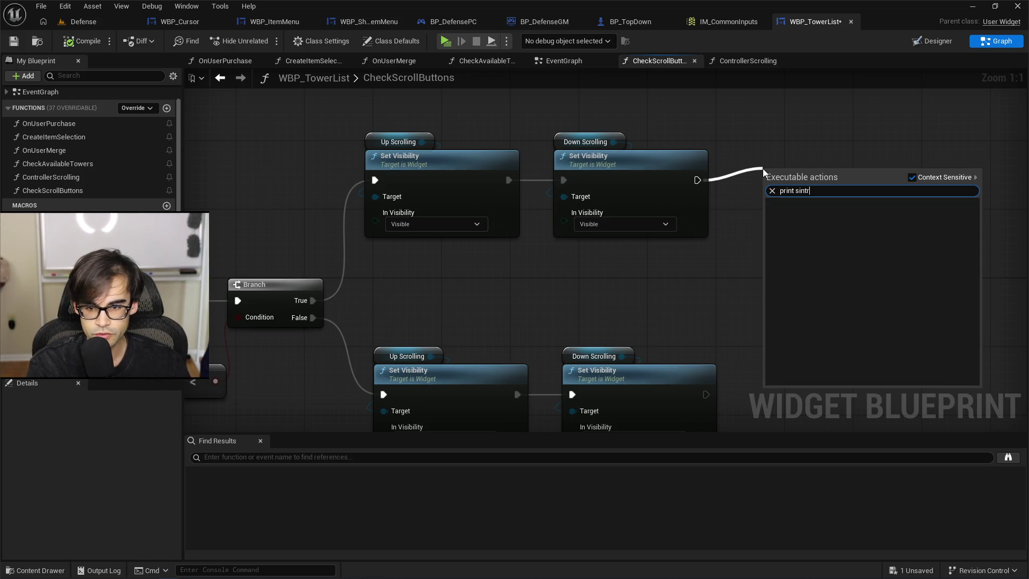
pyautogui.press('Return')
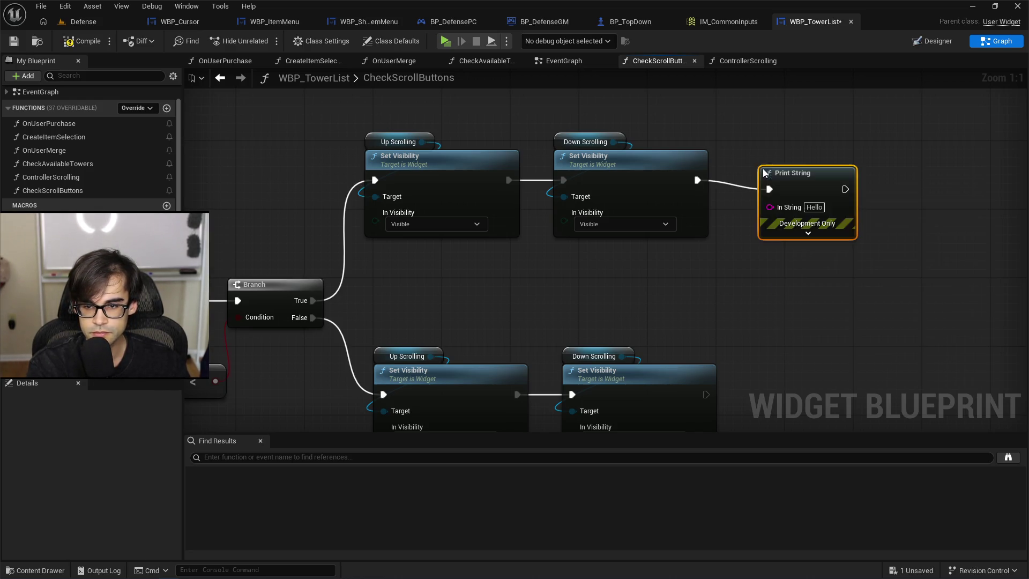
pyautogui.click(818, 207)
pyautogui.write('setting to visi')
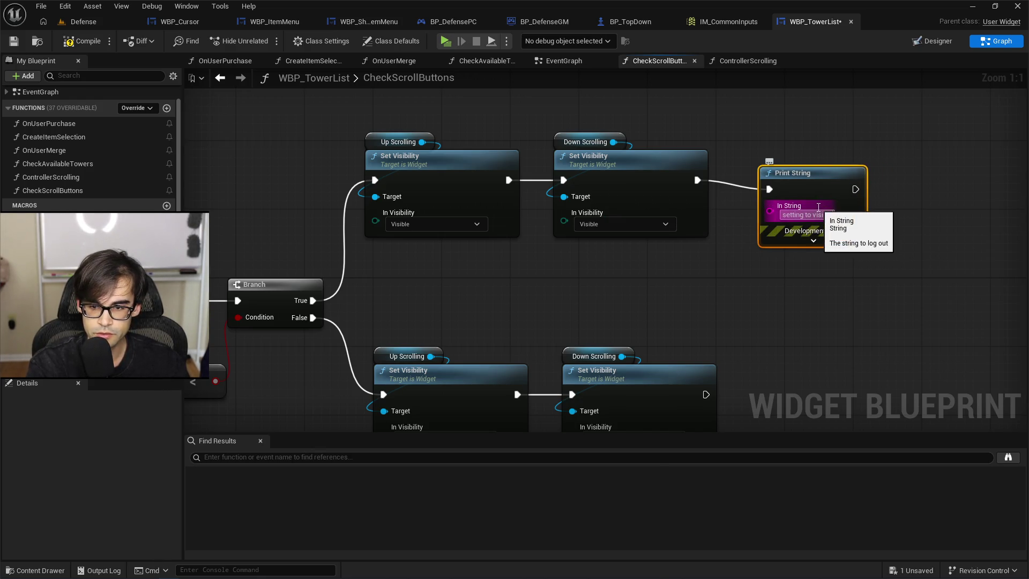
pyautogui.write('ble')
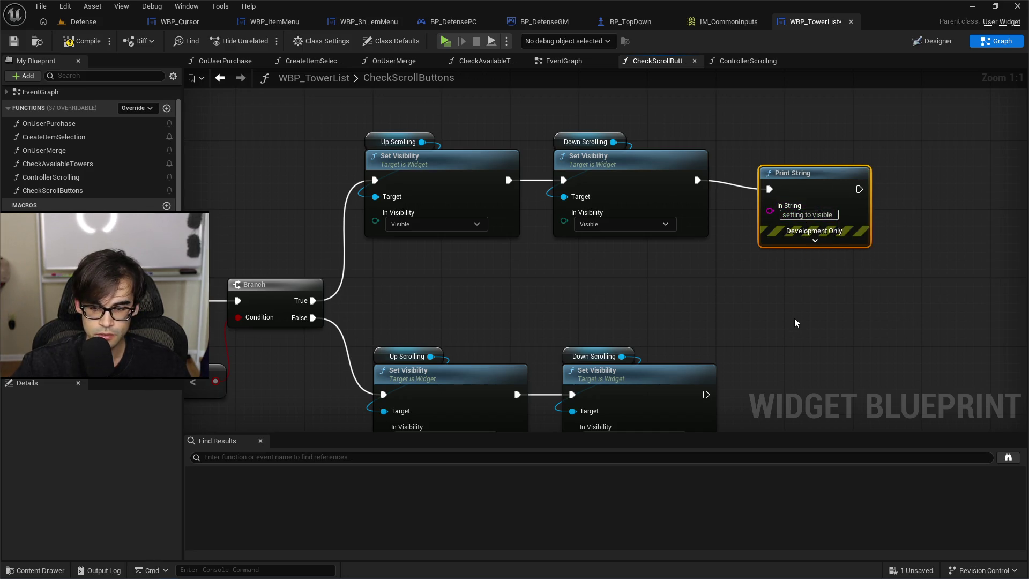
# Paste a copy of the Print String for the False branch with the text "hiding".
pyautogui.moveTo(794, 317); pyautogui.dragTo(783, 310)
pyautogui.hotkey('ctrl', 'v')
pyautogui.click(833, 348)
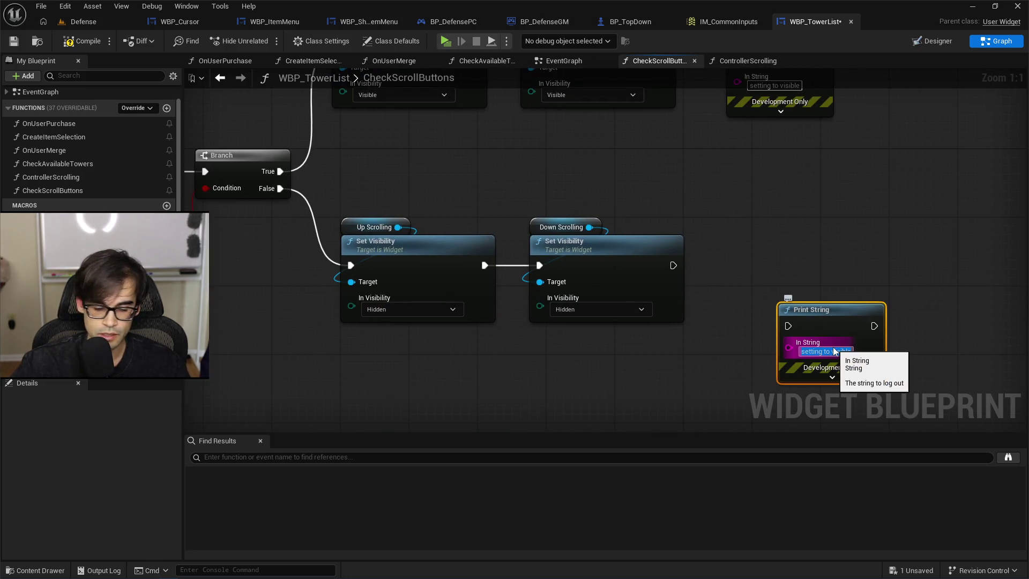
pyautogui.write('hiding')
# Set the "setting to visible" message's text colour to magenta.
pyautogui.scroll(3, 710, 324)
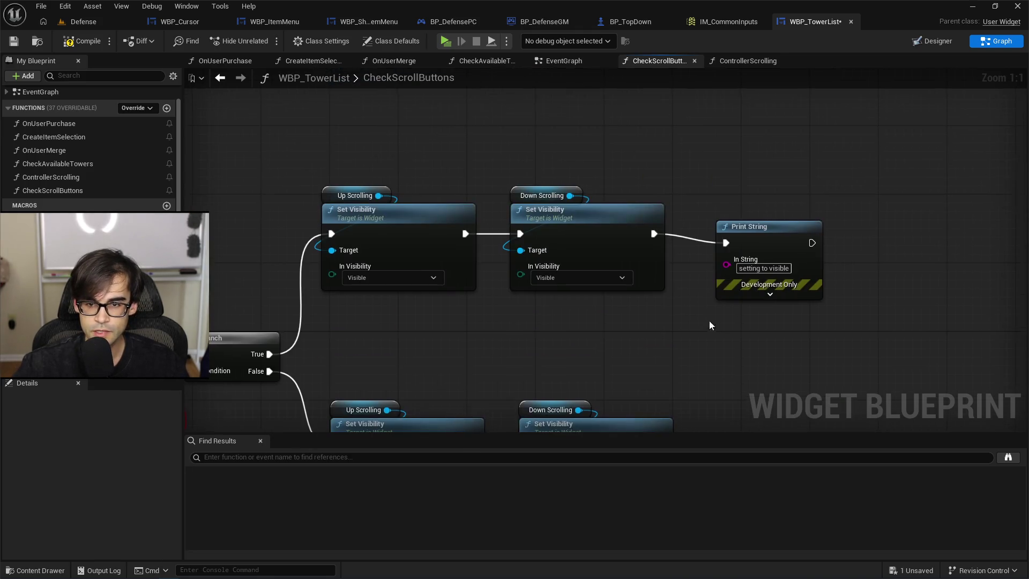
pyautogui.click(779, 296)
pyautogui.click(771, 324)
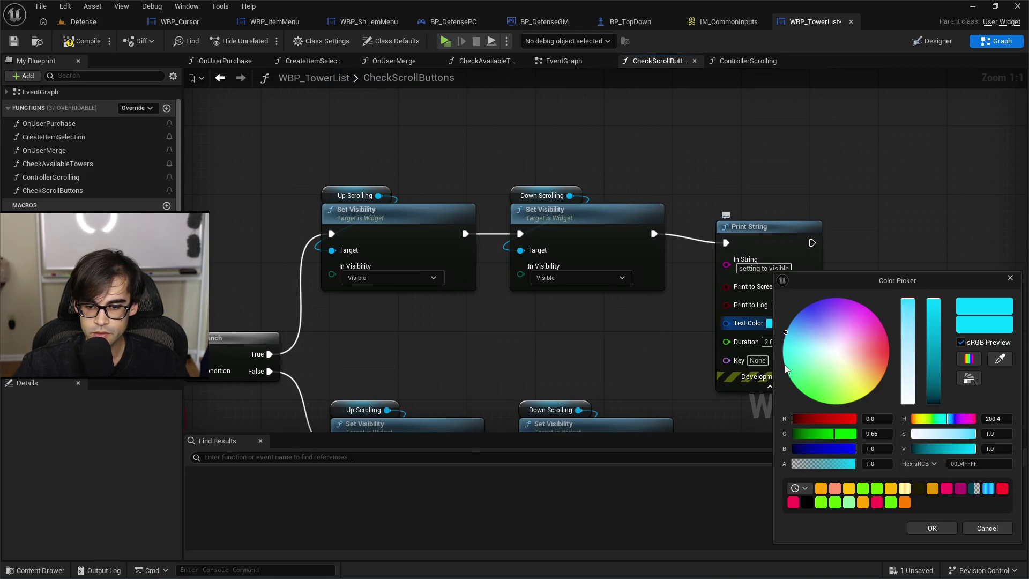
pyautogui.click(865, 397)
pyautogui.moveTo(866, 396); pyautogui.dragTo(883, 326)
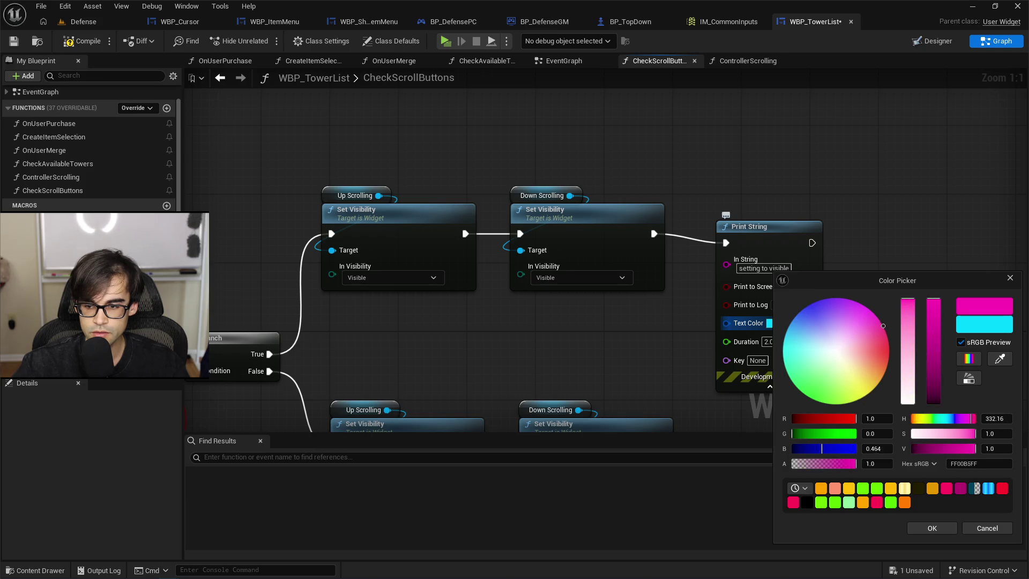
pyautogui.click(937, 528)
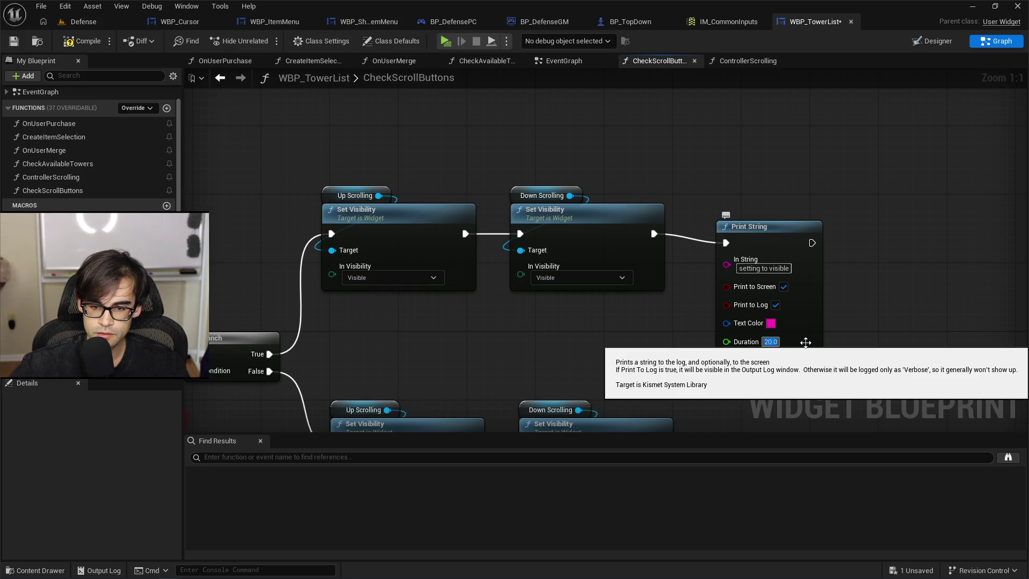
# Make "hiding" orange with 50-second duration, wire it after Down Scrolling's Hidden node, and compile.
pyautogui.moveTo(871, 185); pyautogui.dragTo(816, 1)
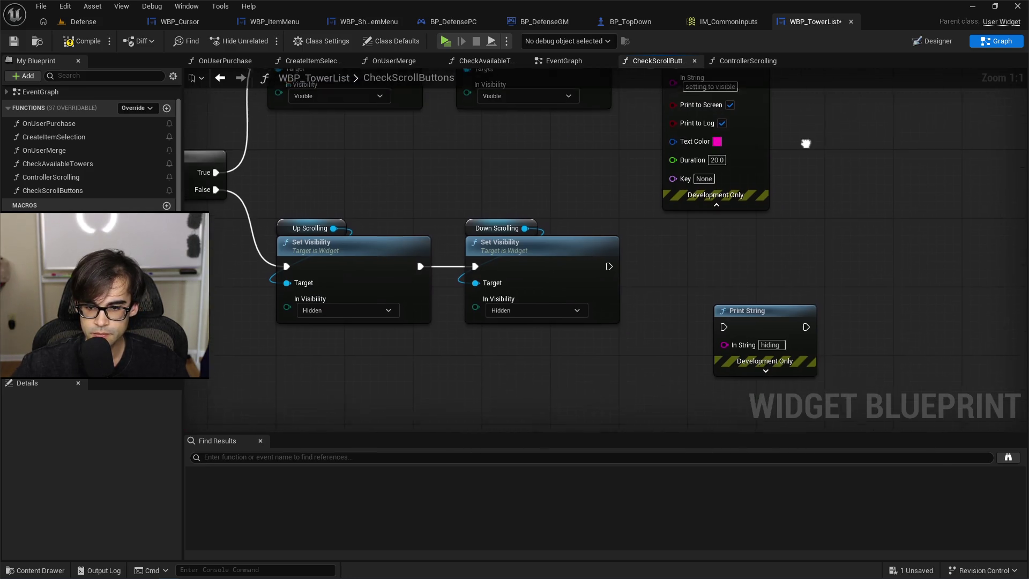
pyautogui.click(774, 368)
pyautogui.click(769, 398)
pyautogui.moveTo(857, 401); pyautogui.dragTo(886, 367)
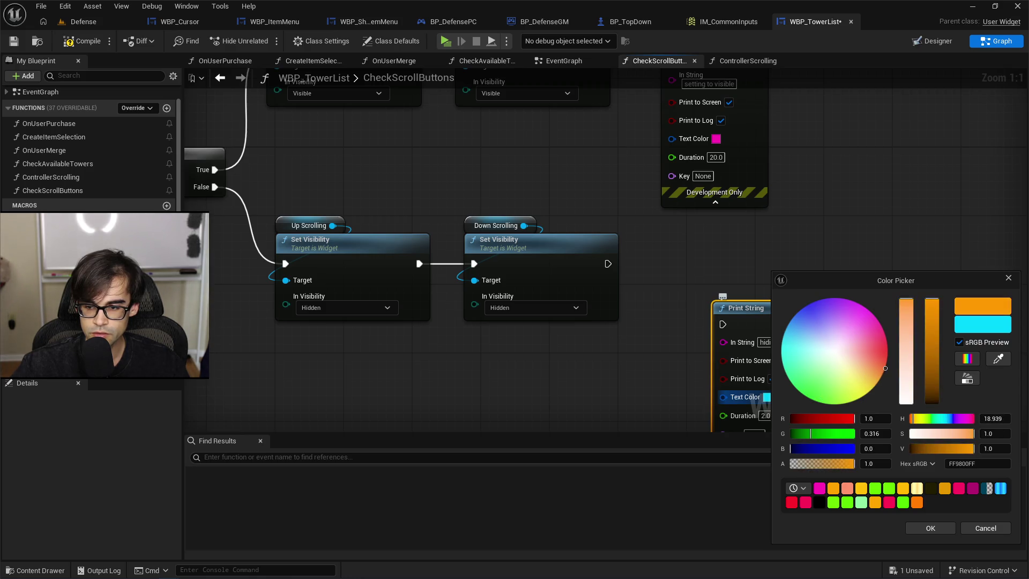
pyautogui.click(930, 528)
pyautogui.write('50')
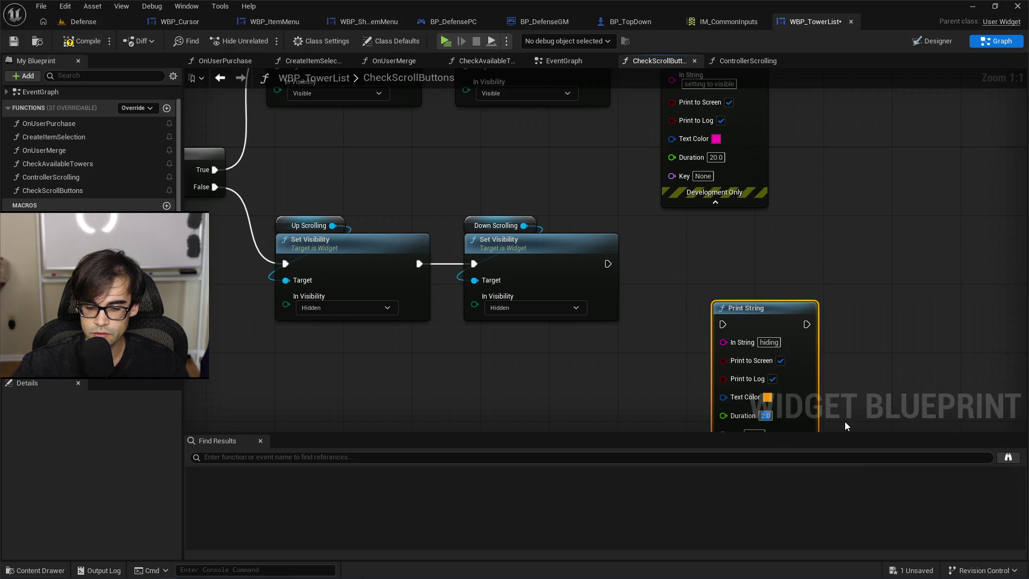
pyautogui.press('Return')
pyautogui.moveTo(608, 264)
pyautogui.mouseDown()
pyautogui.moveTo(714, 326)
pyautogui.moveTo(728, 291)
pyautogui.mouseUp()
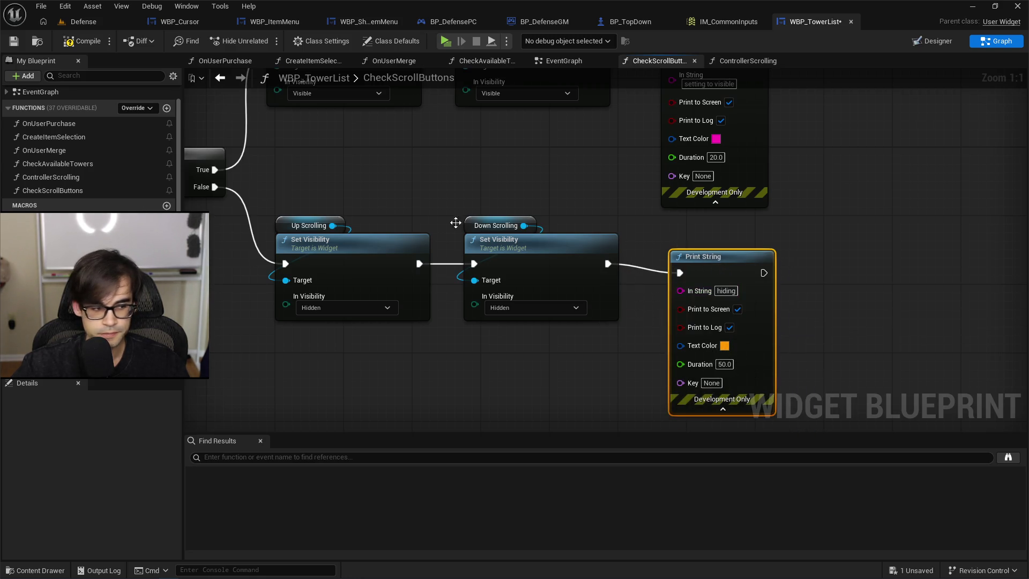
pyautogui.click(82, 40)
pyautogui.click(14, 41)
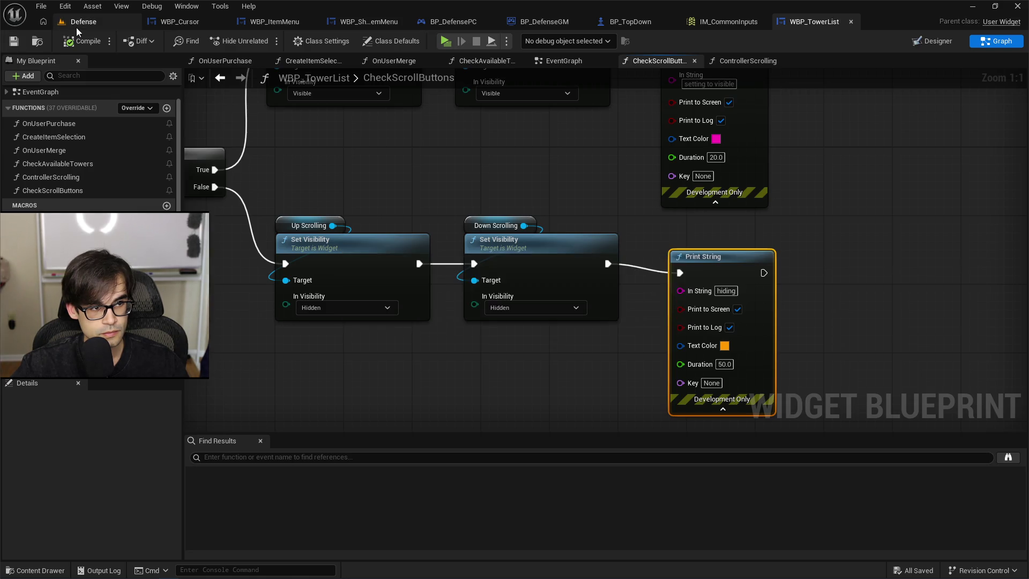
pyautogui.click(78, 22)
pyautogui.click(265, 43)
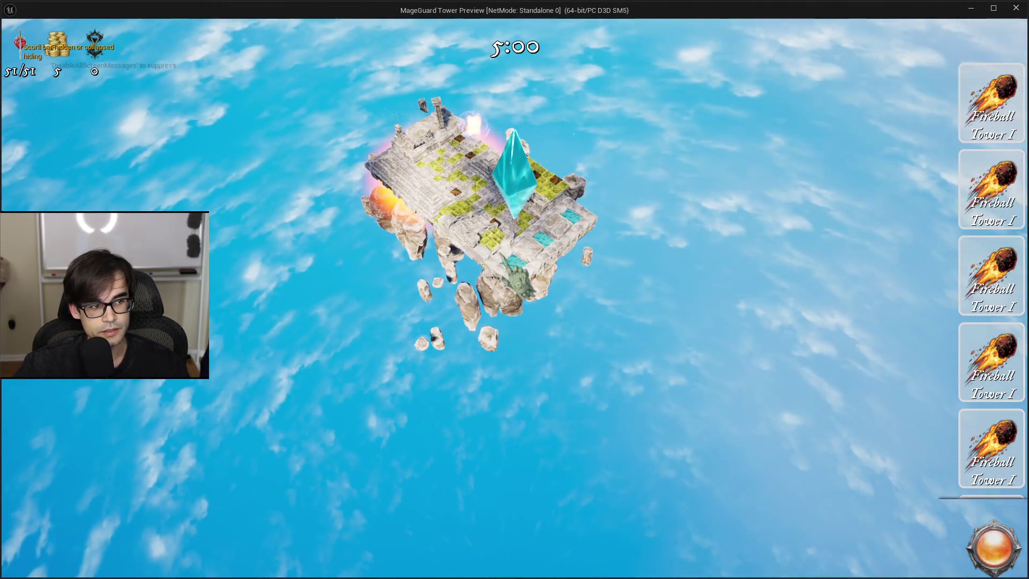
pyautogui.press('Escape')
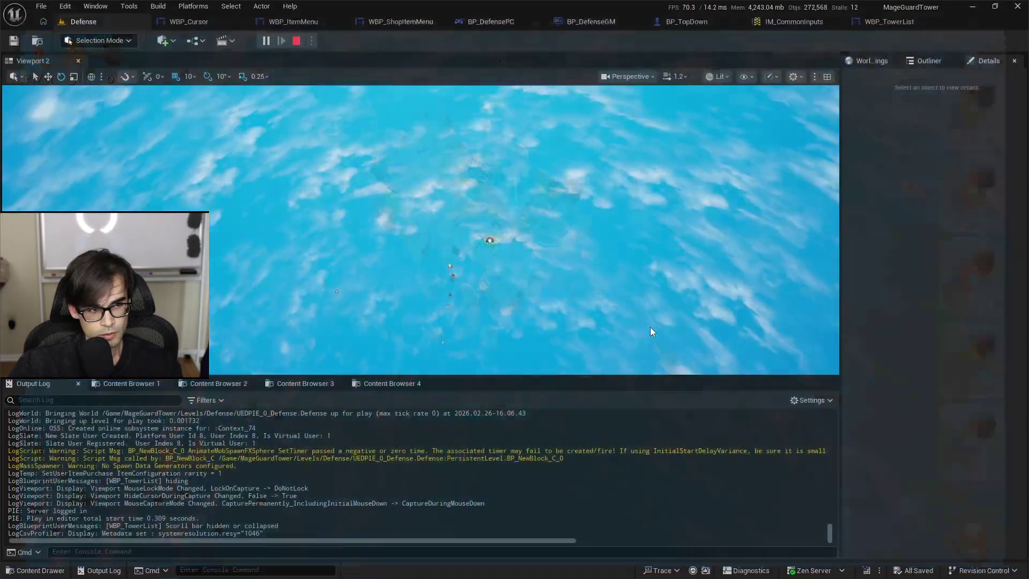
pyautogui.click(692, 22)
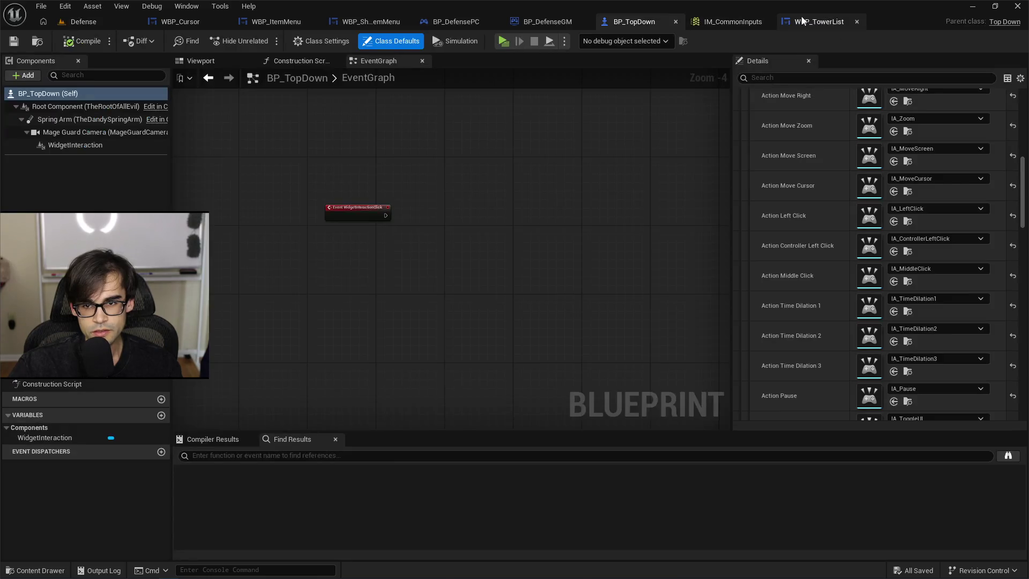
pyautogui.click(811, 22)
pyautogui.moveTo(461, 161)
pyautogui.mouseDown()
pyautogui.moveTo(691, 161)
pyautogui.moveTo(661, 251)
pyautogui.mouseUp()
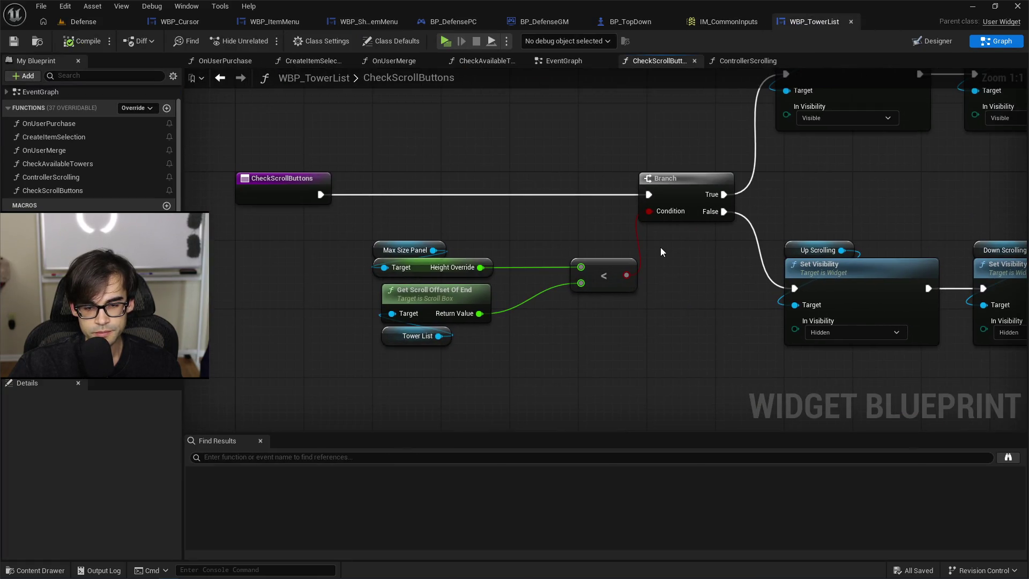
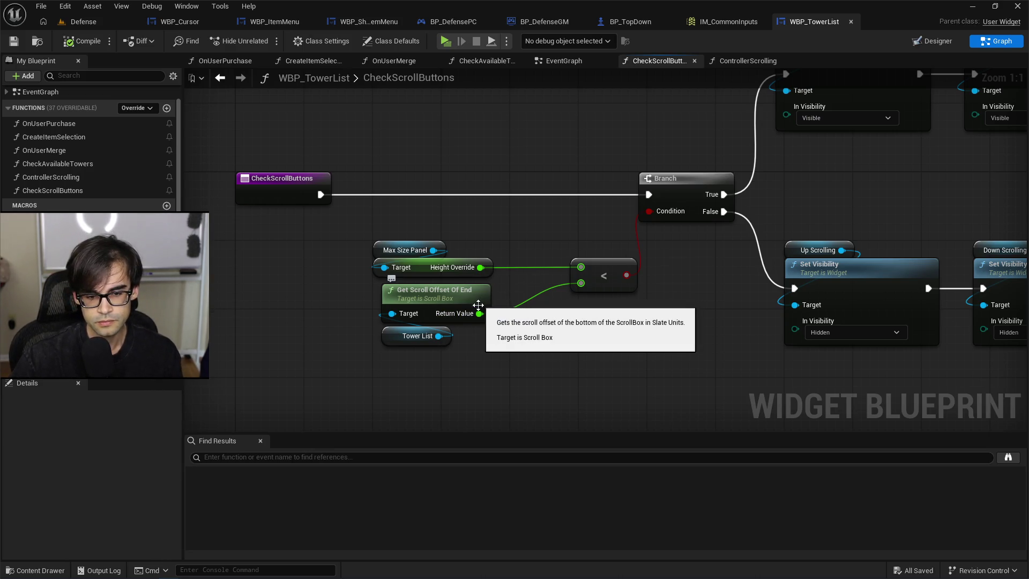
# Insert a Print String node after the CheckScrollButtons entry to show the scroll end offset.
pyautogui.moveTo(478, 313); pyautogui.dragTo(549, 351)
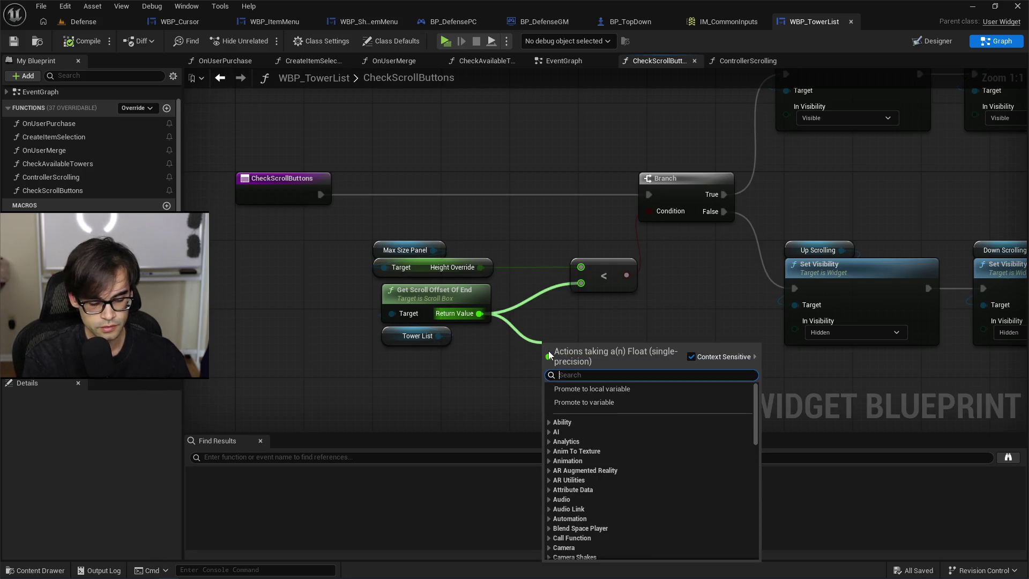
pyautogui.click(529, 200)
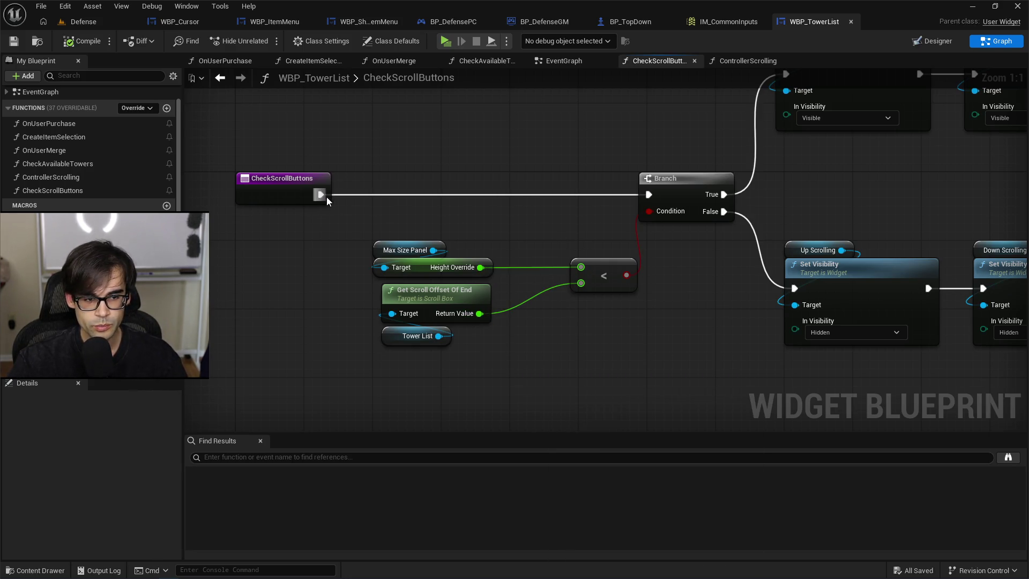
pyautogui.moveTo(321, 194)
pyautogui.mouseDown()
pyautogui.moveTo(432, 135)
pyautogui.moveTo(488, 123)
pyautogui.moveTo(496, 101)
pyautogui.mouseUp()
pyautogui.write('print s')
pyautogui.press('Return')
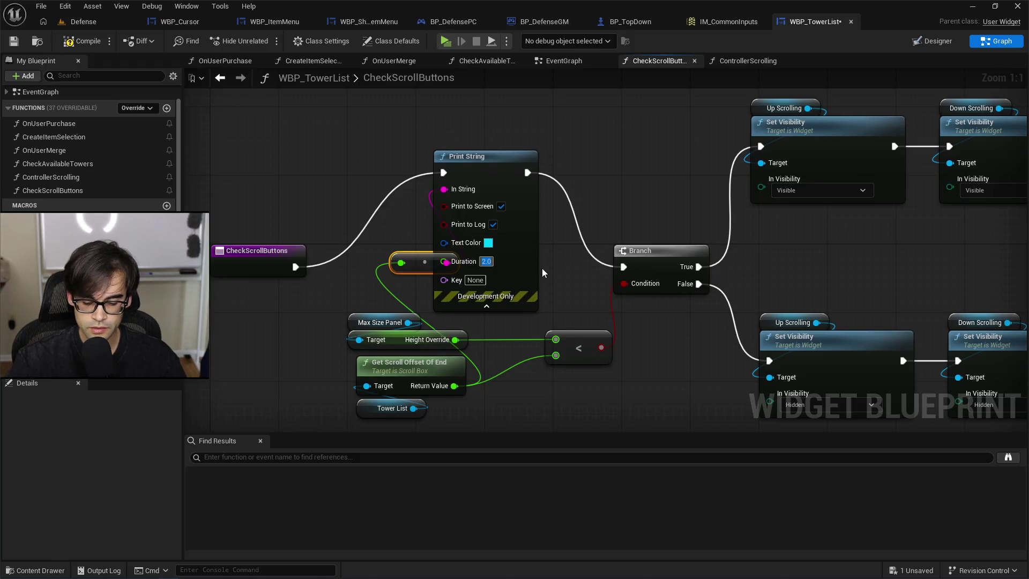
# Set the Print String duration to 50, compile, and start a play-test.
pyautogui.write('50')
pyautogui.press('Return')
pyautogui.press('F7')
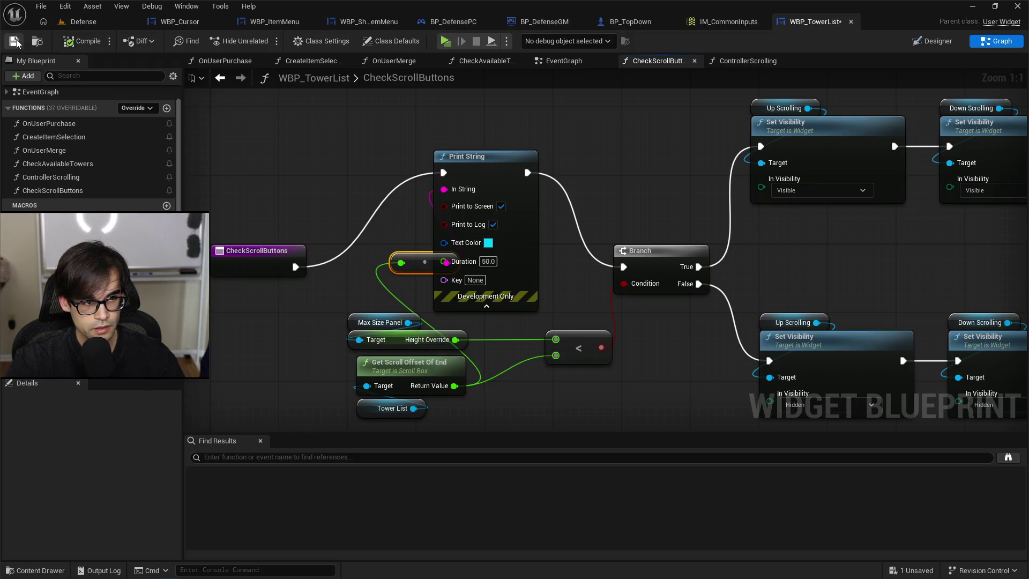
pyautogui.click(80, 24)
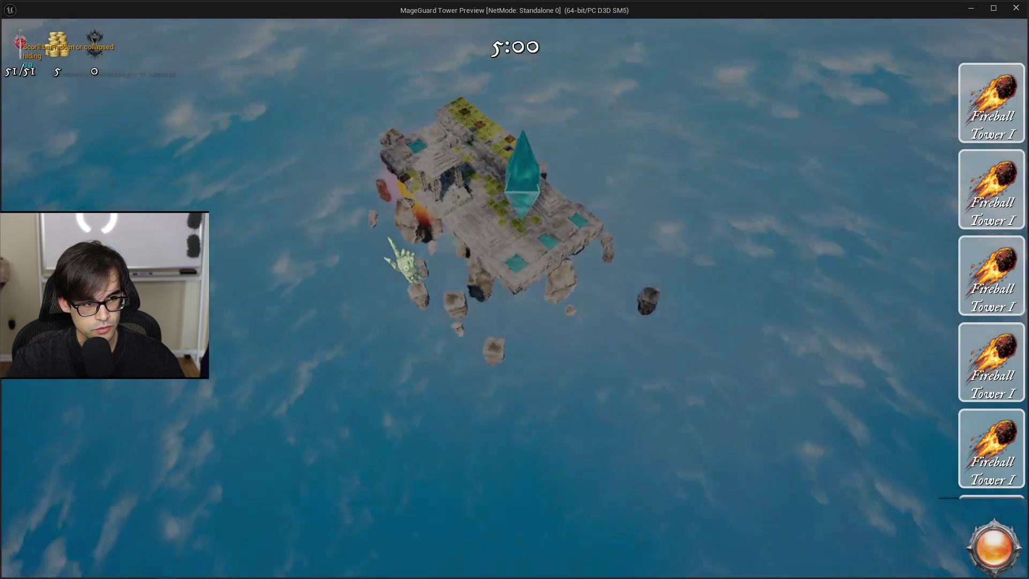
# Scroll the tower list in the running game, then end play and go back to WBP_TowerList.
pyautogui.scroll(1, 1008, 375)
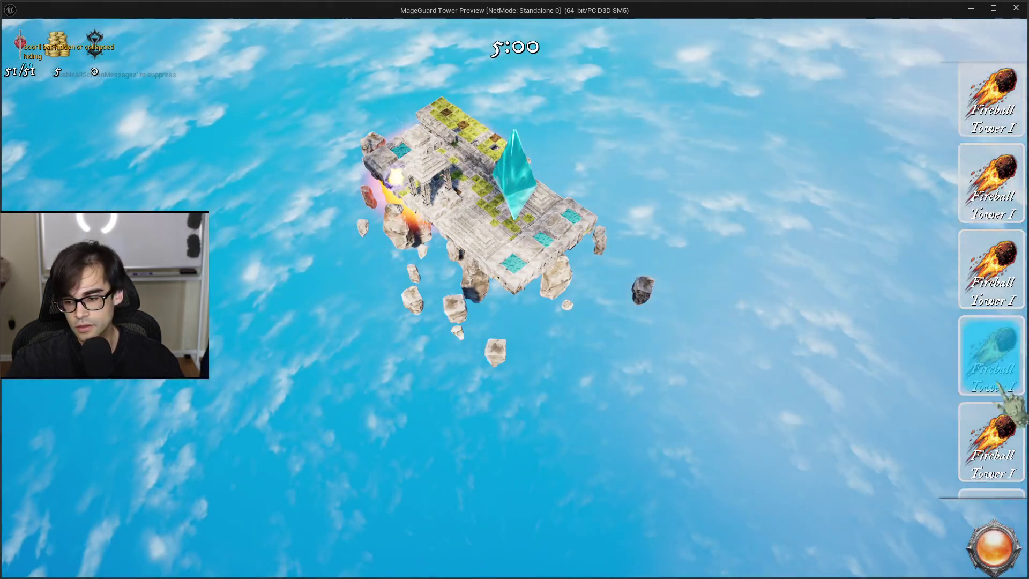
pyautogui.scroll(-2, 1018, 402)
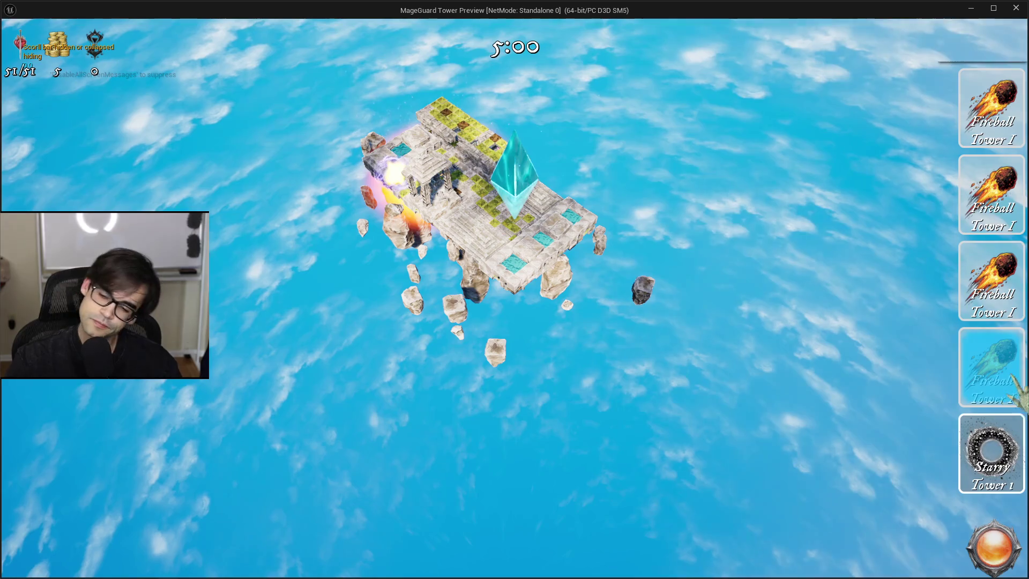
pyautogui.press('Escape')
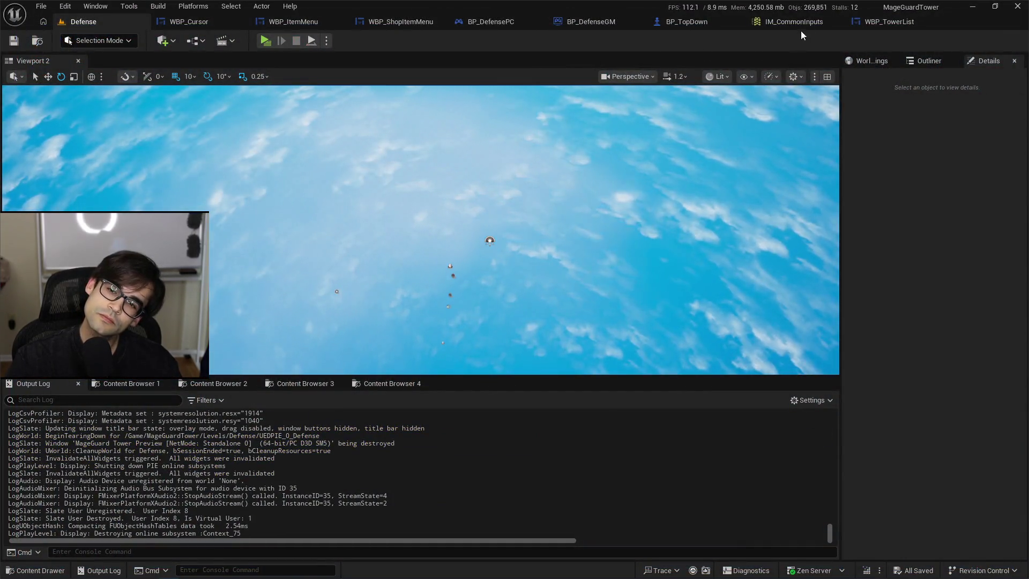
pyautogui.click(814, 21)
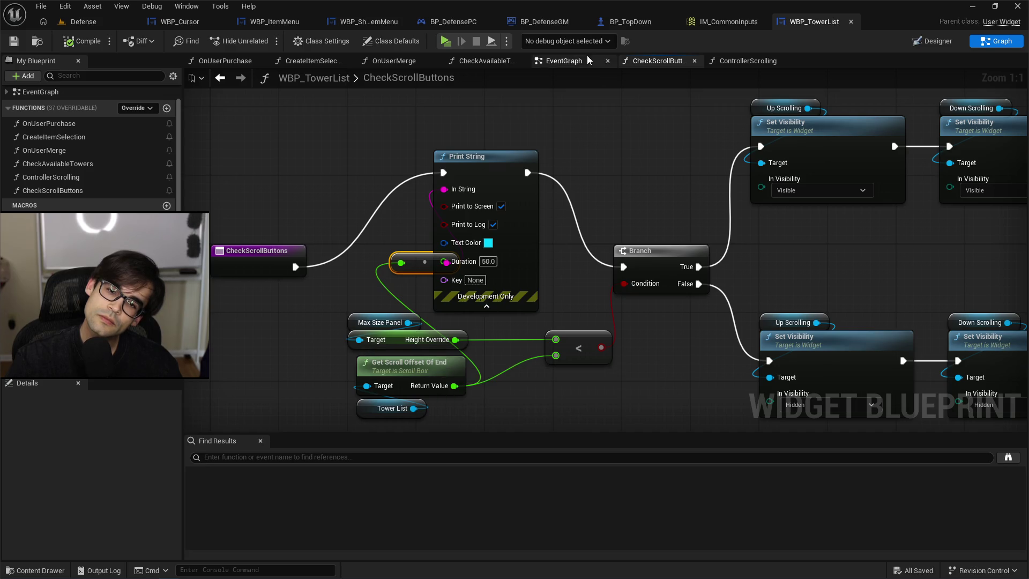
# Open the ControllerScrolling function from the WBP_TowerList EventGraph.
pyautogui.click(574, 62)
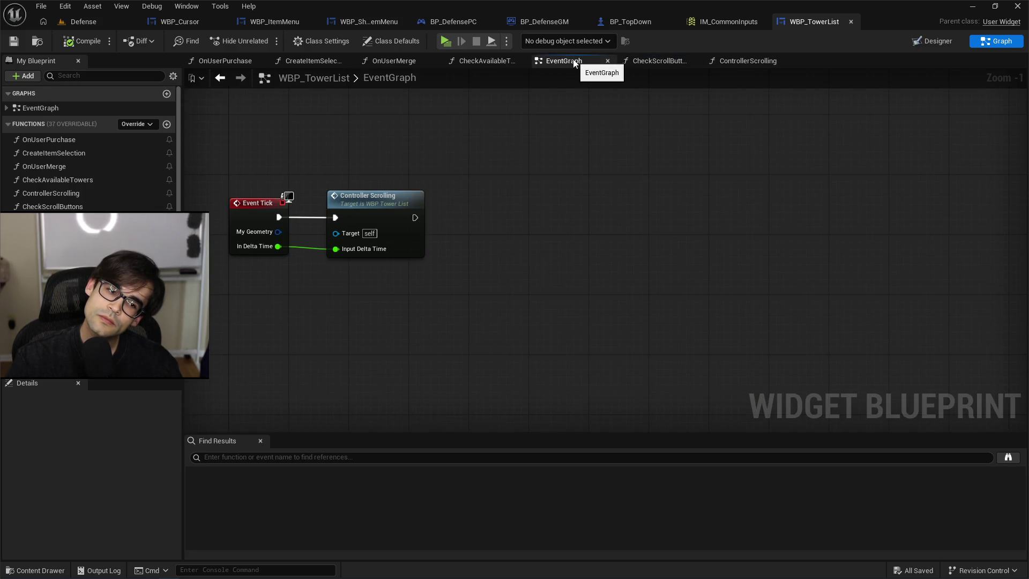
pyautogui.moveTo(600, 124)
pyautogui.mouseDown()
pyautogui.moveTo(719, 241)
pyautogui.moveTo(799, 206)
pyautogui.moveTo(488, 193)
pyautogui.mouseUp()
pyautogui.doubleClick(579, 269)
pyautogui.scroll(3, 527, 262)
# Add a Print String after SET showing the current scroll offset, save, and play-test.
pyautogui.moveTo(307, 191); pyautogui.dragTo(456, 152)
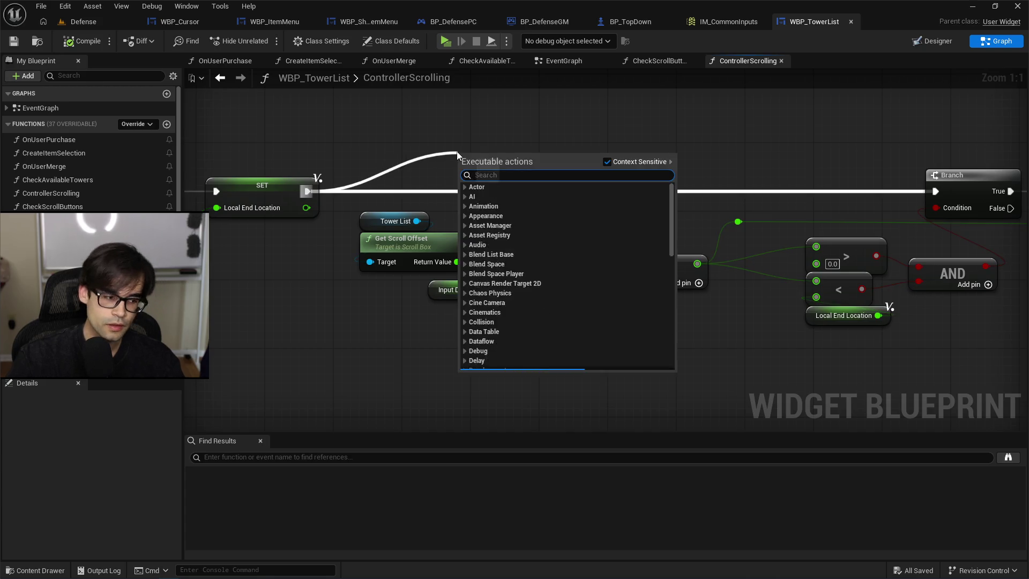
pyautogui.write('print string')
pyautogui.press('Return')
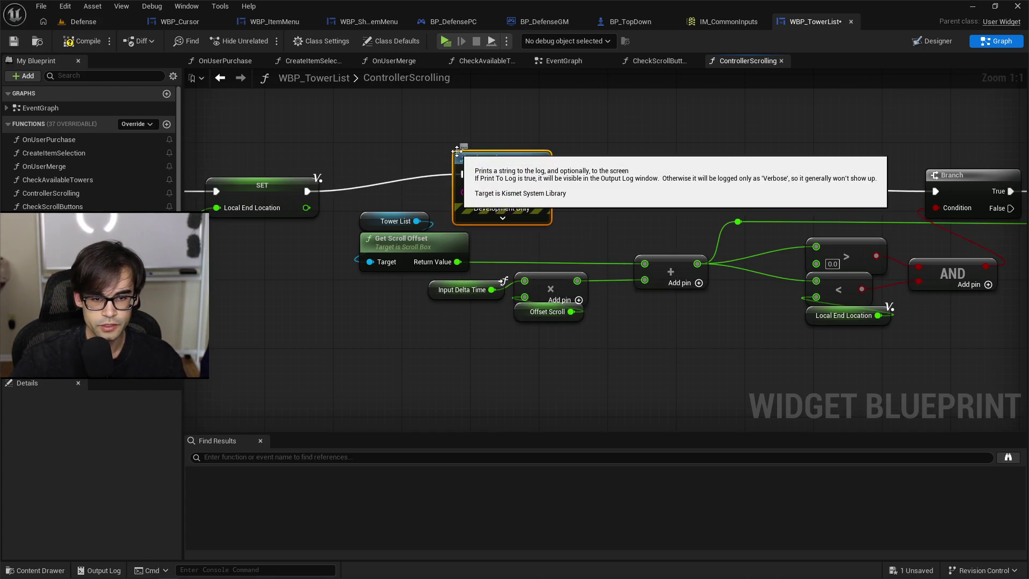
pyautogui.moveTo(529, 168)
pyautogui.mouseDown()
pyautogui.moveTo(590, 109)
pyautogui.moveTo(607, 118)
pyautogui.mouseUp()
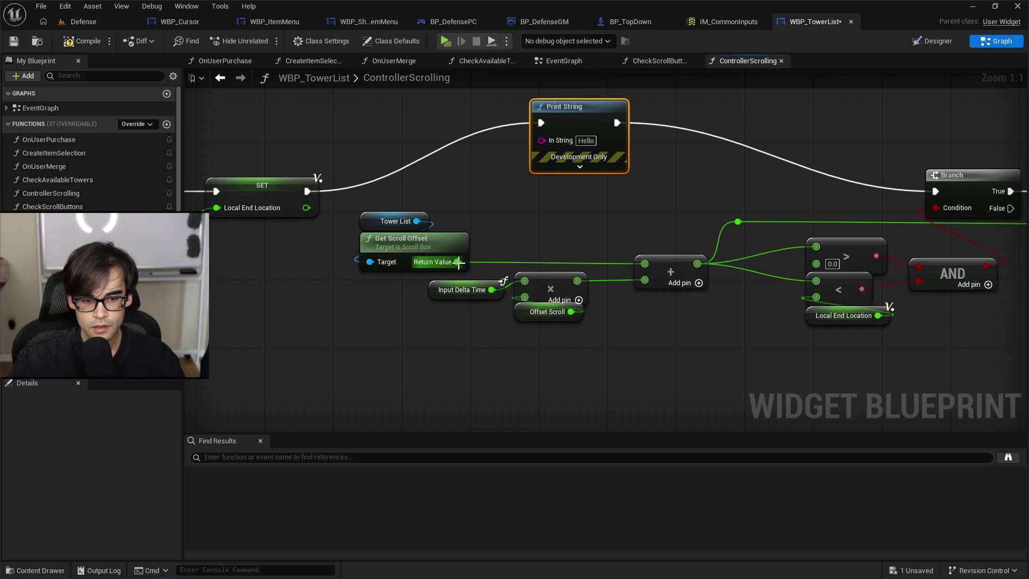
pyautogui.moveTo(459, 262); pyautogui.dragTo(542, 140)
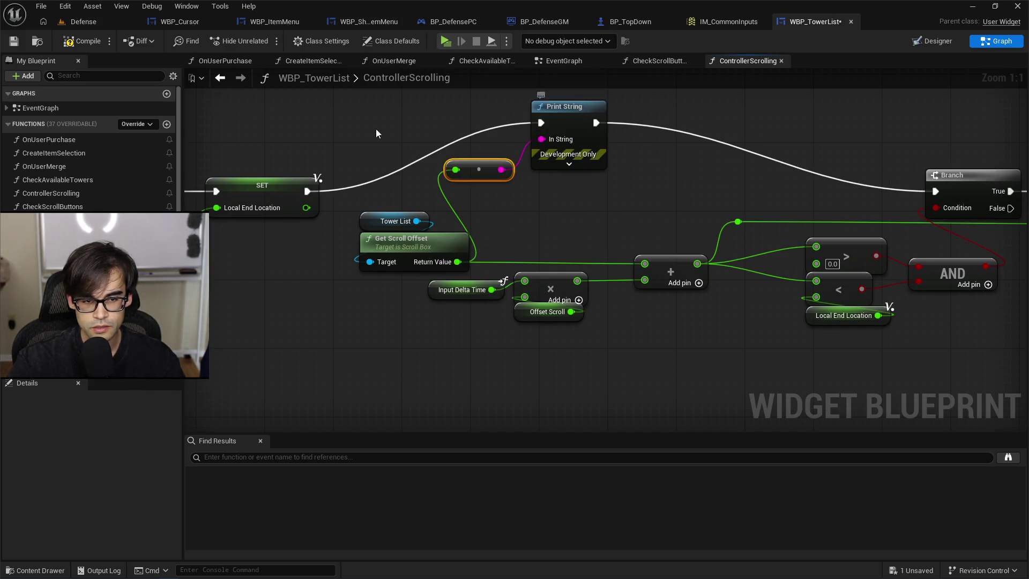
pyautogui.click(14, 40)
pyautogui.click(83, 22)
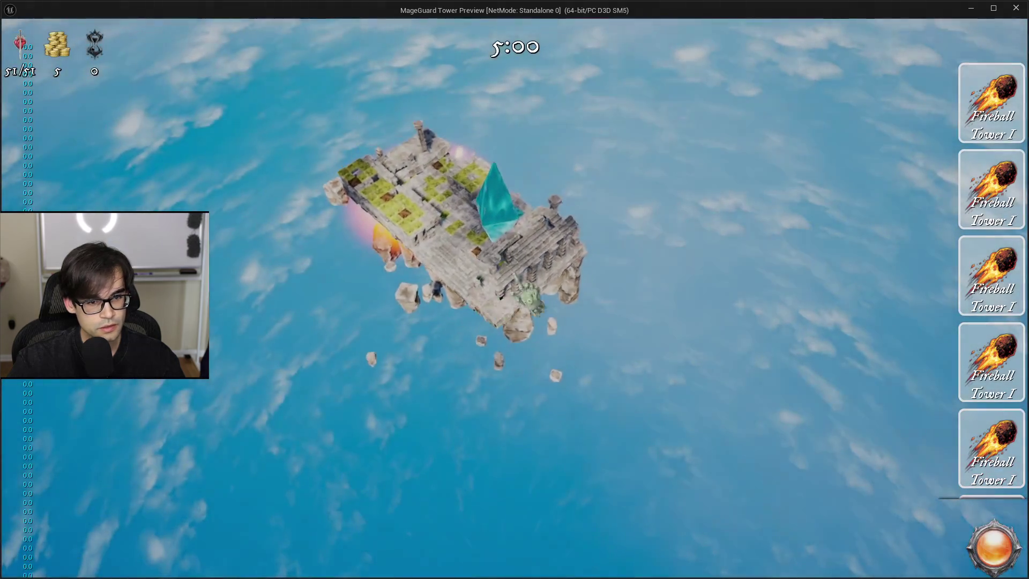
# Scroll the tower cards up and down while watching the printed offsets, then stop the play-test.
pyautogui.scroll(-3, 997, 451)
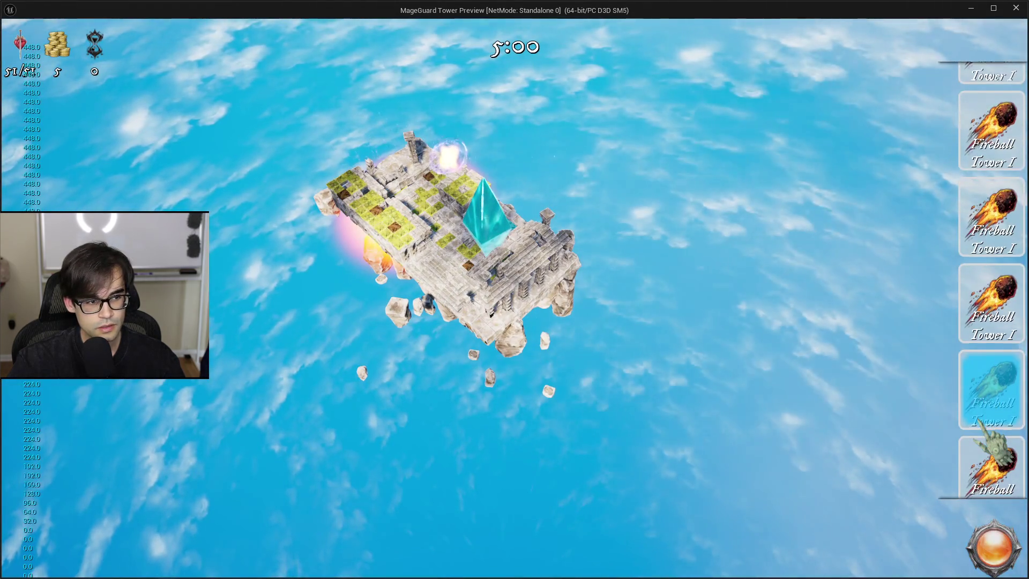
pyautogui.scroll(2, 997, 451)
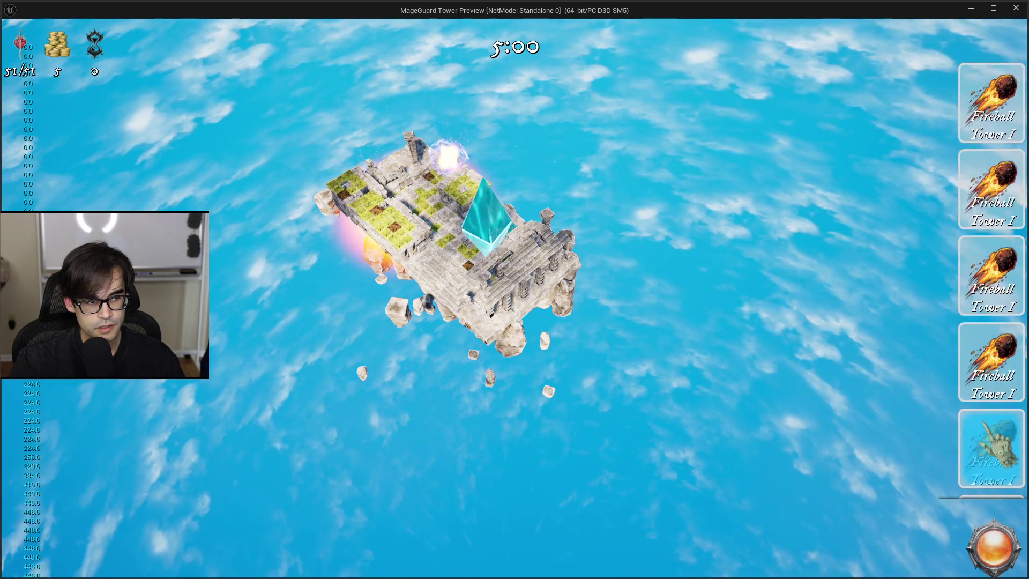
pyautogui.scroll(3, 991, 279)
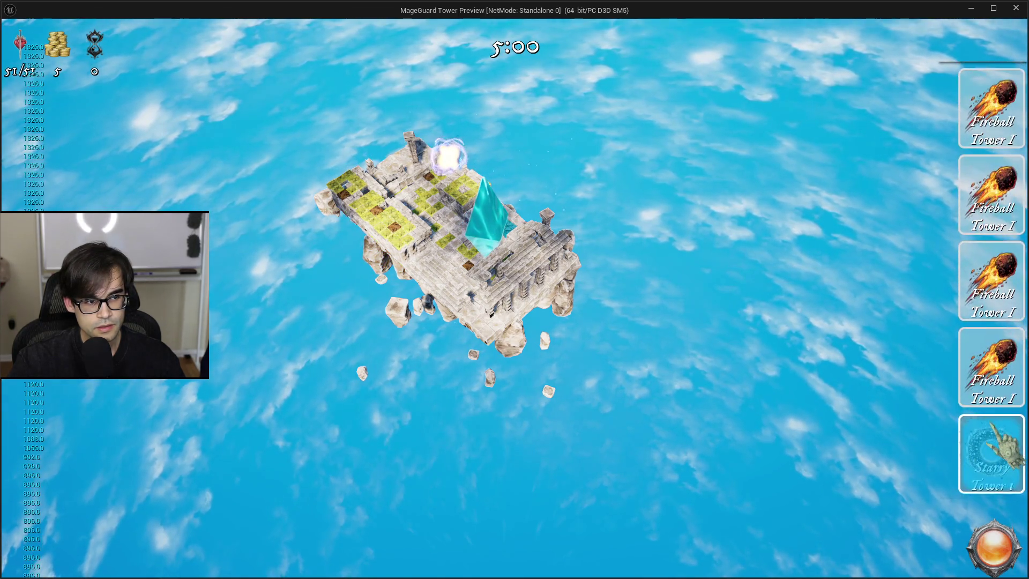
pyautogui.scroll(-3, 989, 419)
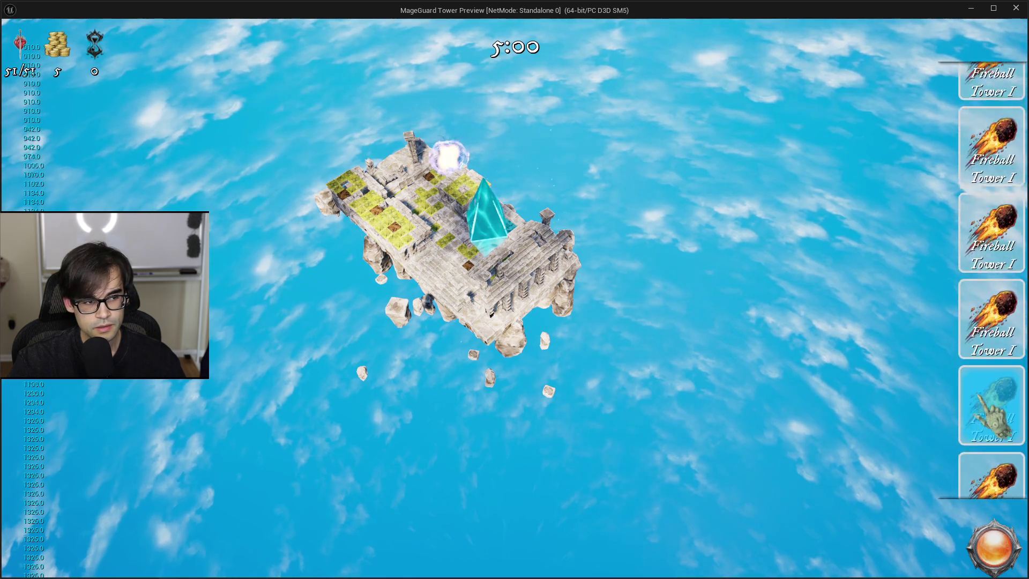
pyautogui.scroll(-2, 992, 415)
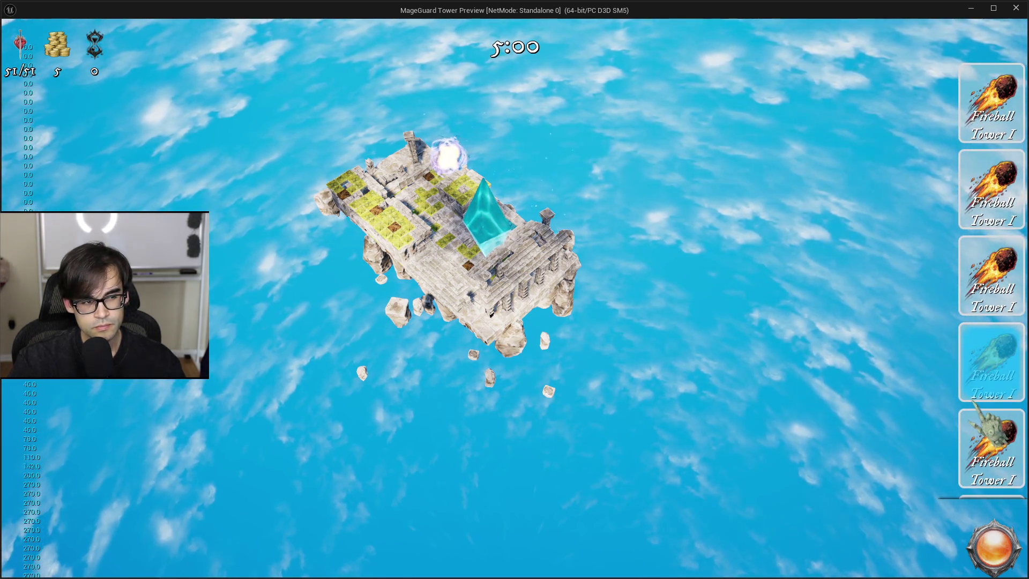
pyautogui.scroll(-2, 984, 404)
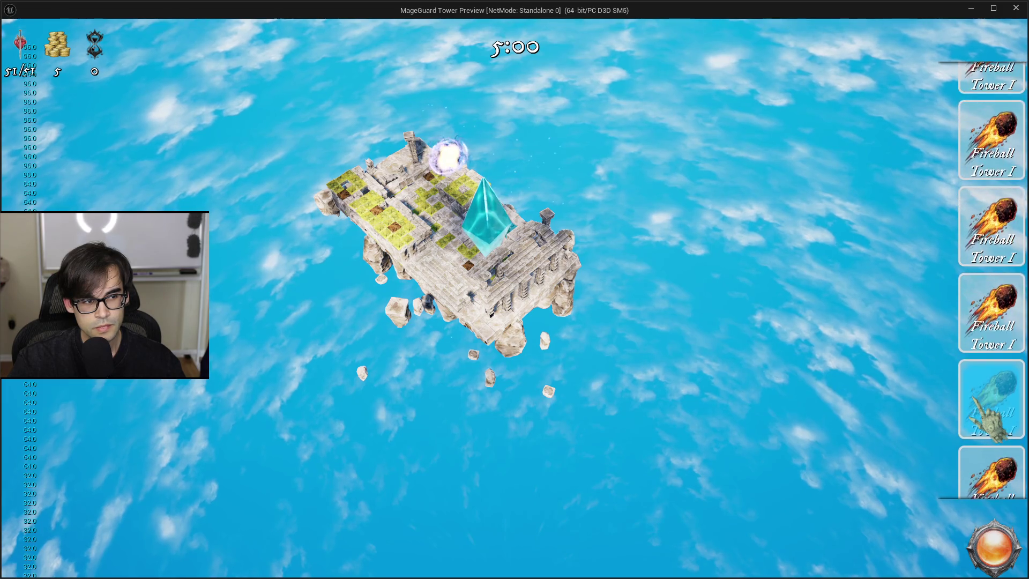
pyautogui.press('Escape')
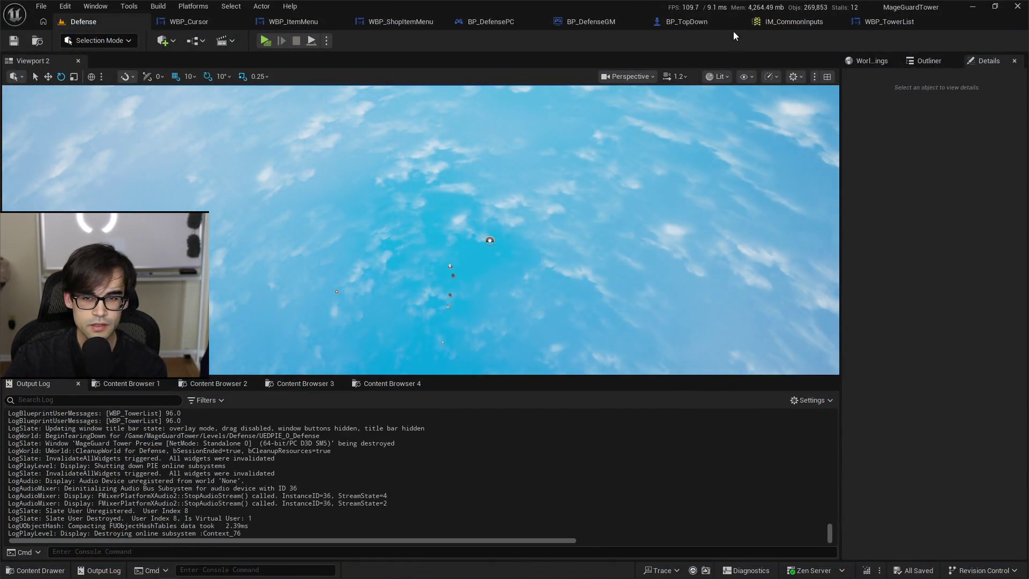
# In ControllerScrolling, print Local End Location instead of the scroll offset.
pyautogui.click(798, 25)
pyautogui.click(773, 26)
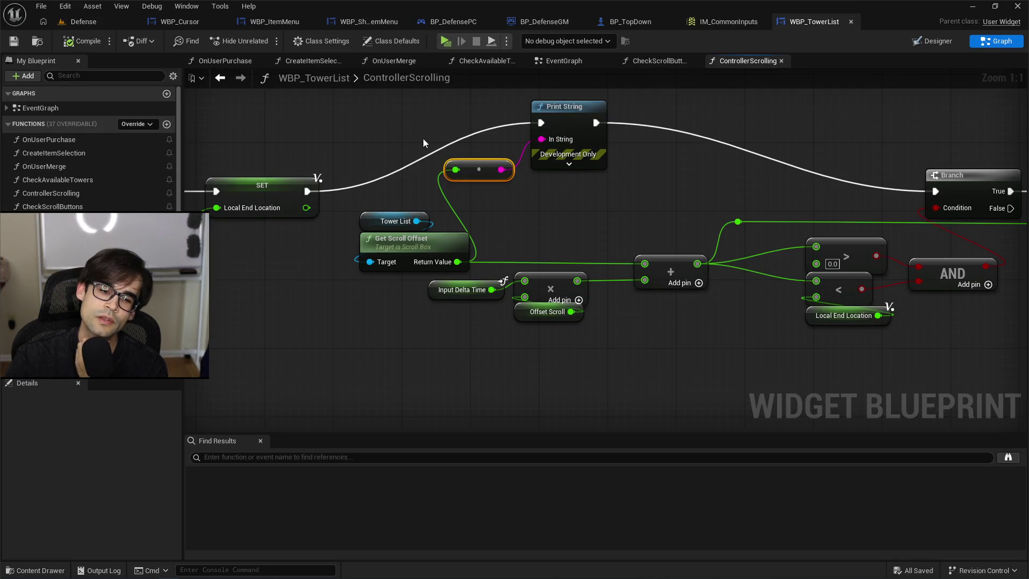
pyautogui.moveTo(787, 171); pyautogui.dragTo(697, 174)
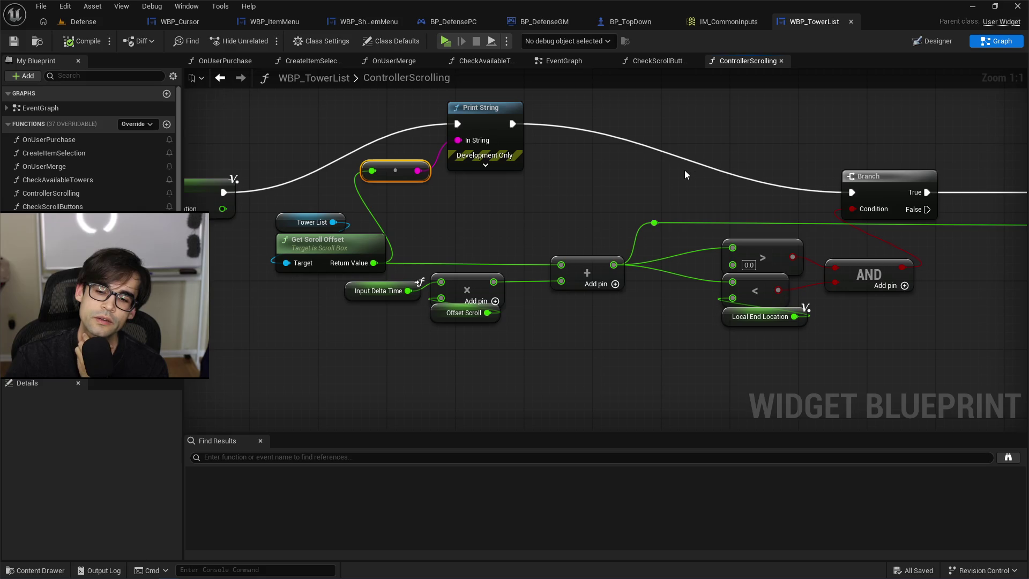
pyautogui.moveTo(622, 163); pyautogui.dragTo(843, 154)
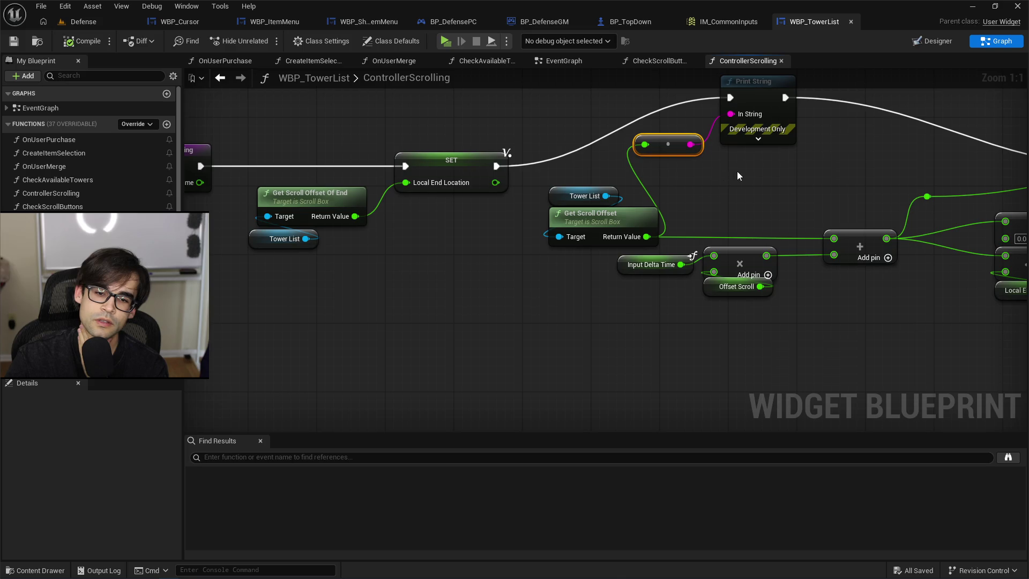
pyautogui.moveTo(739, 173); pyautogui.dragTo(708, 190)
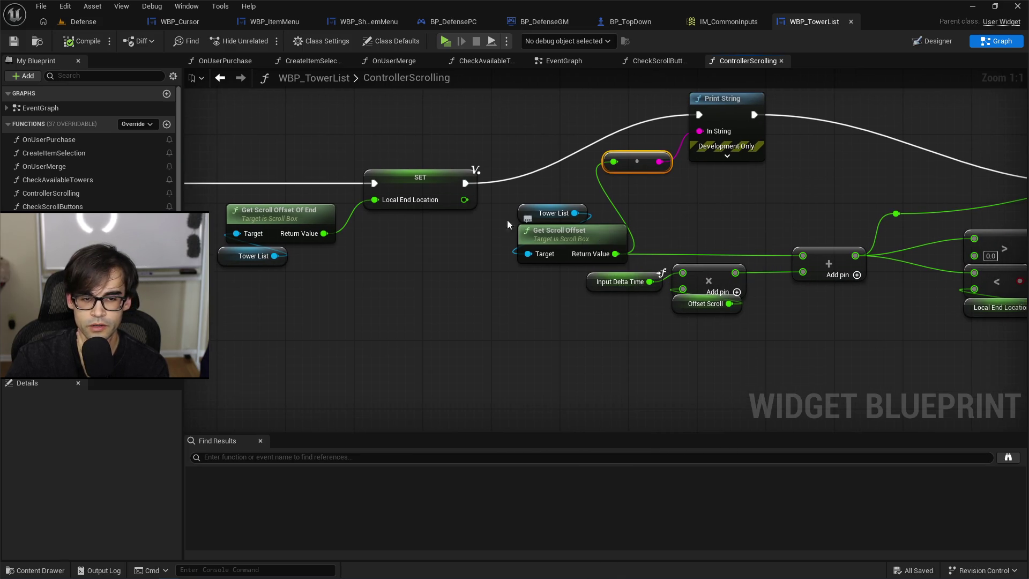
pyautogui.moveTo(466, 199); pyautogui.dragTo(616, 160)
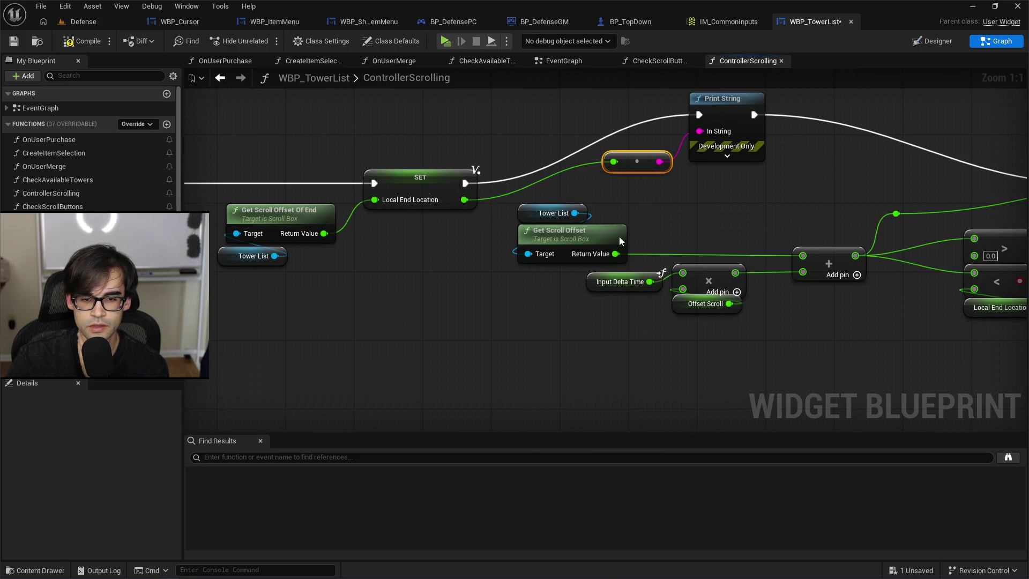
# Compile WBP_TowerList and run a brief play-test.
pyautogui.click(82, 41)
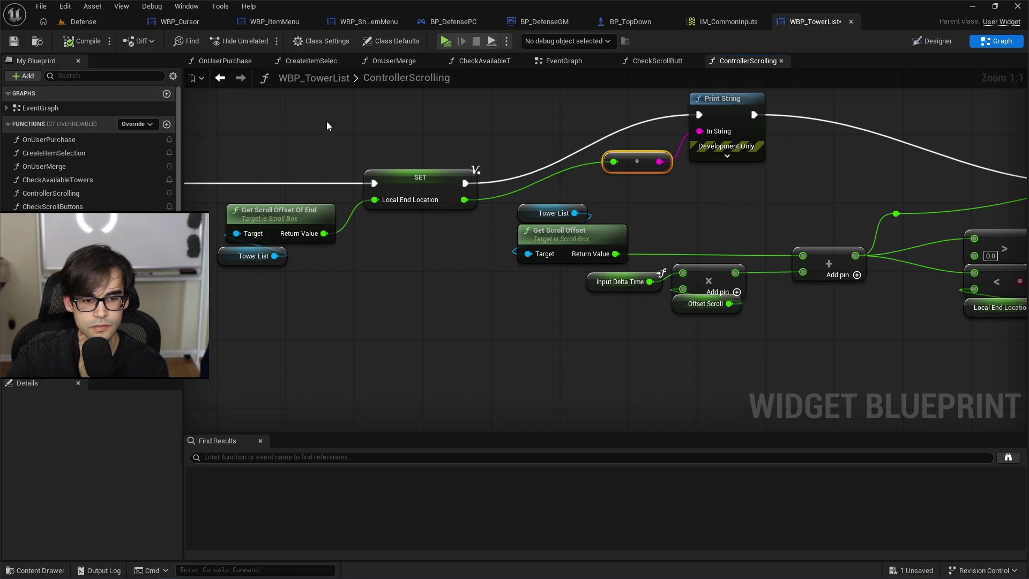
pyautogui.click(83, 22)
pyautogui.hotkey('alt', 'p')
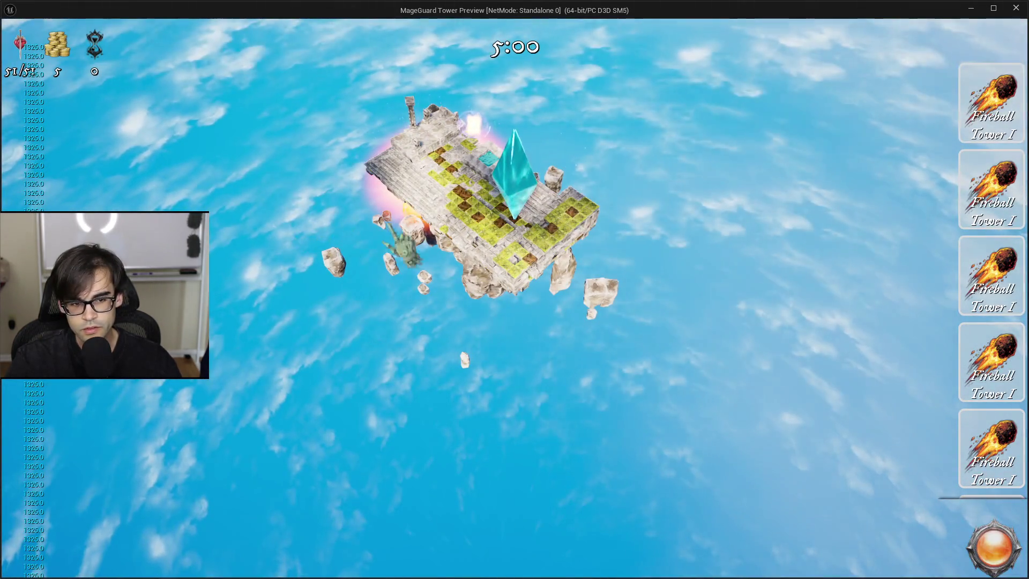
pyautogui.press('Escape')
# Check the BP_DefenseGM, BP_TopDown and IM_CommonInputs tabs before returning to WBP_TowerList.
pyautogui.click(541, 21)
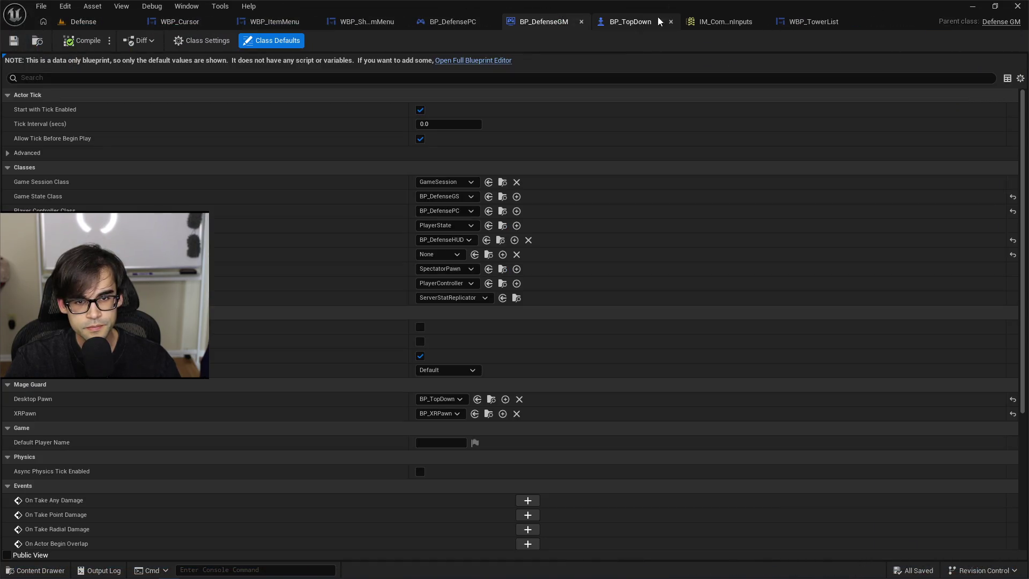
pyautogui.click(651, 21)
pyautogui.click(710, 22)
pyautogui.click(789, 18)
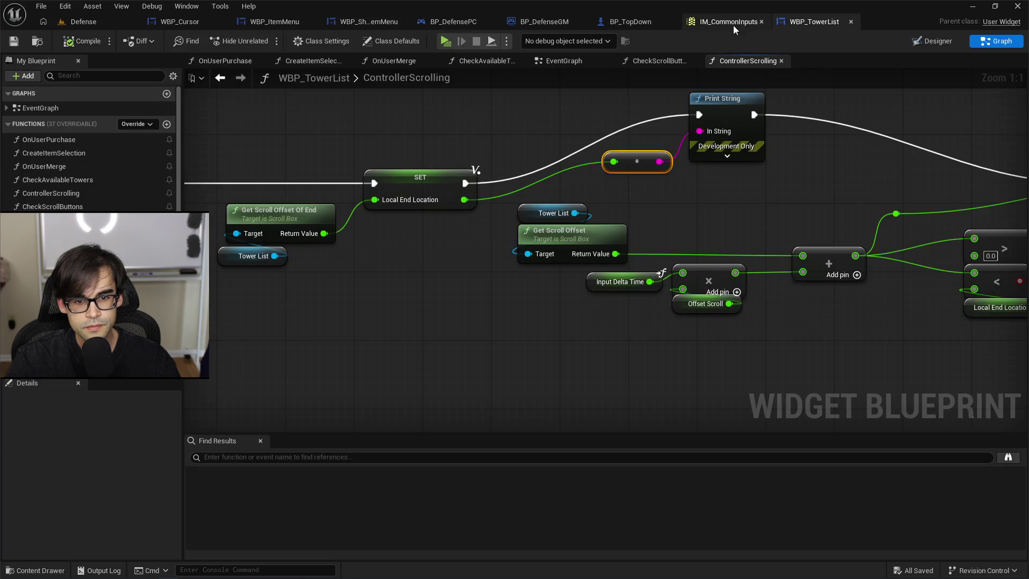
# Select Get Scroll Offset Of End and Tower List, then move CheckScrollButtons' conversion node above Print String.
pyautogui.moveTo(270, 193); pyautogui.dragTo(265, 286)
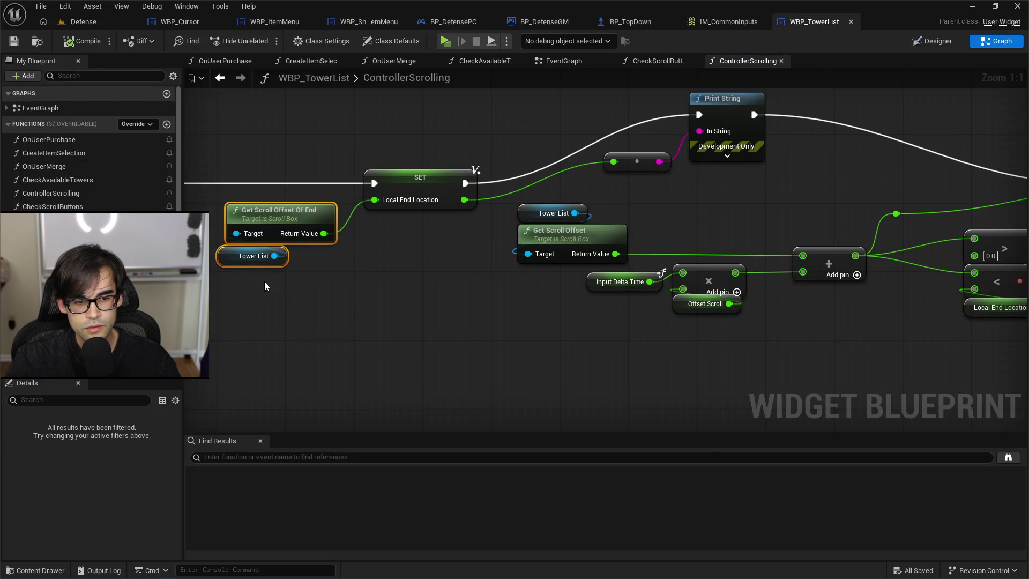
pyautogui.click(667, 61)
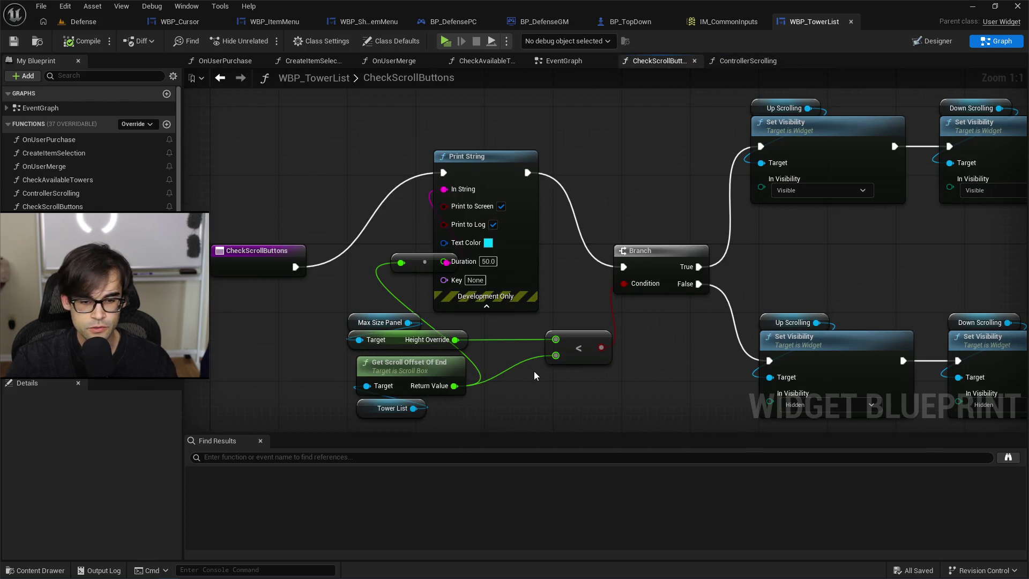
pyautogui.moveTo(424, 262)
pyautogui.mouseDown()
pyautogui.moveTo(368, 268)
pyautogui.moveTo(342, 285)
pyautogui.moveTo(355, 278)
pyautogui.moveTo(377, 129)
pyautogui.mouseUp()
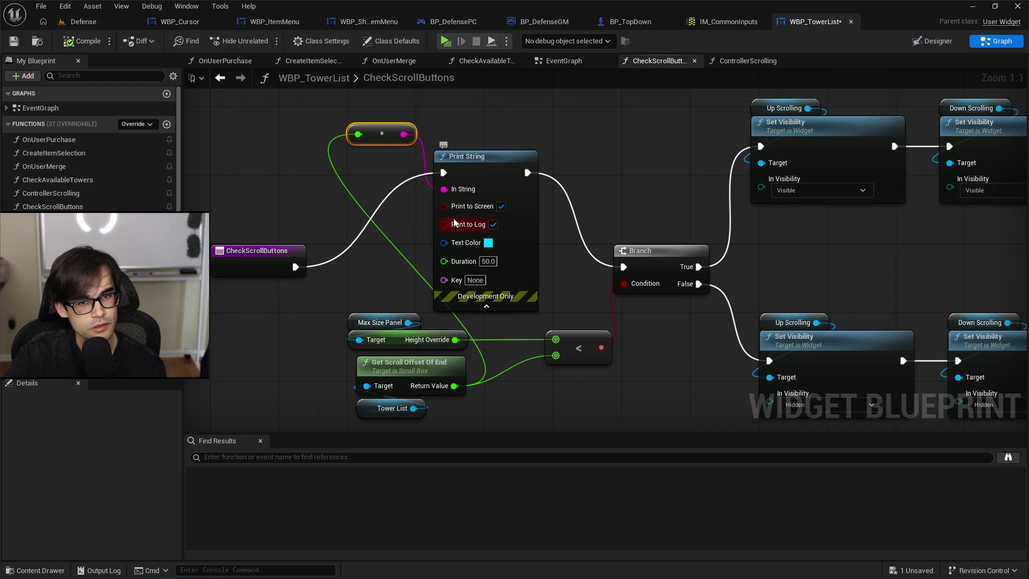
# Open CreateItemSelection and locate its Check Scroll Buttons call.
pyautogui.doubleClick(79, 155)
pyautogui.moveTo(360, 166); pyautogui.dragTo(579, 177)
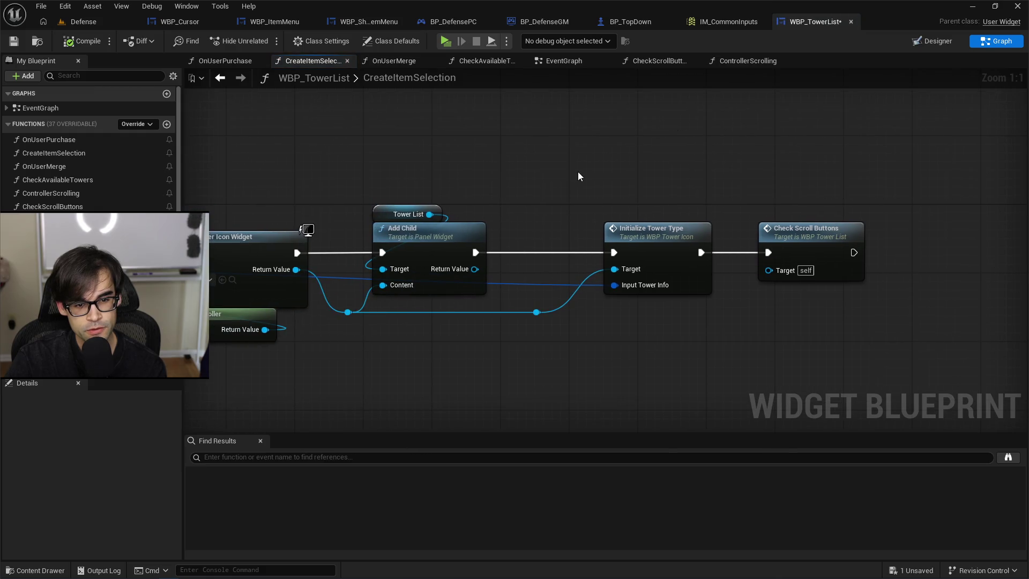
pyautogui.moveTo(428, 179); pyautogui.dragTo(493, 180)
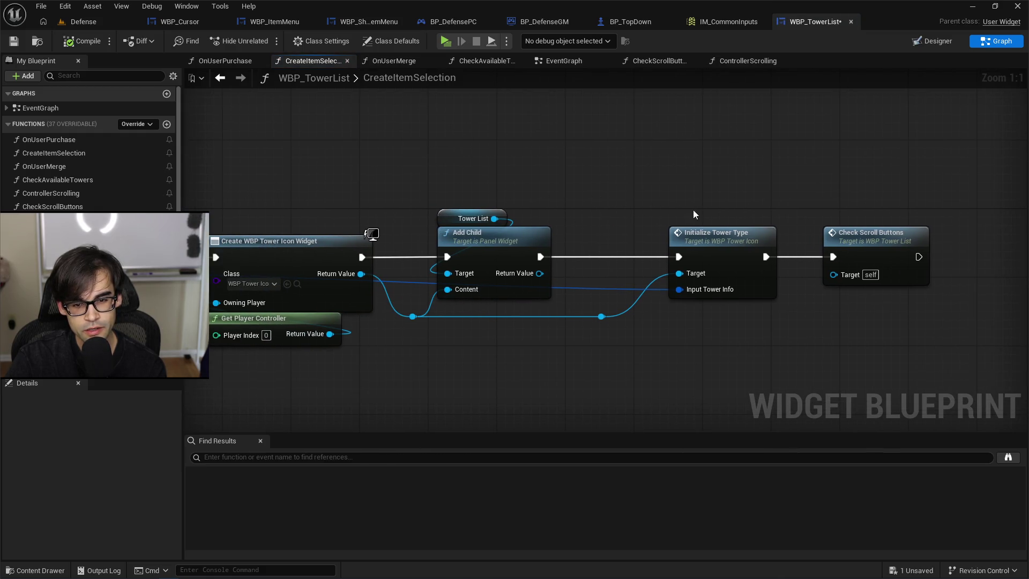
pyautogui.moveTo(694, 214); pyautogui.dragTo(775, 207)
pyautogui.moveTo(869, 197); pyautogui.dragTo(759, 209)
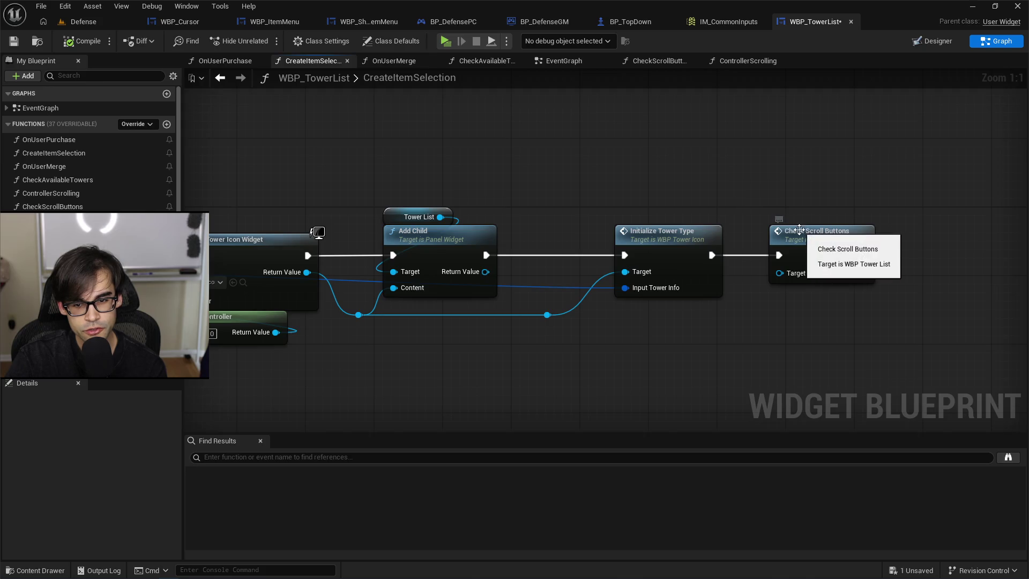
# Delete the Check Scroll Buttons call and compile and save WBP_TowerList.
pyautogui.click(772, 226)
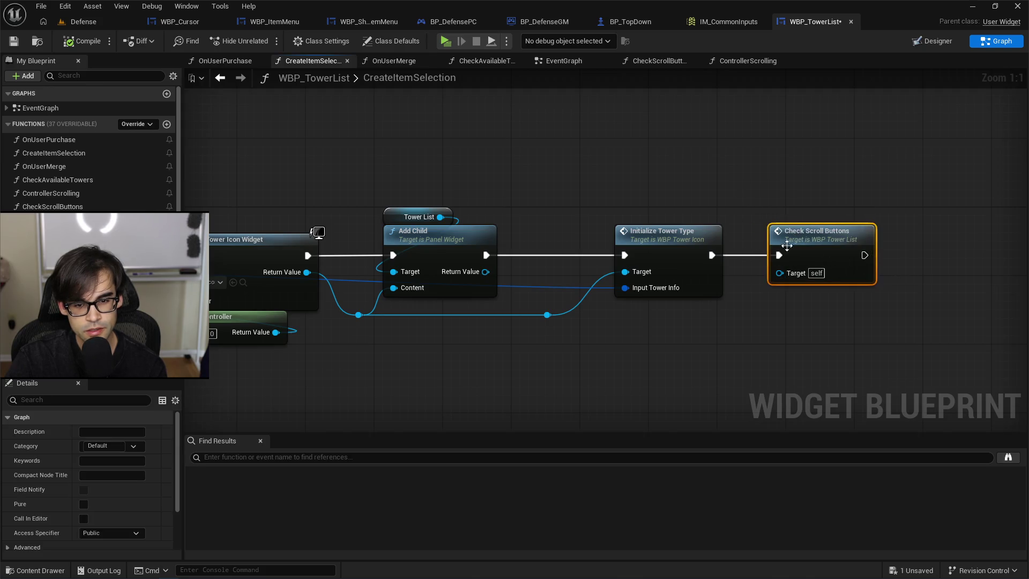
pyautogui.moveTo(496, 169); pyautogui.dragTo(845, 185)
pyautogui.moveTo(923, 177); pyautogui.dragTo(617, 216)
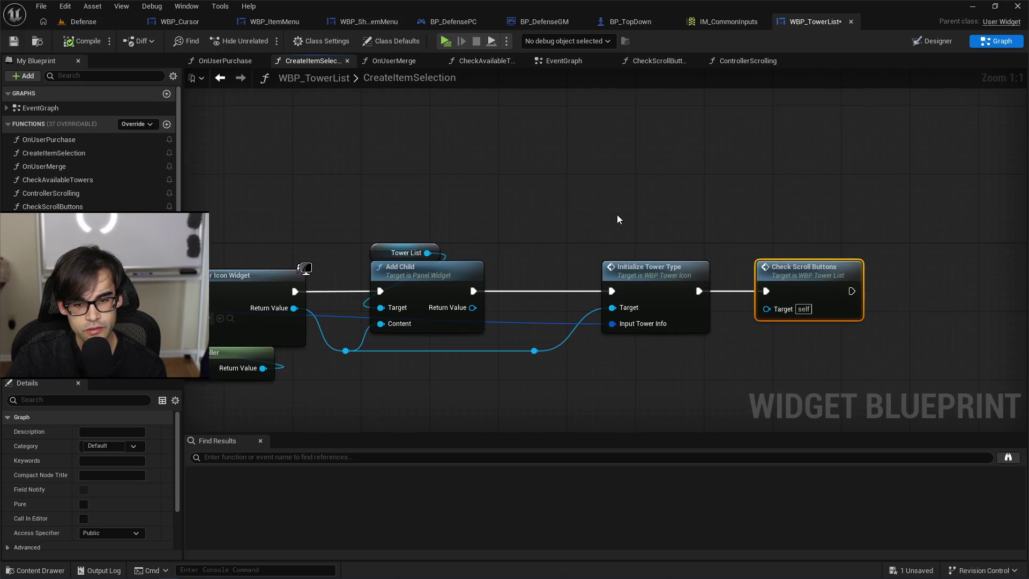
pyautogui.press('Delete')
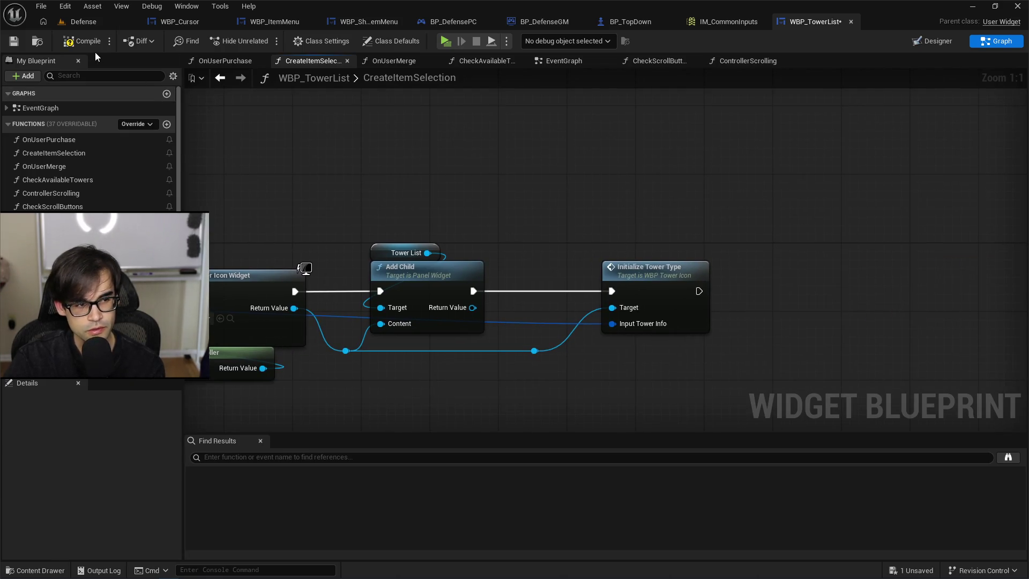
pyautogui.click(87, 44)
# Launch a quick play-test from the Defense level and stop it.
pyautogui.click(80, 21)
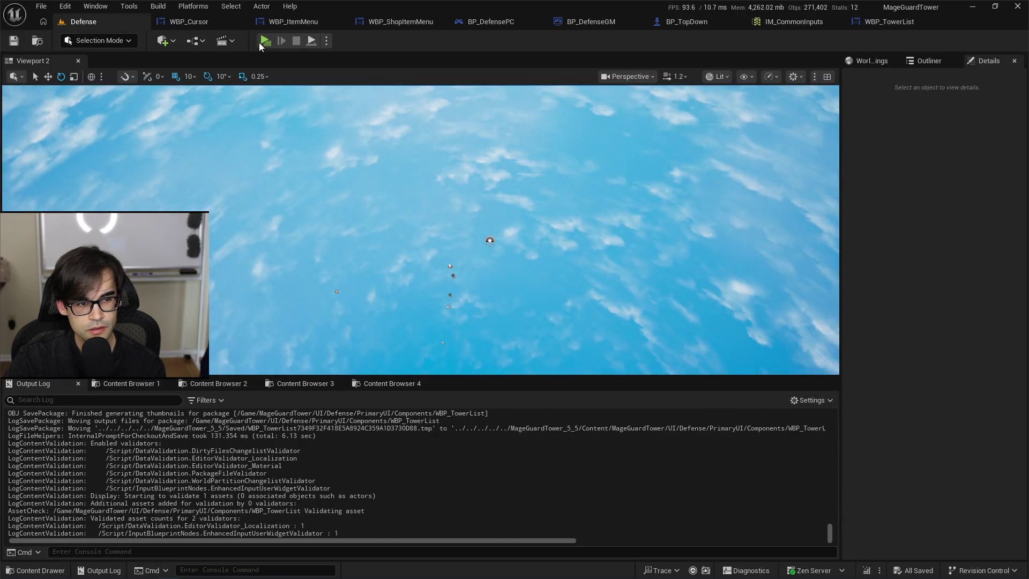
pyautogui.hotkey('alt', 'p')
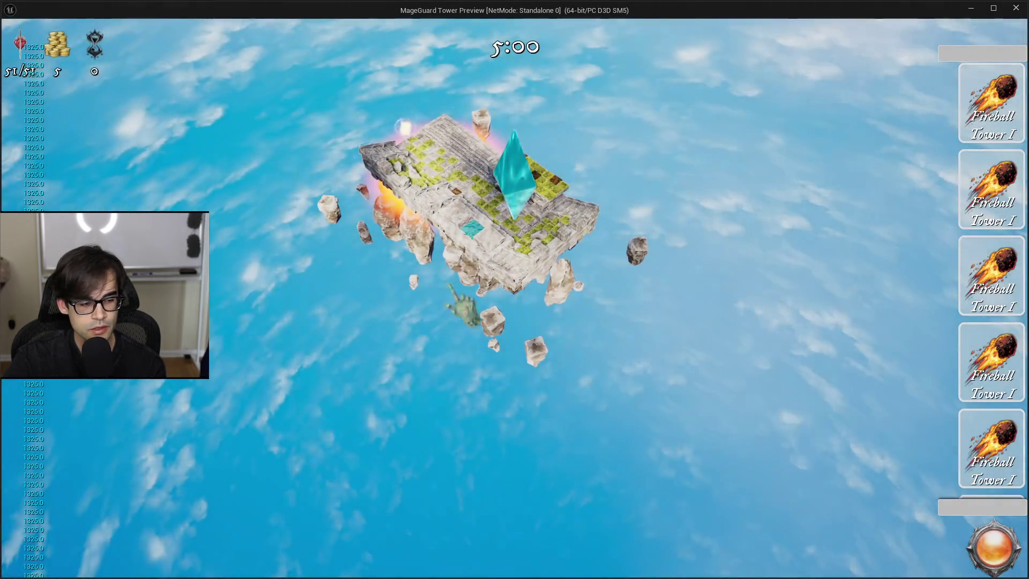
pyautogui.press('Escape')
# Look over WBP_ShopItemMenu and WBP_Cursor, ending on WBP_ItemMenu's Hide Cursor event graph.
pyautogui.click(275, 22)
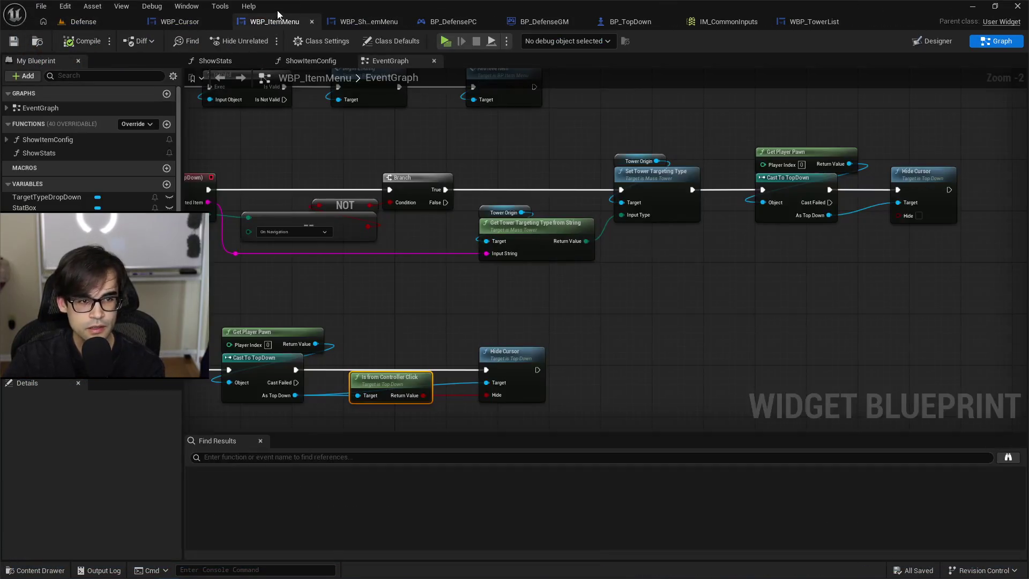
pyautogui.click(365, 22)
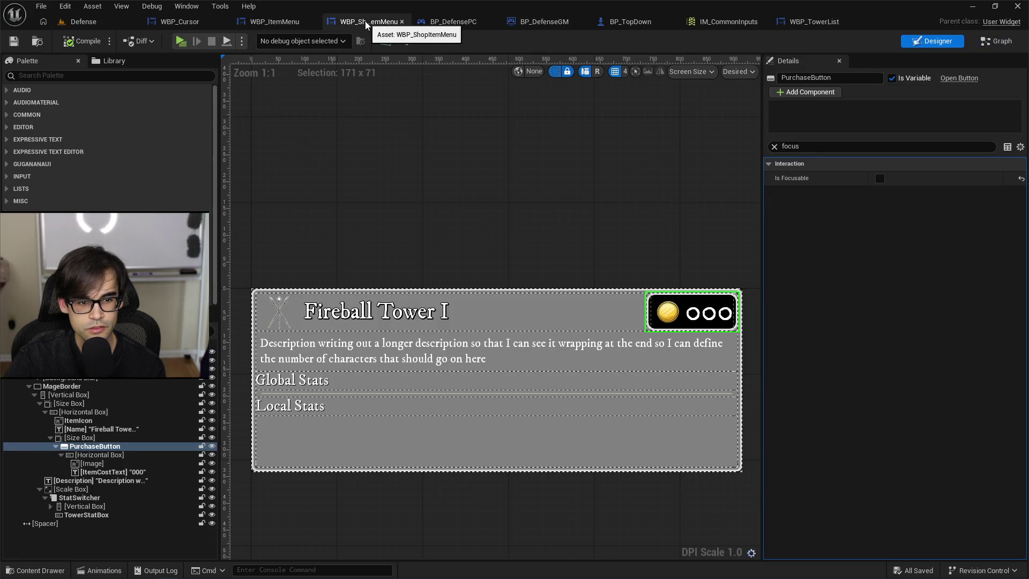
pyautogui.click(183, 22)
pyautogui.click(268, 22)
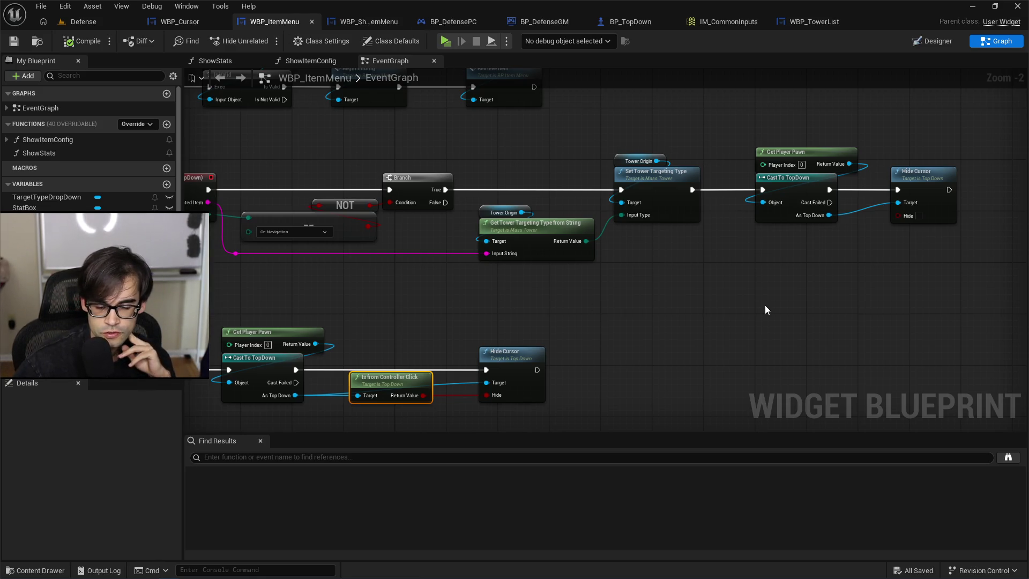
pyautogui.moveTo(828, 295); pyautogui.dragTo(728, 283)
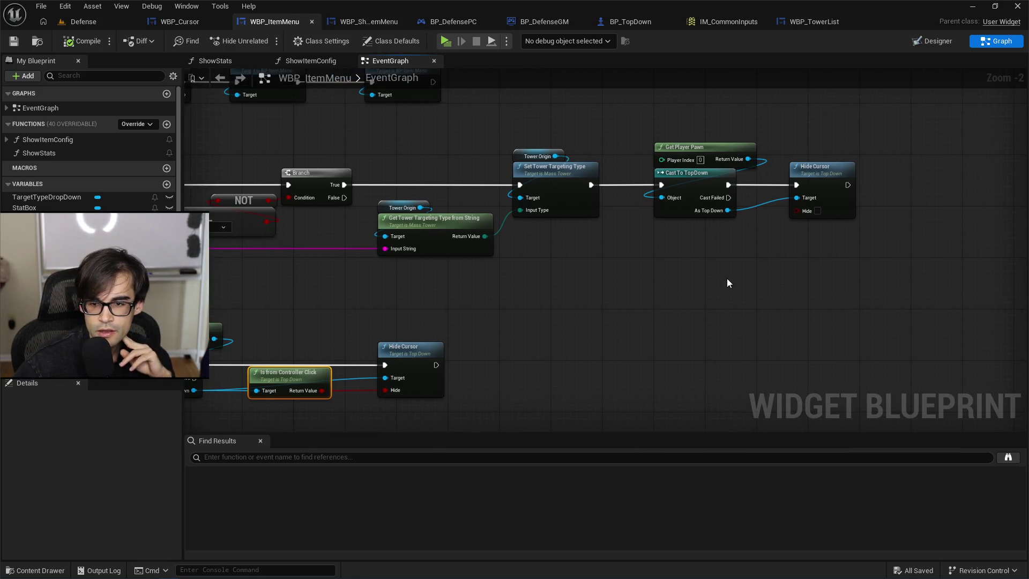
# Review BP_DefenseGM, BP_TopDown and IM_CommonInputs, then return to CreateItemSelection.
pyautogui.click(563, 24)
pyautogui.click(634, 24)
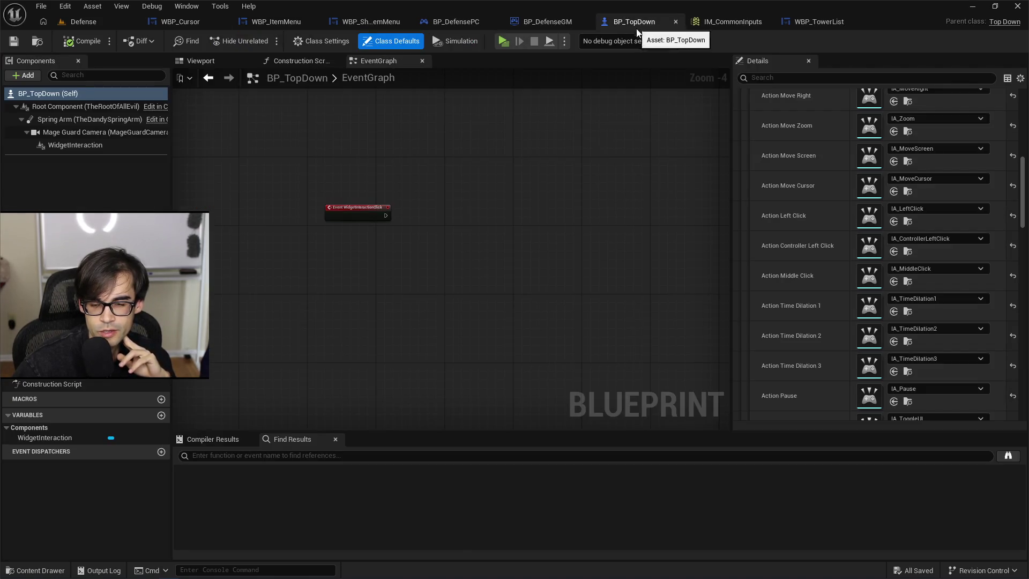
pyautogui.click(723, 25)
pyautogui.click(810, 21)
pyautogui.moveTo(557, 188); pyautogui.dragTo(753, 174)
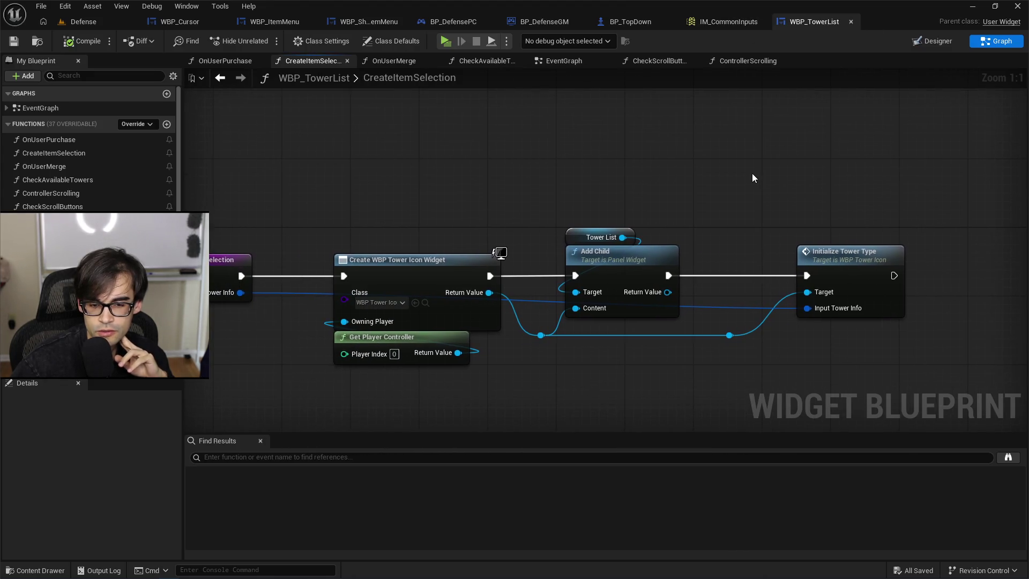
# Cycle through BP_DefensePC, WBP_ShopItemMenu and the other blueprints, then pan CreateItemSelection to Initialize Tower Type.
pyautogui.click(649, 22)
pyautogui.click(536, 23)
pyautogui.click(461, 23)
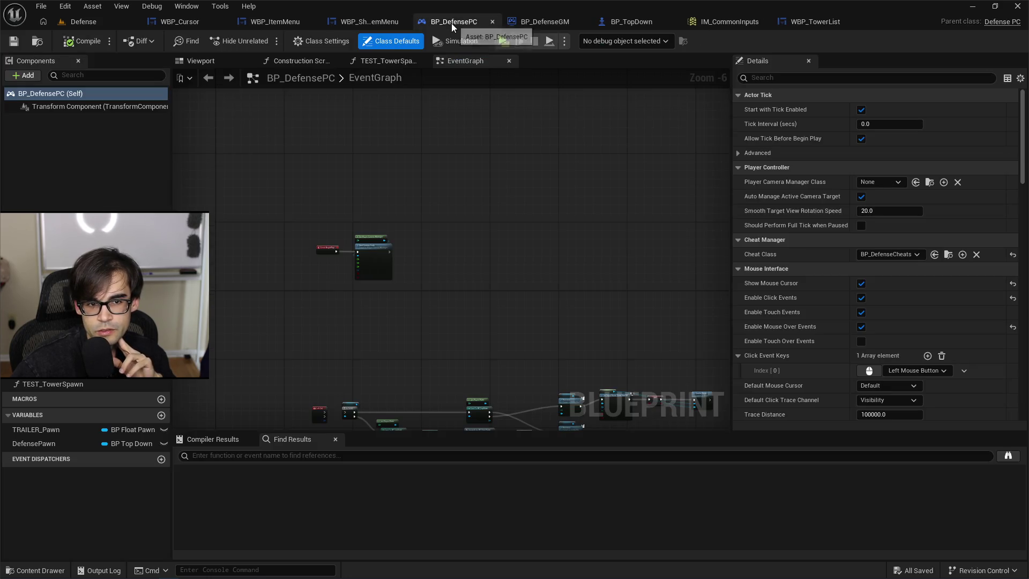
pyautogui.click(372, 25)
pyautogui.click(542, 24)
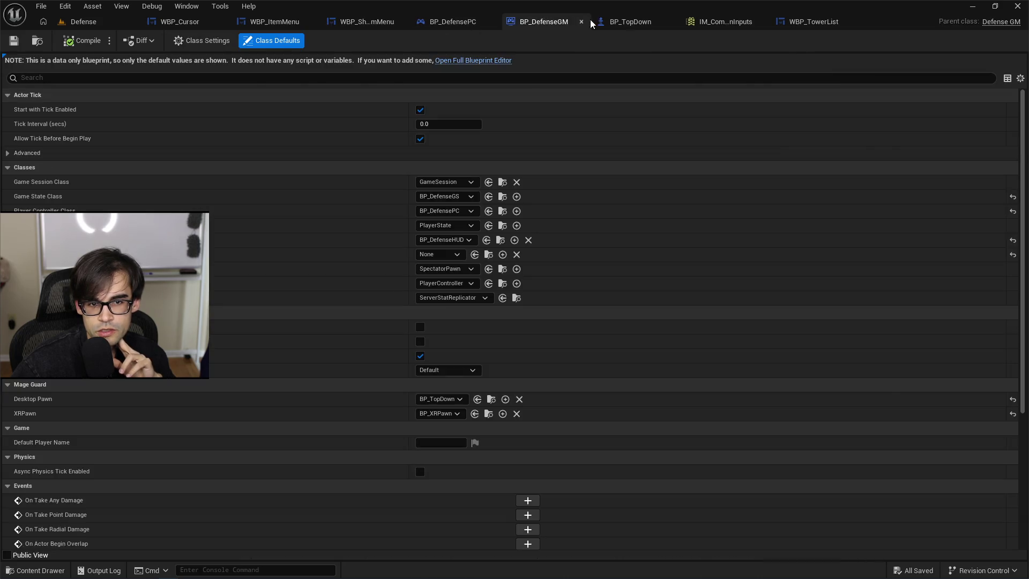
pyautogui.click(627, 22)
pyautogui.click(733, 22)
pyautogui.click(810, 22)
pyautogui.moveTo(588, 163)
pyautogui.mouseDown()
pyautogui.moveTo(630, 150)
pyautogui.moveTo(896, 160)
pyautogui.moveTo(609, 162)
pyautogui.mouseUp()
pyautogui.moveTo(709, 165); pyautogui.dragTo(894, 164)
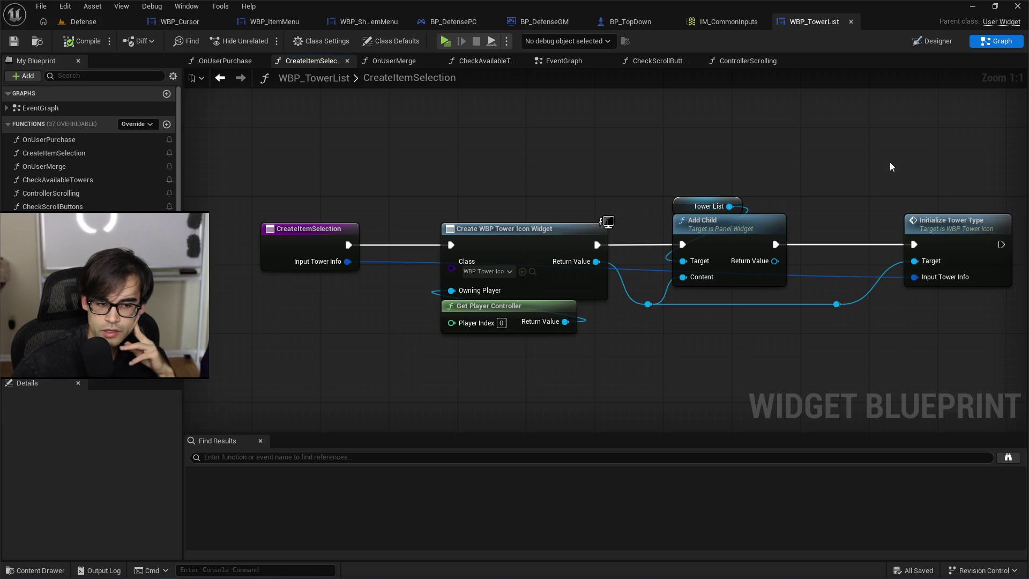
# Reach CreateItemSelection via OnUserPurchase, select the Tower Icon widget nodes, and switch to Designer.
pyautogui.moveTo(890, 166)
pyautogui.mouseDown()
pyautogui.moveTo(704, 167)
pyautogui.moveTo(795, 175)
pyautogui.mouseUp()
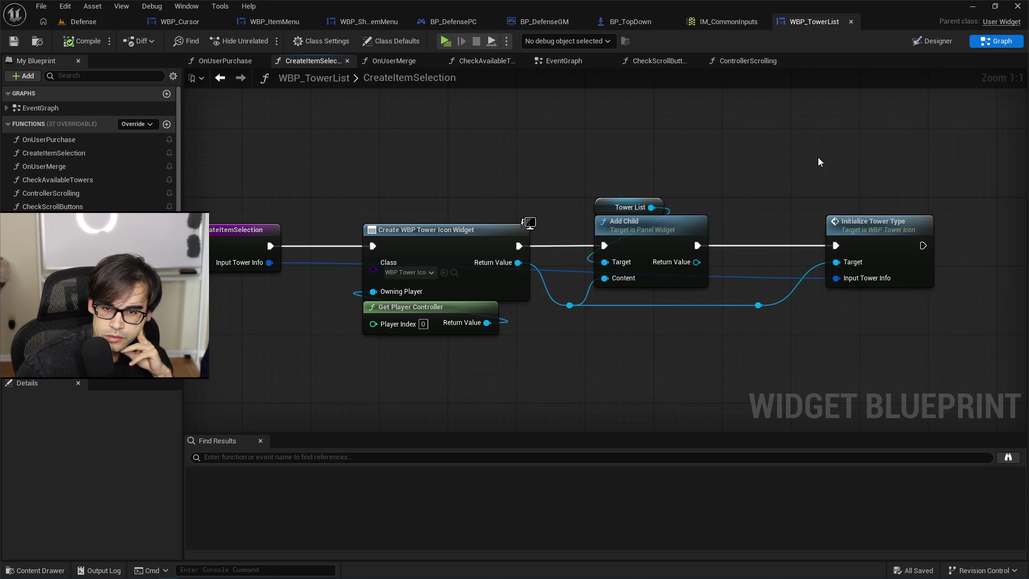
pyautogui.click(231, 62)
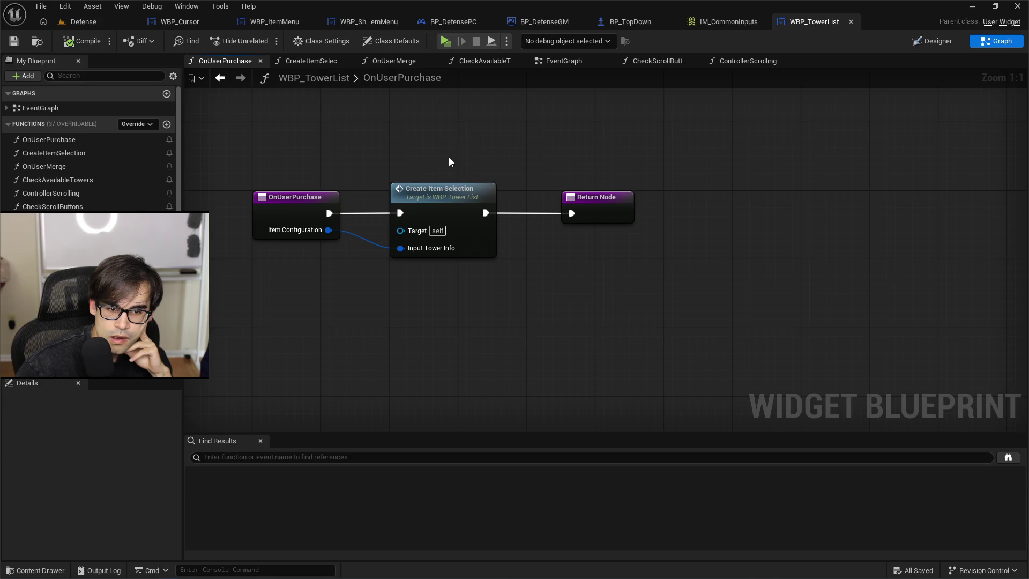
pyautogui.doubleClick(456, 188)
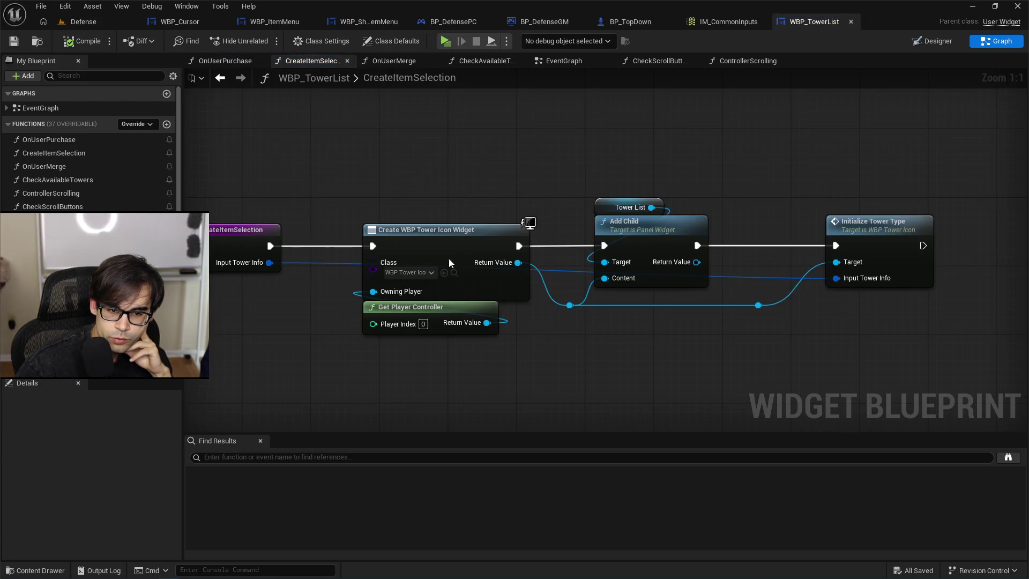
pyautogui.moveTo(394, 203); pyautogui.dragTo(503, 352)
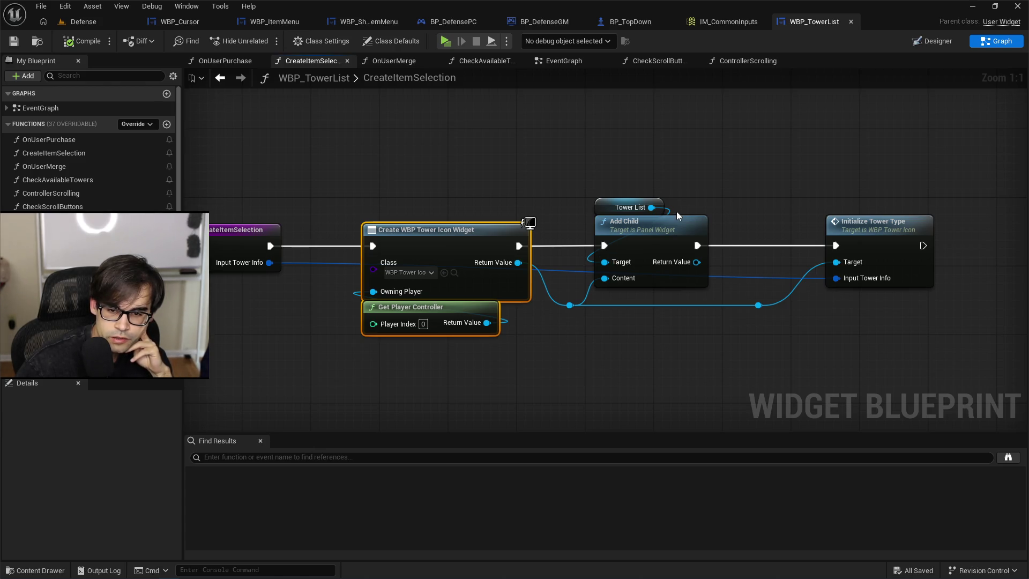
pyautogui.moveTo(770, 200); pyautogui.dragTo(701, 201)
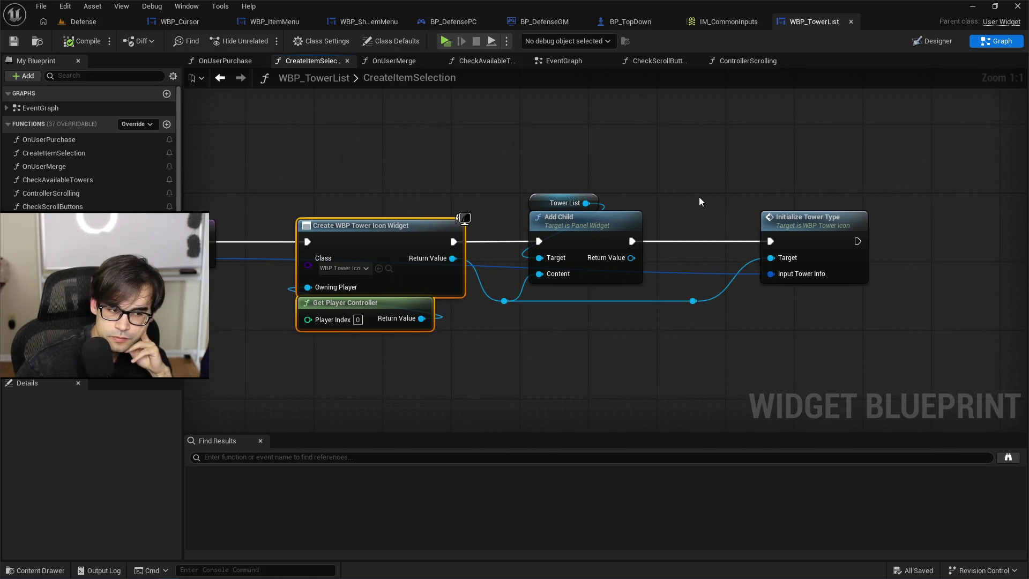
pyautogui.click(934, 40)
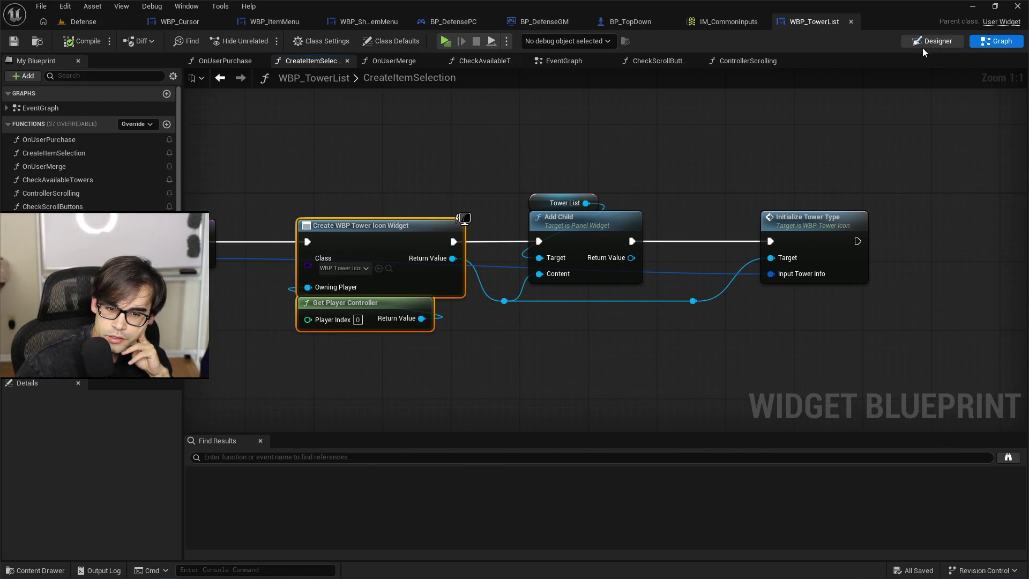
# Select the TowerList scroll box and jump to its On Scroll Bar Visibility Changed event.
pyautogui.click(114, 378)
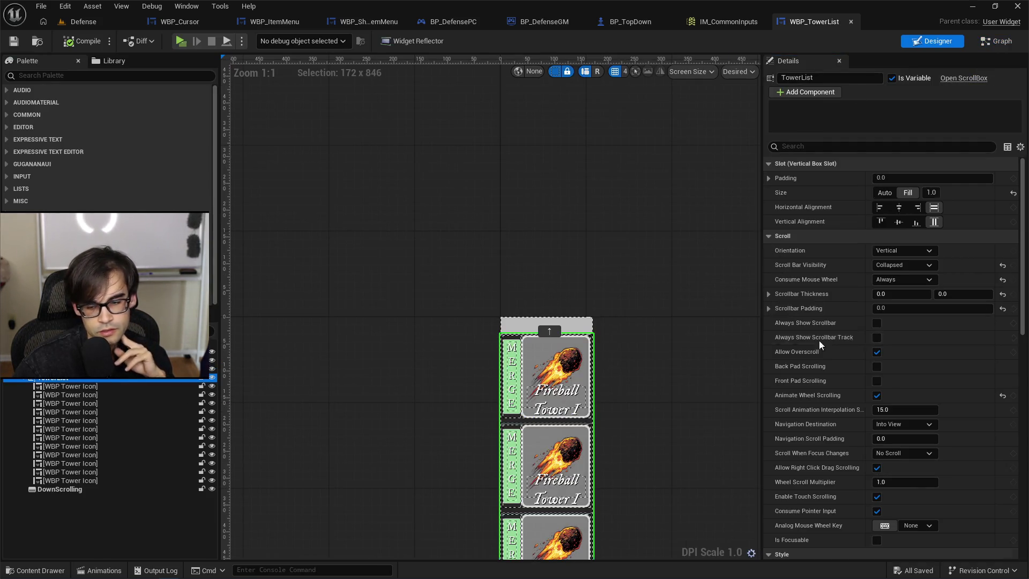
pyautogui.moveTo(1022, 225); pyautogui.dragTo(1017, 449)
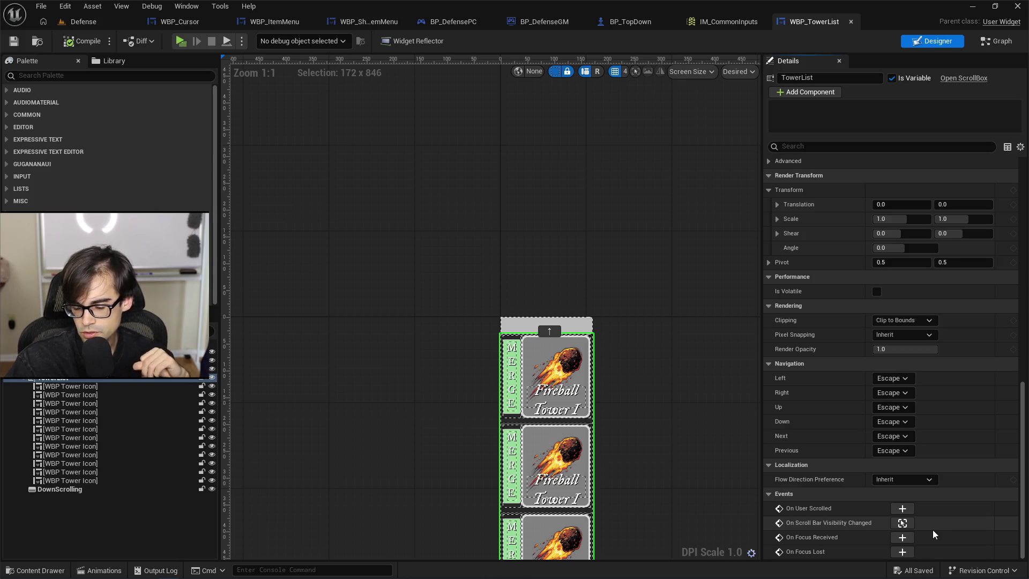
pyautogui.click(902, 523)
pyautogui.scroll(-3, 411, 374)
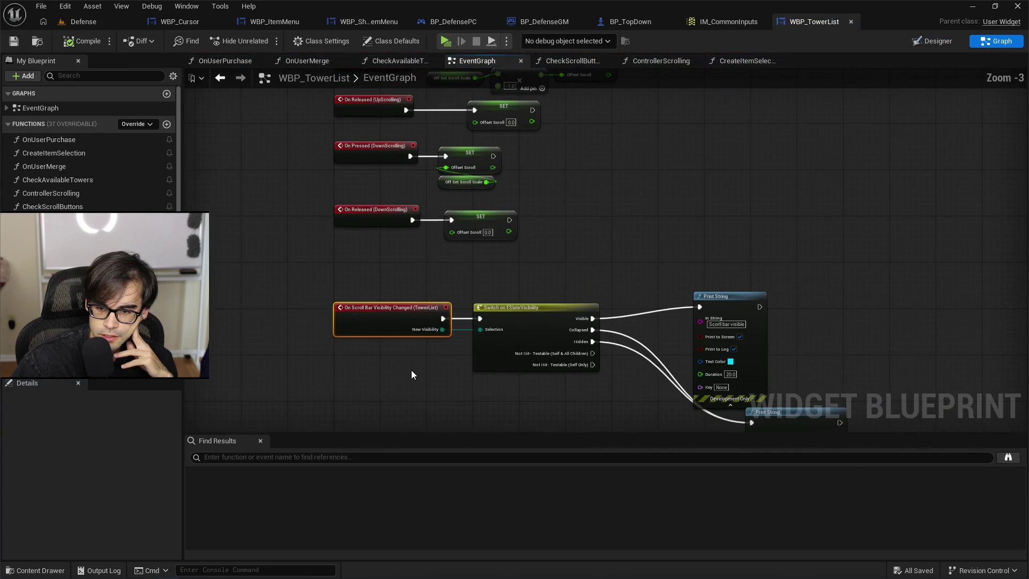
pyautogui.scroll(-2, 392, 223)
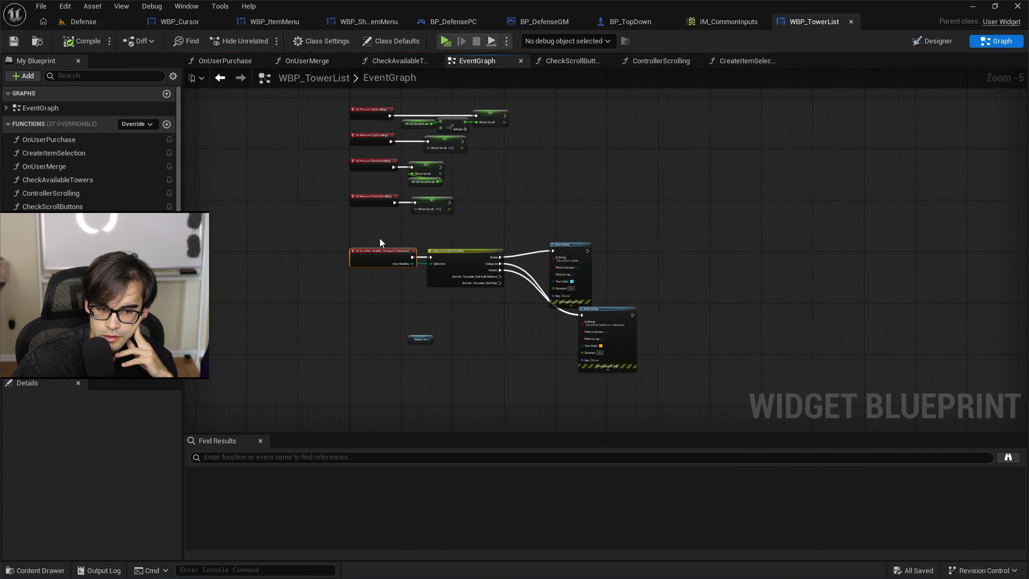
# Delete the leftover Switch, Print String and Tower List nodes.
pyautogui.moveTo(502, 303); pyautogui.dragTo(625, 358)
pyautogui.press('Delete')
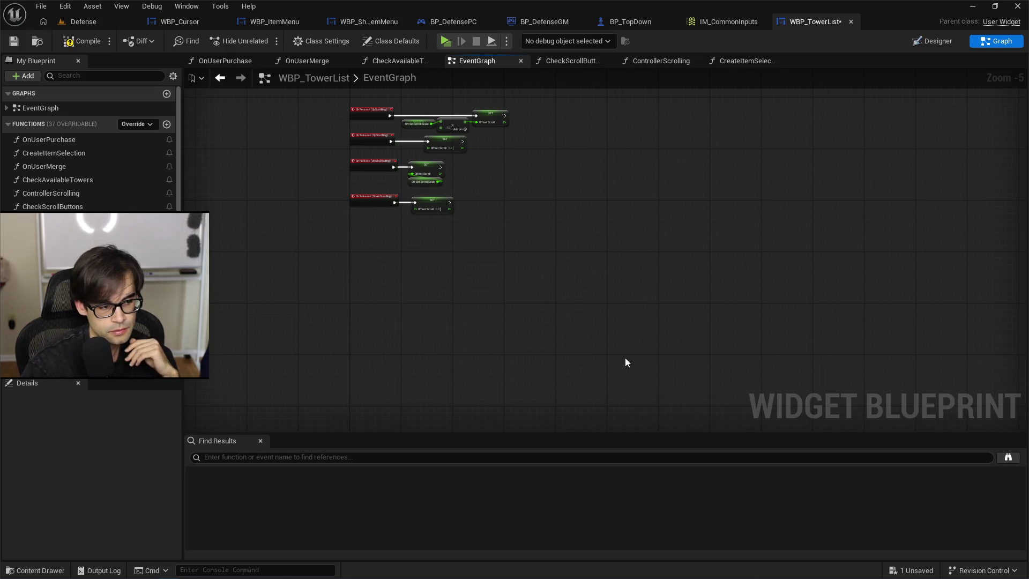
pyautogui.scroll(3, 365, 213)
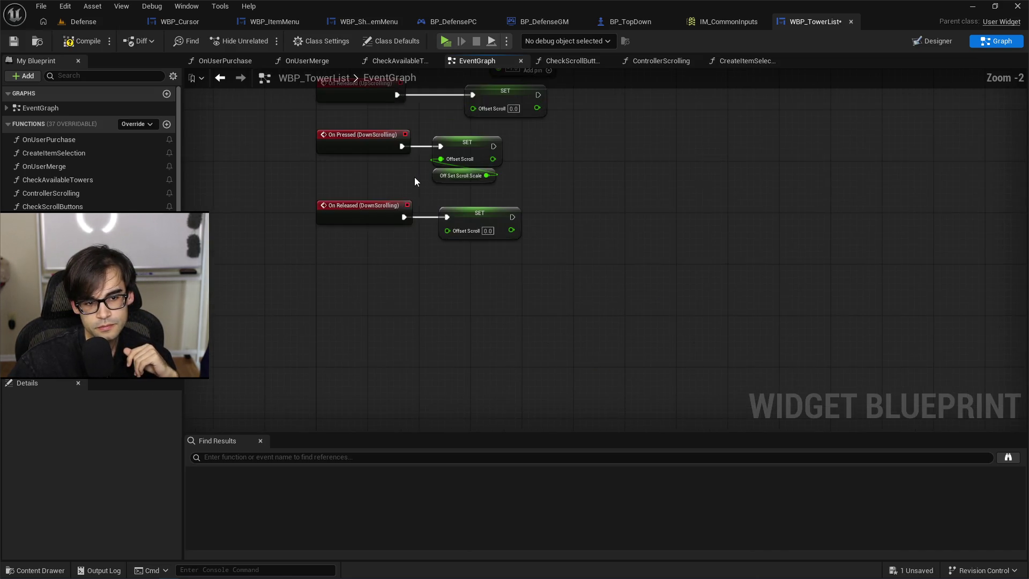
# Compile the WBP_TowerList widget blueprint.
pyautogui.click(83, 45)
pyautogui.scroll(-2, 478, 303)
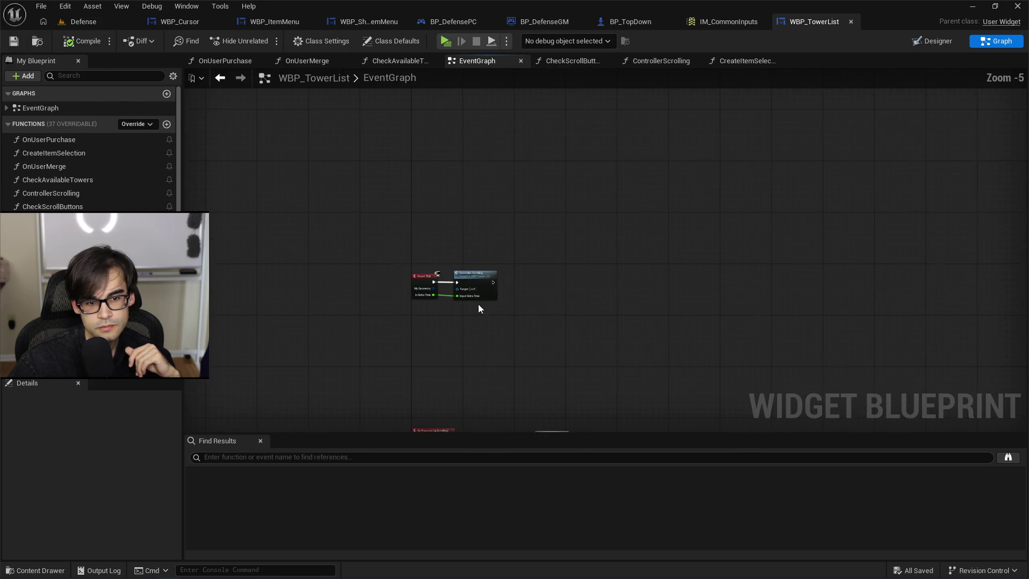
pyautogui.scroll(3, 478, 304)
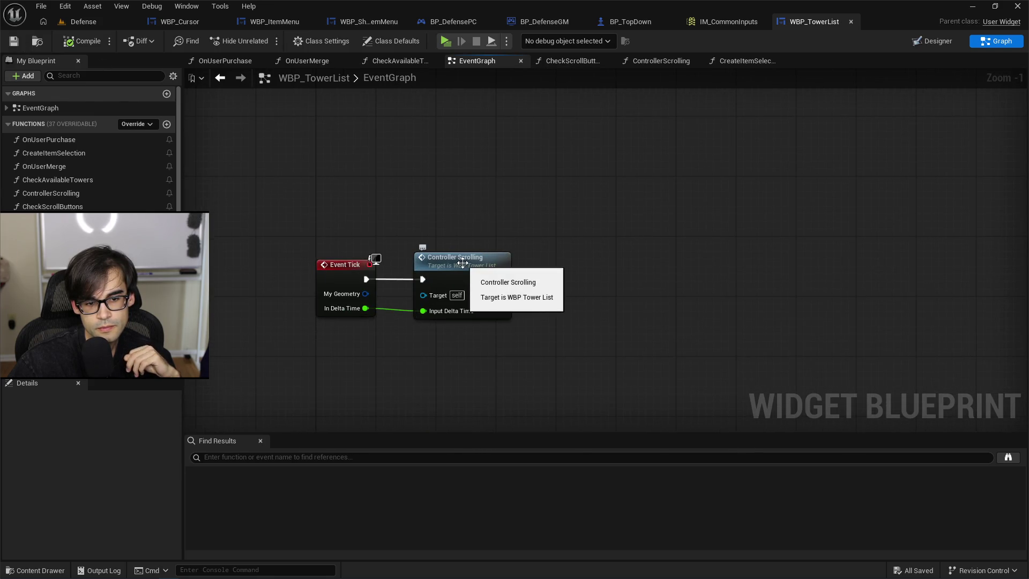
pyautogui.scroll(-2, 530, 242)
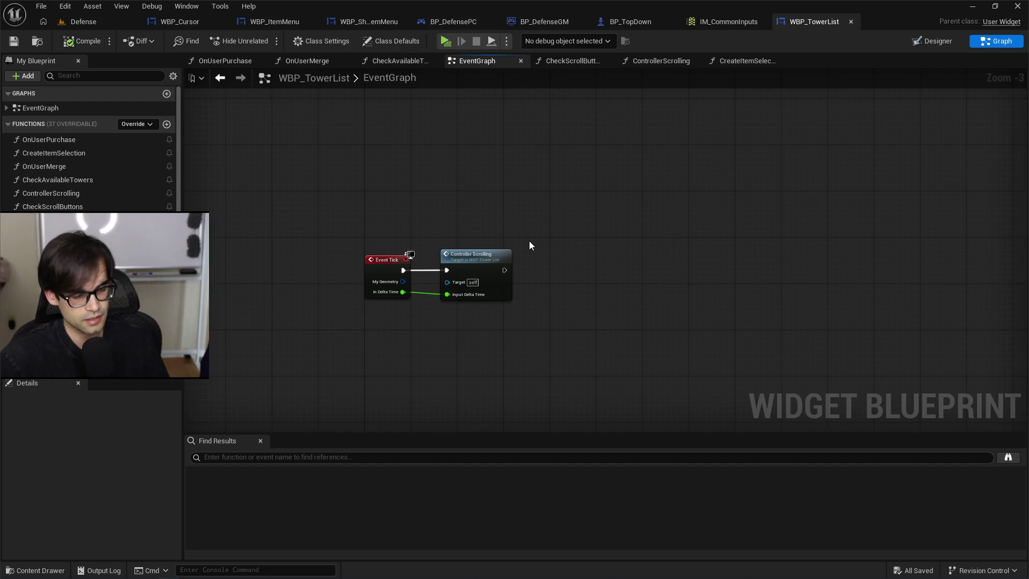
# Inspect the Controller Scrolling, CreateItemSelection and CheckScrollButtons function graphs.
pyautogui.doubleClick(498, 252)
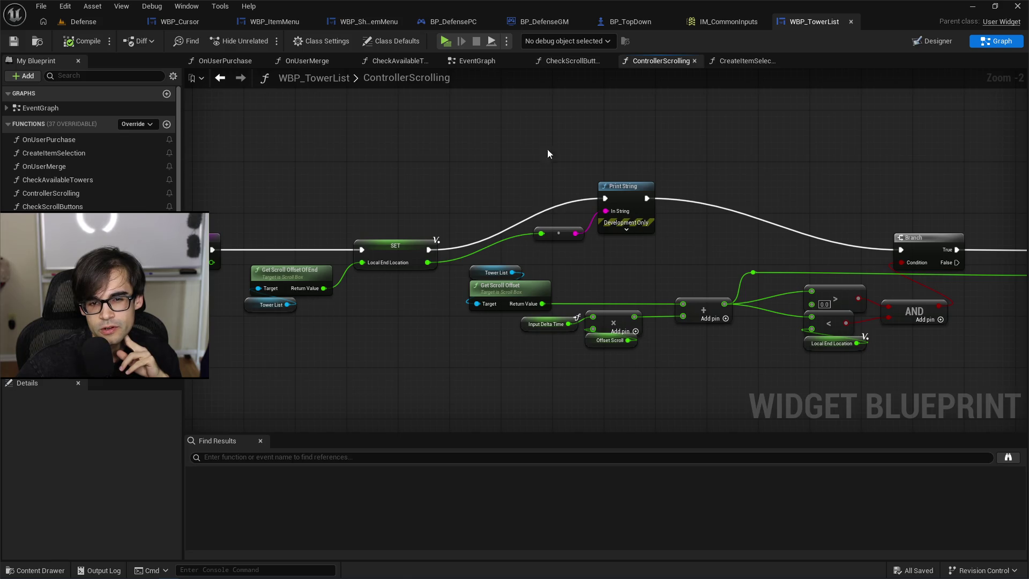
pyautogui.click(739, 61)
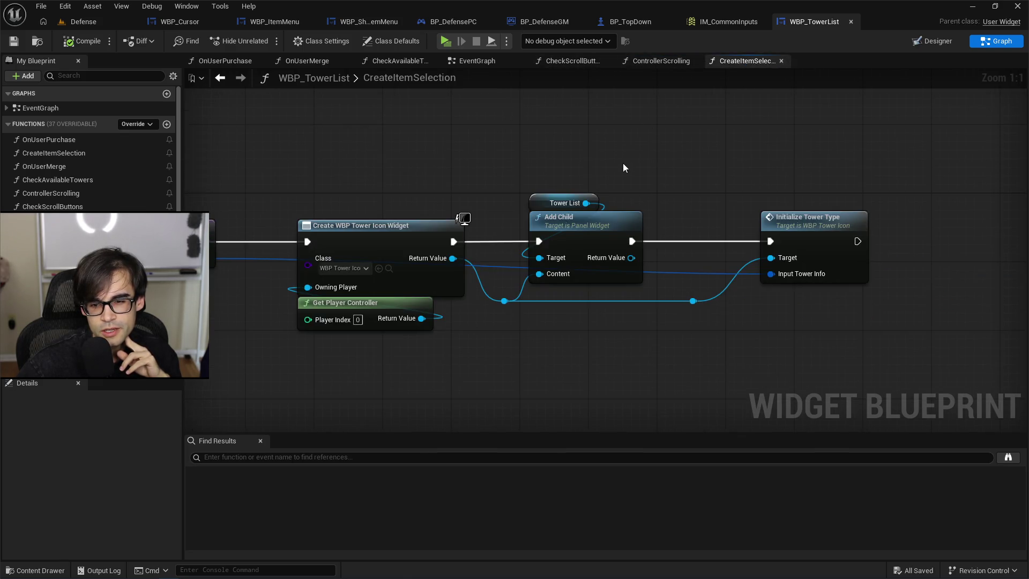
pyautogui.click(656, 63)
pyautogui.click(578, 60)
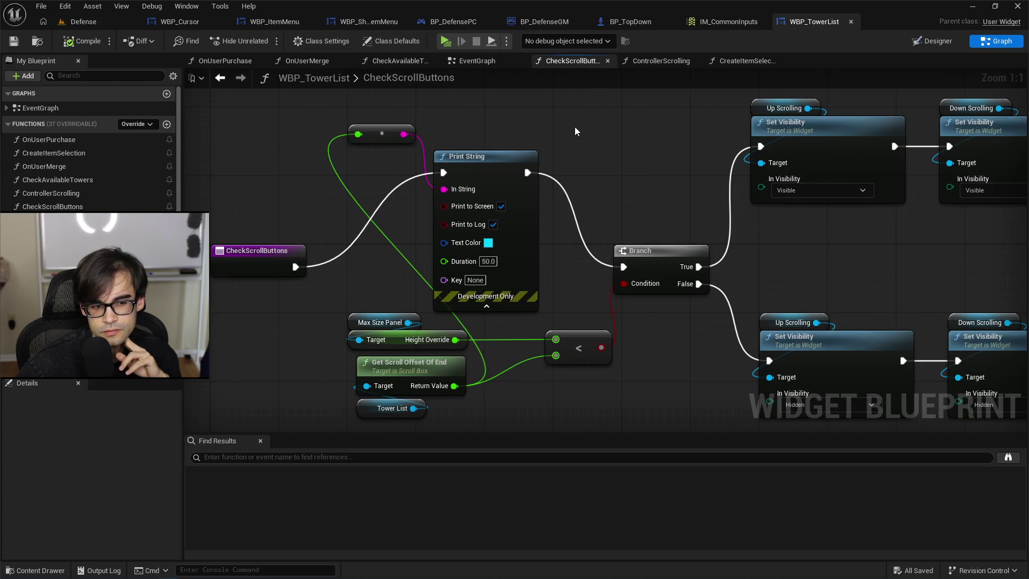
pyautogui.moveTo(575, 132); pyautogui.dragTo(627, 160)
pyautogui.scroll(-2, 629, 161)
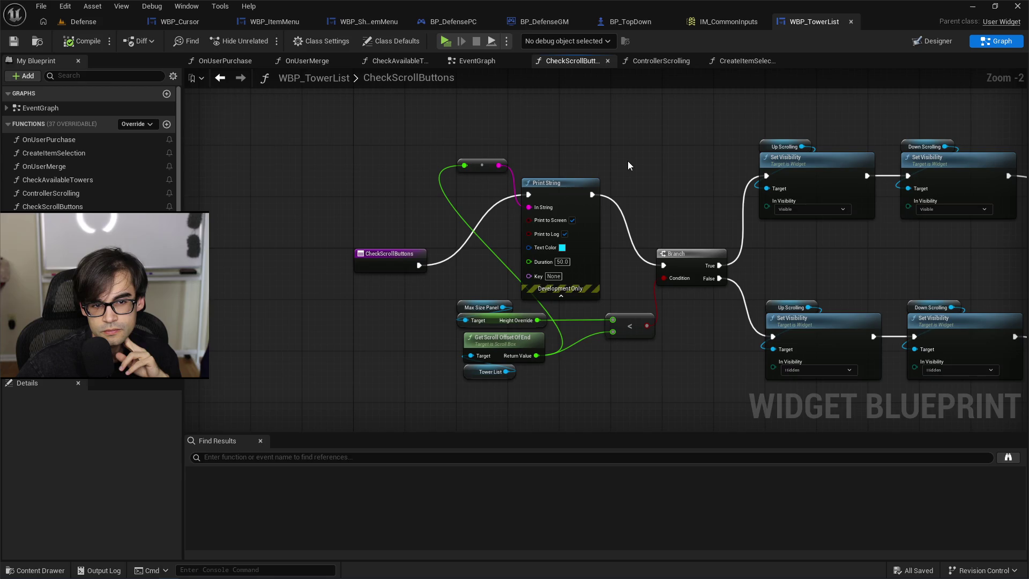
# Return to the EventGraph's Event Tick nodes and bring up the overridable functions list.
pyautogui.click(486, 62)
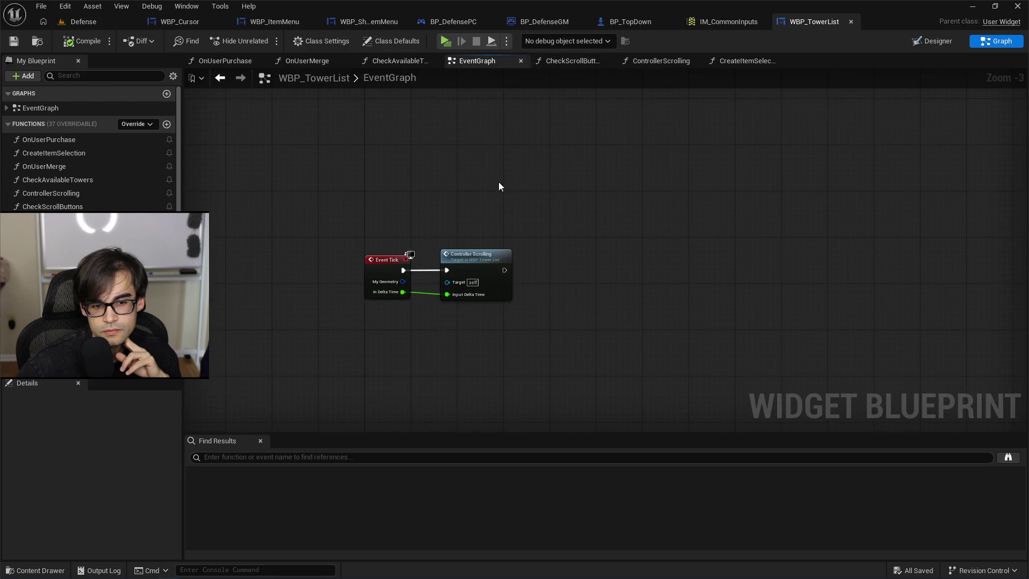
pyautogui.scroll(-7, 492, 235)
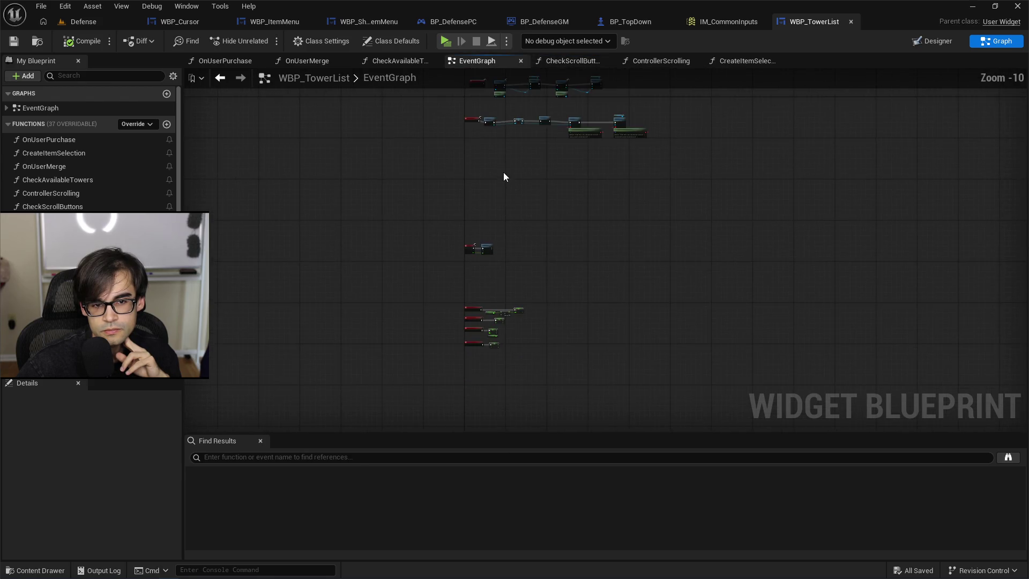
pyautogui.scroll(7, 504, 177)
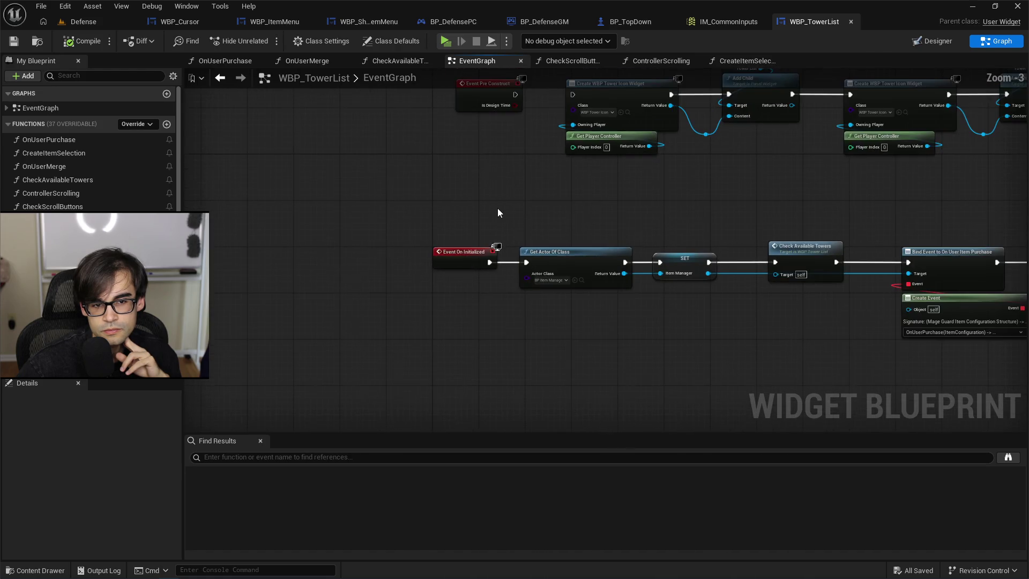
pyautogui.click(477, 60)
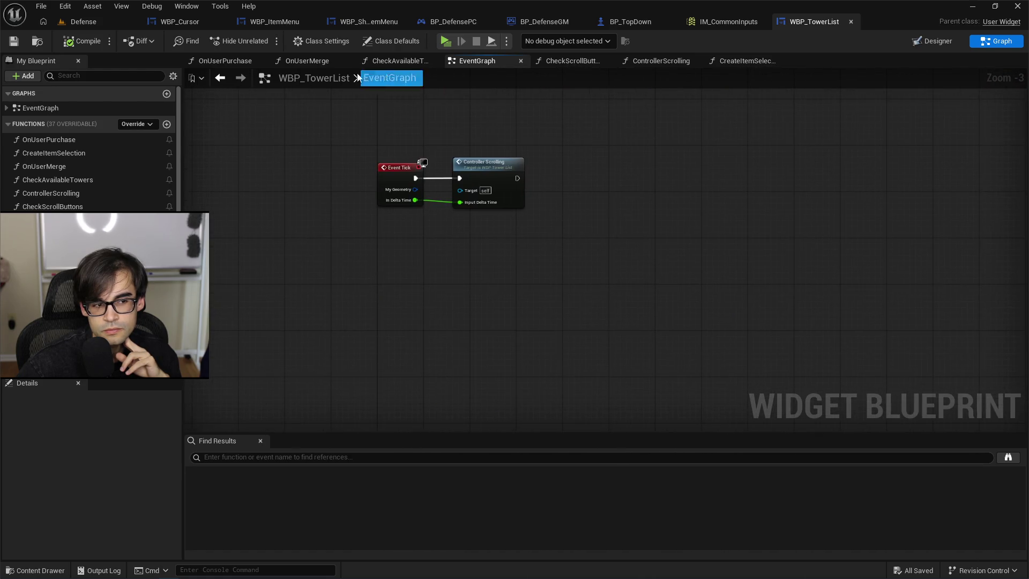
pyautogui.click(137, 124)
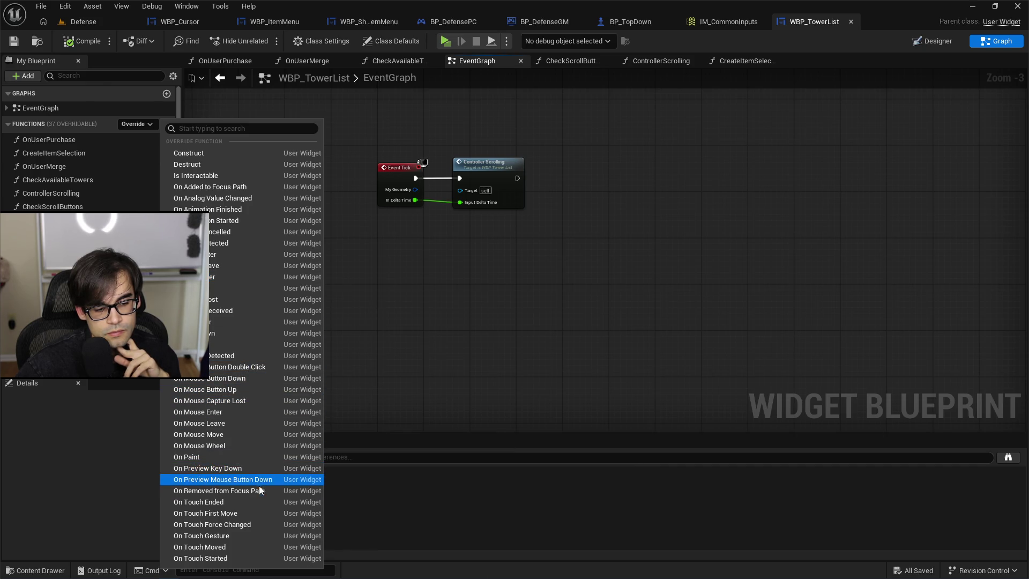
# Bring Event Tick and the scrolling nodes into view and save WBP_TowerList.
pyautogui.moveTo(445, 336)
pyautogui.mouseDown()
pyautogui.moveTo(462, 187)
pyautogui.moveTo(437, 167)
pyautogui.mouseUp()
pyautogui.scroll(-2, 404, 131)
pyautogui.moveTo(404, 130)
pyautogui.mouseDown()
pyautogui.moveTo(397, 345)
pyautogui.moveTo(397, 191)
pyautogui.moveTo(442, 333)
pyautogui.moveTo(432, 234)
pyautogui.mouseUp()
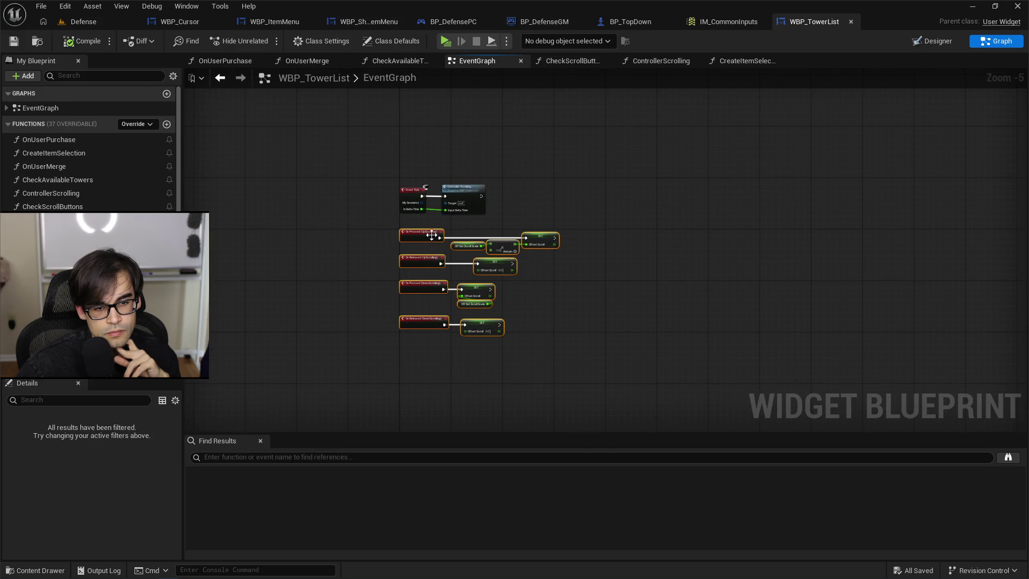
pyautogui.scroll(4, 433, 235)
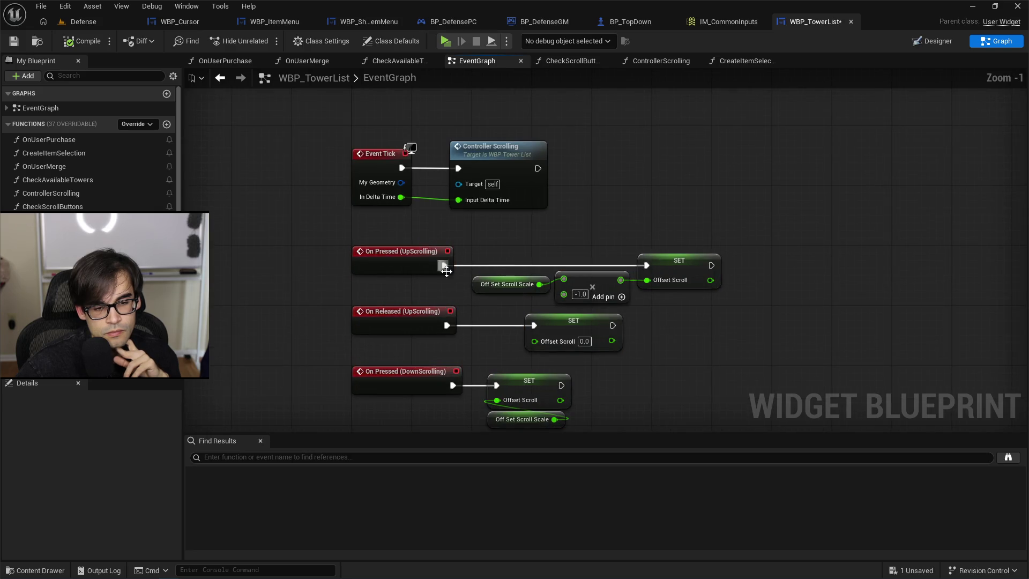
pyautogui.click(15, 43)
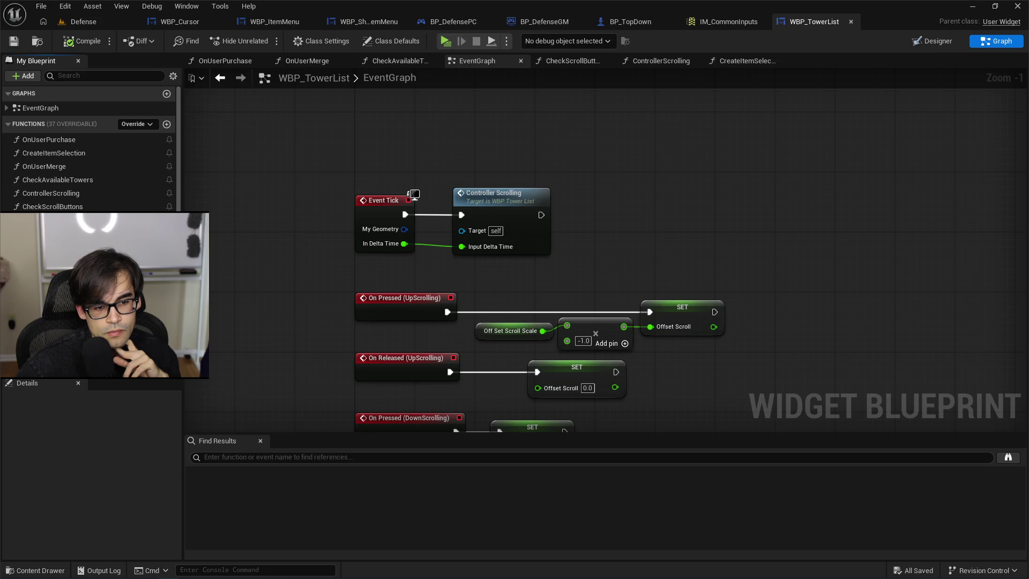
# Add an event dispatcher named DelayScrollButtonCheck.
pyautogui.click(166, 295)
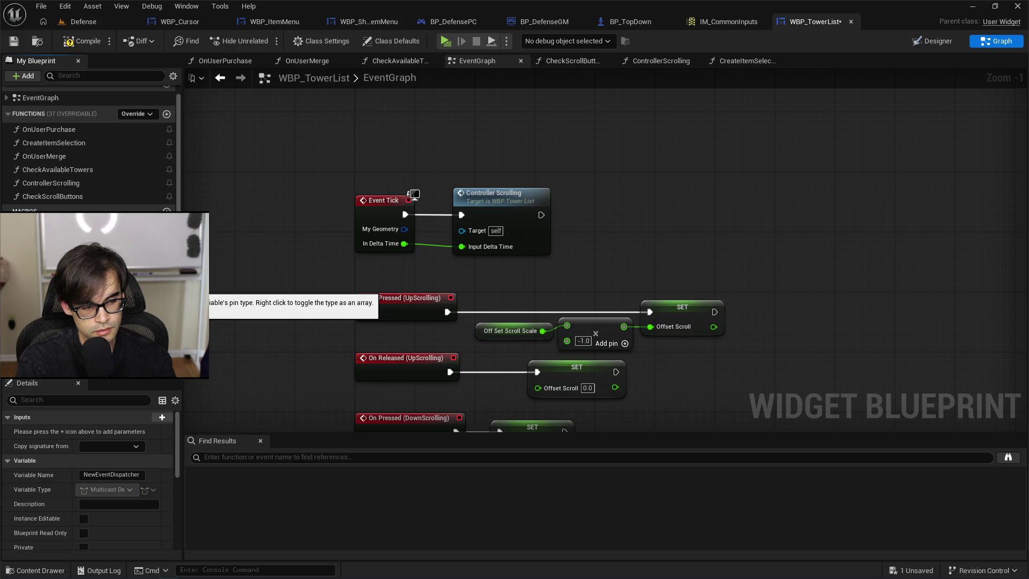
pyautogui.press('Return')
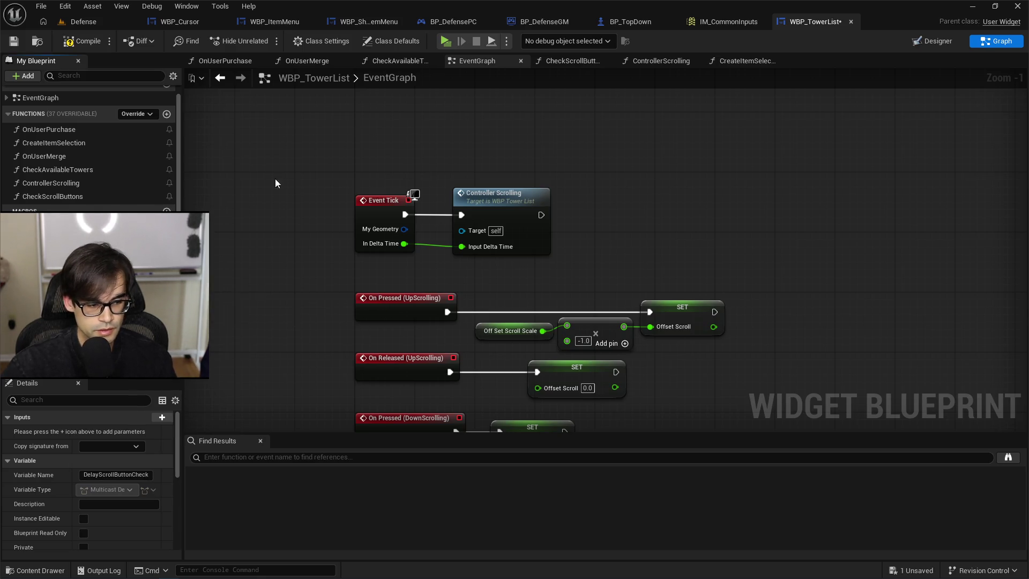
pyautogui.moveTo(306, 270); pyautogui.dragTo(234, 37)
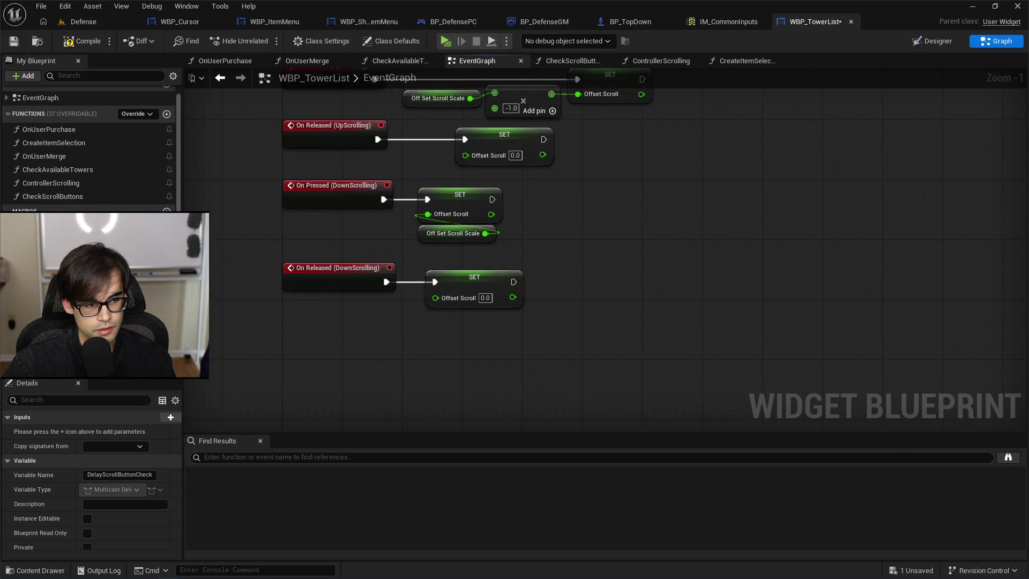
# Add a Create Event node to the EventGraph, then delete it as unwanted.
pyautogui.click(94, 98)
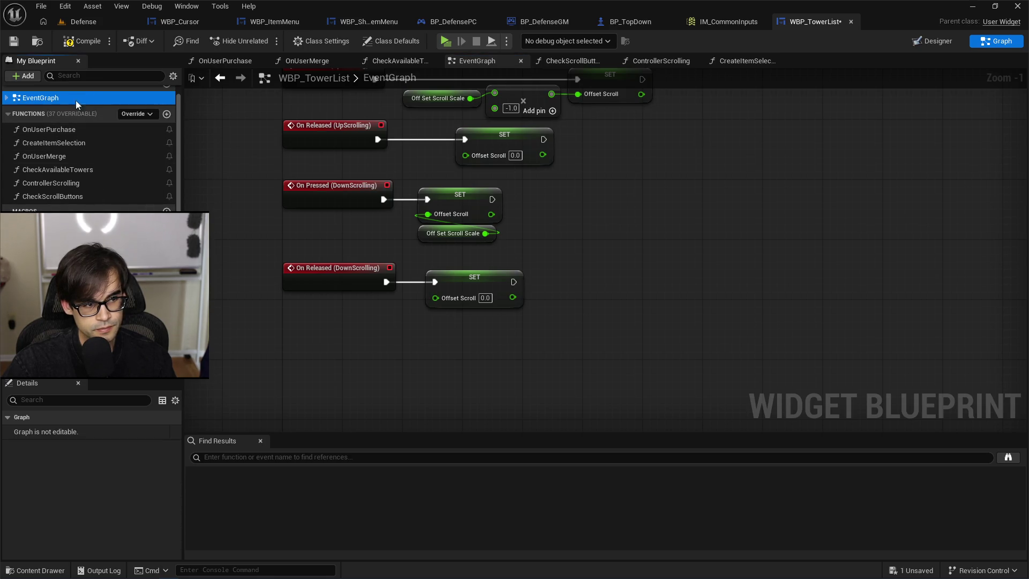
pyautogui.rightClick(327, 372)
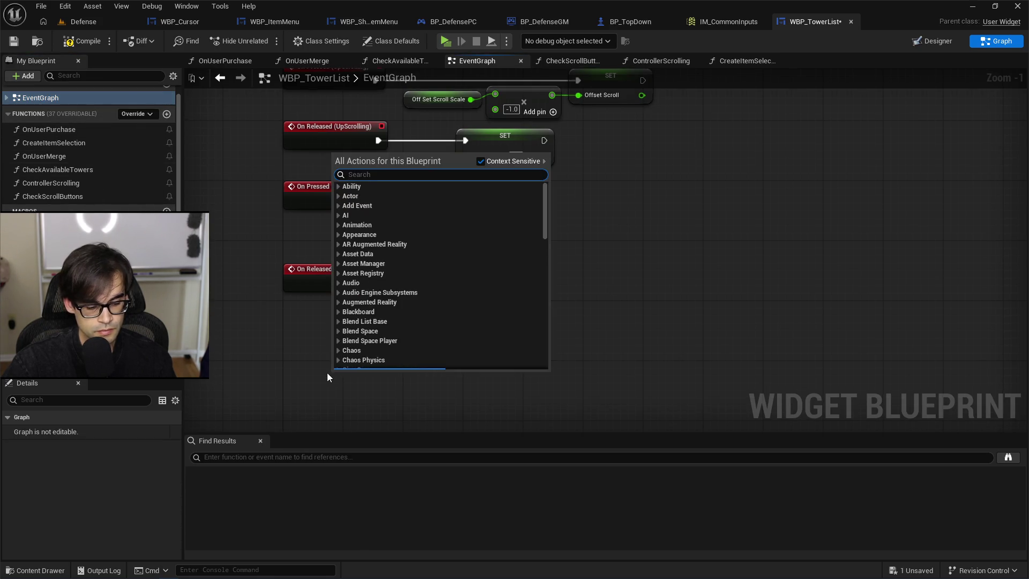
pyautogui.write('eve')
pyautogui.press('Return')
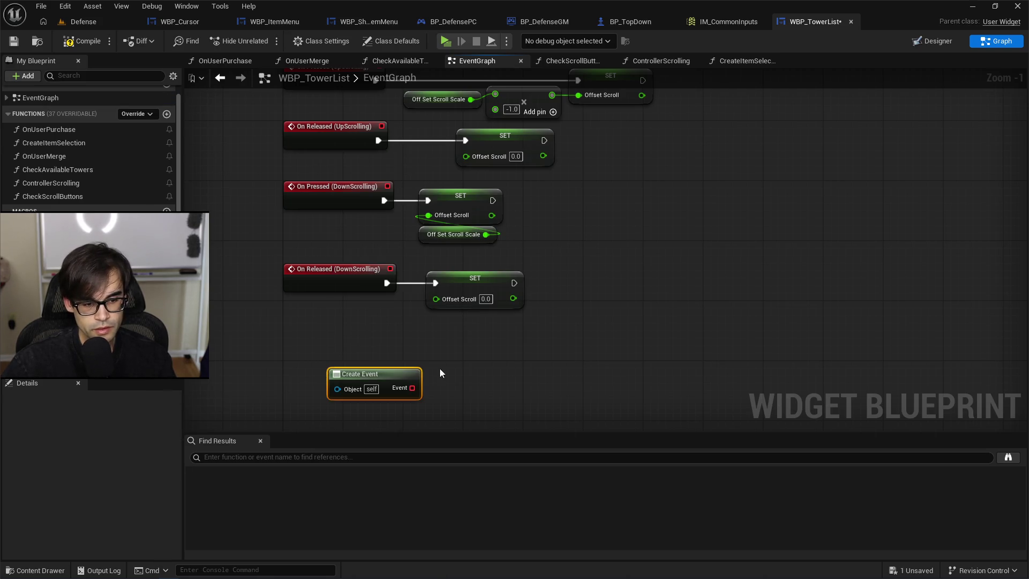
pyautogui.moveTo(413, 388); pyautogui.dragTo(443, 414)
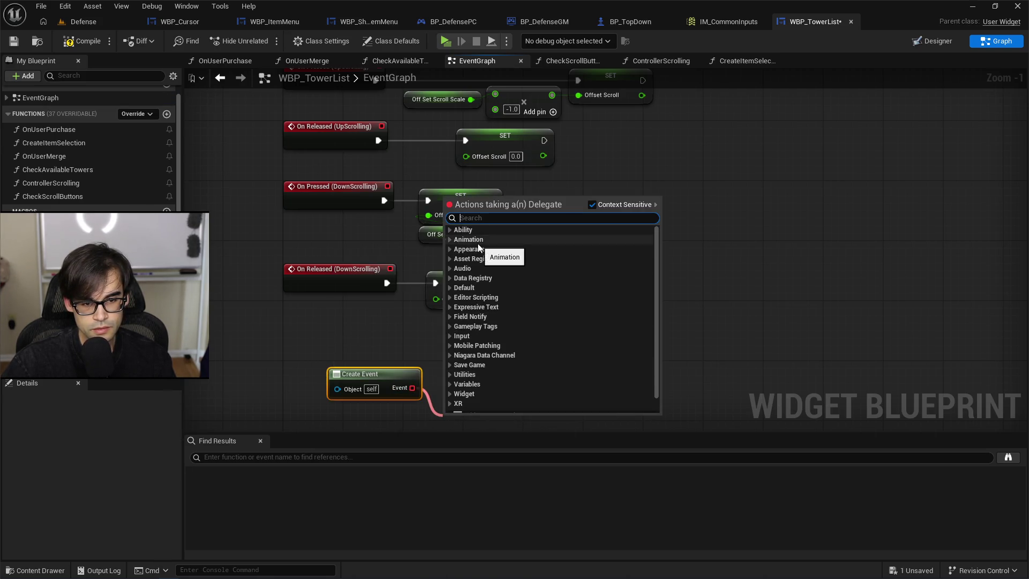
pyautogui.write('eve')
pyautogui.press('BackSpace')
pyautogui.press('BackSpace')
pyautogui.press('BackSpace')
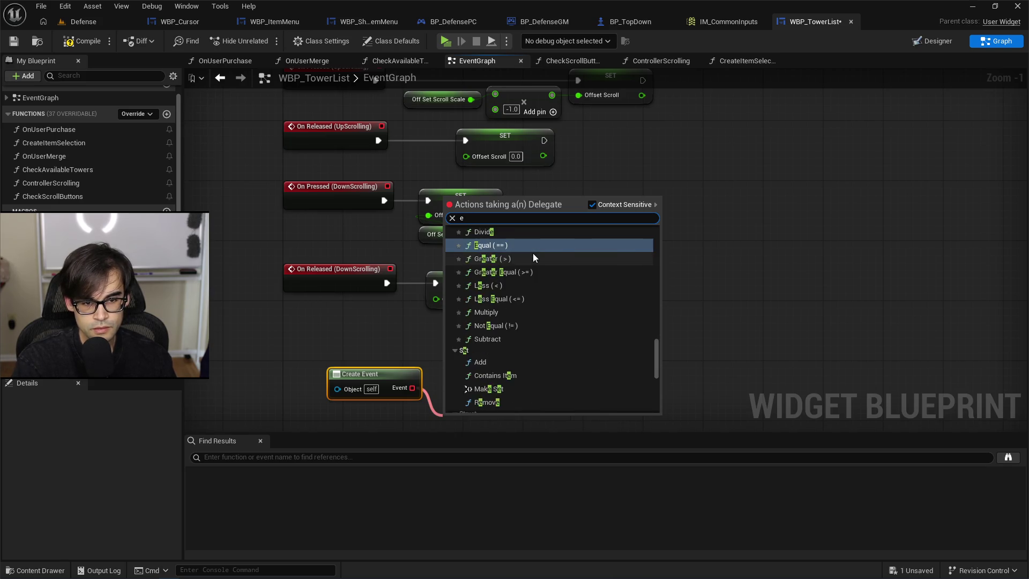
pyautogui.write('create')
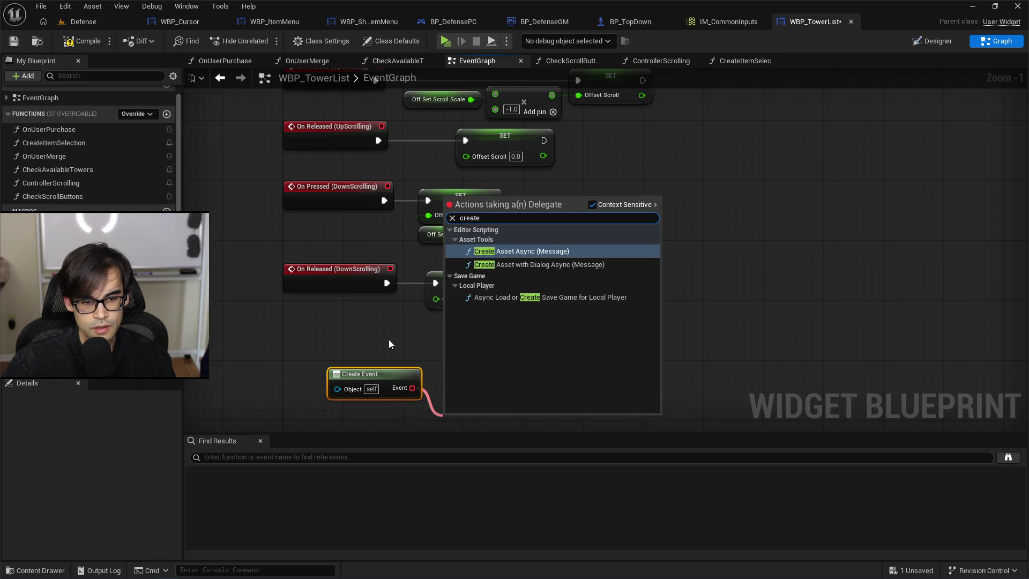
pyautogui.click(389, 340)
pyautogui.click(336, 371)
pyautogui.press('Delete')
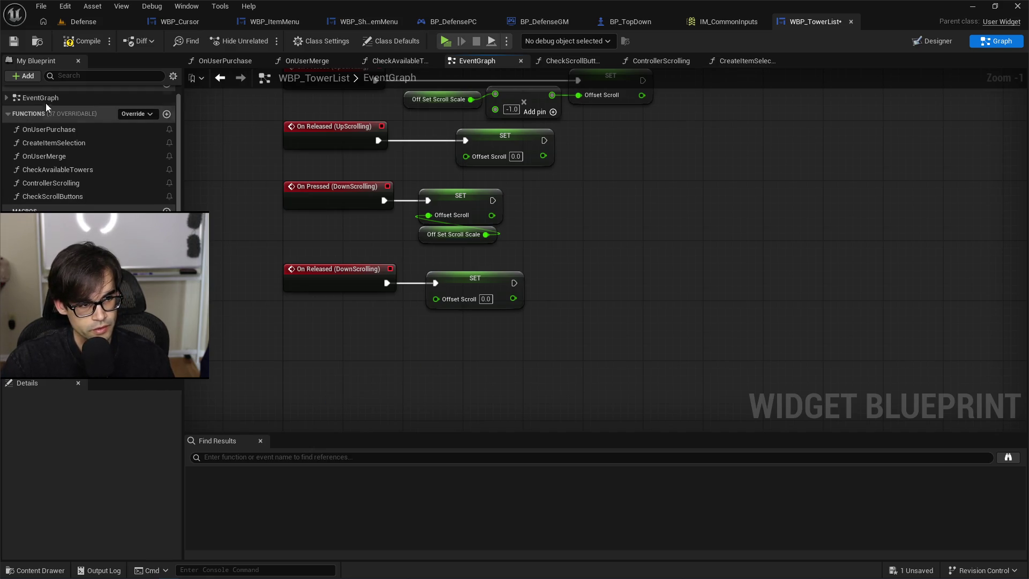
# Expand the EventGraph entry and select the On Pressed (UpScrolling) event.
pyautogui.click(7, 98)
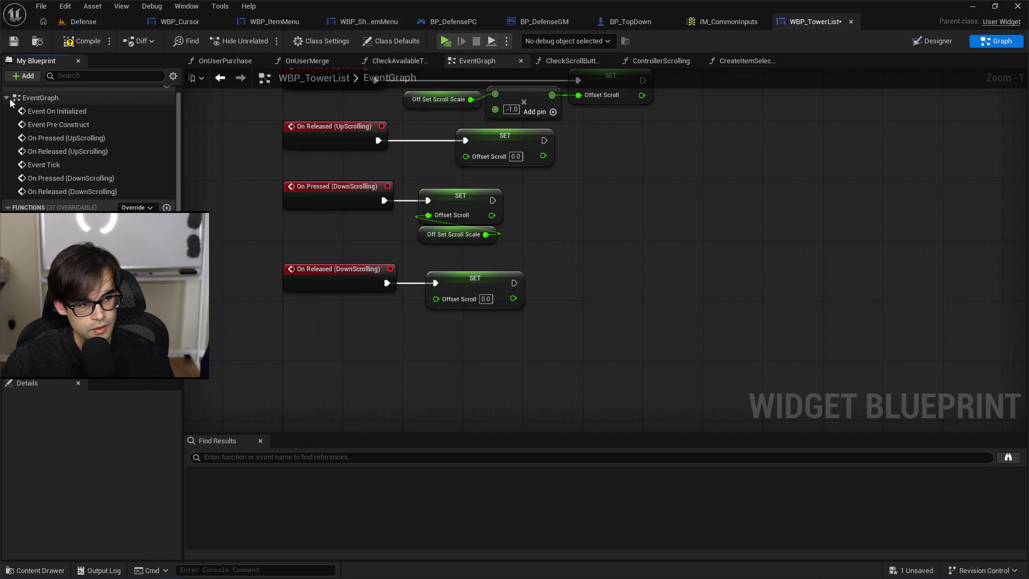
pyautogui.rightClick(39, 96)
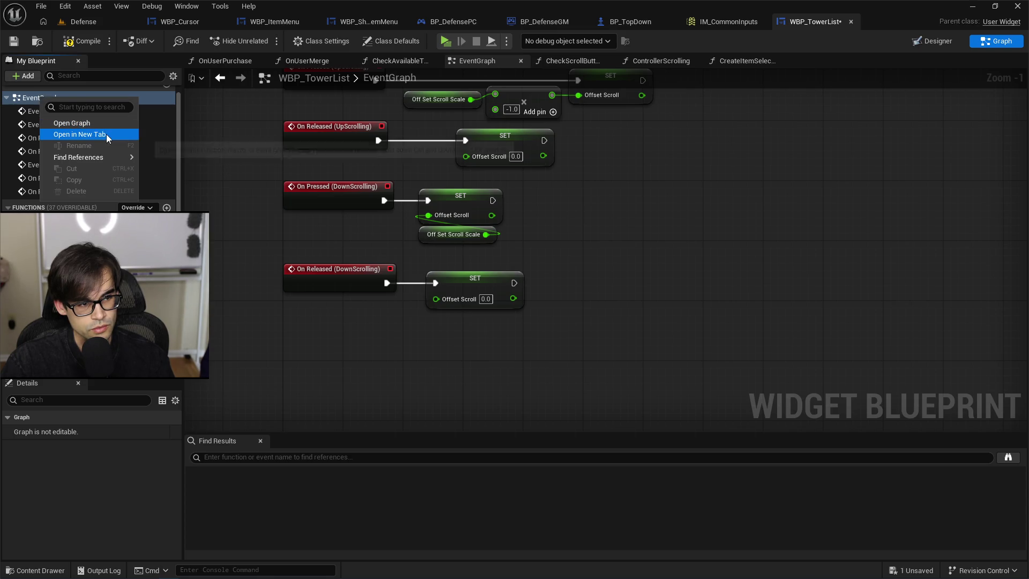
pyautogui.click(32, 138)
pyautogui.scroll(-2, 73, 191)
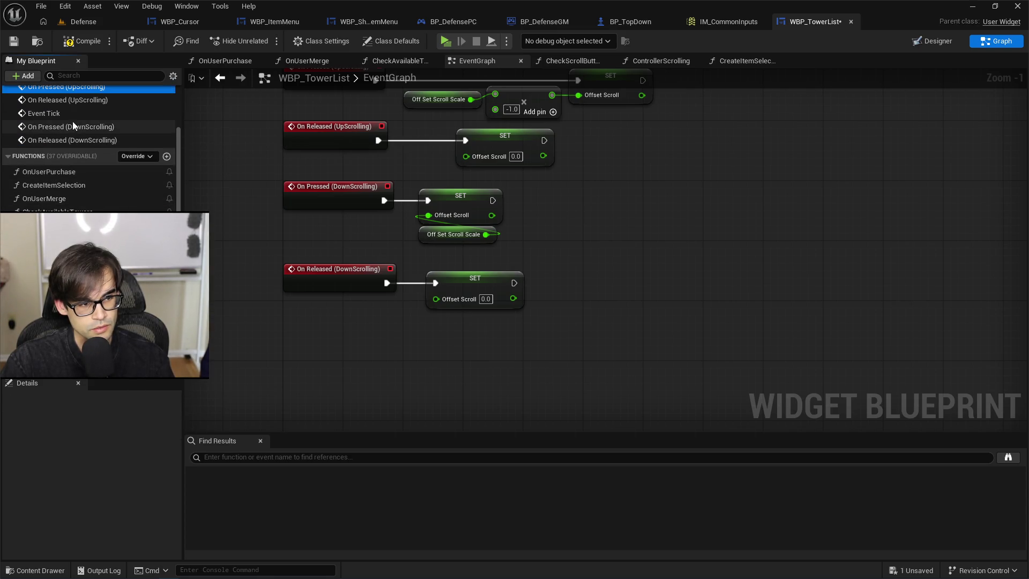
pyautogui.scroll(2, 72, 123)
# Browse the event search list, then drag DelayScrollButtonCheck into the graph.
pyautogui.rightClick(354, 381)
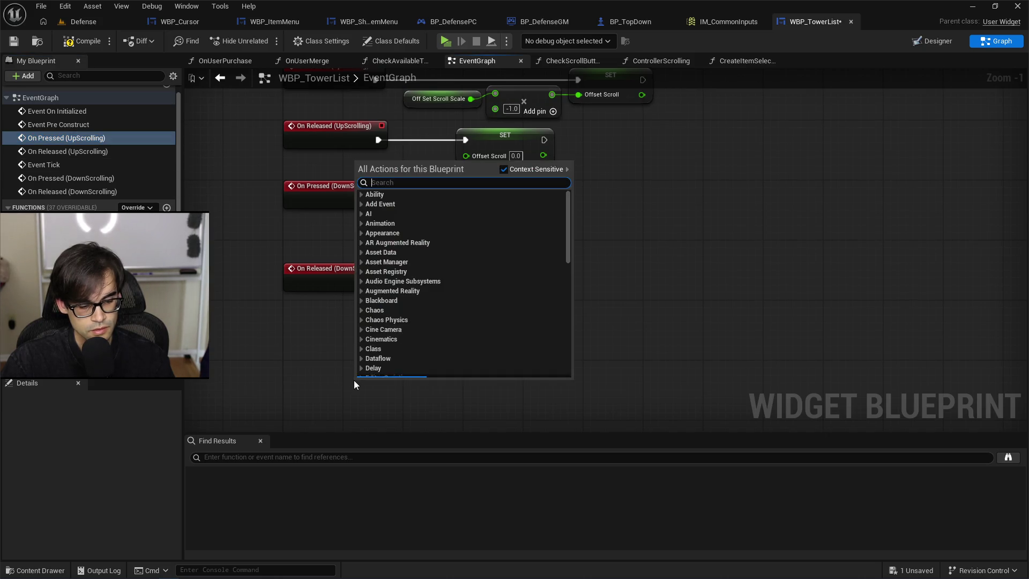
pyautogui.write('event')
pyautogui.scroll(-3, 484, 295)
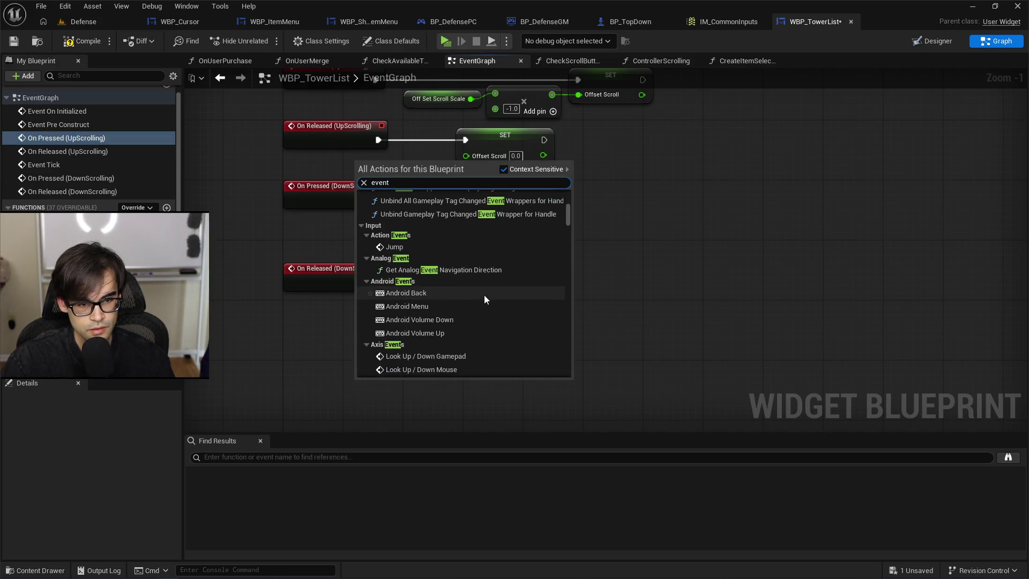
pyautogui.scroll(-10, 483, 293)
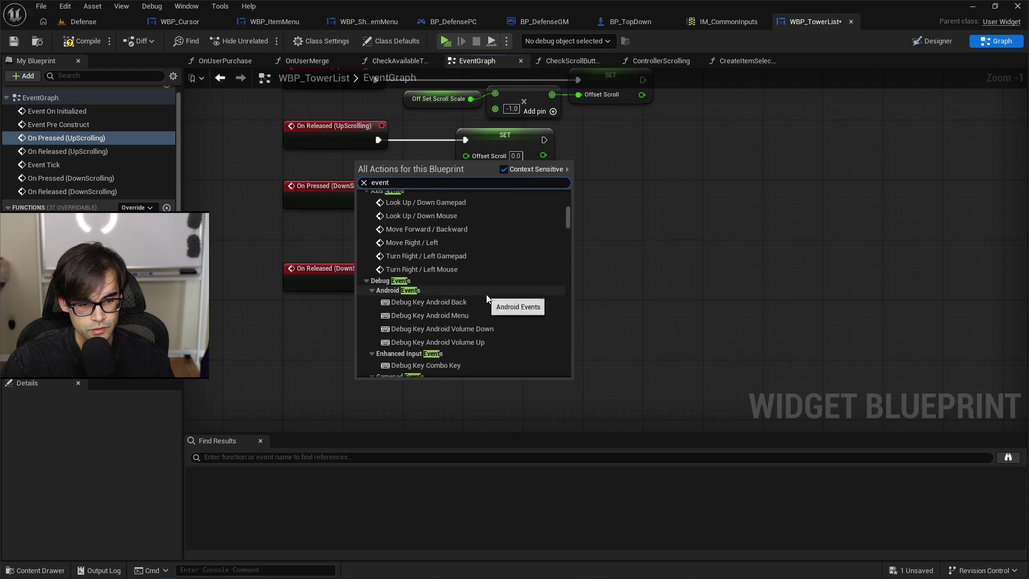
pyautogui.scroll(-15, 495, 310)
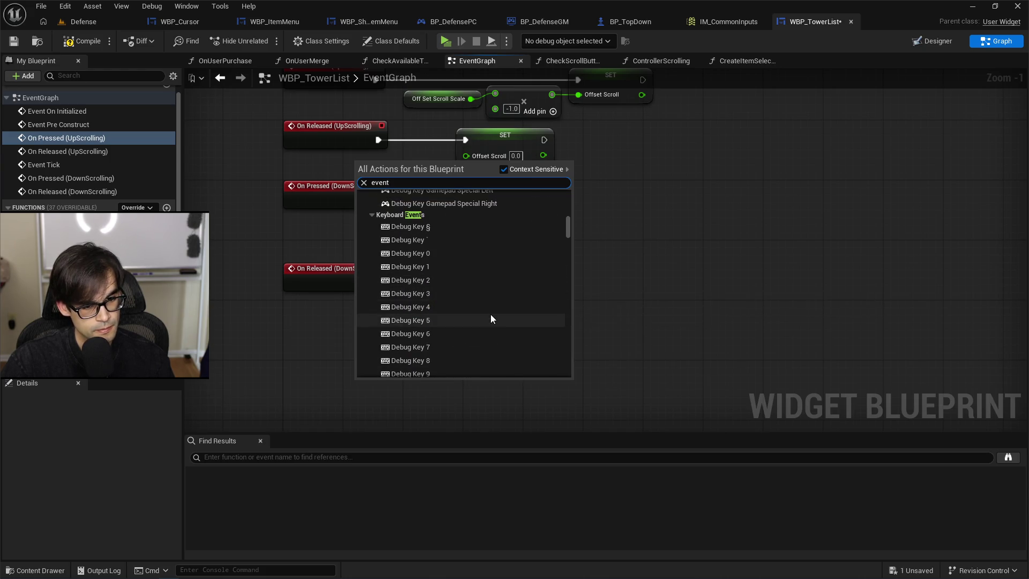
pyautogui.scroll(-5, 488, 315)
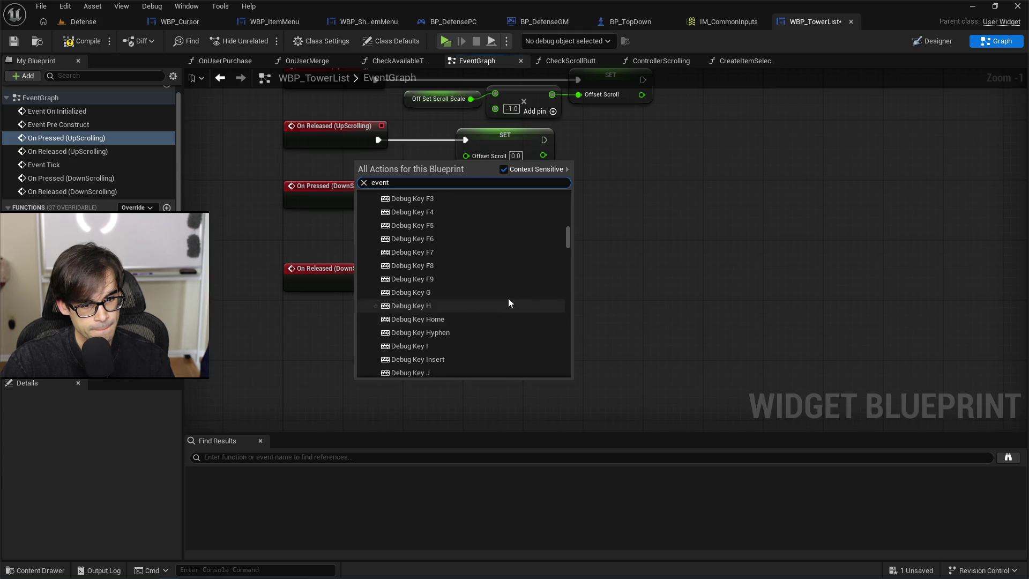
pyautogui.moveTo(569, 233)
pyautogui.mouseDown()
pyautogui.moveTo(560, 339)
pyautogui.moveTo(560, 310)
pyautogui.moveTo(589, 282)
pyautogui.mouseUp()
pyautogui.click(658, 230)
pyautogui.moveTo(658, 230); pyautogui.dragTo(669, 257)
pyautogui.scroll(-4, 88, 150)
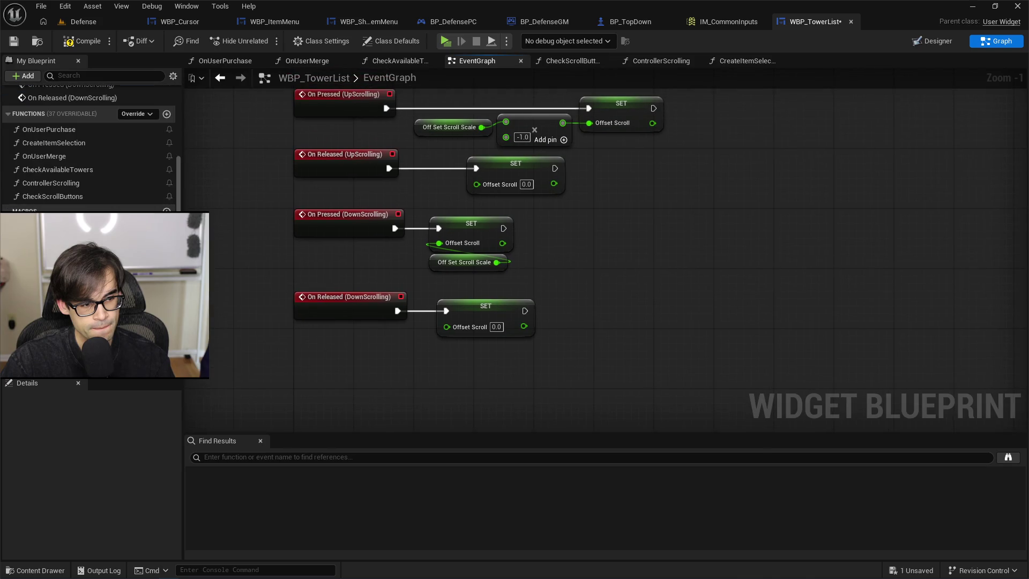
pyautogui.moveTo(81, 322); pyautogui.dragTo(397, 393)
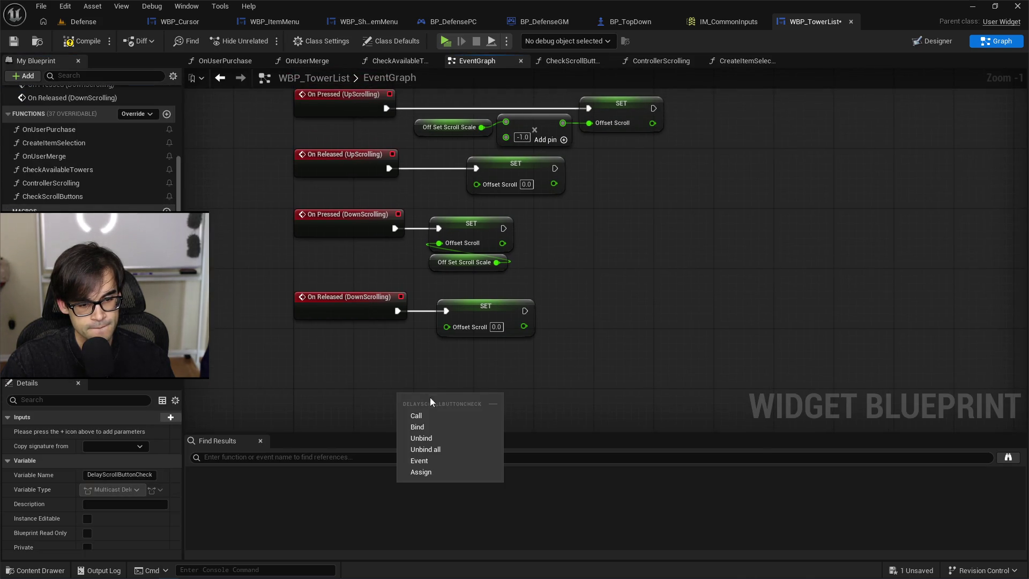
# Create a custom event named DelayScrollButtonCheckEvent from the dispatcher and compile.
pyautogui.click(456, 461)
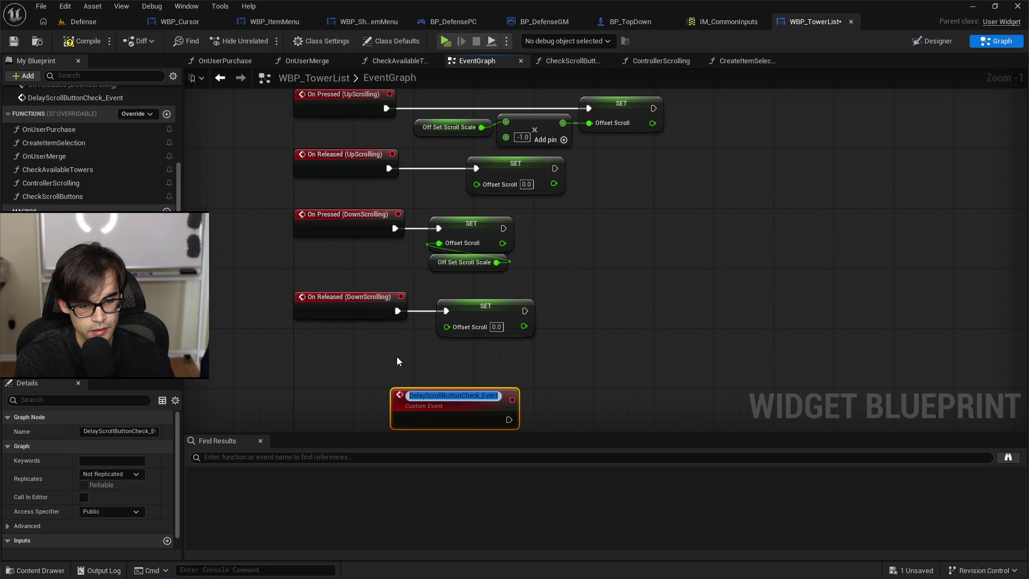
pyautogui.press('Right')
pyautogui.press('Left')
pyautogui.press('Left')
pyautogui.press('Left')
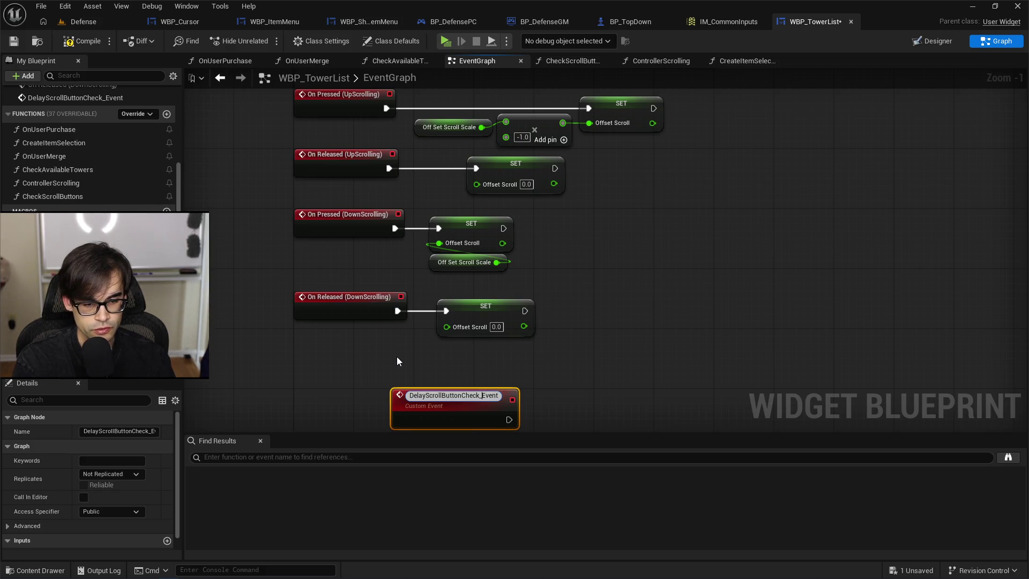
pyautogui.press('BackSpace')
pyautogui.press('Return')
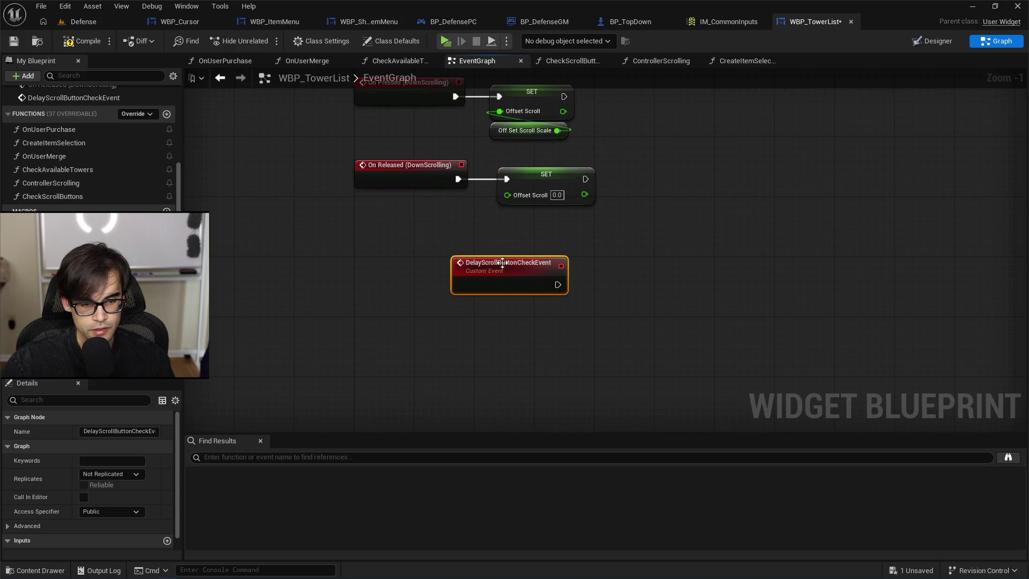
pyautogui.moveTo(461, 264); pyautogui.dragTo(386, 296)
pyautogui.click(87, 42)
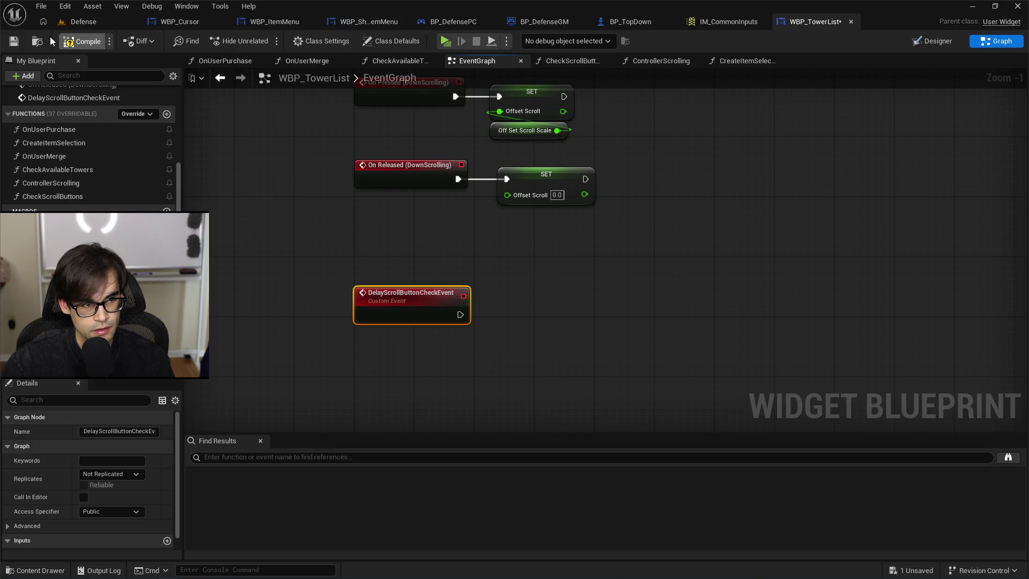
# Follow the event with a 0.2-second Delay that then calls Check Scroll Buttons.
pyautogui.moveTo(459, 316); pyautogui.dragTo(539, 306)
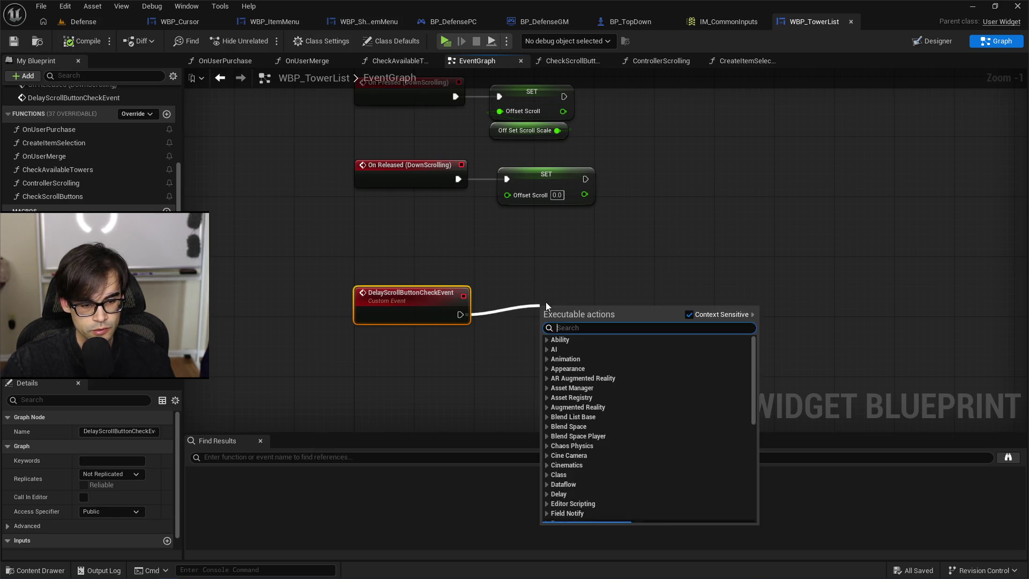
pyautogui.write('delay')
pyautogui.press('Return')
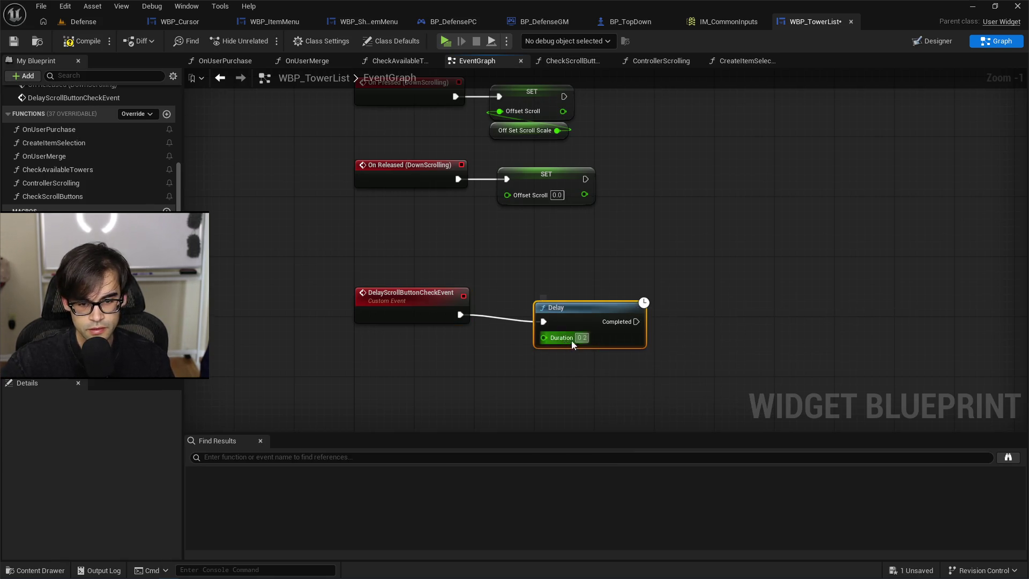
pyautogui.moveTo(582, 300); pyautogui.dragTo(549, 298)
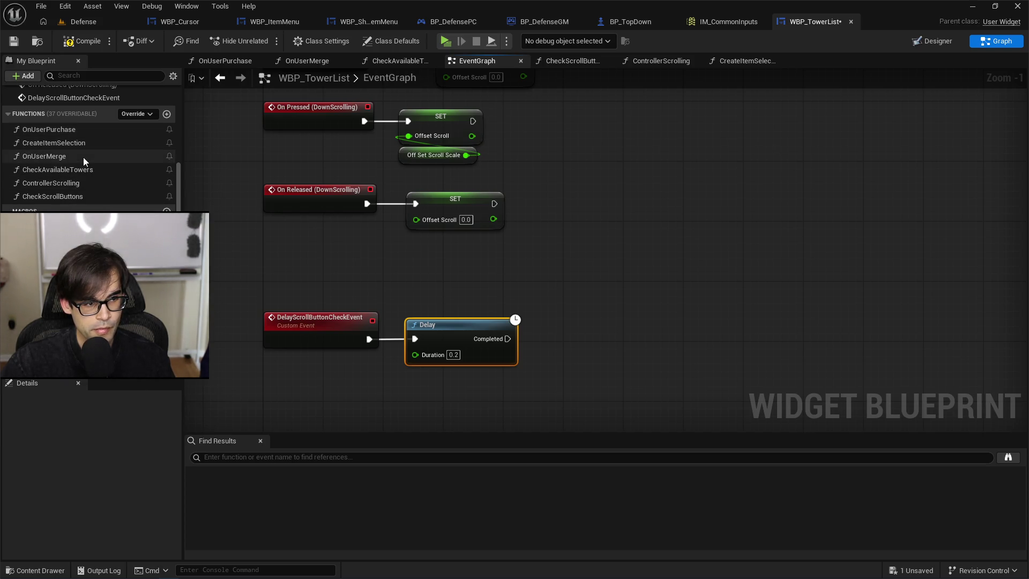
pyautogui.moveTo(53, 200); pyautogui.dragTo(602, 298)
pyautogui.moveTo(507, 339)
pyautogui.mouseDown()
pyautogui.moveTo(622, 320)
pyautogui.moveTo(590, 327)
pyautogui.mouseUp()
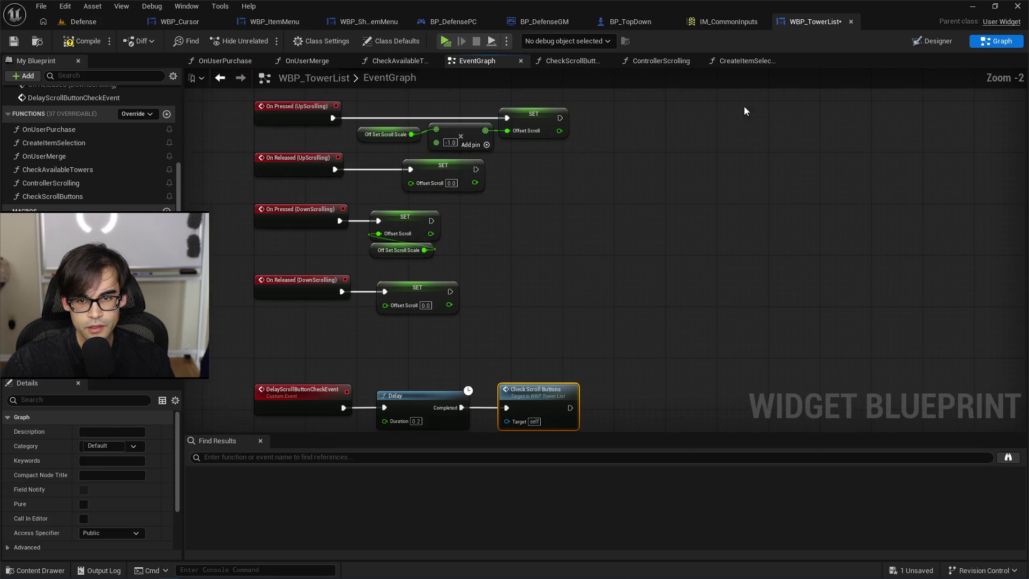
# In CreateItemSelection, inspect Initialize Tower Type inside WBP_TowerIcon.
pyautogui.click(757, 65)
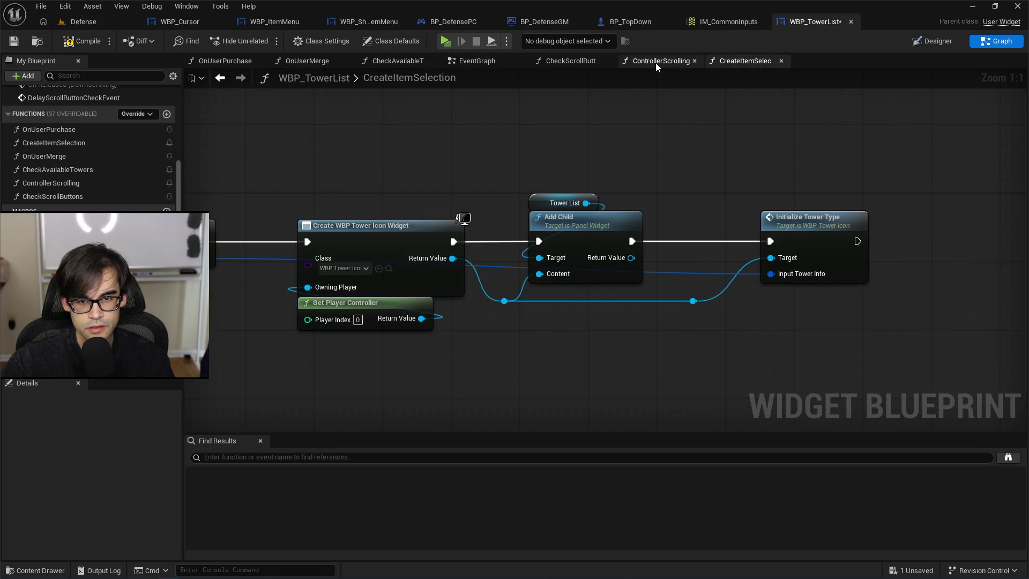
pyautogui.click(814, 226)
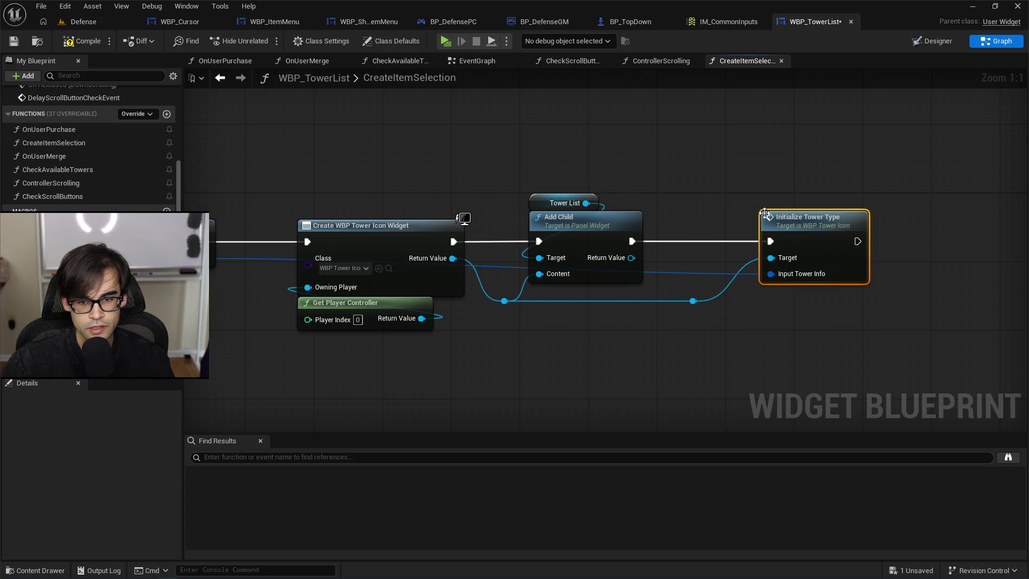
pyautogui.doubleClick(765, 214)
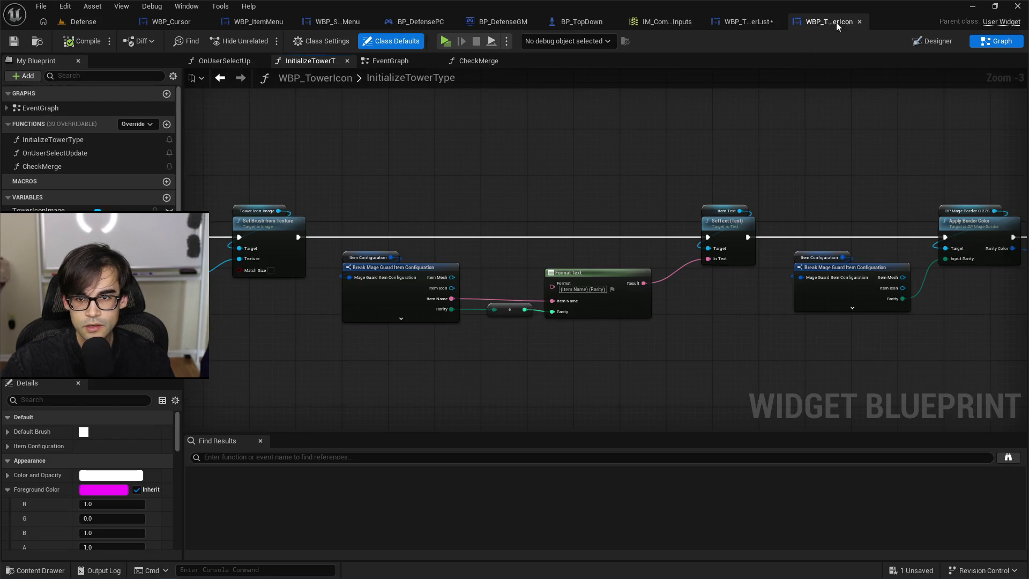
pyautogui.click(860, 22)
# Call Delay Scroll Button Check after Initialize Tower Type, then compile and save.
pyautogui.moveTo(735, 154)
pyautogui.mouseDown()
pyautogui.moveTo(948, 184)
pyautogui.moveTo(781, 184)
pyautogui.moveTo(727, 201)
pyautogui.moveTo(726, 186)
pyautogui.moveTo(537, 175)
pyautogui.mouseUp()
pyautogui.moveTo(74, 97)
pyautogui.mouseDown()
pyautogui.moveTo(461, 268)
pyautogui.moveTo(507, 234)
pyautogui.moveTo(480, 252)
pyautogui.moveTo(516, 245)
pyautogui.mouseUp()
pyautogui.click(545, 257)
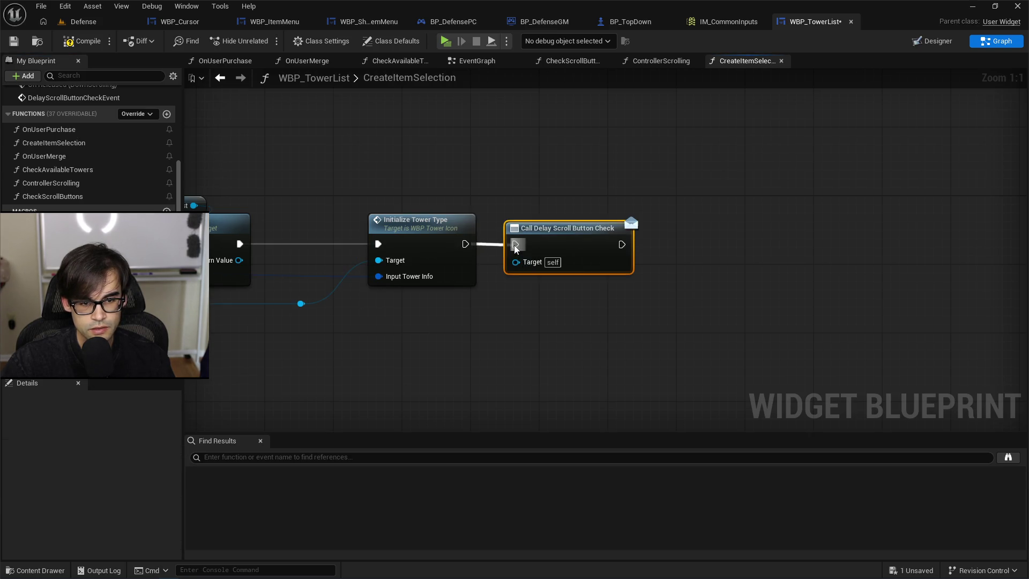
pyautogui.click(83, 51)
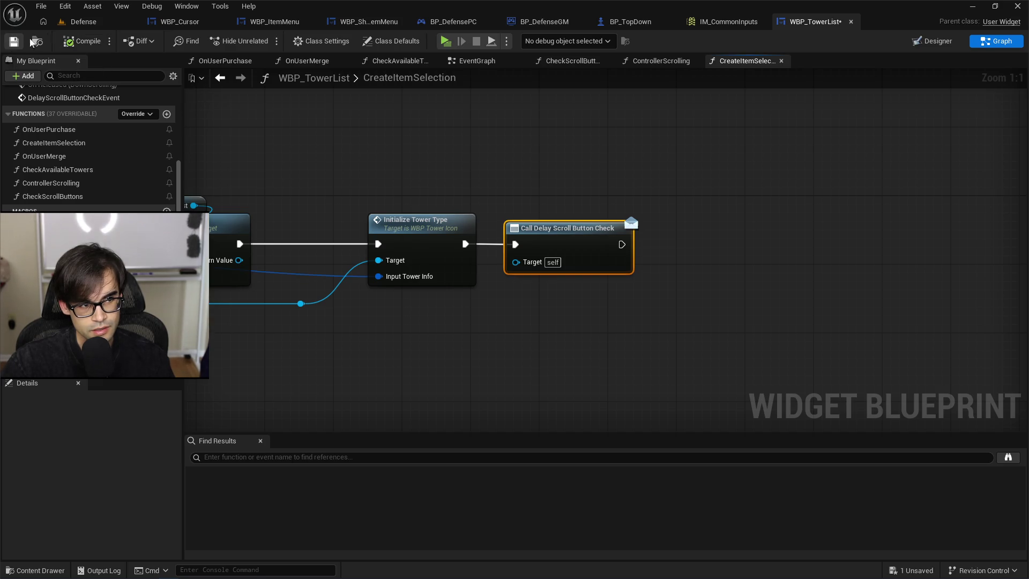
pyautogui.click(83, 21)
pyautogui.click(268, 42)
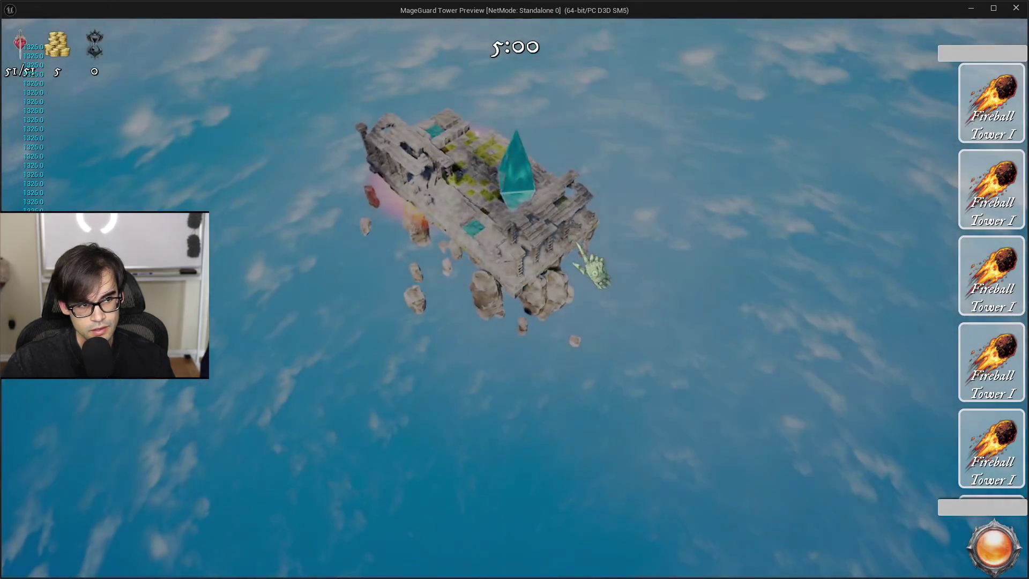
pyautogui.press('Escape')
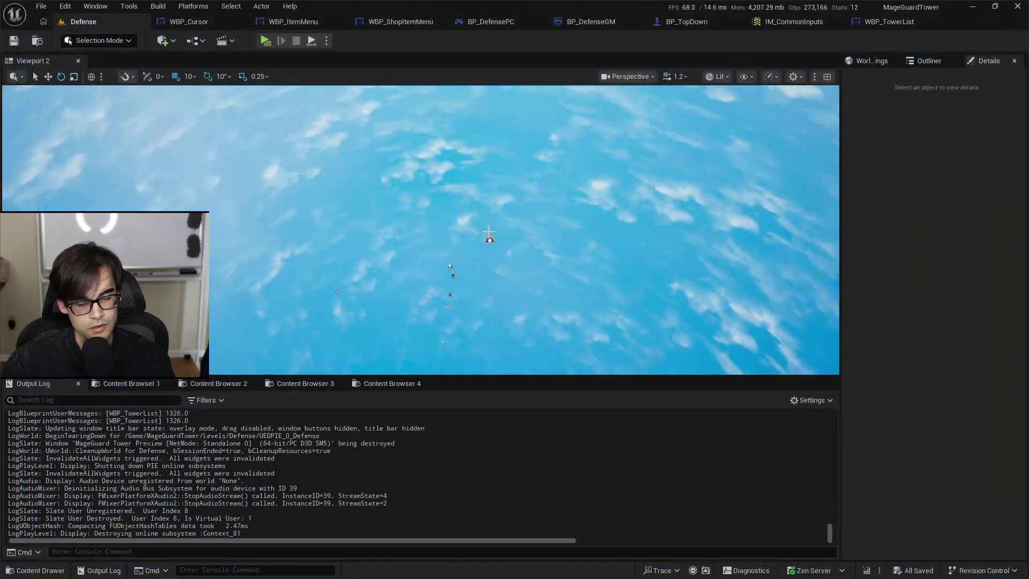
pyautogui.click(887, 23)
pyautogui.click(721, 22)
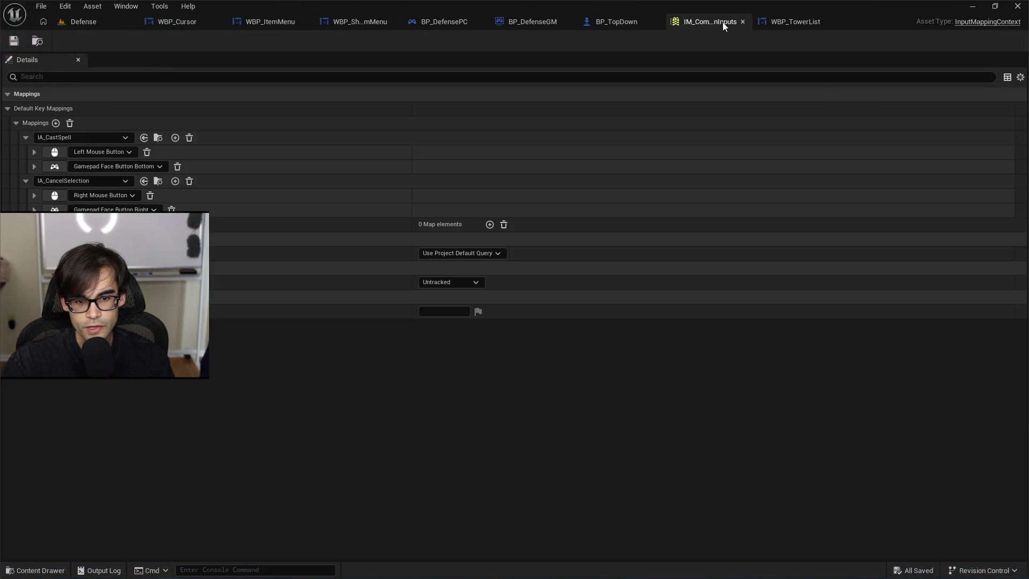
pyautogui.click(623, 22)
pyautogui.click(448, 21)
pyautogui.click(370, 23)
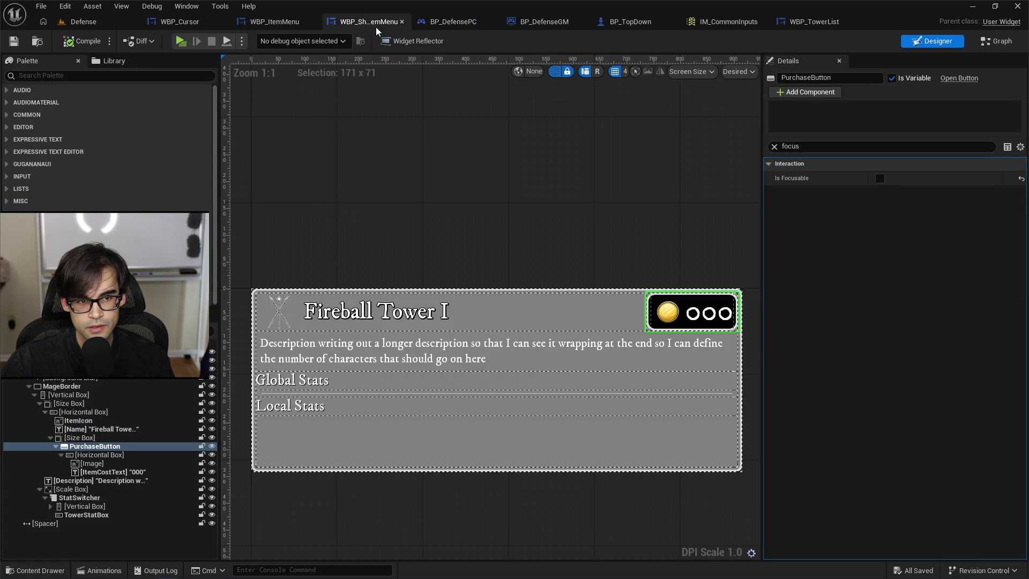
pyautogui.click(276, 28)
pyautogui.click(171, 21)
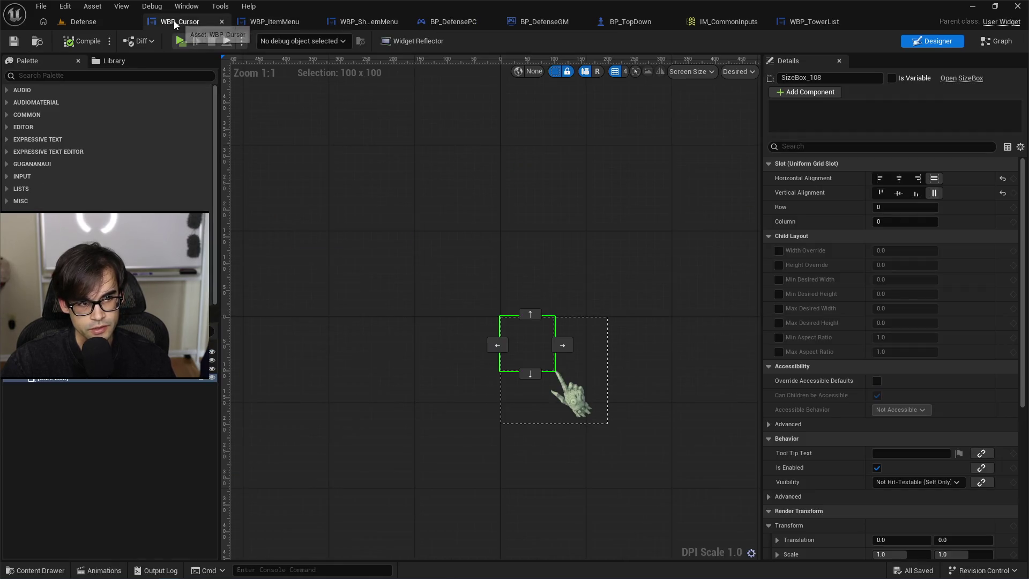
pyautogui.click(257, 23)
pyautogui.click(341, 22)
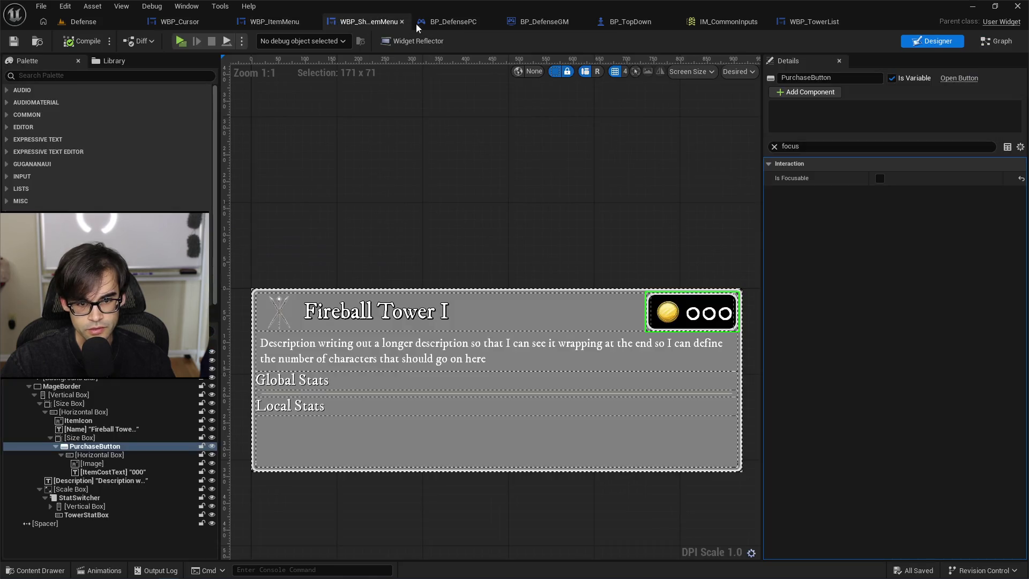
pyautogui.click(453, 23)
# Remove ControllerScrolling's debug Print String and wire SET directly into the Branch.
pyautogui.click(807, 24)
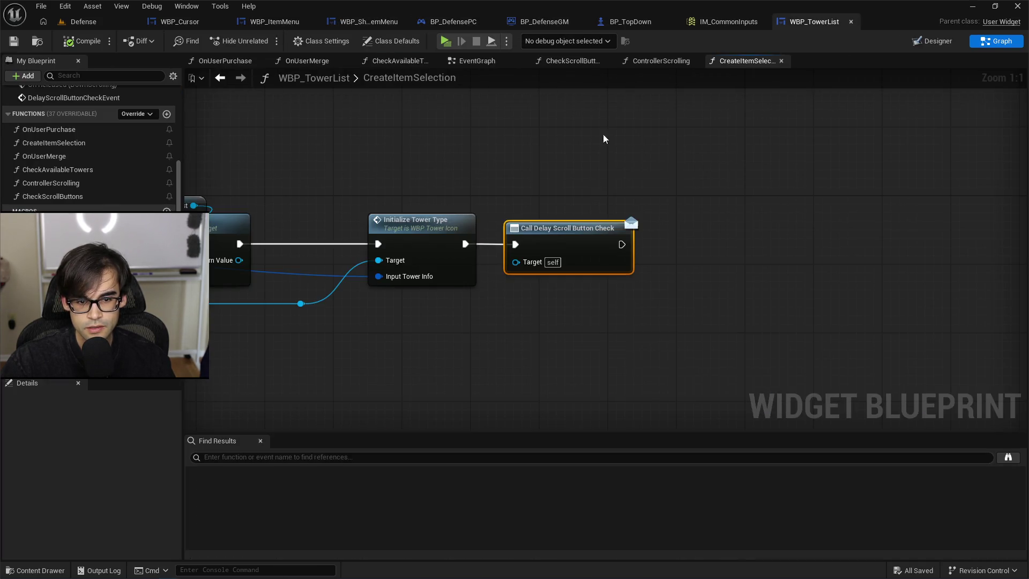
pyautogui.click(477, 61)
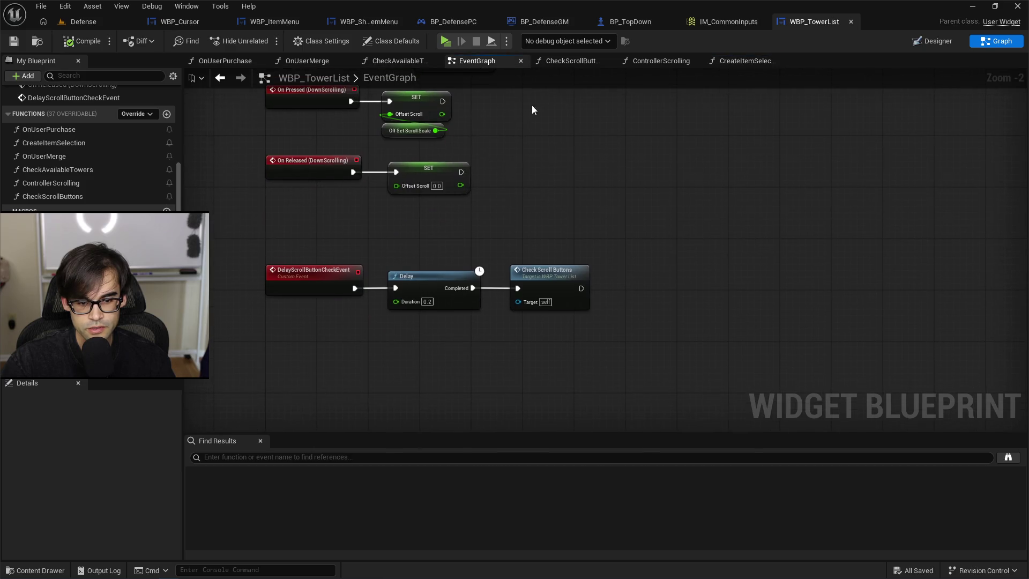
pyautogui.scroll(5, 465, 154)
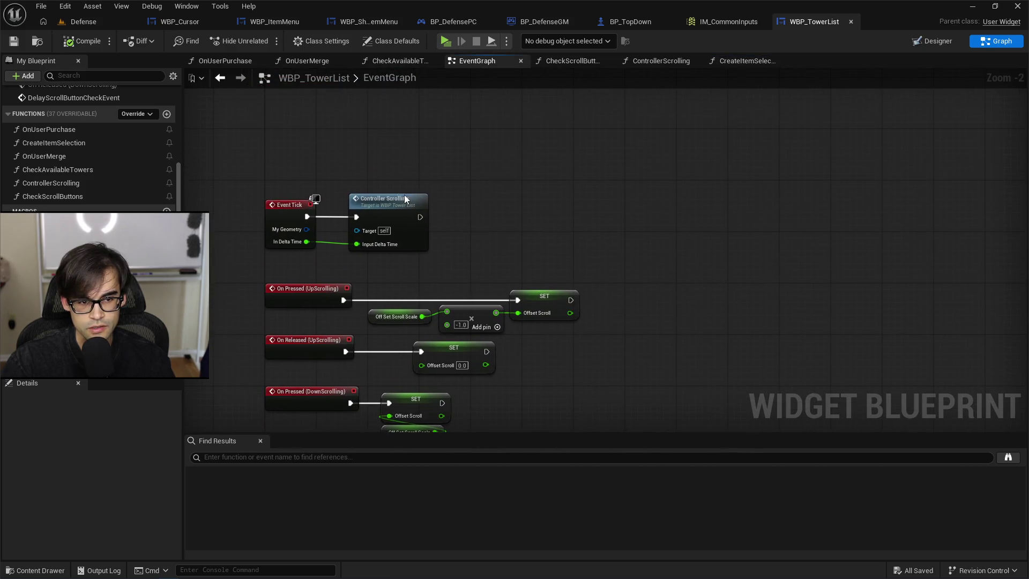
pyautogui.doubleClick(405, 199)
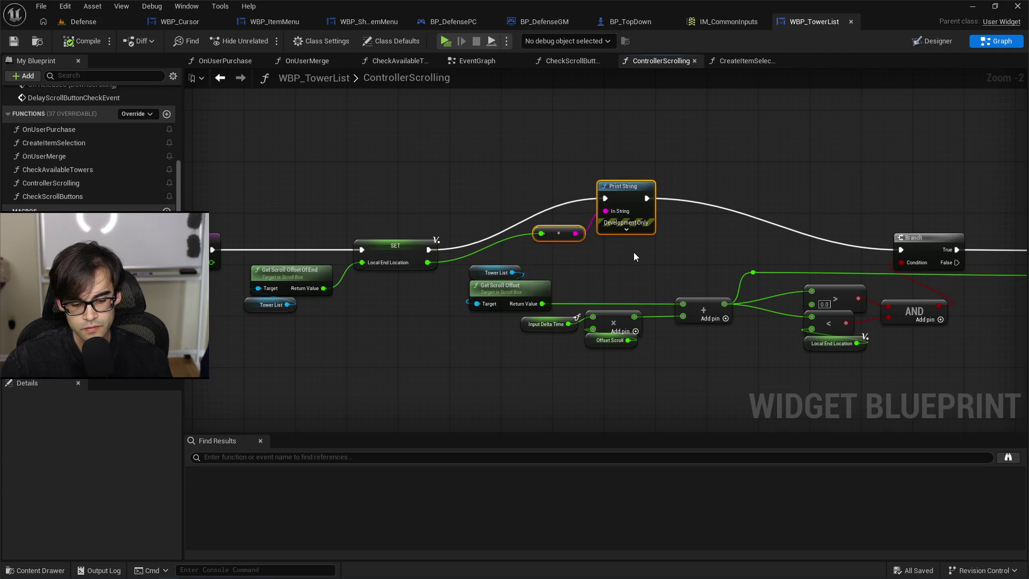
pyautogui.press('Delete')
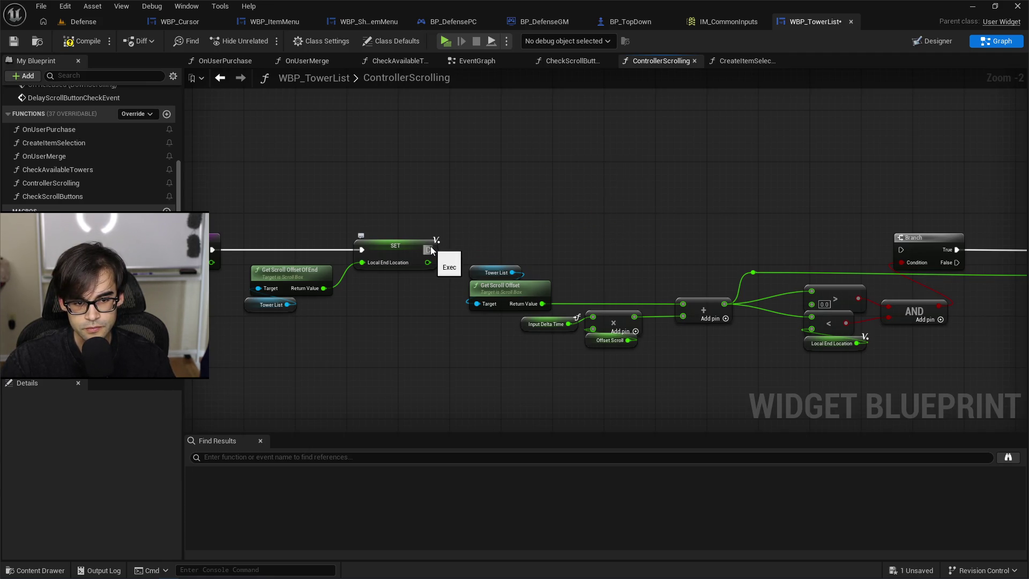
pyautogui.moveTo(429, 250); pyautogui.dragTo(901, 250)
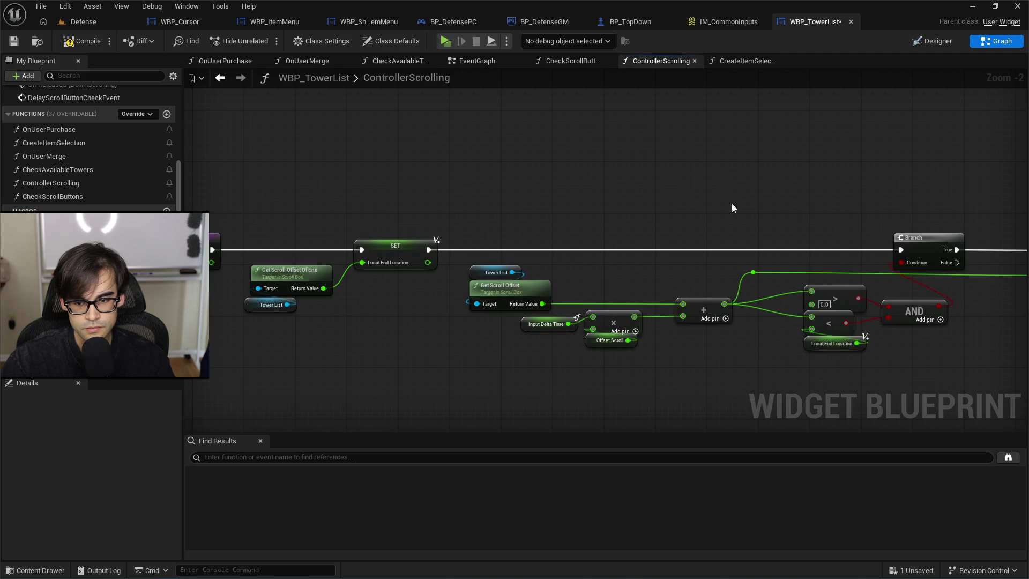
# Compile and save WBP_TowerList, then run a brief play-test of the Defense level.
pyautogui.click(82, 43)
pyautogui.click(14, 41)
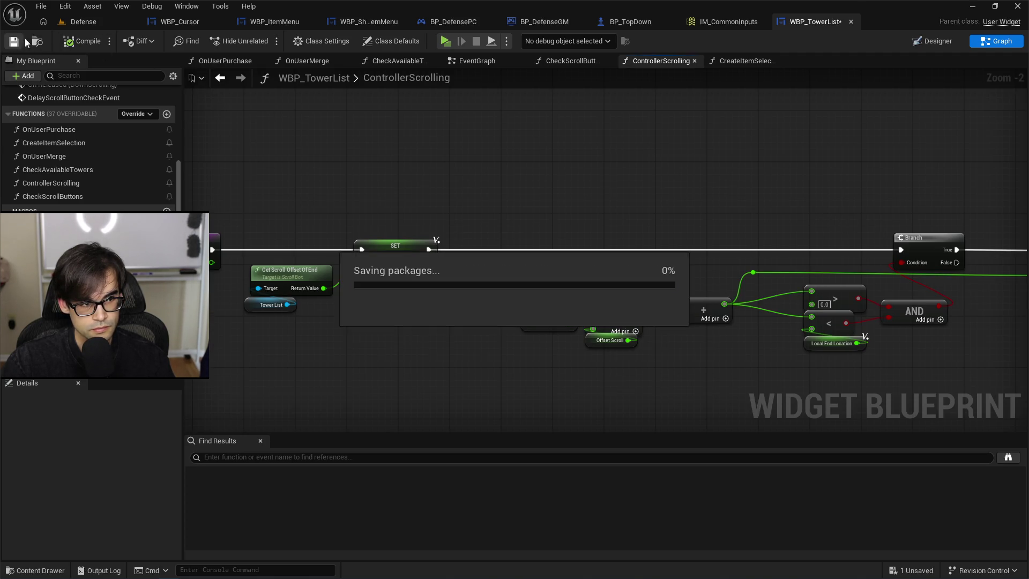
pyautogui.click(83, 22)
pyautogui.click(266, 41)
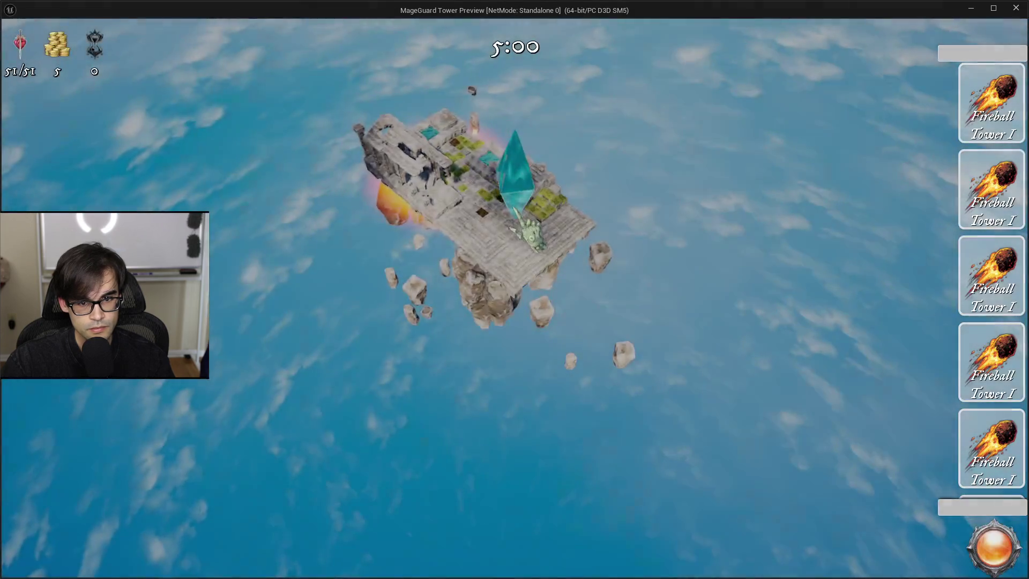
pyautogui.press('Escape')
# Reopen CreateItemSelection and view the end of its chain with Delay Scroll Button Check.
pyautogui.click(815, 21)
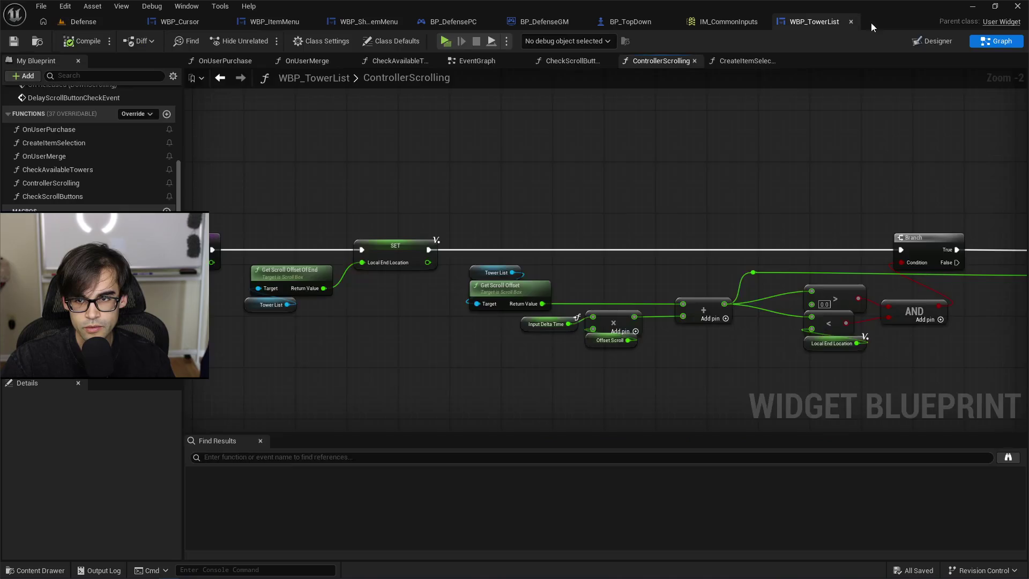
pyautogui.moveTo(690, 181)
pyautogui.mouseDown()
pyautogui.moveTo(647, 184)
pyautogui.moveTo(616, 208)
pyautogui.moveTo(487, 191)
pyautogui.moveTo(632, 46)
pyautogui.mouseUp()
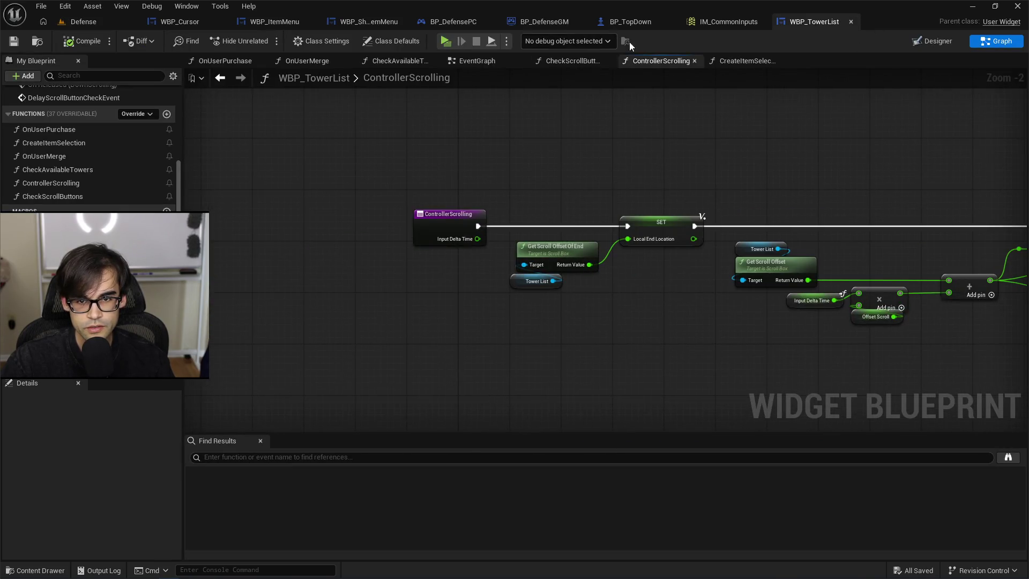
pyautogui.click(737, 62)
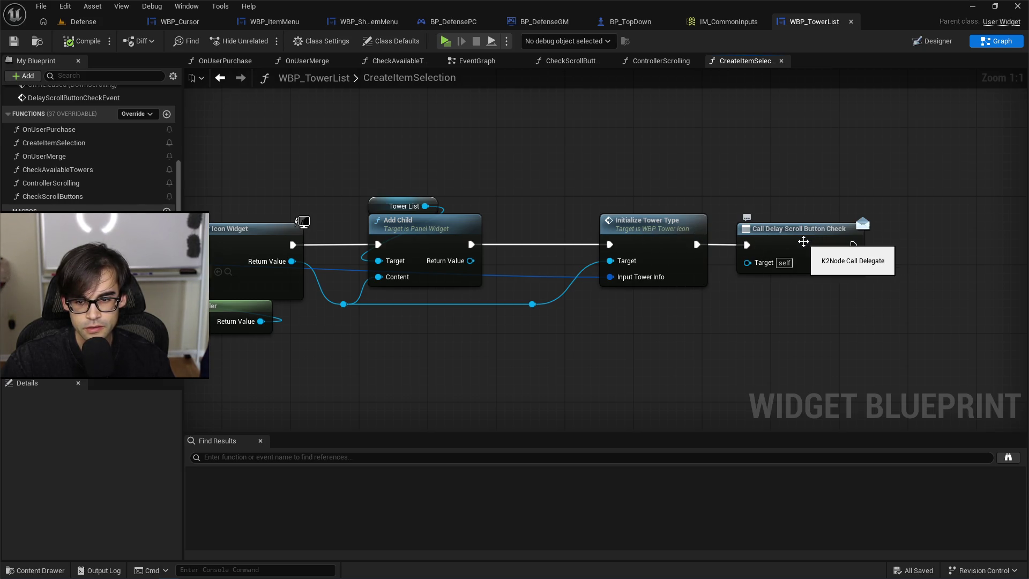
pyautogui.moveTo(819, 199); pyautogui.dragTo(692, 190)
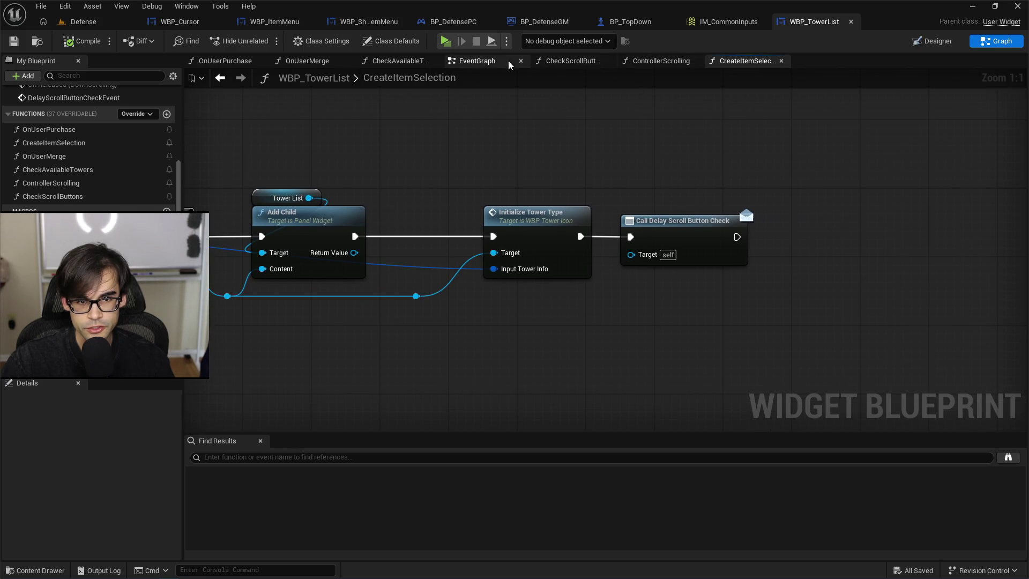
# In the EventGraph, shift the Delay and Check Scroll Buttons nodes right to make room.
pyautogui.click(476, 61)
pyautogui.moveTo(484, 262); pyautogui.dragTo(501, 164)
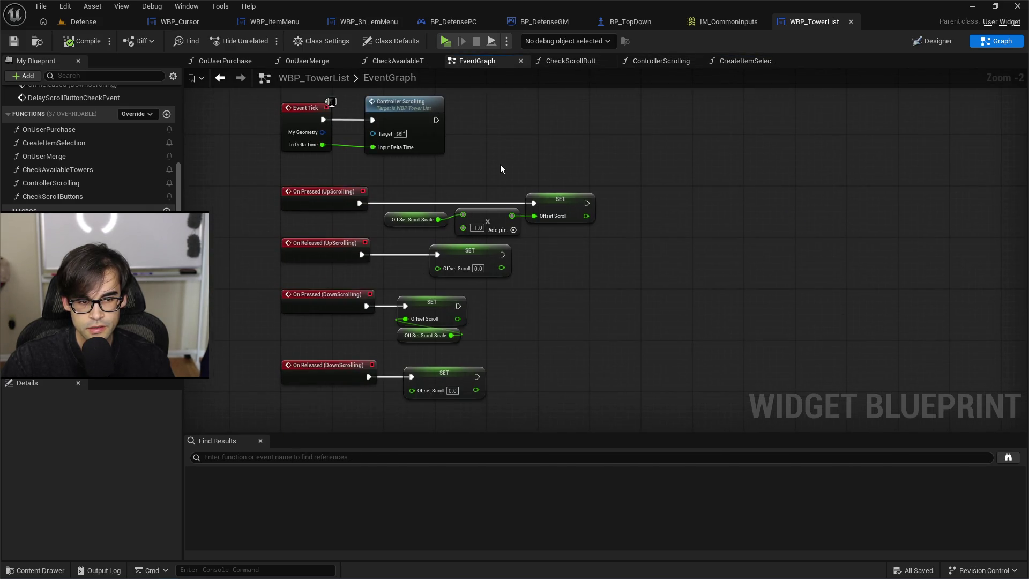
pyautogui.scroll(-2, 501, 160)
pyautogui.scroll(3, 481, 370)
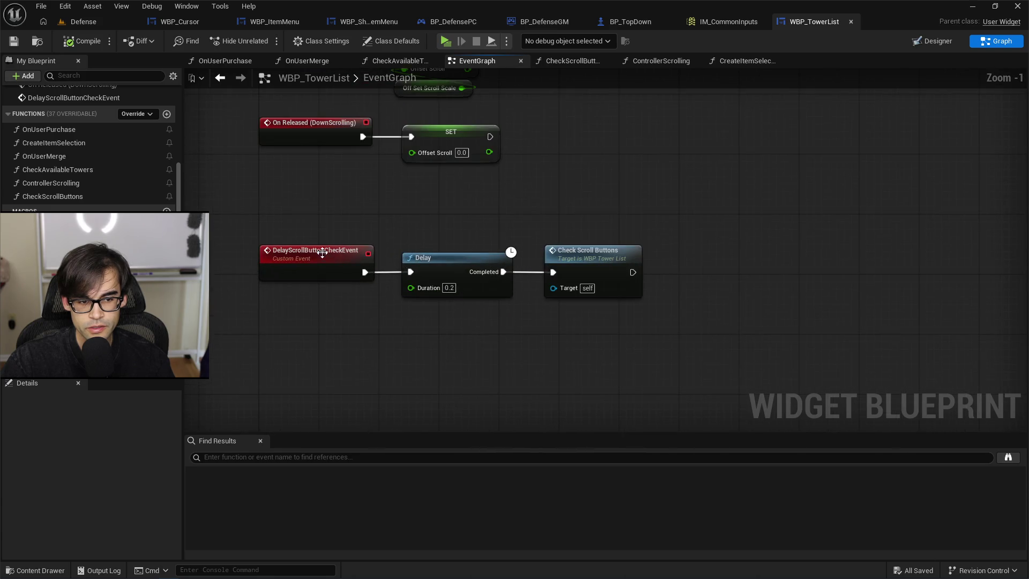
pyautogui.scroll(-3, 348, 300)
pyautogui.scroll(3, 370, 381)
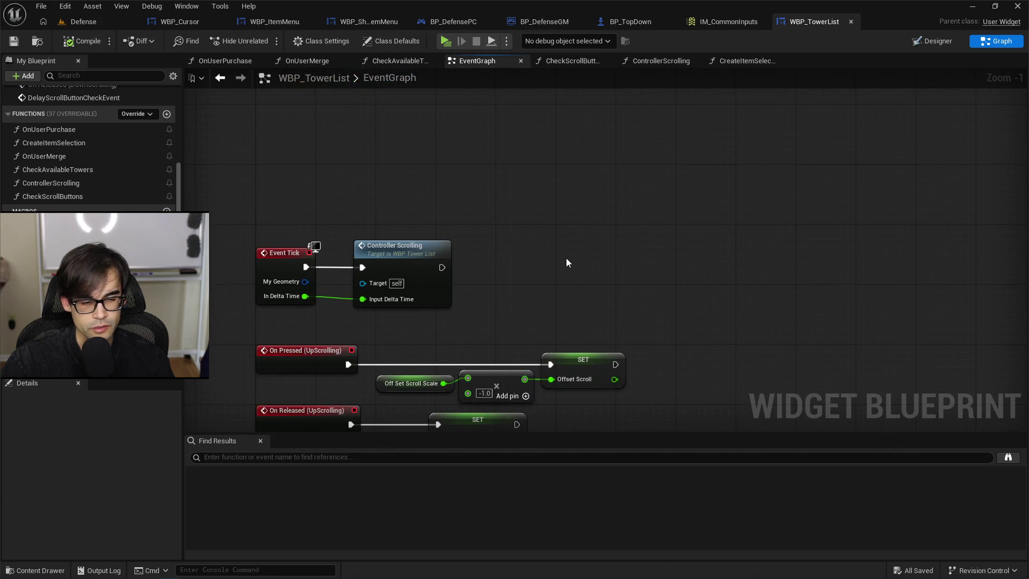
pyautogui.scroll(-3, 566, 279)
pyautogui.scroll(3, 518, 267)
pyautogui.moveTo(613, 317); pyautogui.dragTo(612, 317)
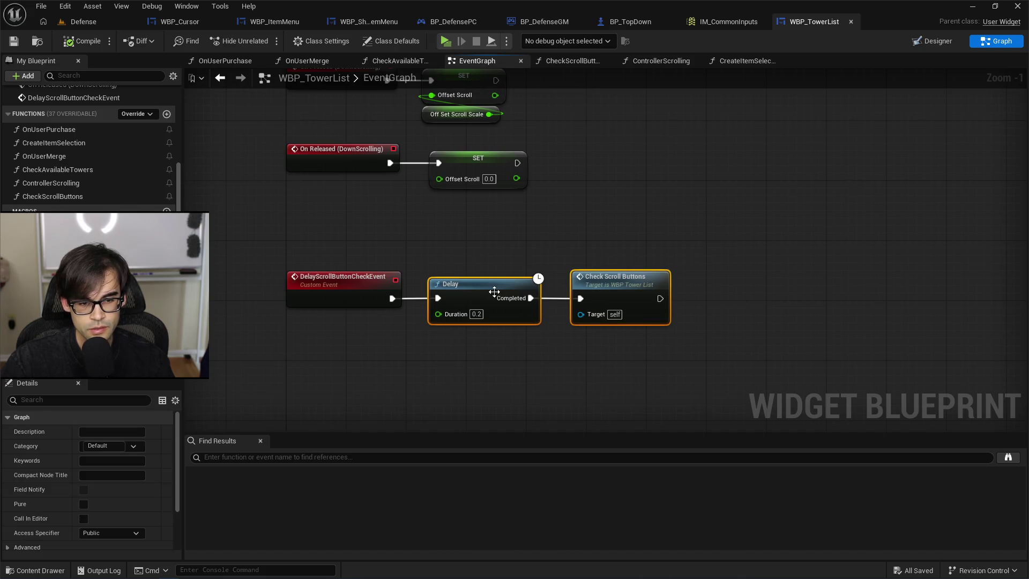
pyautogui.moveTo(490, 290); pyautogui.dragTo(617, 290)
# Insert a Print String printing "Hello" before the Delay and launch a play-test.
pyautogui.moveTo(392, 298); pyautogui.dragTo(442, 273)
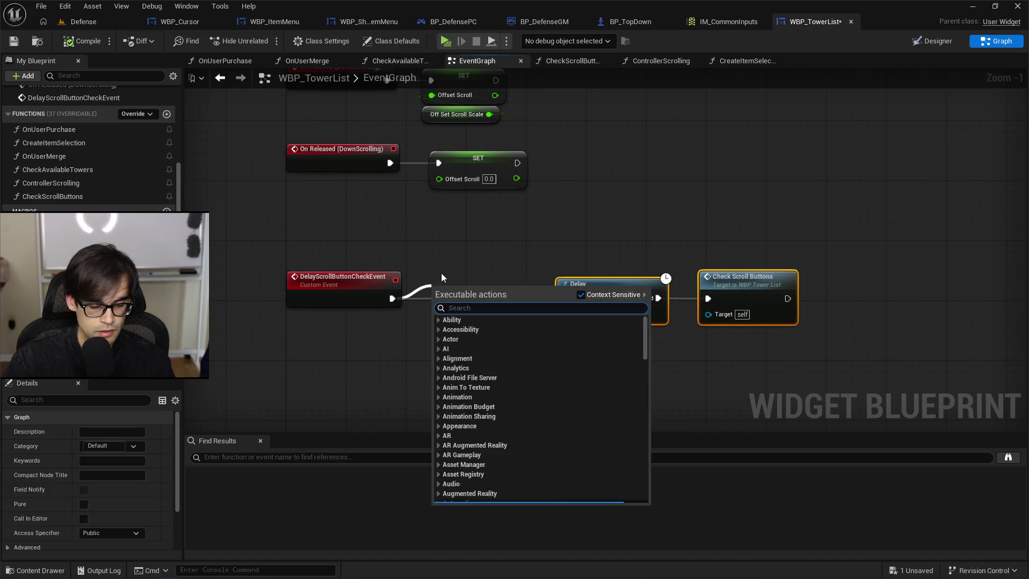
pyautogui.write('print')
pyautogui.press('Return')
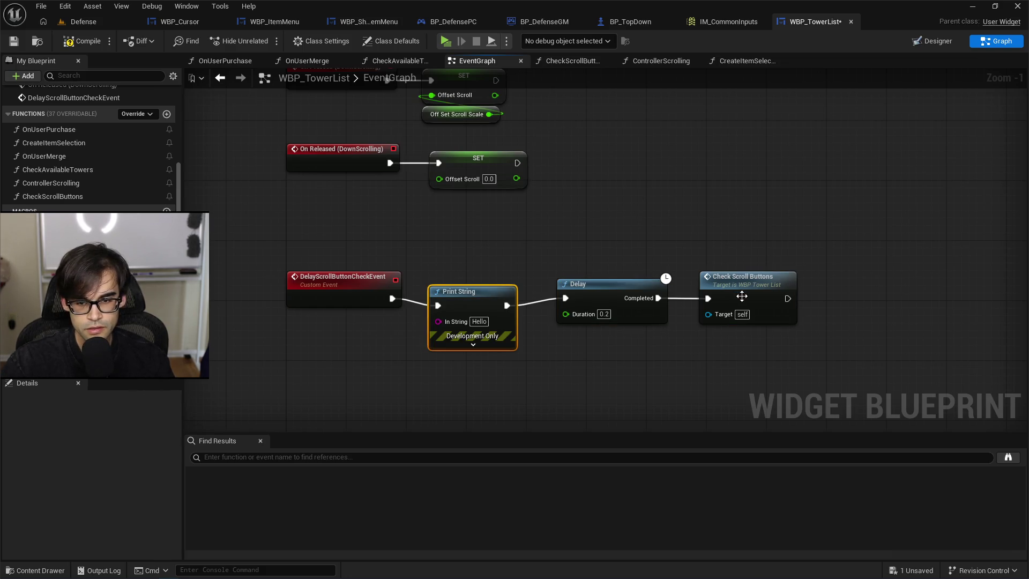
pyautogui.doubleClick(742, 296)
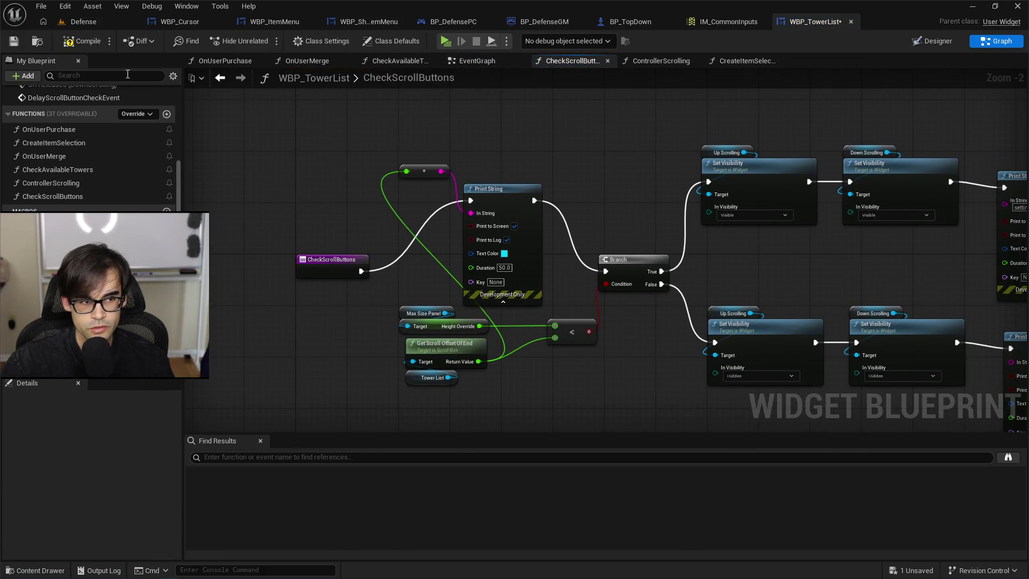
pyautogui.hotkey('alt', 'p')
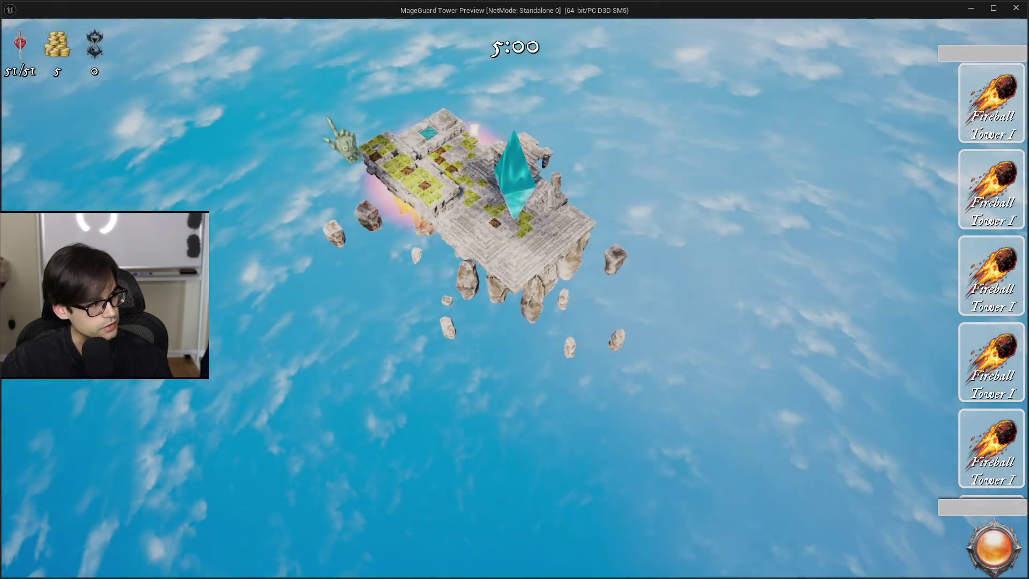
# Stop the running play-test and return to the editor.
pyautogui.hotkey('alt', 'Tab')
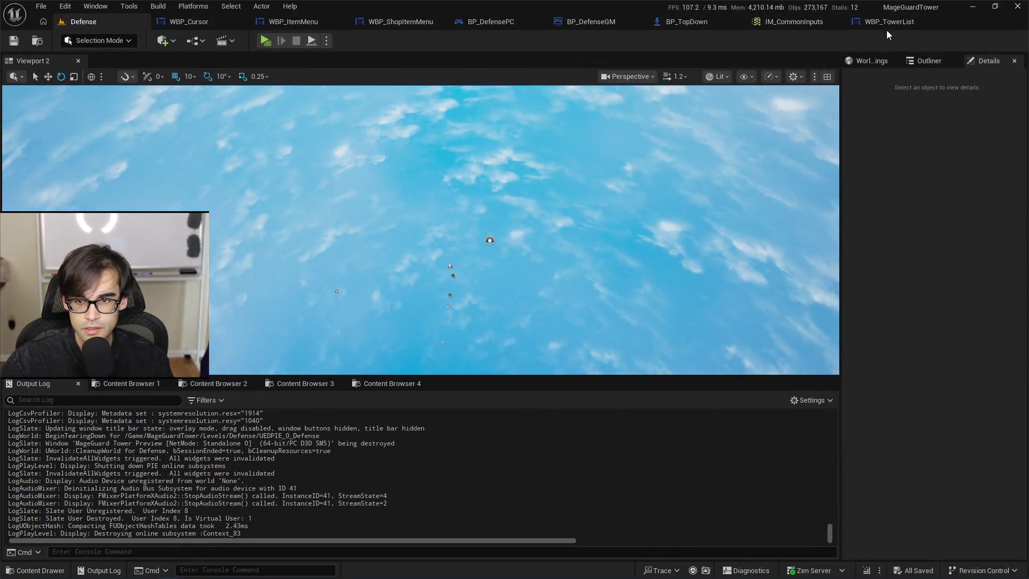
pyautogui.press('Escape')
pyautogui.click(890, 21)
# Locate the On User Item Merge binding and place the Delay Scroll Button Check dispatcher beside it.
pyautogui.click(475, 61)
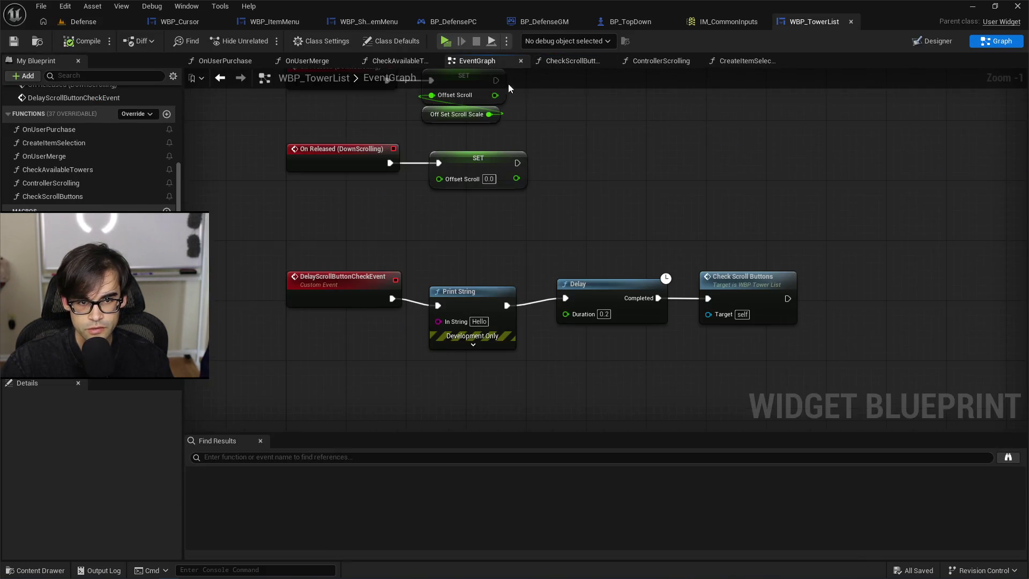
pyautogui.scroll(-4, 562, 329)
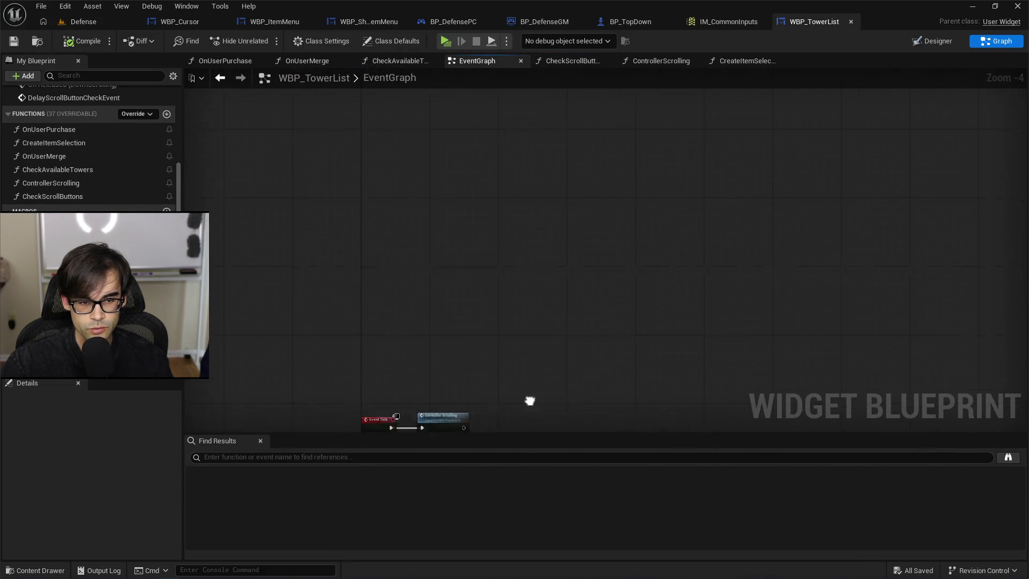
pyautogui.moveTo(530, 400); pyautogui.dragTo(561, 429)
pyautogui.scroll(1, 561, 429)
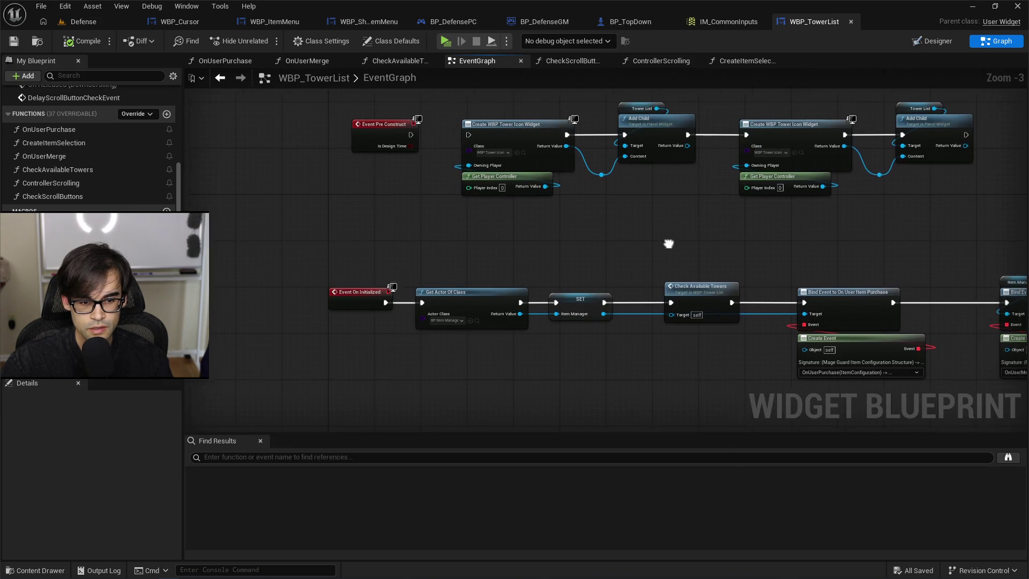
pyautogui.moveTo(666, 241)
pyautogui.mouseDown()
pyautogui.moveTo(260, 236)
pyautogui.moveTo(907, 375)
pyautogui.mouseUp()
pyautogui.moveTo(896, 259); pyautogui.dragTo(488, 241)
pyautogui.click(594, 247)
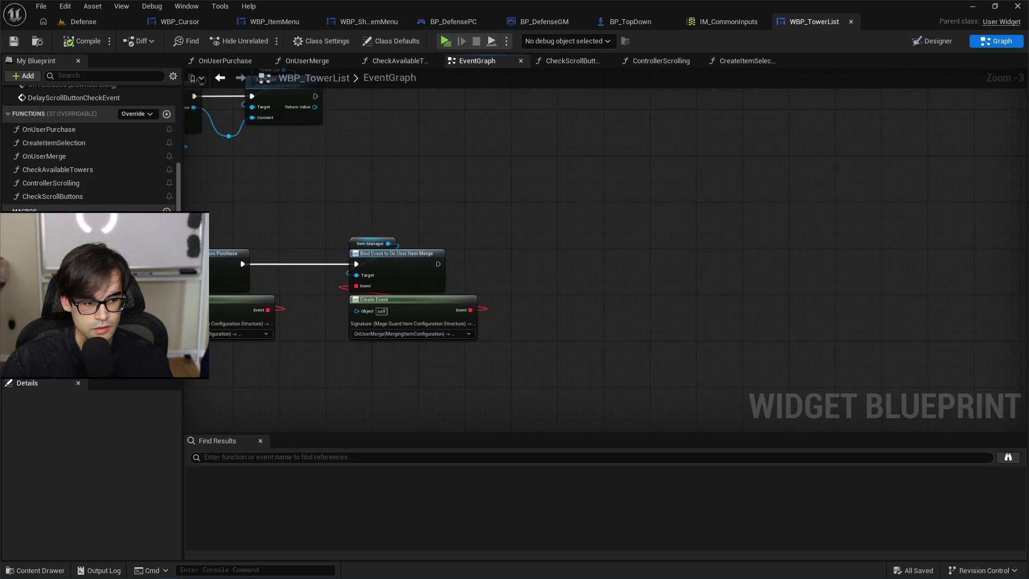
pyautogui.moveTo(64, 343)
pyautogui.mouseDown()
pyautogui.moveTo(440, 257)
pyautogui.moveTo(587, 259)
pyautogui.moveTo(562, 289)
pyautogui.mouseUp()
# Add a Bind node for Delay Scroll Button Check, discarding an unwanted custom event.
pyautogui.click(597, 262)
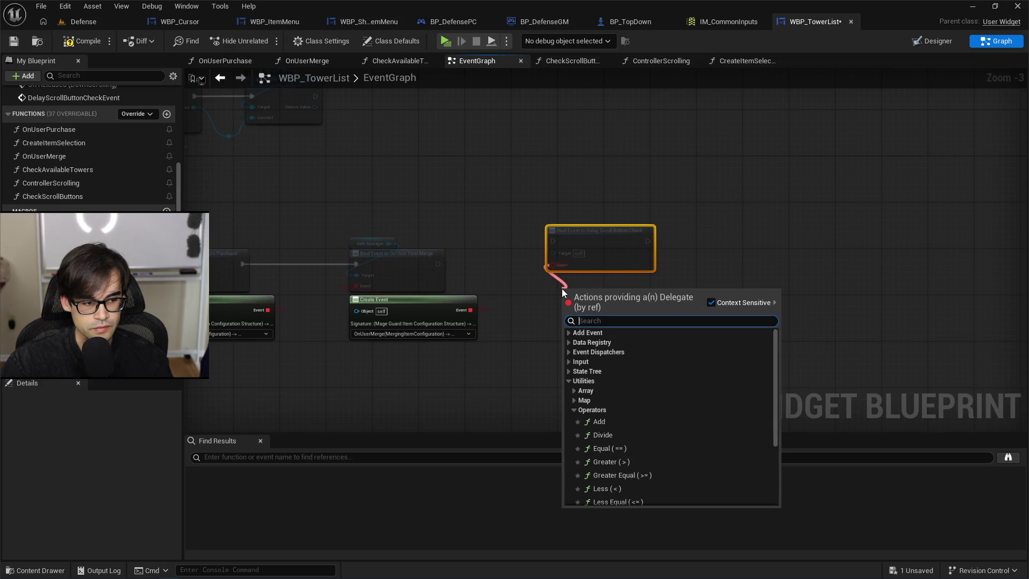
pyautogui.write('da')
pyautogui.press('BackSpace')
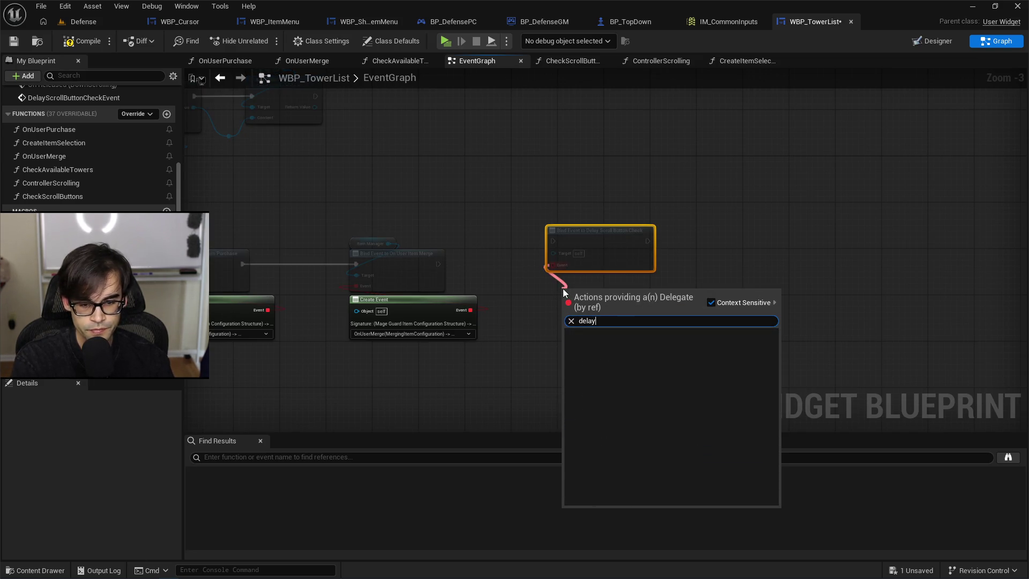
pyautogui.write('e')
pyautogui.press('BackSpace')
pyautogui.press('BackSpace')
pyautogui.write('ad')
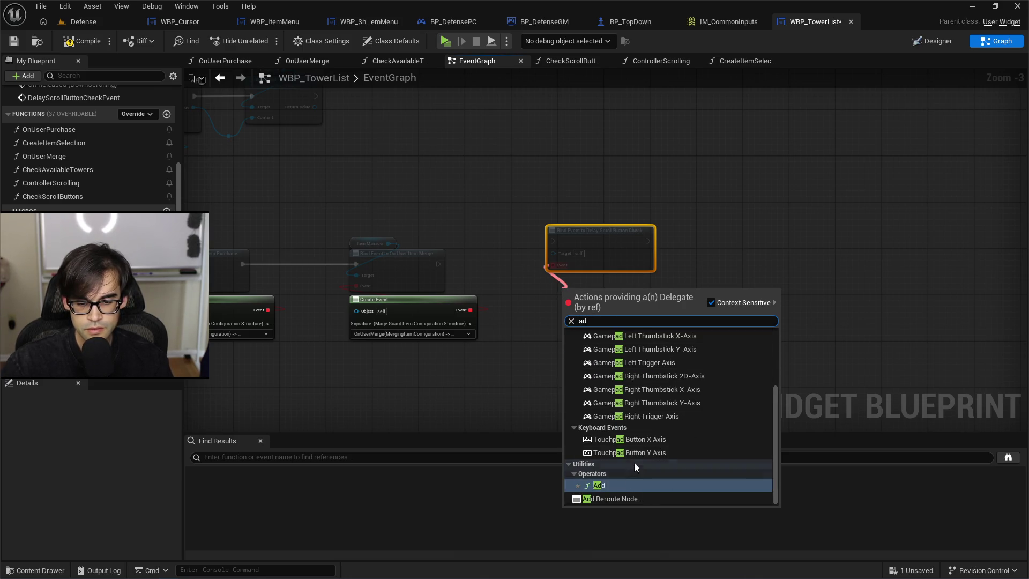
pyautogui.scroll(3, 634, 462)
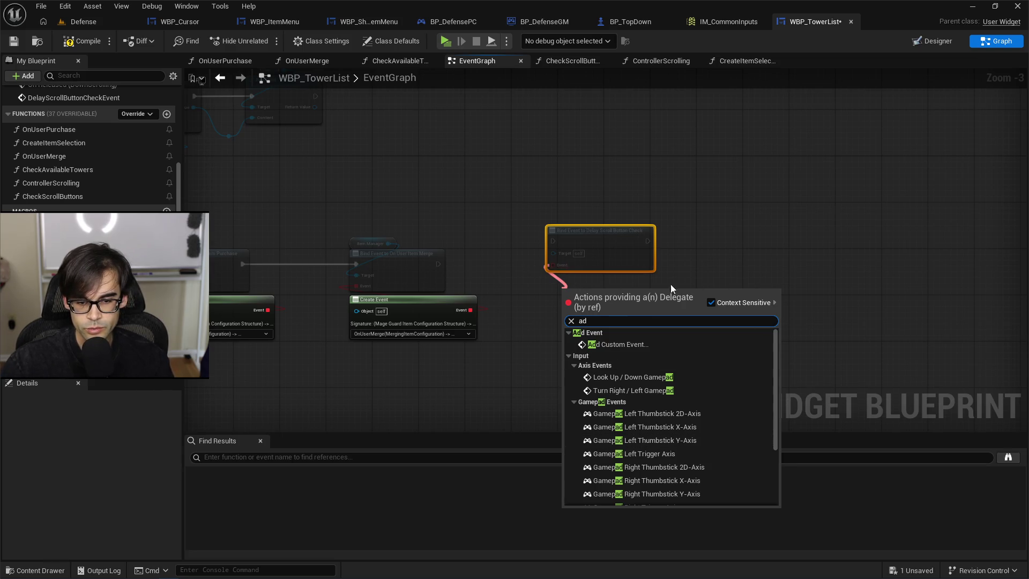
pyautogui.click(607, 344)
pyautogui.click(536, 261)
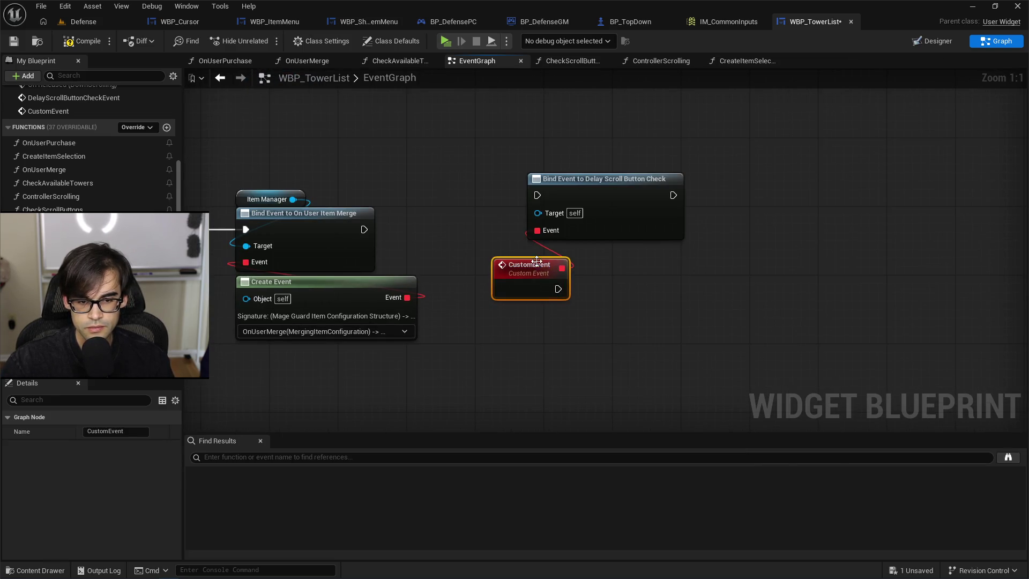
pyautogui.press('Delete')
# Feed the bind a Create Event node set to DelayScrollButtonCheckEvent.
pyautogui.moveTo(537, 231); pyautogui.dragTo(545, 257)
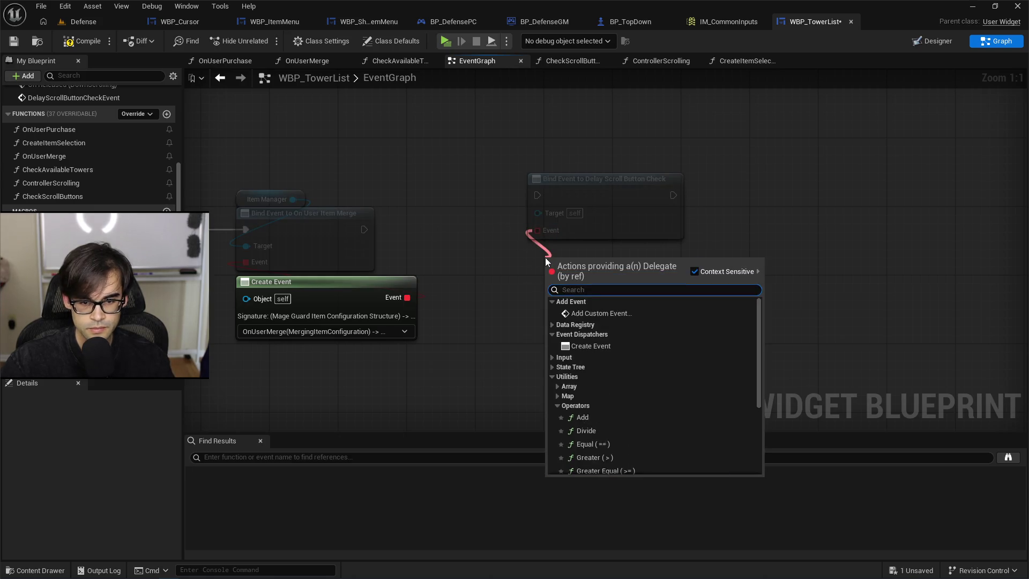
pyautogui.write('eve')
pyautogui.click(599, 313)
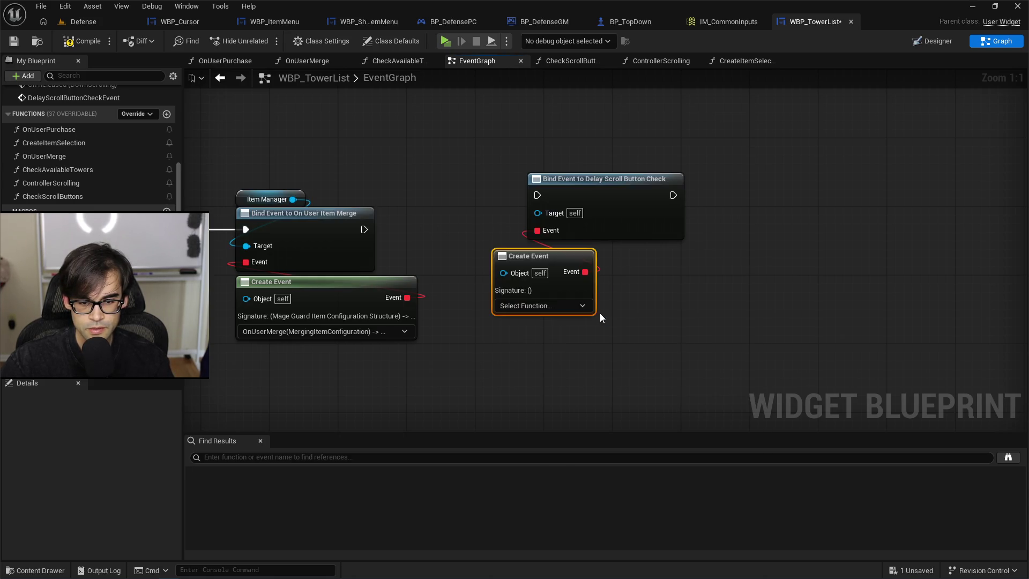
pyautogui.click(583, 306)
pyautogui.scroll(-5, 567, 372)
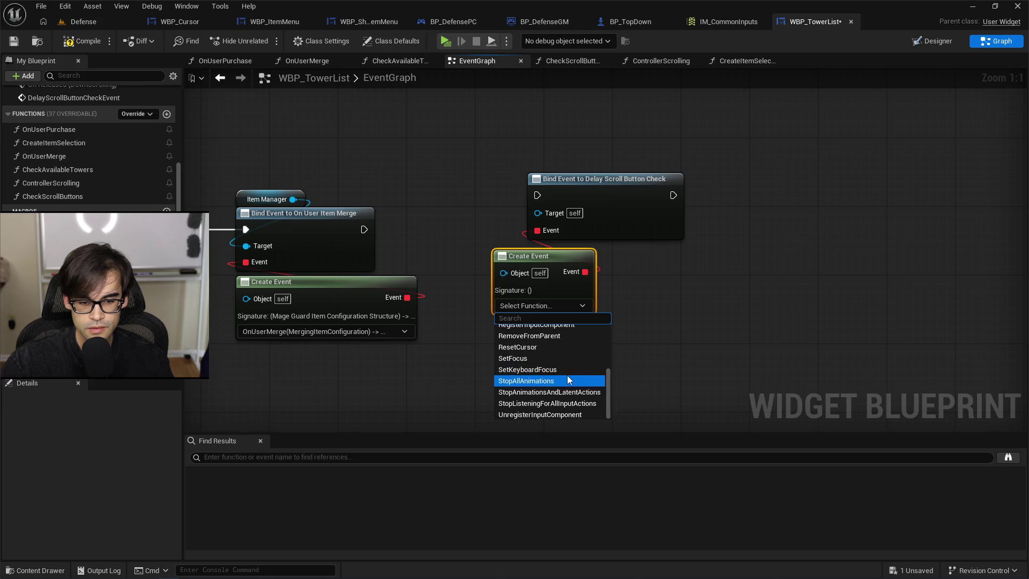
pyautogui.scroll(3, 568, 375)
pyautogui.write('delay')
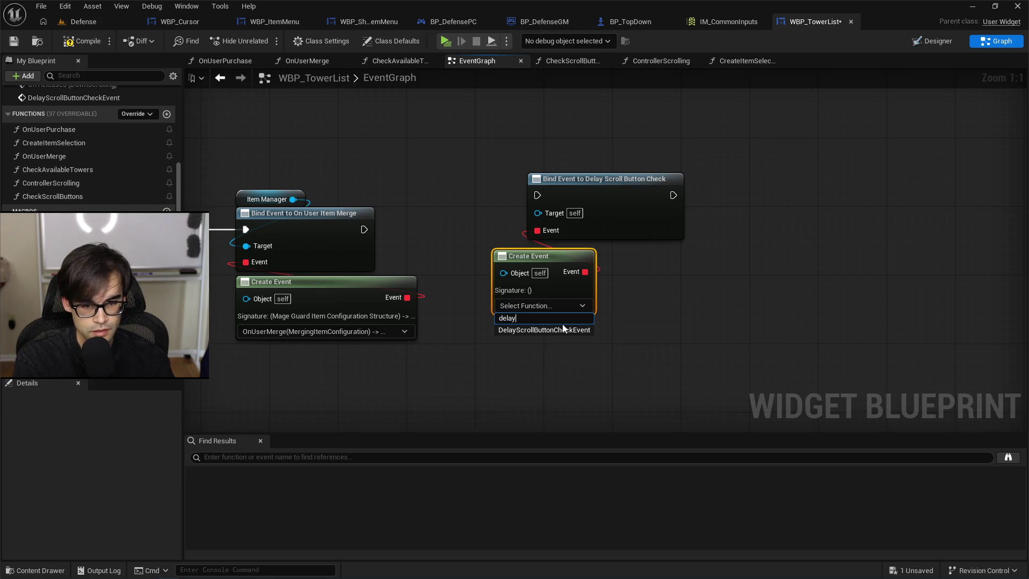
pyautogui.click(561, 331)
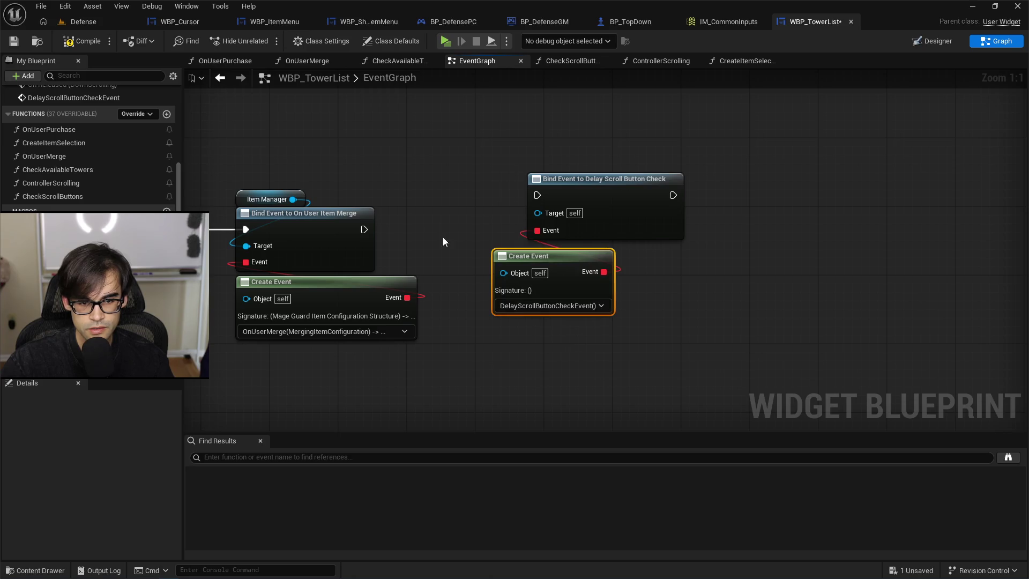
pyautogui.moveTo(532, 250)
pyautogui.mouseDown()
pyautogui.moveTo(575, 242)
pyautogui.moveTo(563, 244)
pyautogui.mouseUp()
# Chain the new bind after the item-merge bind, align the nodes, and save.
pyautogui.moveTo(364, 229); pyautogui.dragTo(535, 201)
pyautogui.keyDown('ctrl'); pyautogui.click(584, 179); pyautogui.keyUp('ctrl')
pyautogui.moveTo(584, 179); pyautogui.dragTo(578, 215)
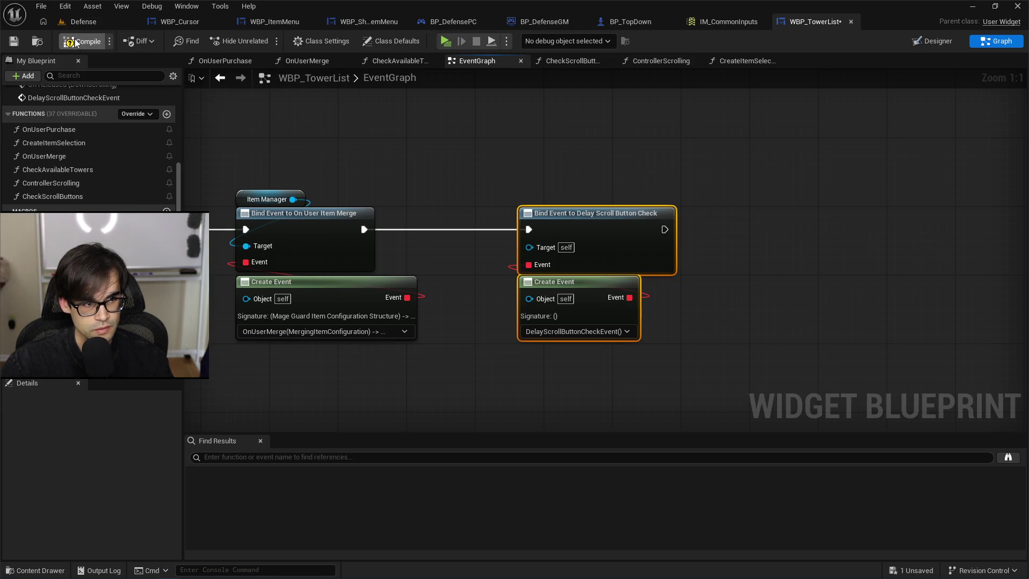
pyautogui.click(13, 42)
pyautogui.click(83, 22)
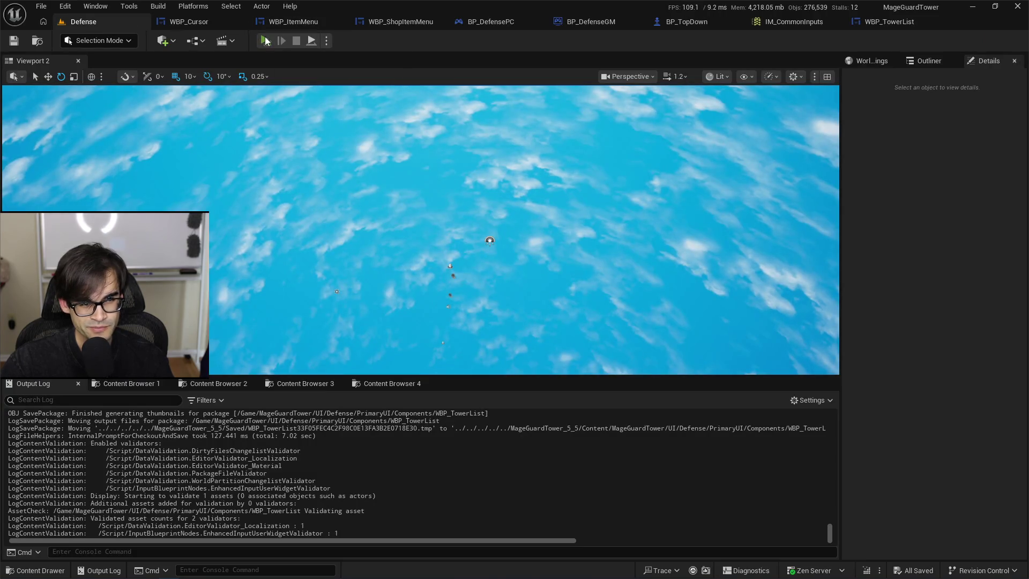
# Run a quick play-test, then bring WBP_TowerList's DelayScrollButtonCheckEvent chain back into view.
pyautogui.click(265, 41)
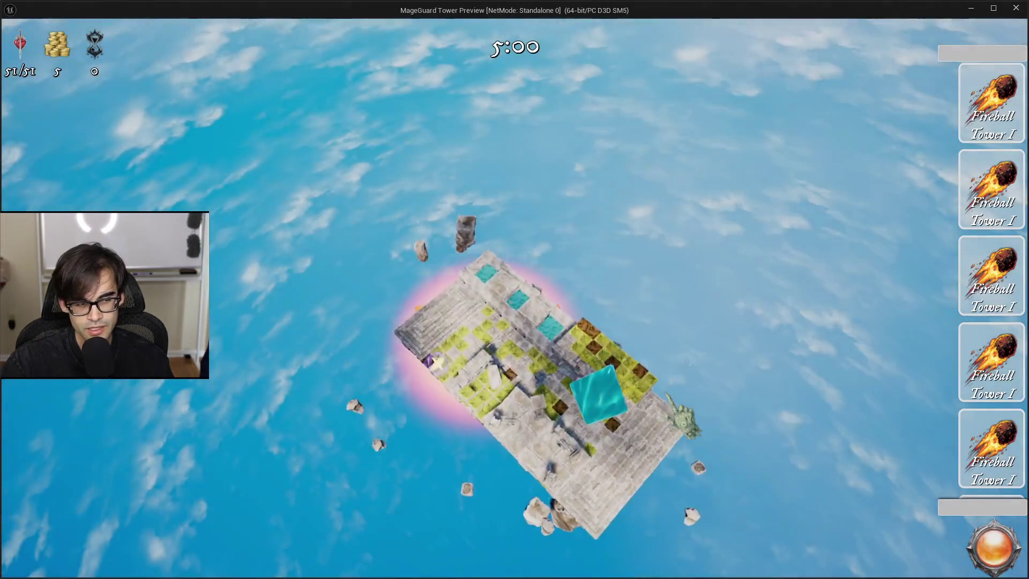
pyautogui.press('Escape')
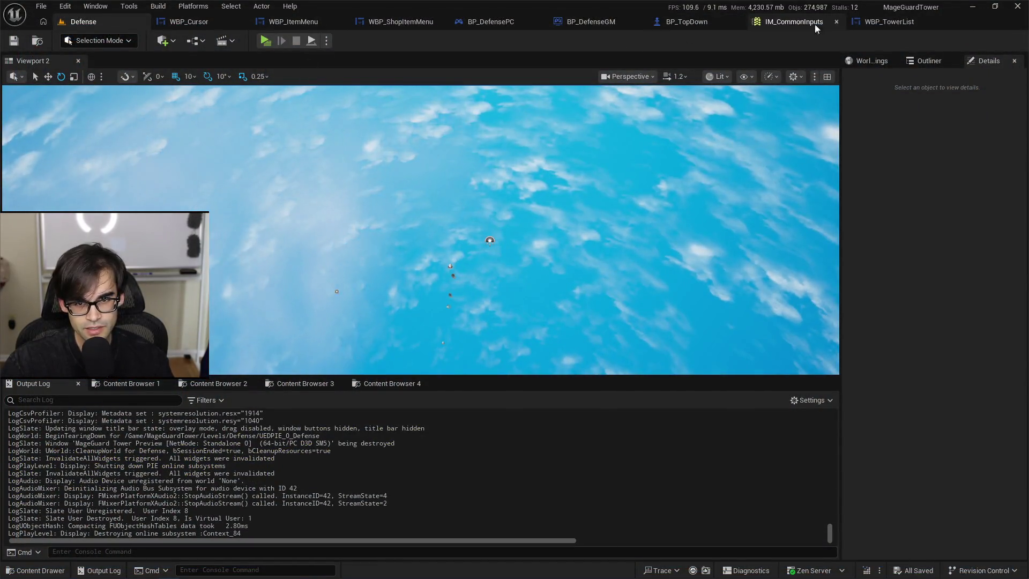
pyautogui.click(895, 22)
pyautogui.moveTo(484, 348)
pyautogui.mouseDown()
pyautogui.moveTo(504, 257)
pyautogui.moveTo(497, 233)
pyautogui.moveTo(543, 193)
pyautogui.mouseUp()
pyautogui.scroll(-5, 503, 257)
pyautogui.scroll(3, 439, 198)
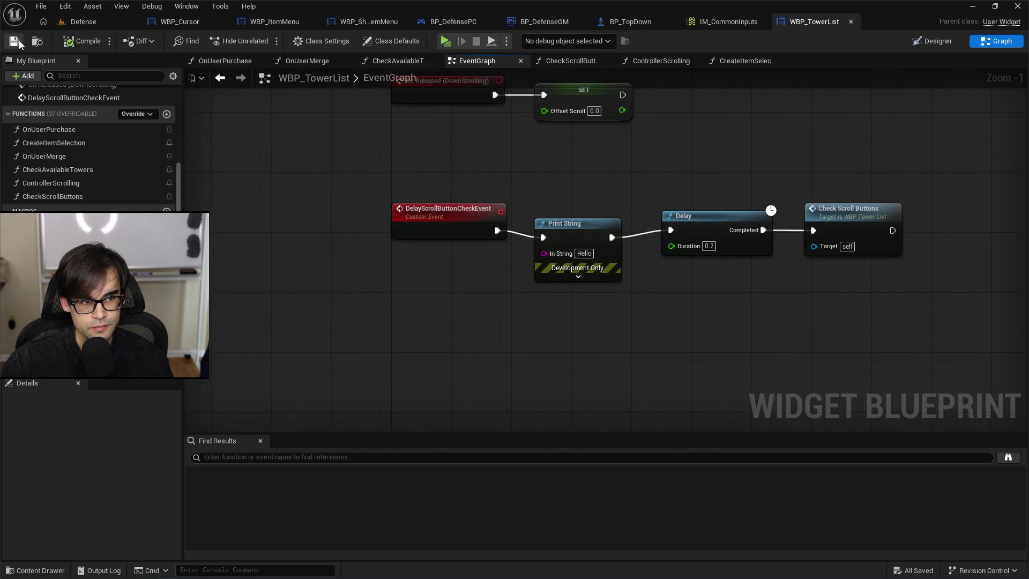
# Survey the scrolling events in the EventGraph, then open the ControllerScrolling and CreateItemSelection functions.
pyautogui.moveTo(471, 149); pyautogui.dragTo(479, 281)
pyautogui.moveTo(505, 177); pyautogui.dragTo(444, 279)
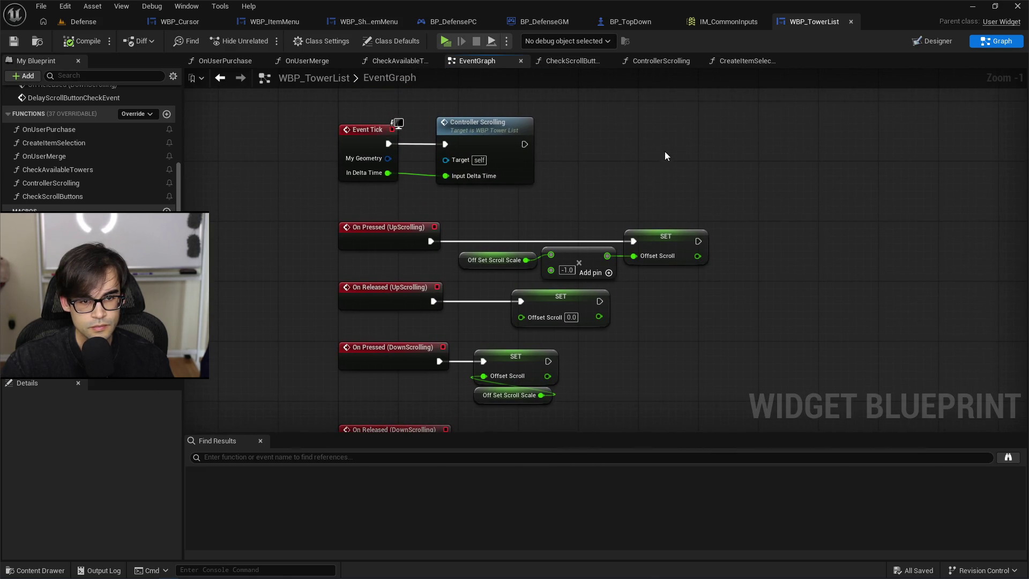
pyautogui.moveTo(667, 156); pyautogui.dragTo(572, 269)
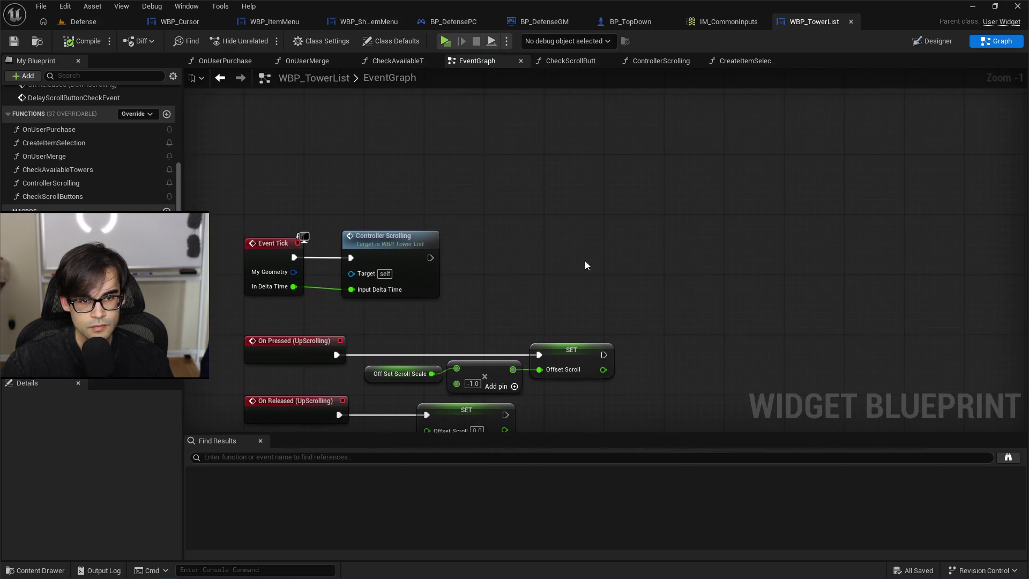
pyautogui.click(670, 62)
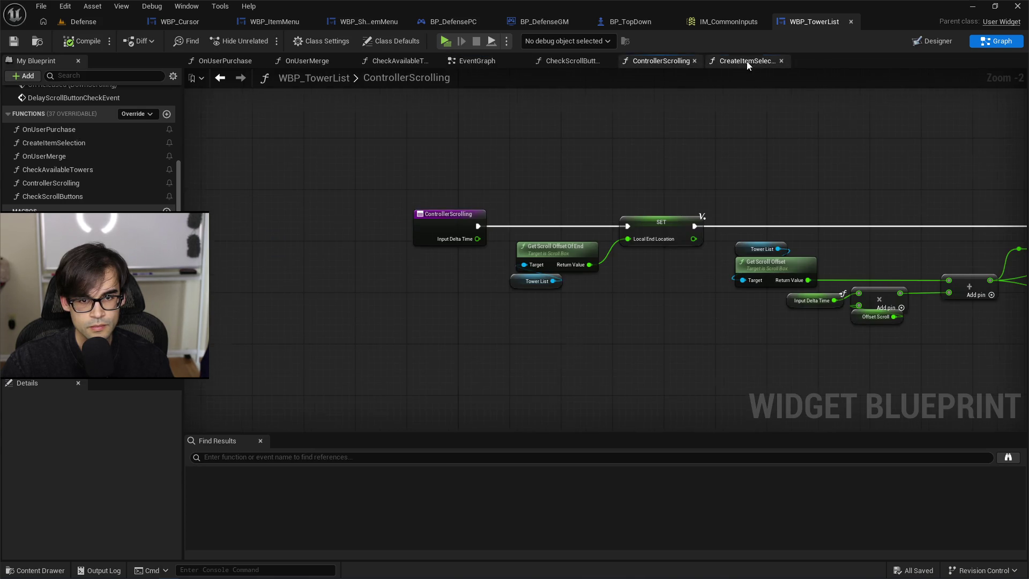
pyautogui.click(747, 62)
# Move Call Delay Scroll Button Check further right and discard a trial Bind node.
pyautogui.moveTo(666, 231); pyautogui.dragTo(713, 231)
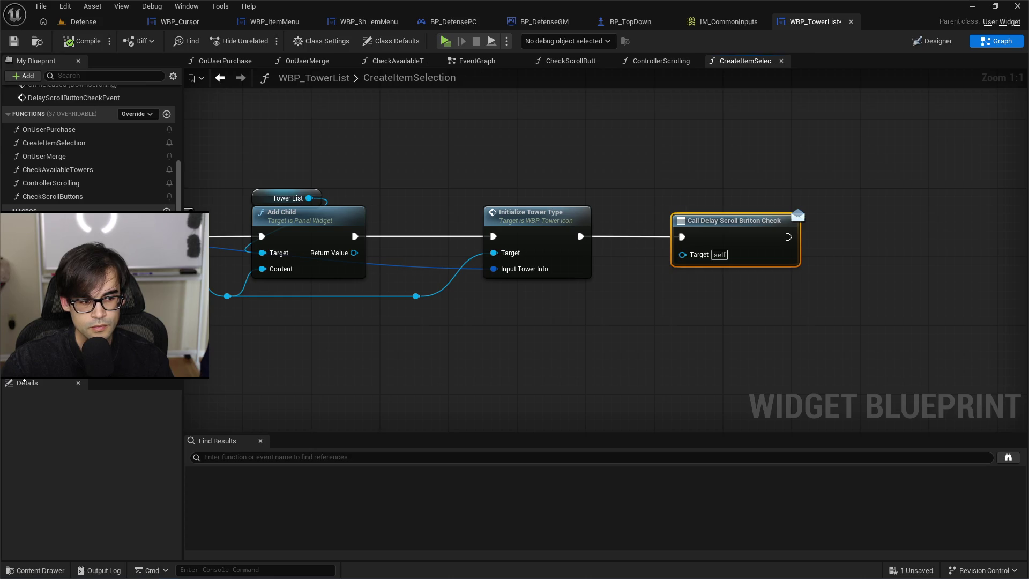
pyautogui.moveTo(64, 349); pyautogui.dragTo(710, 272)
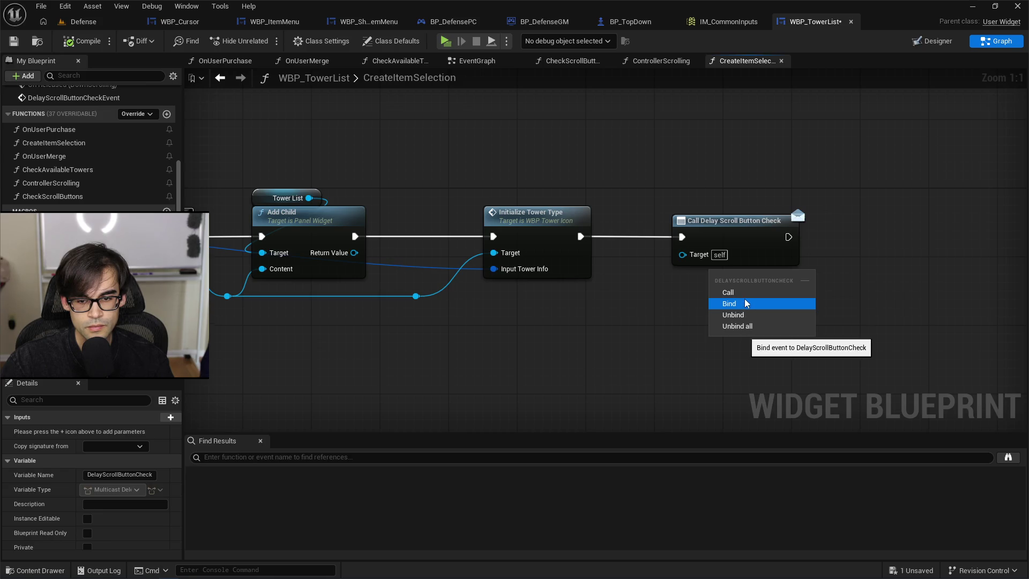
pyautogui.click(746, 304)
pyautogui.press('Delete')
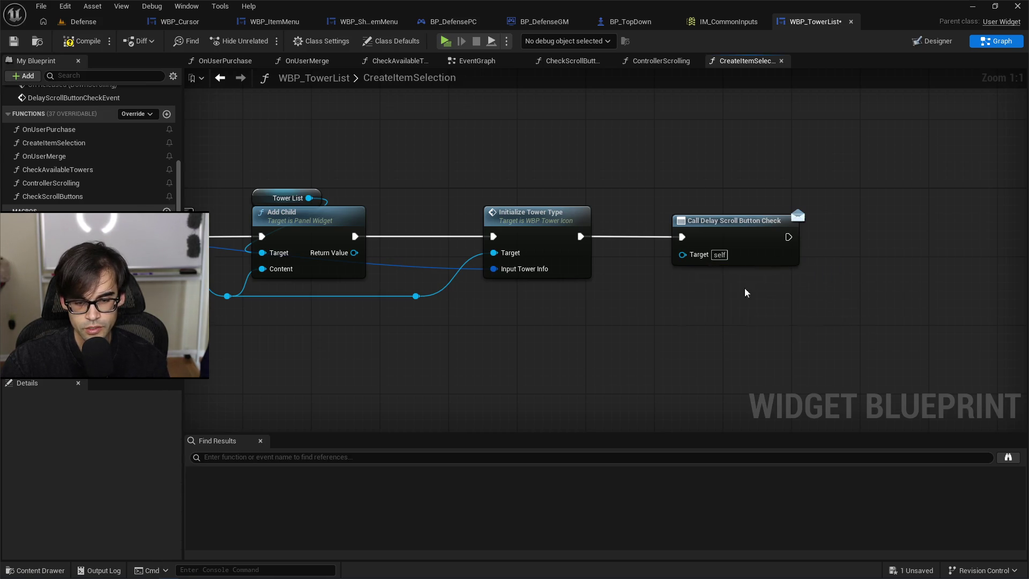
pyautogui.moveTo(789, 240); pyautogui.dragTo(877, 210)
# Add a Print String after the call saying 'should be calling delgate' with Duration 60.
pyautogui.write('print')
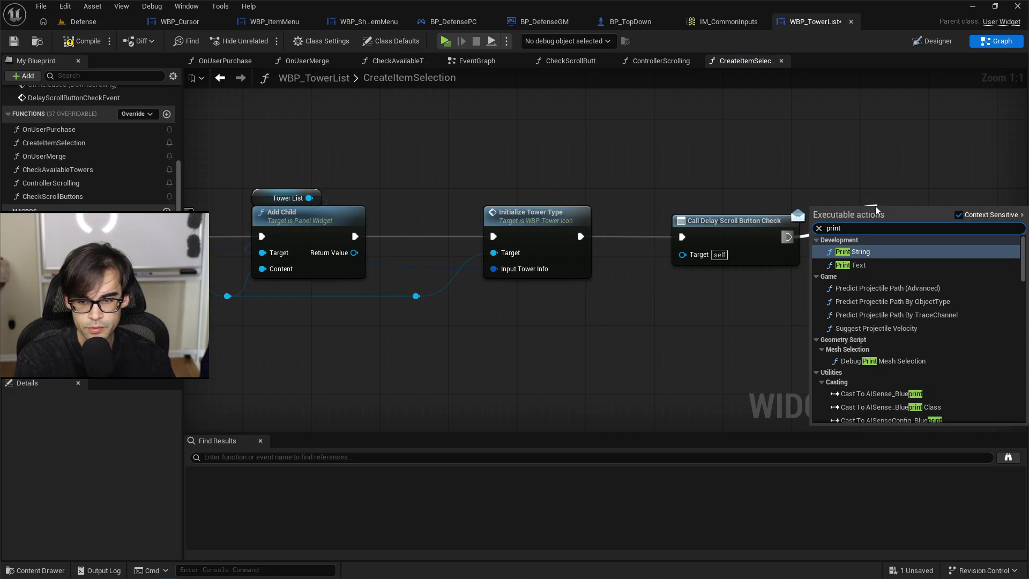
pyautogui.press('Return')
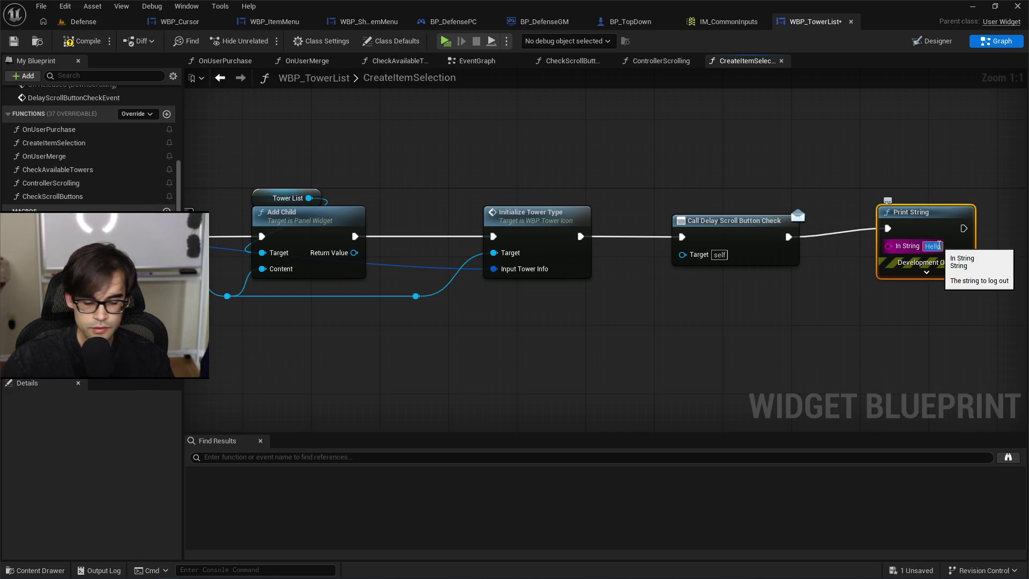
pyautogui.click(940, 245)
pyautogui.write('should be callin')
pyautogui.press('Return')
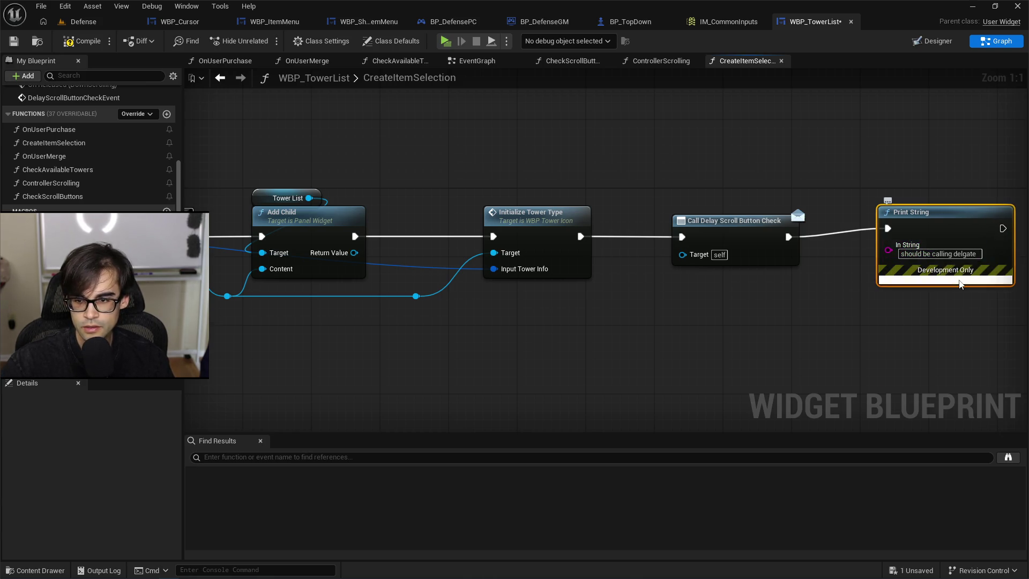
pyautogui.click(945, 281)
pyautogui.write('60')
pyautogui.press('Return')
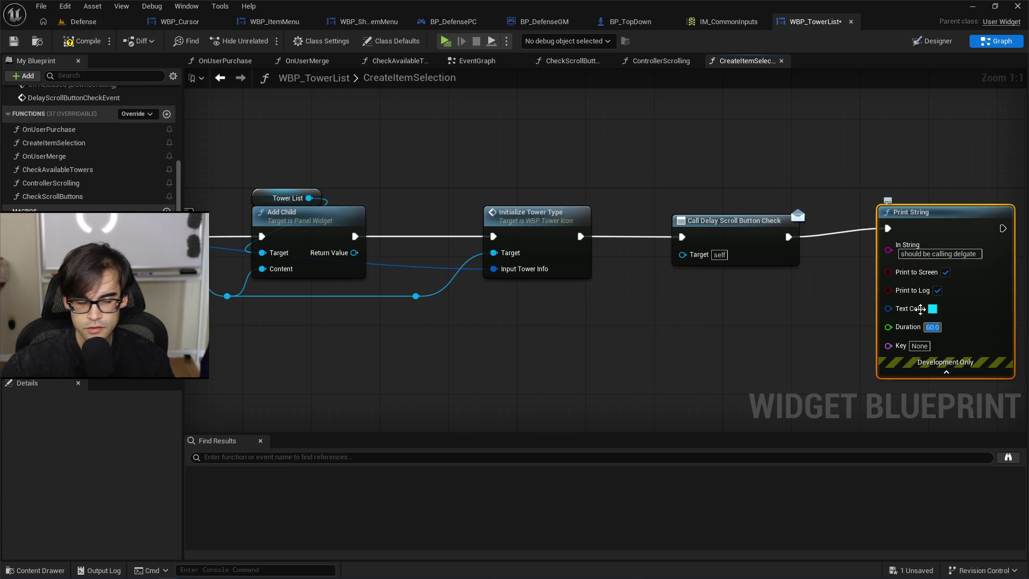
# Compile WBP_TowerList and play-test it in the Defense level.
pyautogui.click(77, 42)
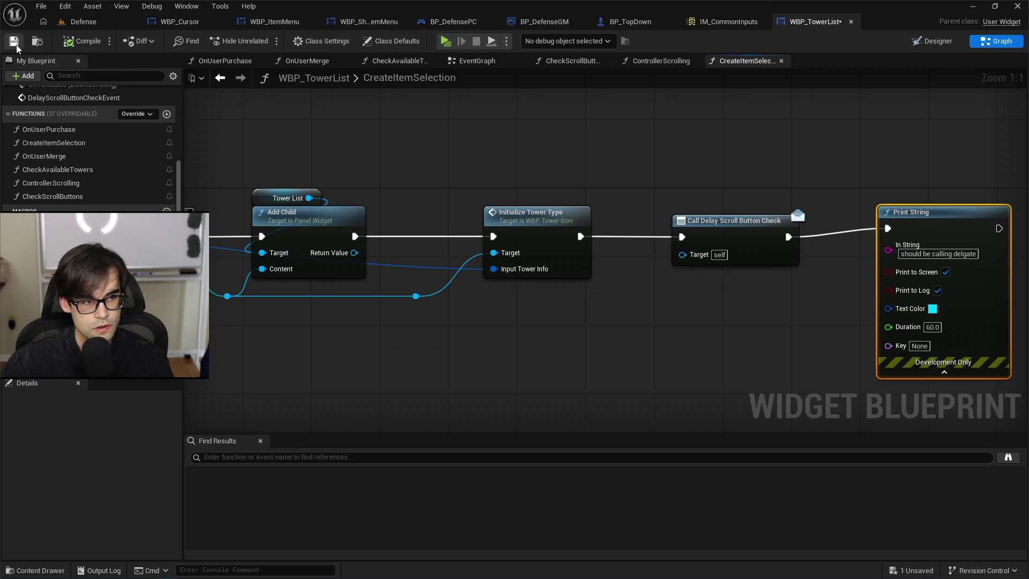
pyautogui.click(83, 22)
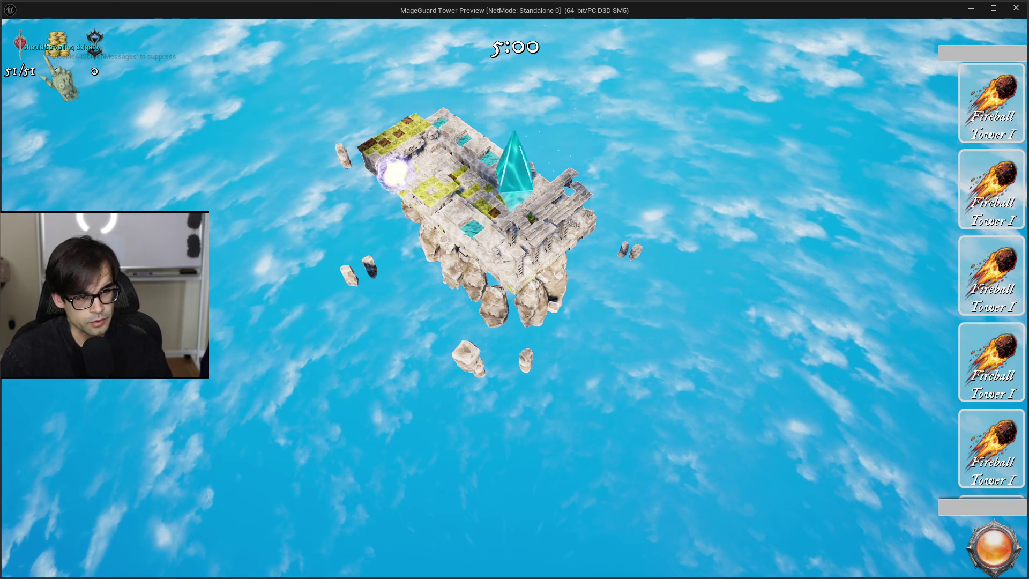
pyautogui.press('Escape')
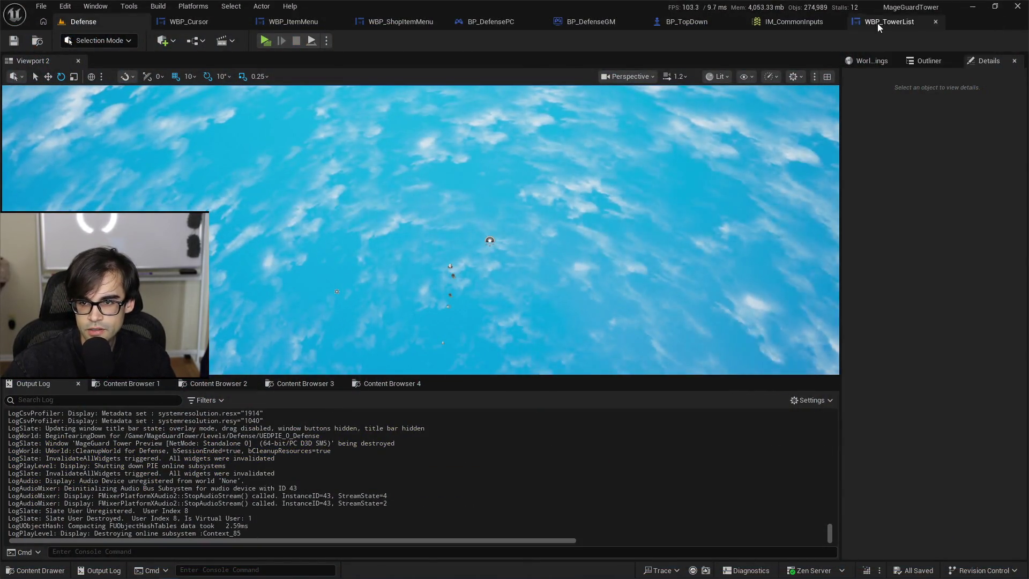
pyautogui.click(879, 22)
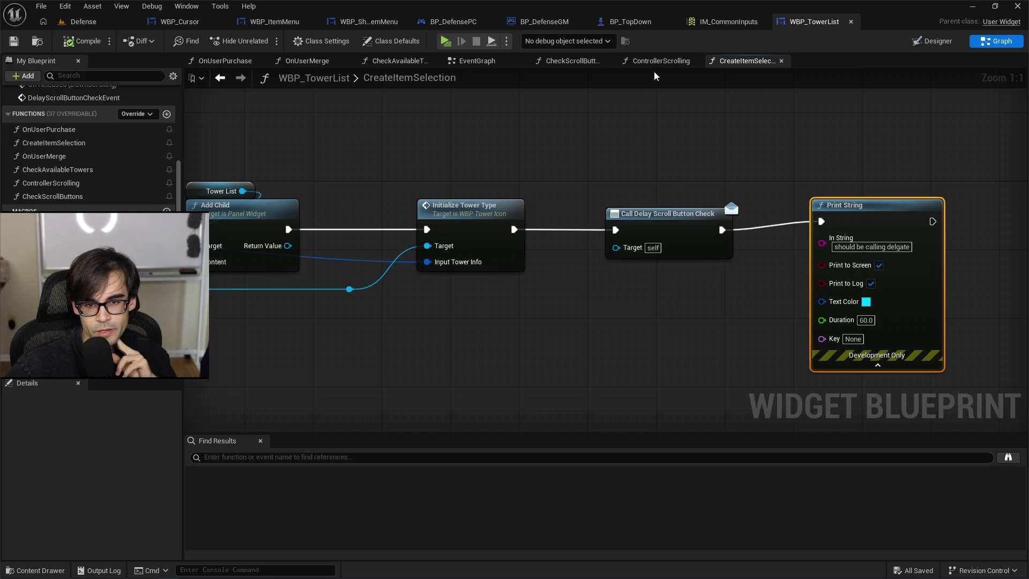
# Remove the Delay Scroll Button Check Bind and Create Event nodes from the chain's end.
pyautogui.click(490, 61)
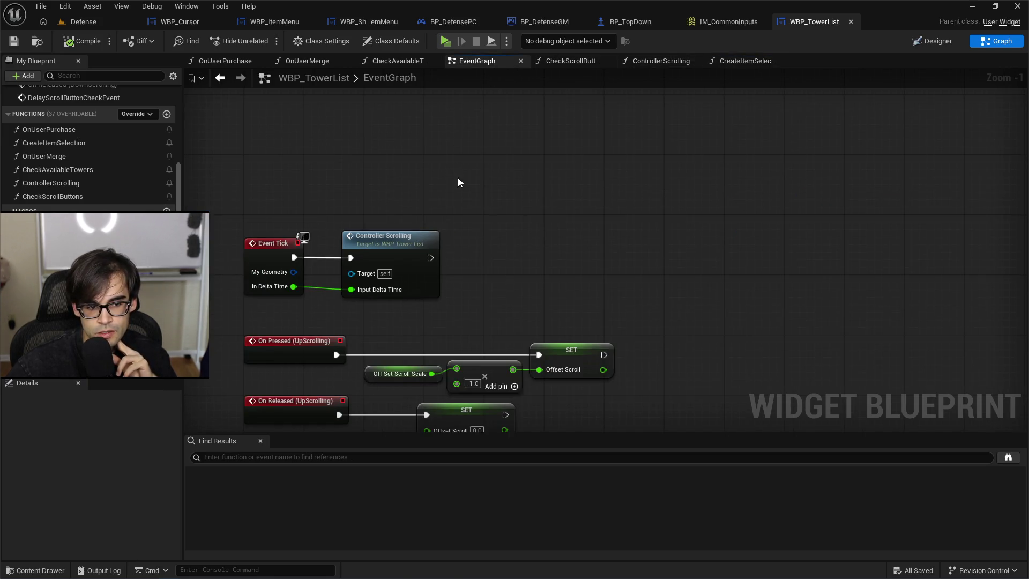
pyautogui.scroll(-4, 561, 282)
pyautogui.scroll(2, 687, 230)
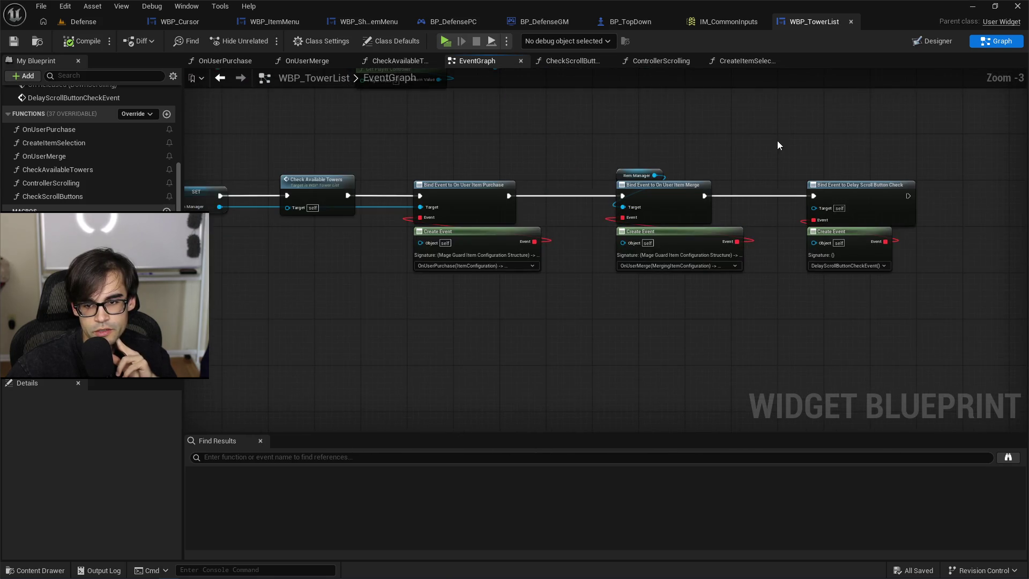
pyautogui.moveTo(779, 145); pyautogui.dragTo(1025, 189)
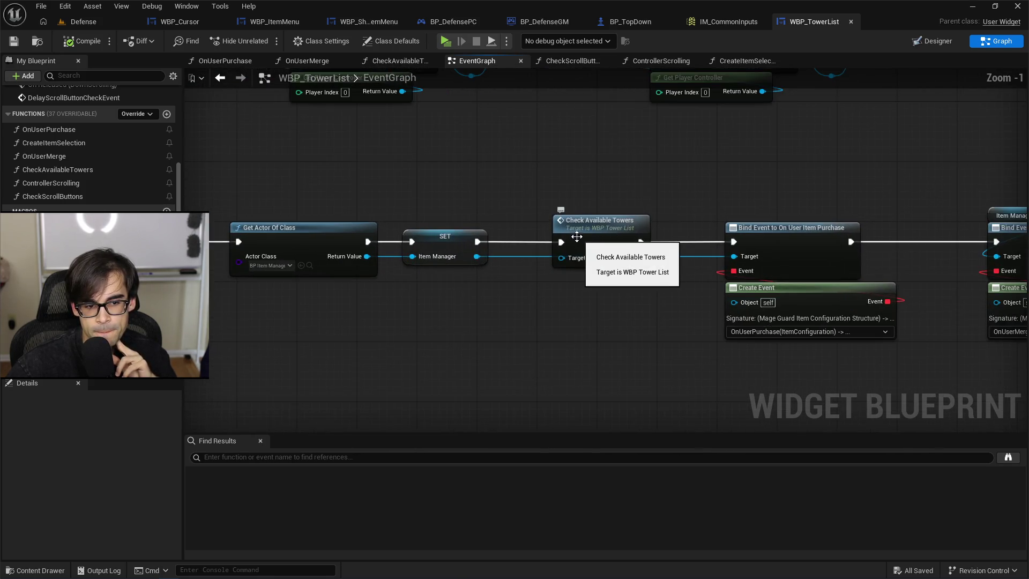
pyautogui.scroll(1, 549, 216)
pyautogui.moveTo(533, 200)
pyautogui.mouseDown()
pyautogui.moveTo(337, 193)
pyautogui.moveTo(536, 311)
pyautogui.moveTo(611, 326)
pyautogui.moveTo(480, 173)
pyautogui.mouseUp()
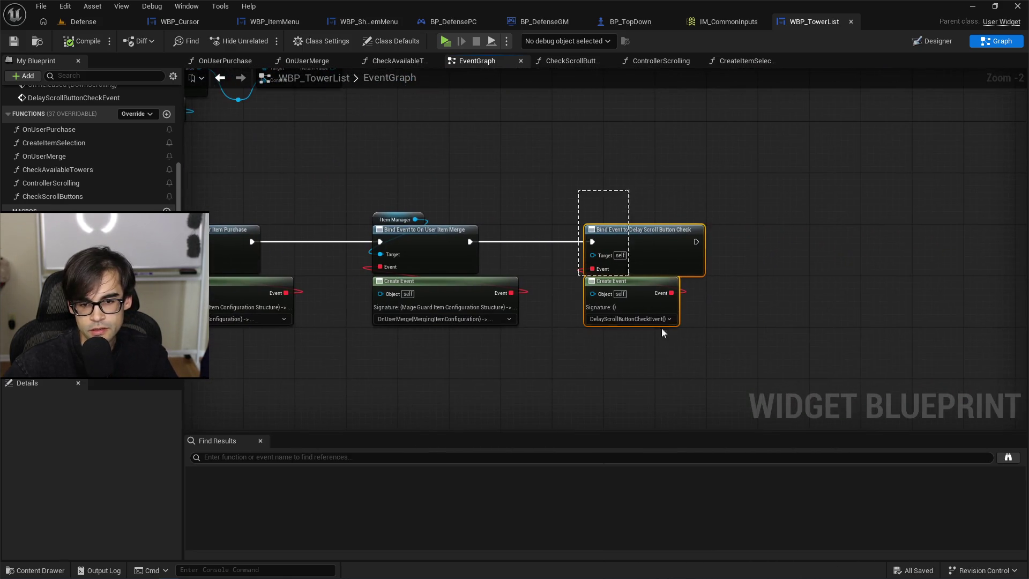
pyautogui.press('Delete')
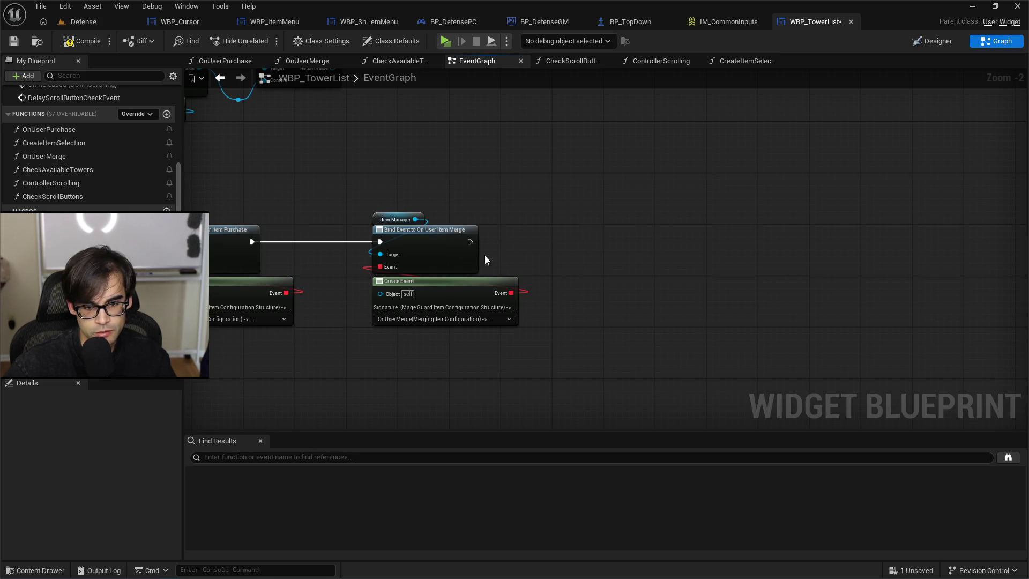
# Paste the bind nodes between Event On Initialized and Get Actor Of Class, then compile and play-test.
pyautogui.moveTo(308, 213)
pyautogui.mouseDown()
pyautogui.moveTo(768, 234)
pyautogui.moveTo(610, 265)
pyautogui.moveTo(993, 330)
pyautogui.mouseUp()
pyautogui.scroll(-2, 610, 265)
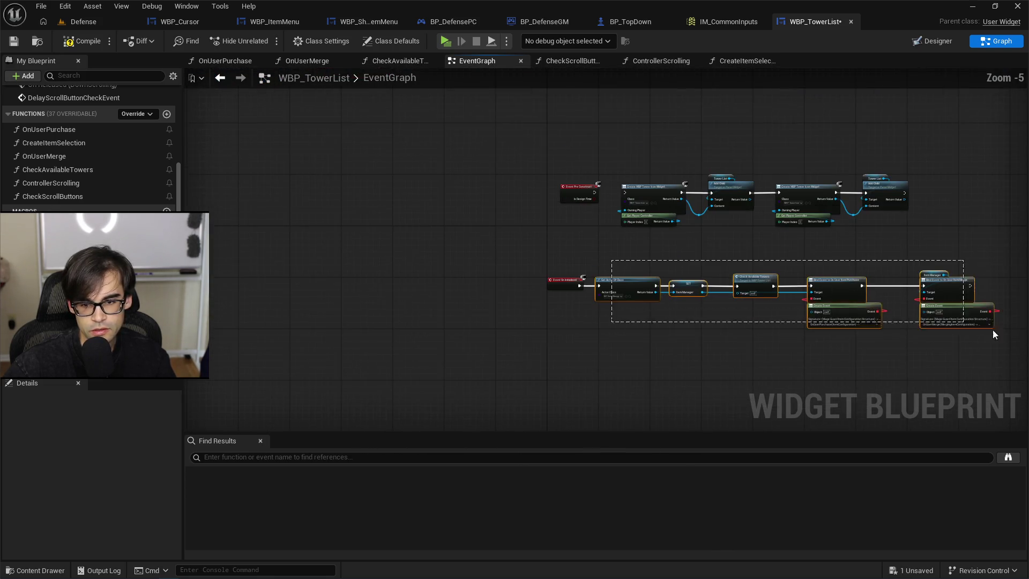
pyautogui.scroll(2, 659, 323)
pyautogui.moveTo(535, 256)
pyautogui.mouseDown()
pyautogui.moveTo(780, 258)
pyautogui.moveTo(773, 253)
pyautogui.mouseUp()
pyautogui.hotkey('ctrl', 'v')
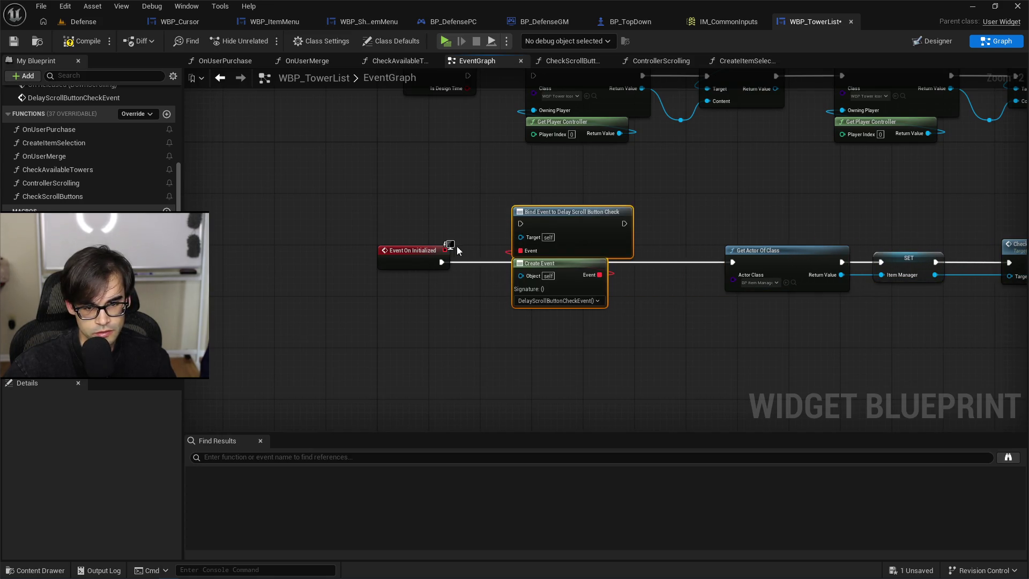
pyautogui.moveTo(442, 262); pyautogui.dragTo(520, 224)
pyautogui.moveTo(625, 223); pyautogui.dragTo(733, 262)
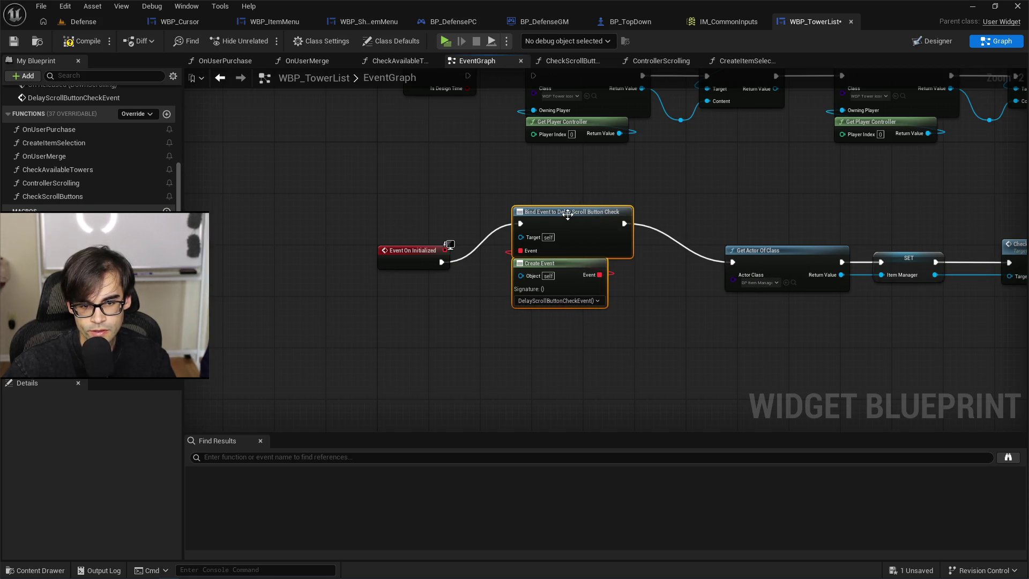
pyautogui.moveTo(567, 214); pyautogui.dragTo(574, 253)
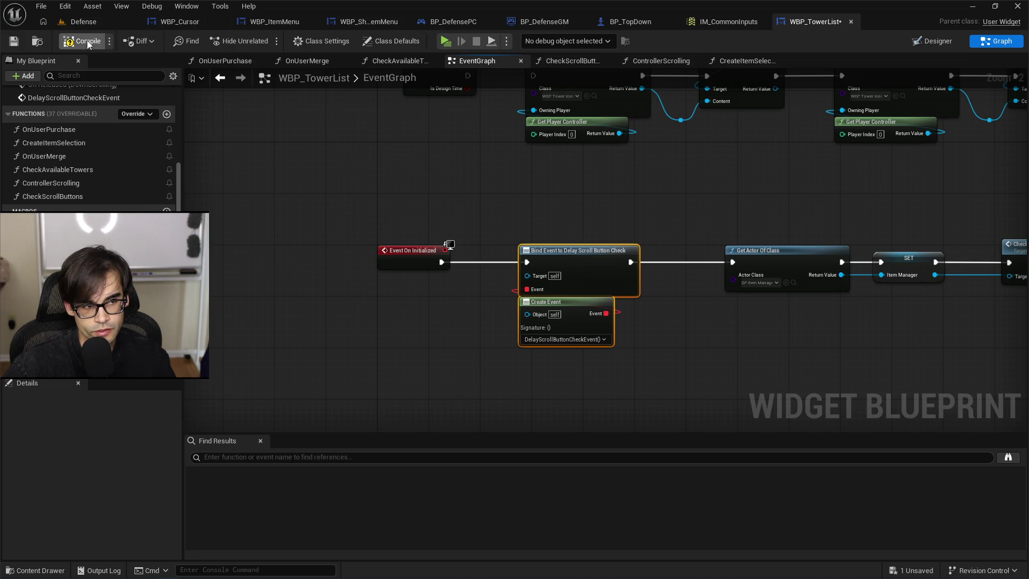
pyautogui.click(10, 46)
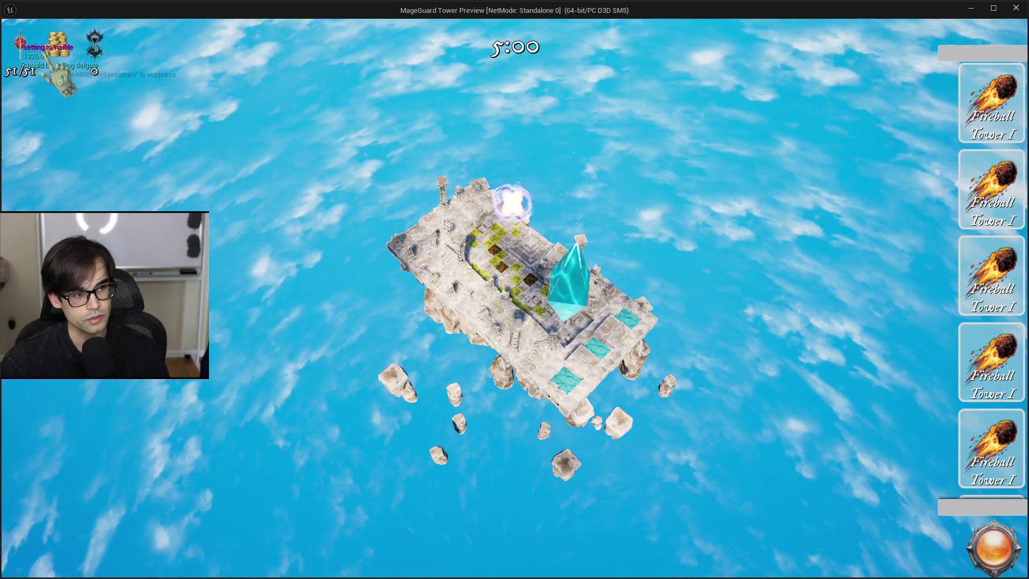
pyautogui.press('Escape')
# Delete the debug Print String from DelayScrollButtonCheckEvent and wire the event straight into Delay.
pyautogui.click(877, 22)
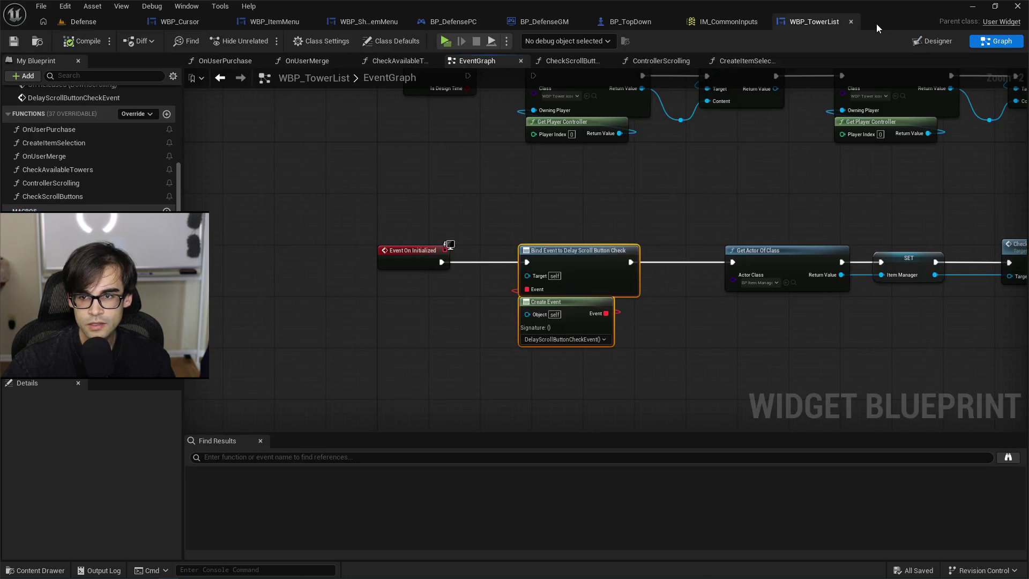
pyautogui.moveTo(771, 241)
pyautogui.mouseDown()
pyautogui.moveTo(390, 234)
pyautogui.moveTo(552, 145)
pyautogui.moveTo(684, 163)
pyautogui.moveTo(584, 357)
pyautogui.moveTo(500, 240)
pyautogui.moveTo(605, 253)
pyautogui.mouseUp()
pyautogui.press('Delete')
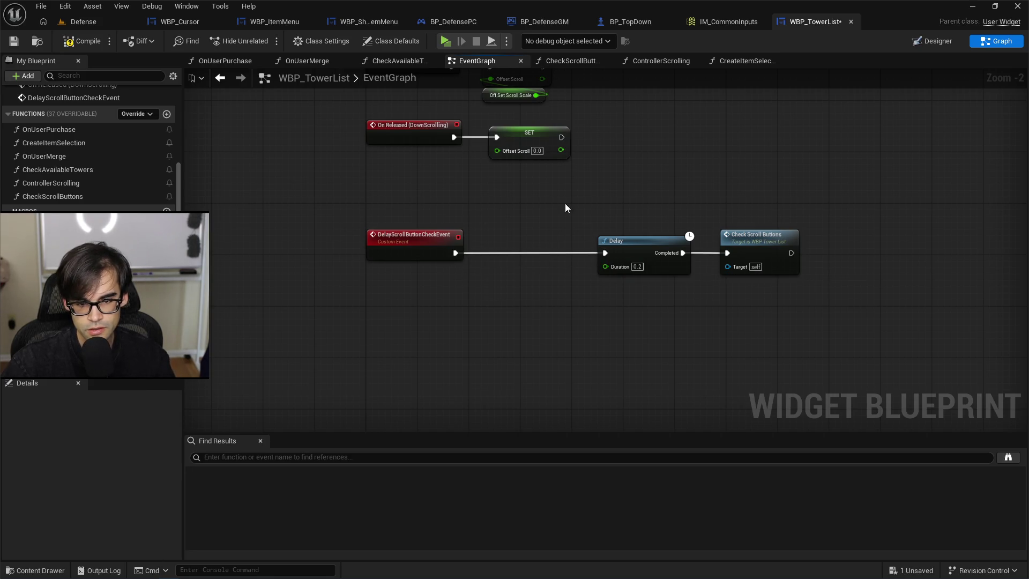
pyautogui.moveTo(565, 204); pyautogui.dragTo(804, 281)
pyautogui.moveTo(742, 244); pyautogui.dragTo(635, 246)
# Strip the reroute and debug Print Strings from CheckScrollButtons, wire entry to Branch, and save.
pyautogui.doubleClick(652, 239)
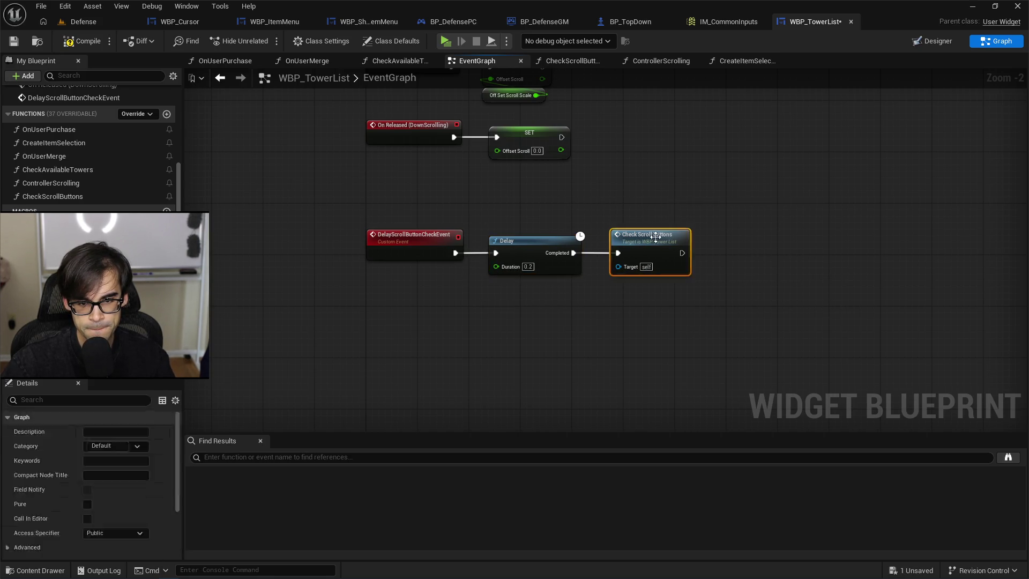
pyautogui.moveTo(377, 163); pyautogui.dragTo(504, 256)
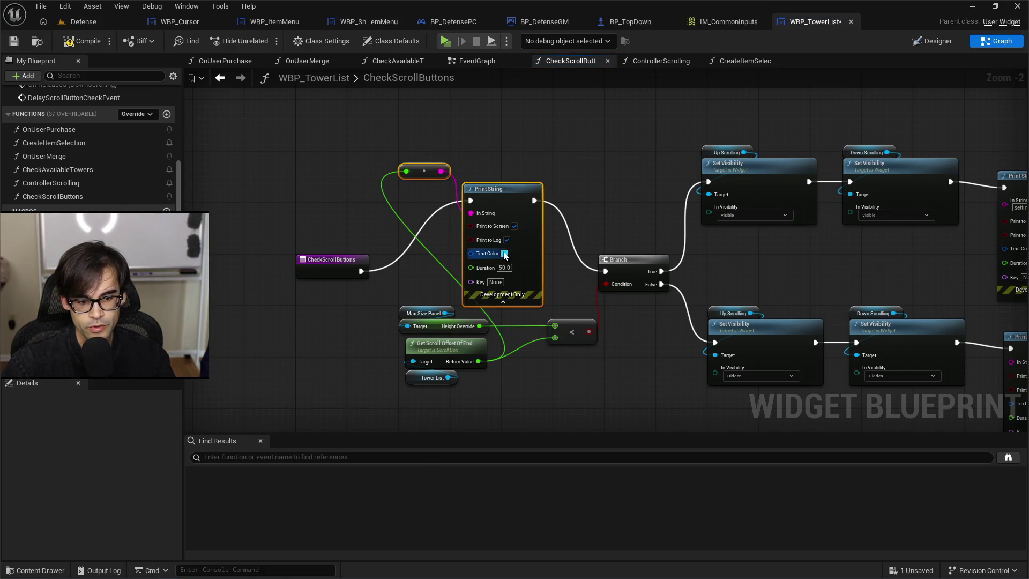
pyautogui.press('Delete')
pyautogui.moveTo(361, 272); pyautogui.dragTo(607, 272)
pyautogui.moveTo(604, 127); pyautogui.dragTo(731, 355)
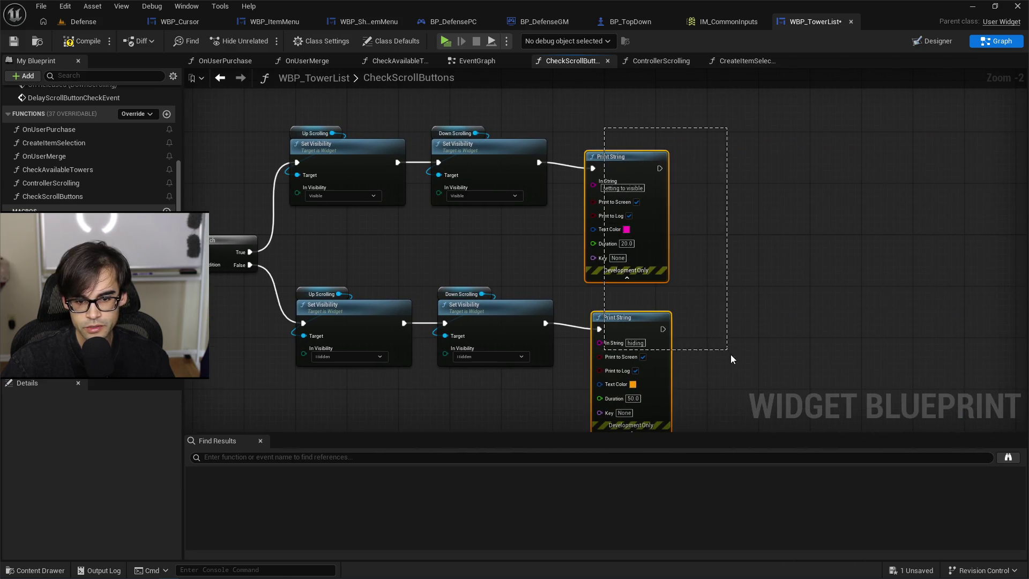
pyautogui.press('Delete')
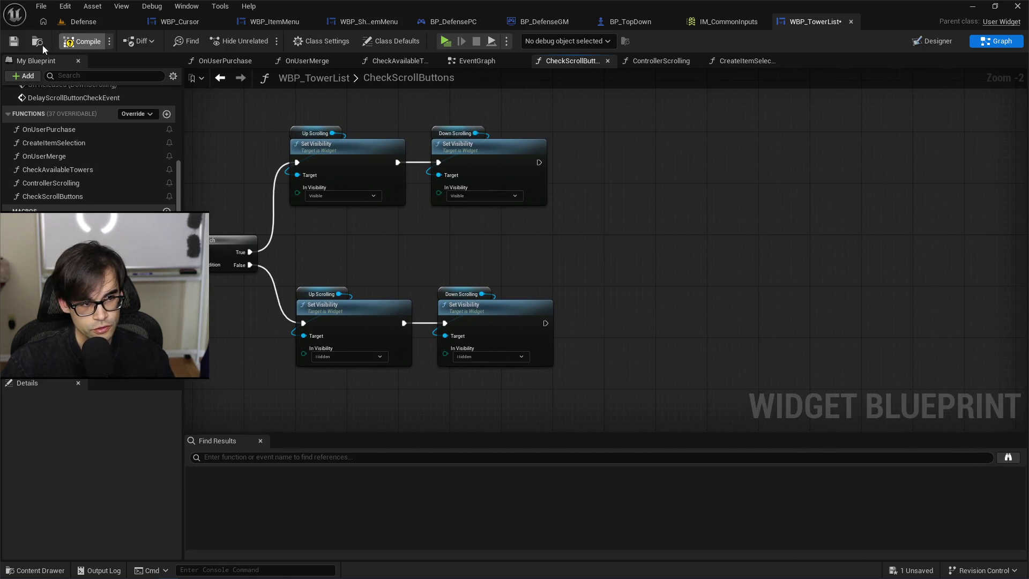
pyautogui.click(14, 47)
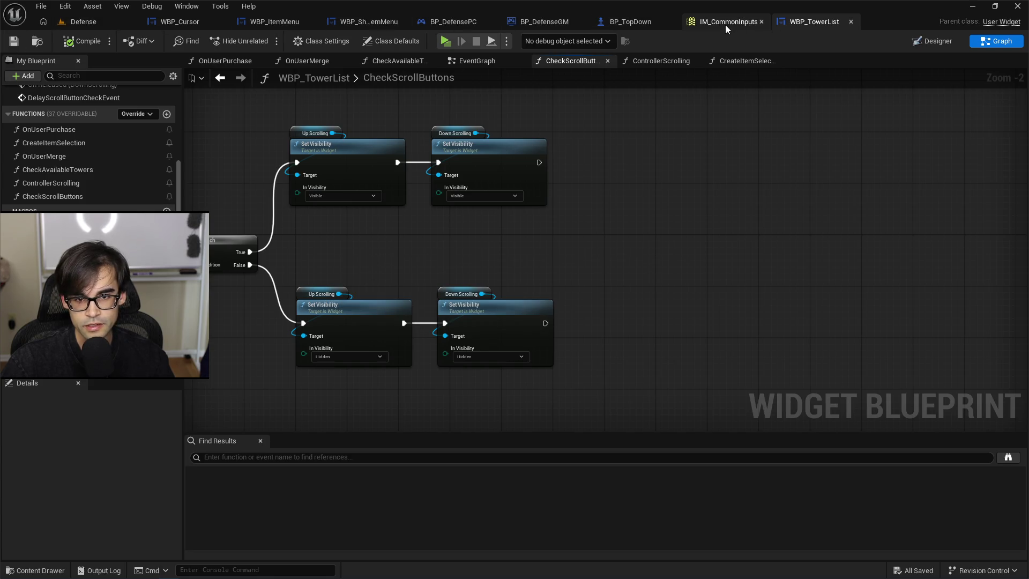
# Look through the BP_TopDown, BP_DefensePC and BP_DefenseGM tabs, then show WBP_TowerList's Designer.
pyautogui.click(725, 25)
pyautogui.click(619, 21)
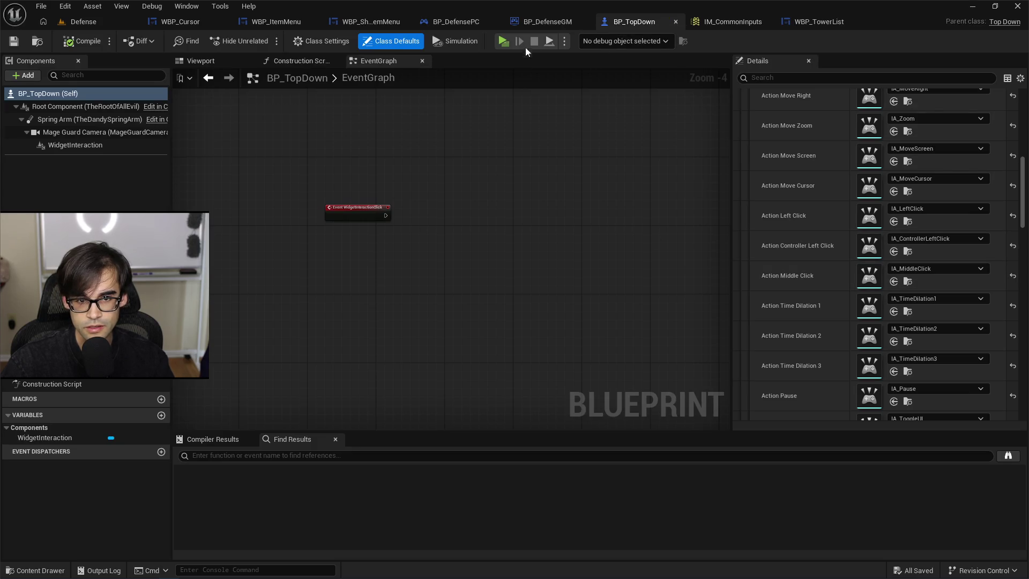
pyautogui.click(549, 22)
pyautogui.click(462, 24)
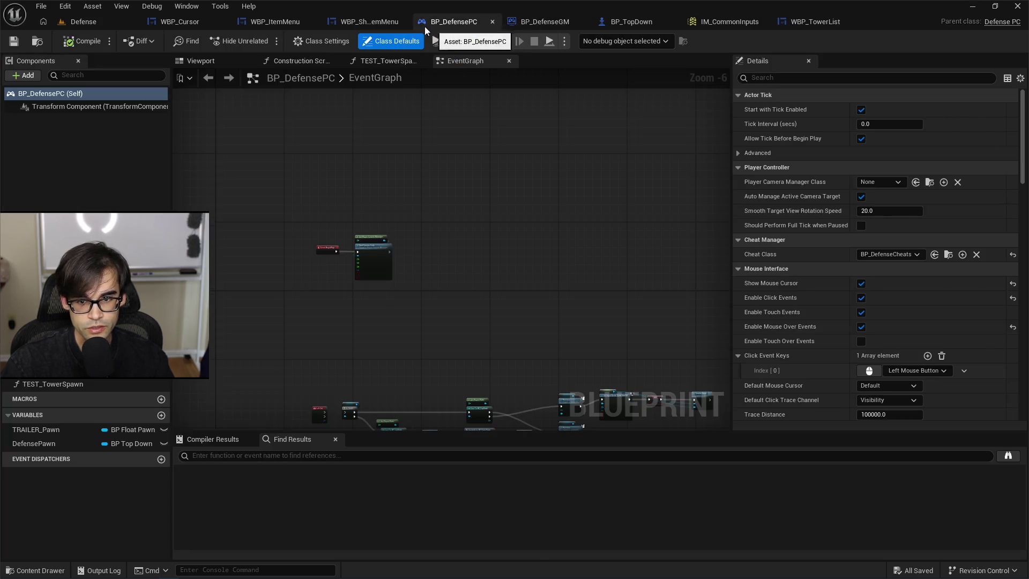
pyautogui.click(382, 23)
pyautogui.click(637, 25)
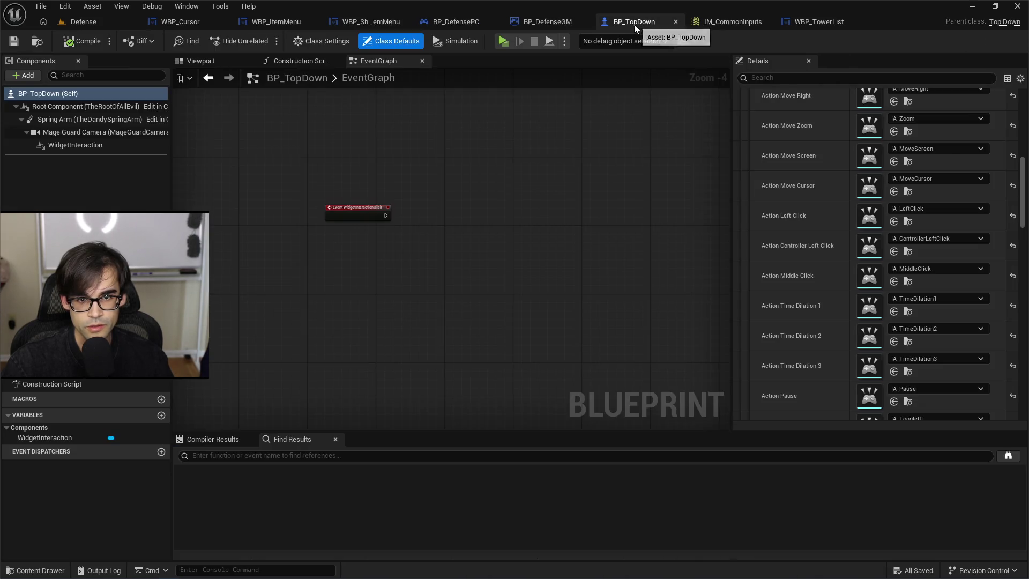
pyautogui.click(548, 22)
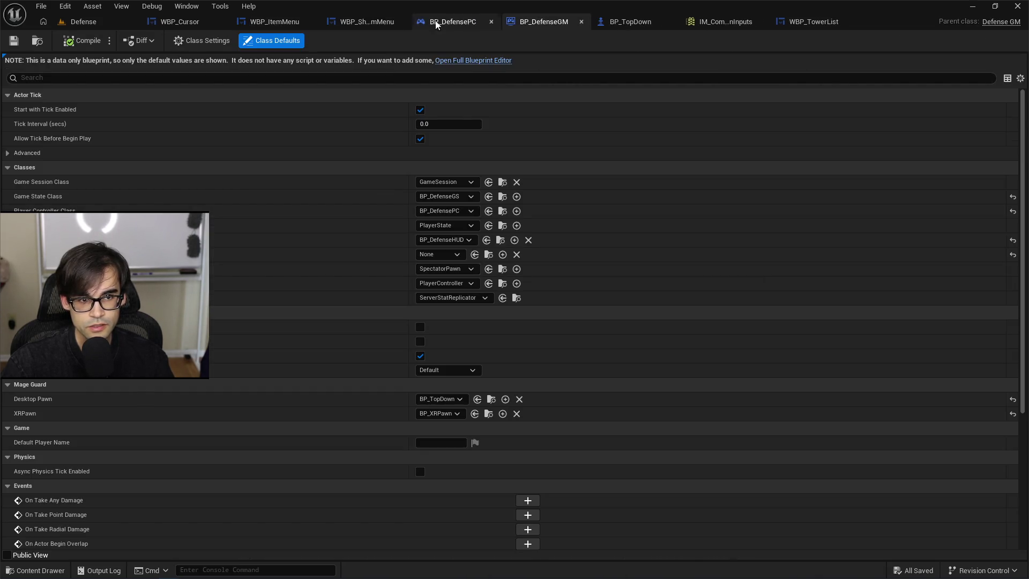
pyautogui.click(732, 24)
pyautogui.click(609, 26)
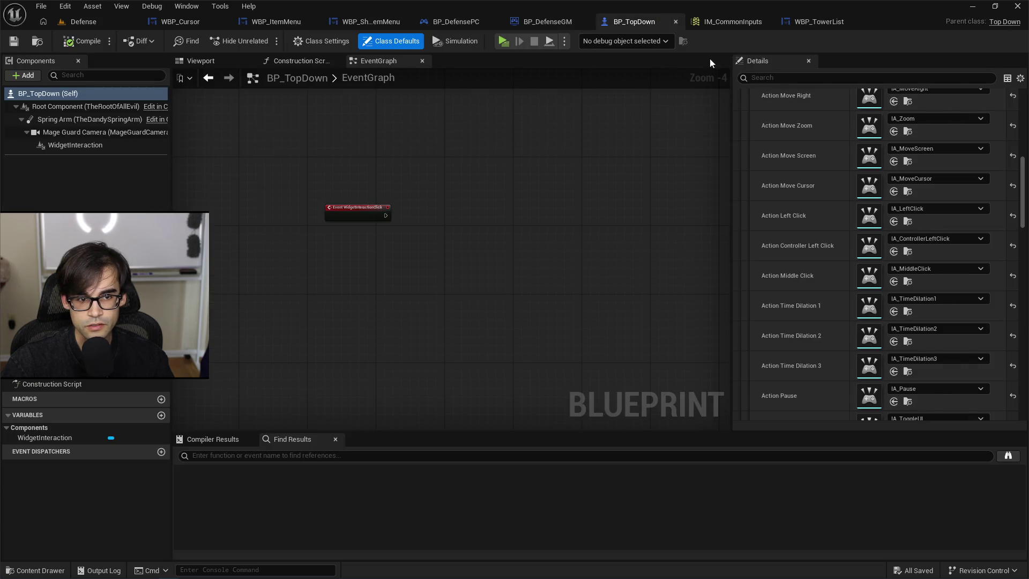
pyautogui.click(811, 21)
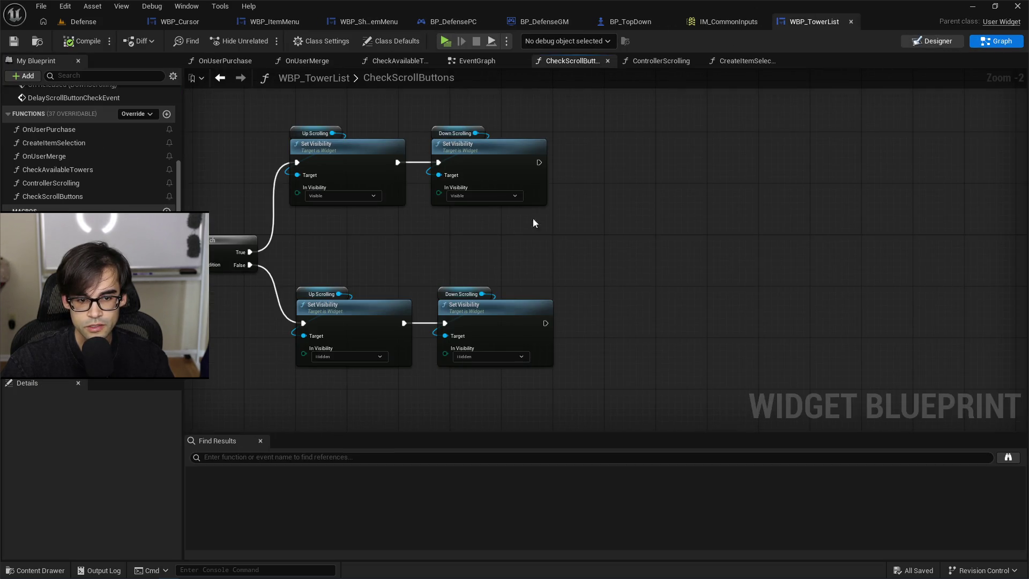
pyautogui.click(933, 41)
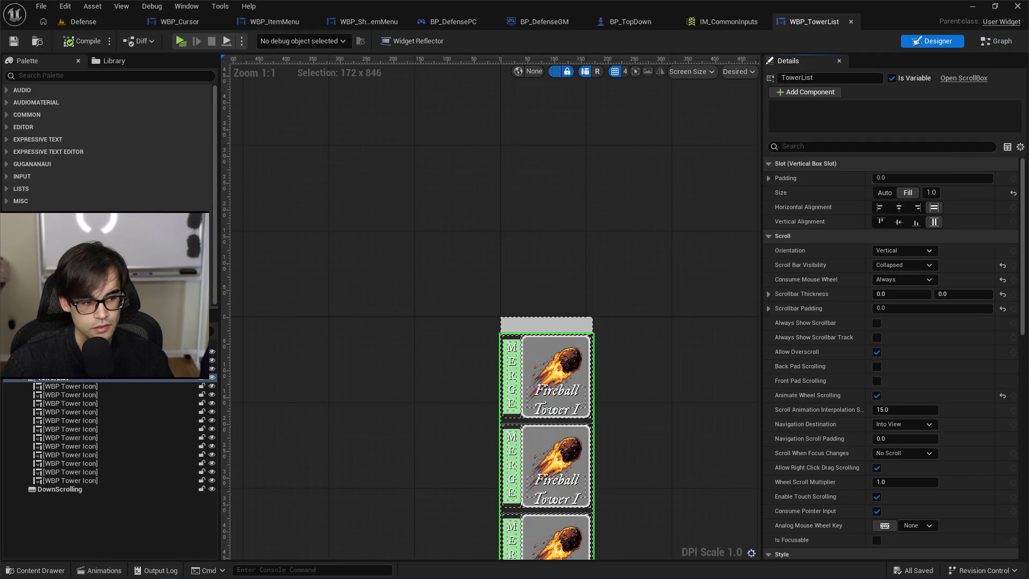
# Delete the placeholder WBP Tower Icon entries, then compile and save the widget.
pyautogui.keyDown('shift'); pyautogui.click(106, 480); pyautogui.keyUp('shift')
pyautogui.press('Delete')
pyautogui.scroll(-3, 429, 246)
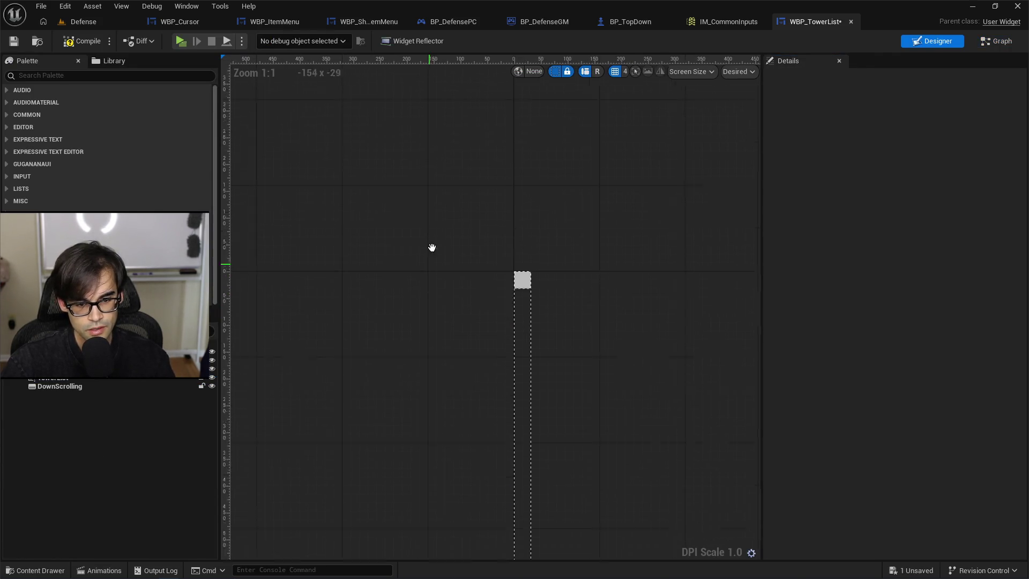
pyautogui.scroll(6, 448, 306)
pyautogui.click(82, 41)
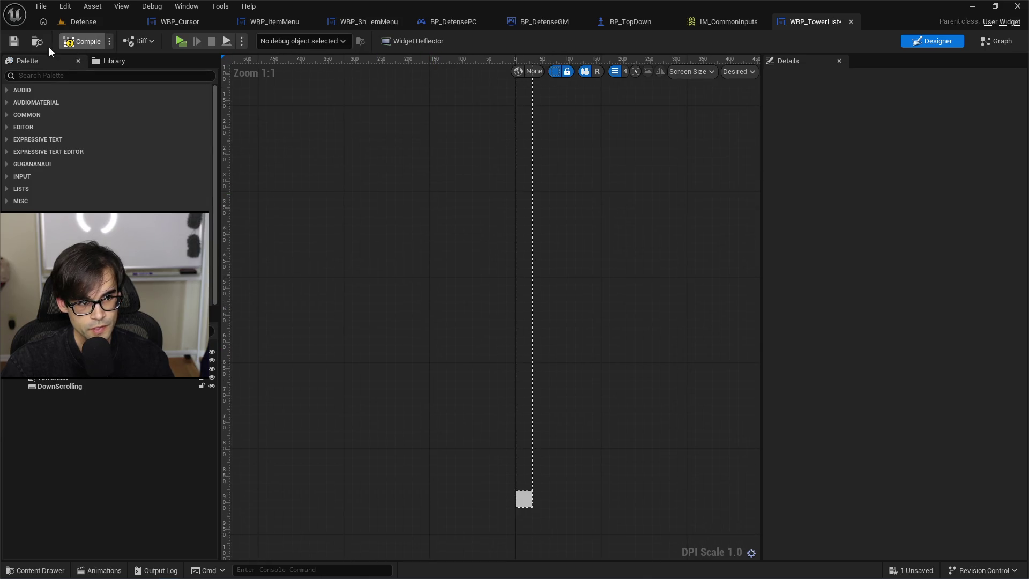
pyautogui.click(14, 41)
# Play-test the Defense level and return to the WBP_TowerList layout.
pyautogui.click(83, 21)
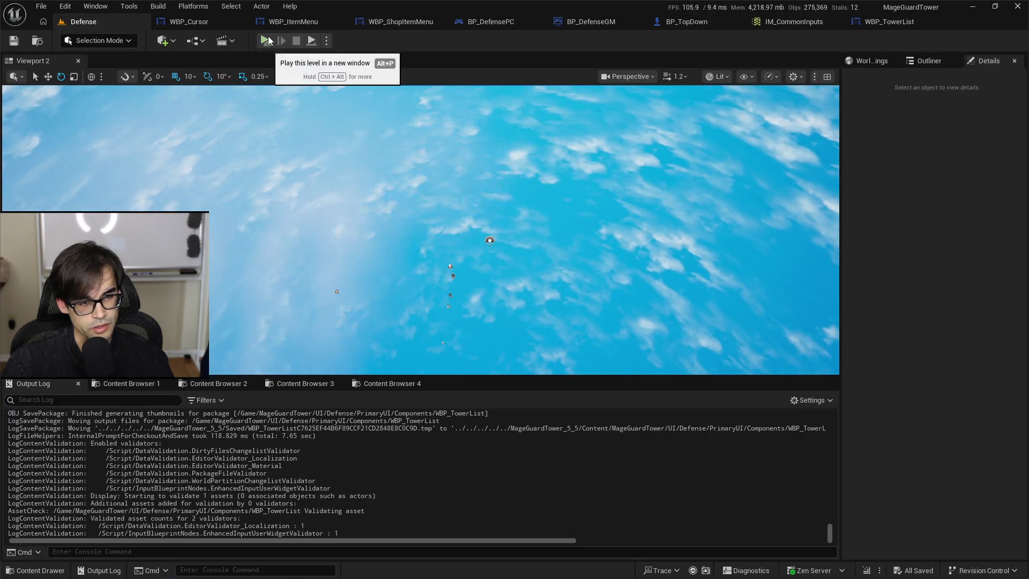
pyautogui.click(268, 37)
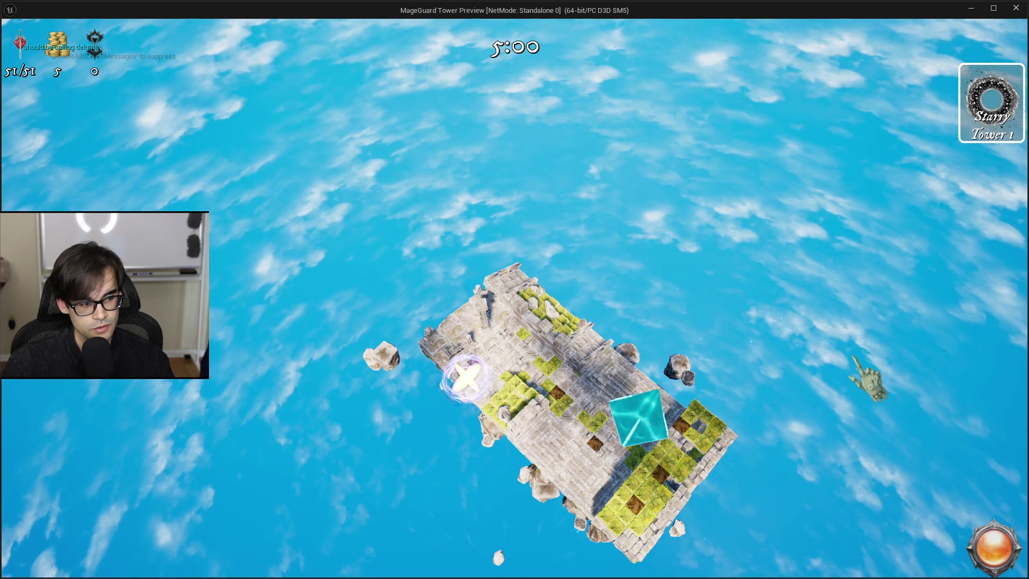
pyautogui.press('Escape')
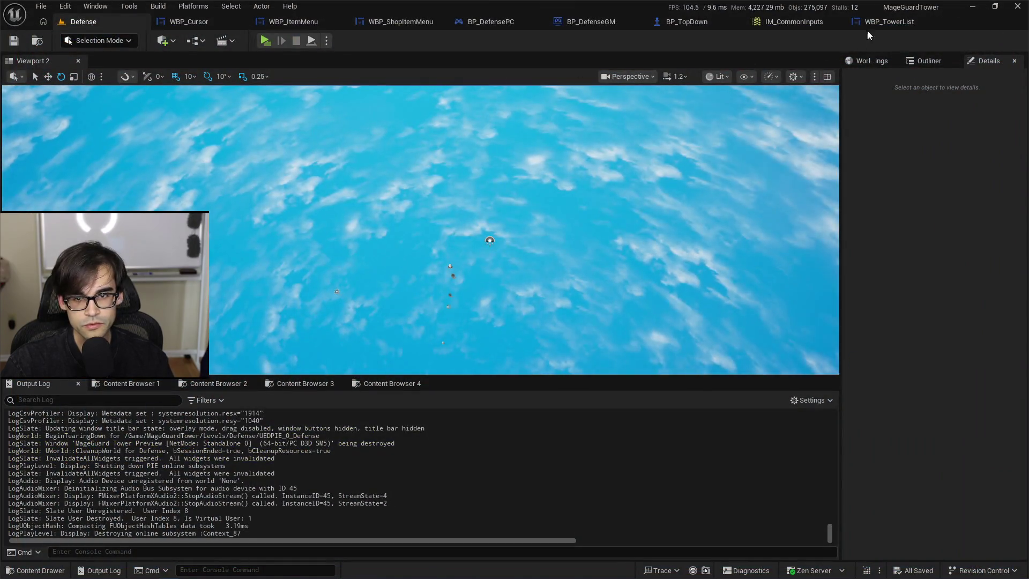
pyautogui.click(875, 22)
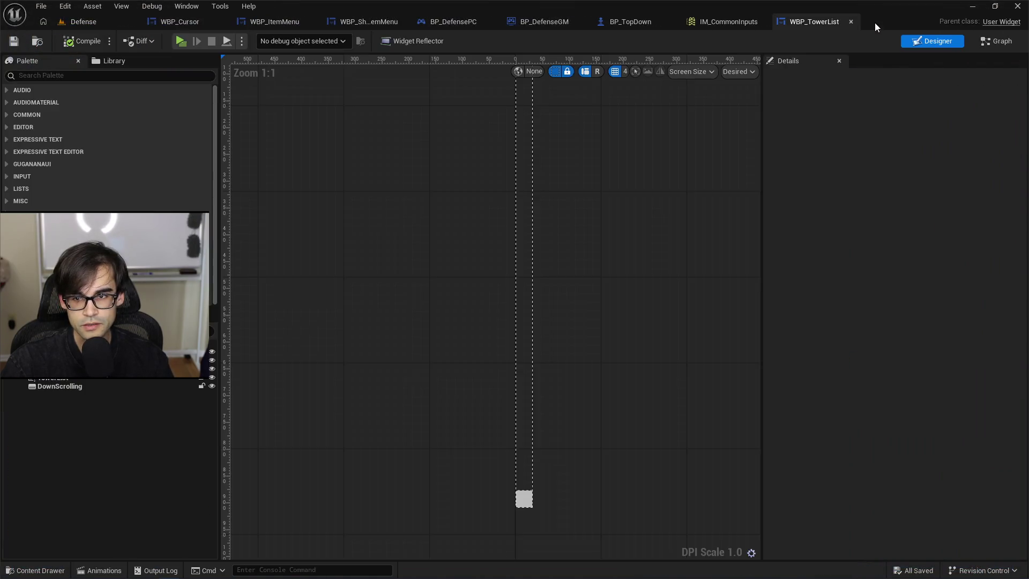
# Set the TowerList scroll box Size to Auto and VerticalBox_64's Vertical Alignment to Bottom.
pyautogui.click(92, 378)
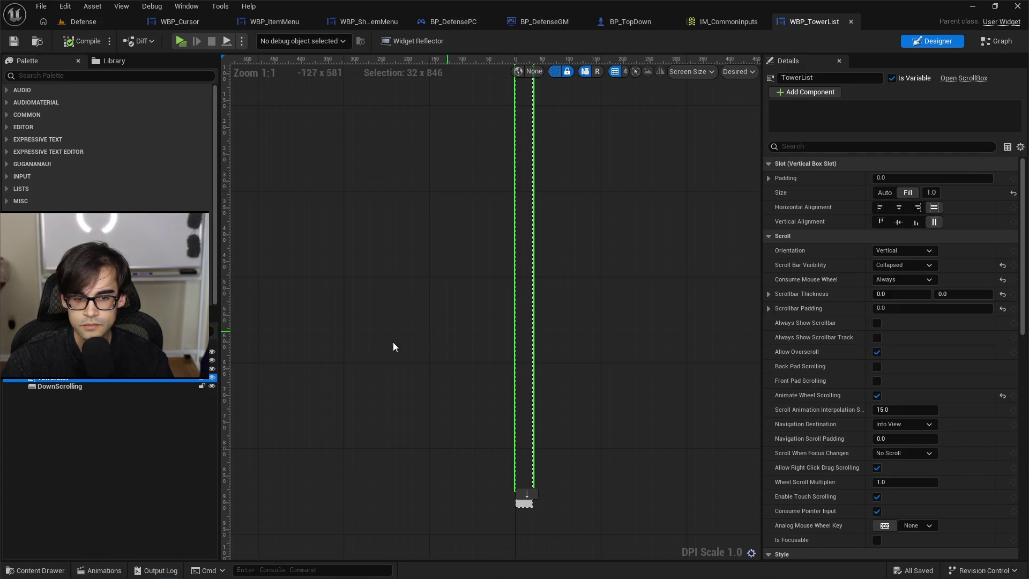
pyautogui.scroll(-4, 385, 351)
pyautogui.scroll(2, 400, 313)
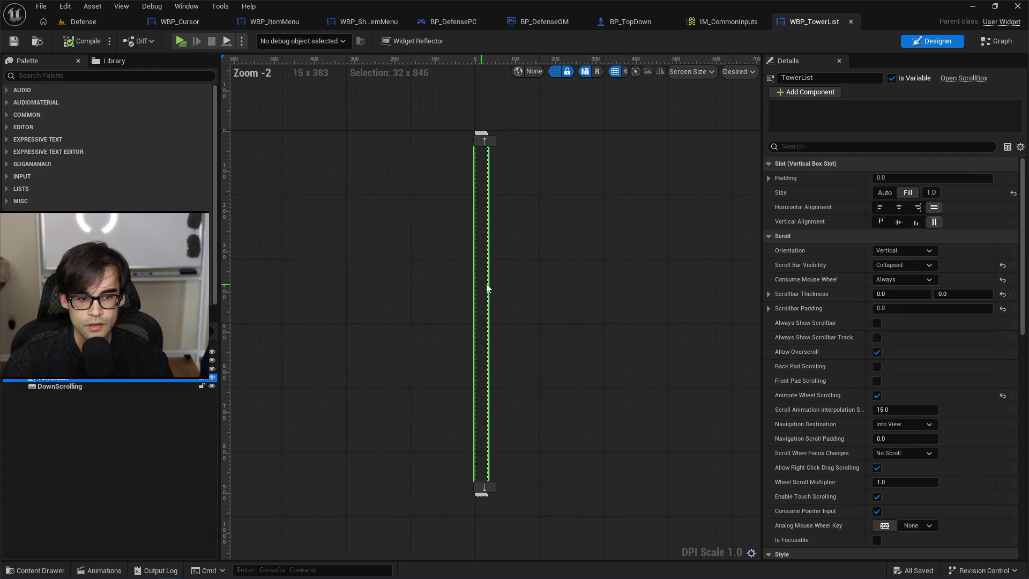
pyautogui.click(81, 360)
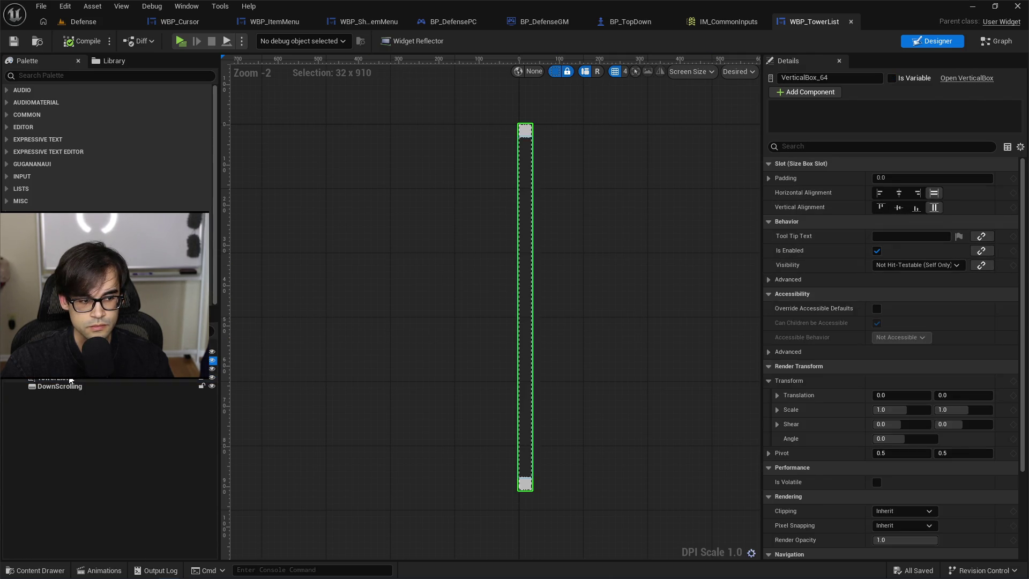
pyautogui.click(80, 352)
pyautogui.click(80, 360)
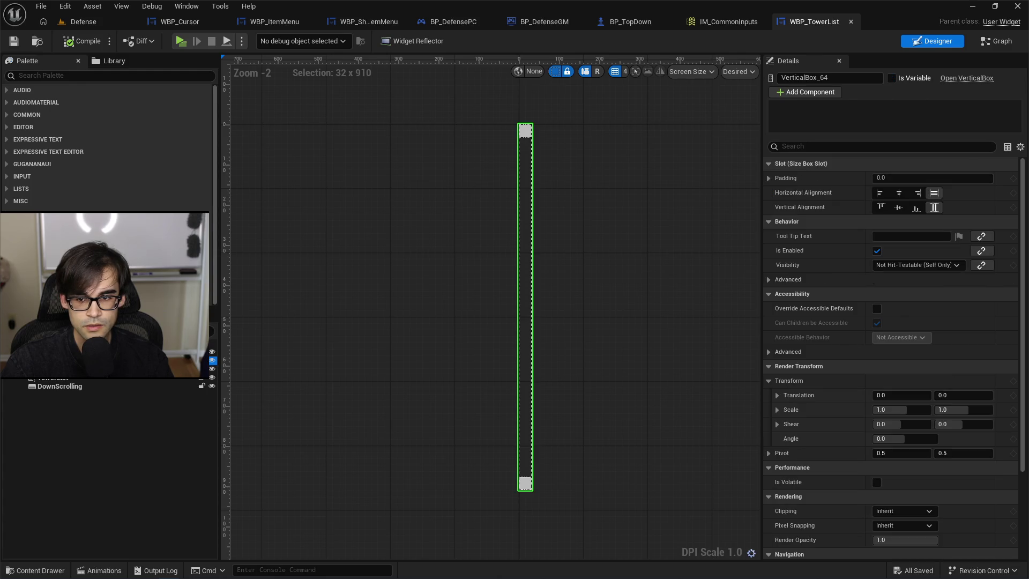
pyautogui.click(70, 368)
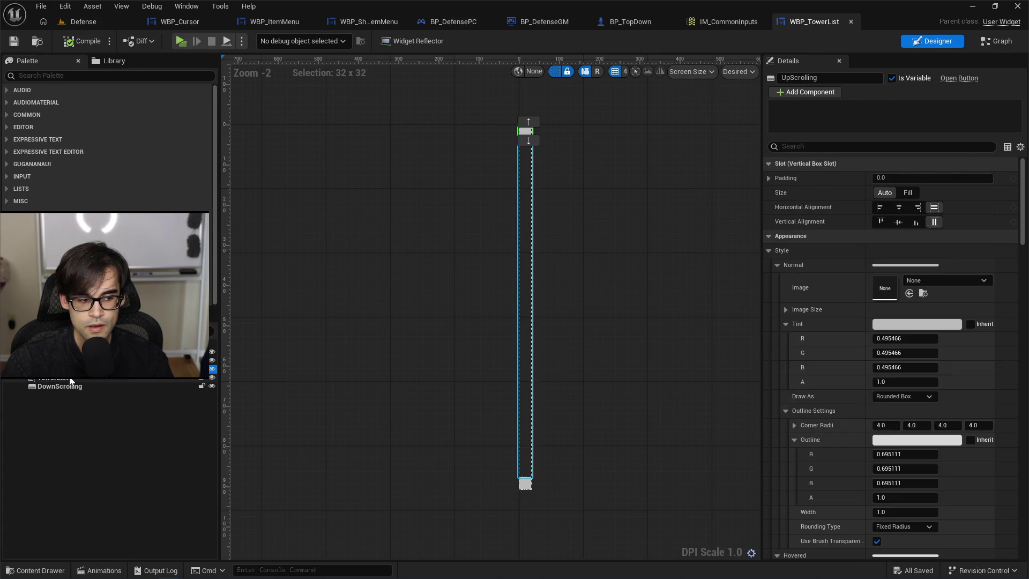
pyautogui.click(70, 380)
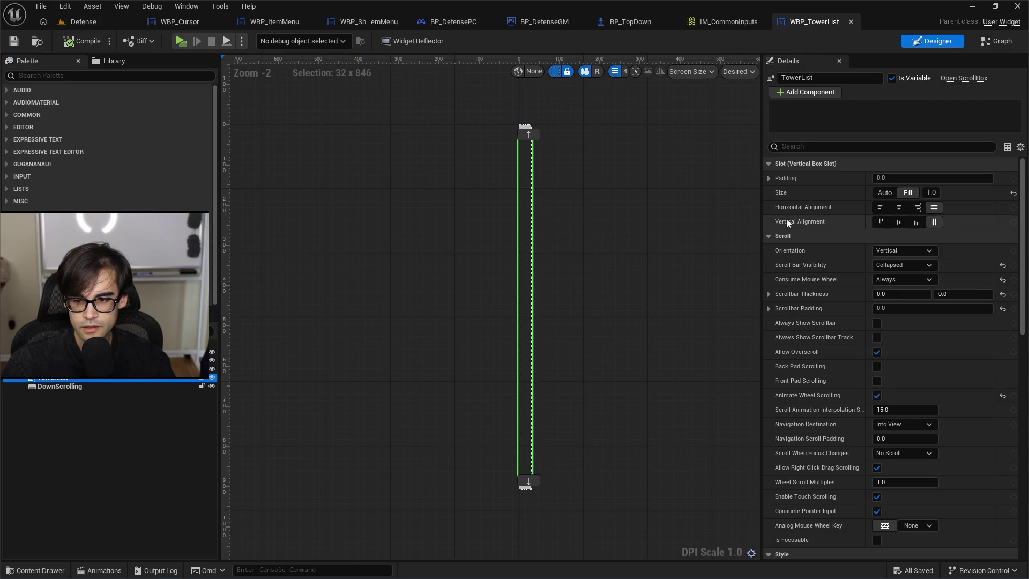
pyautogui.click(886, 193)
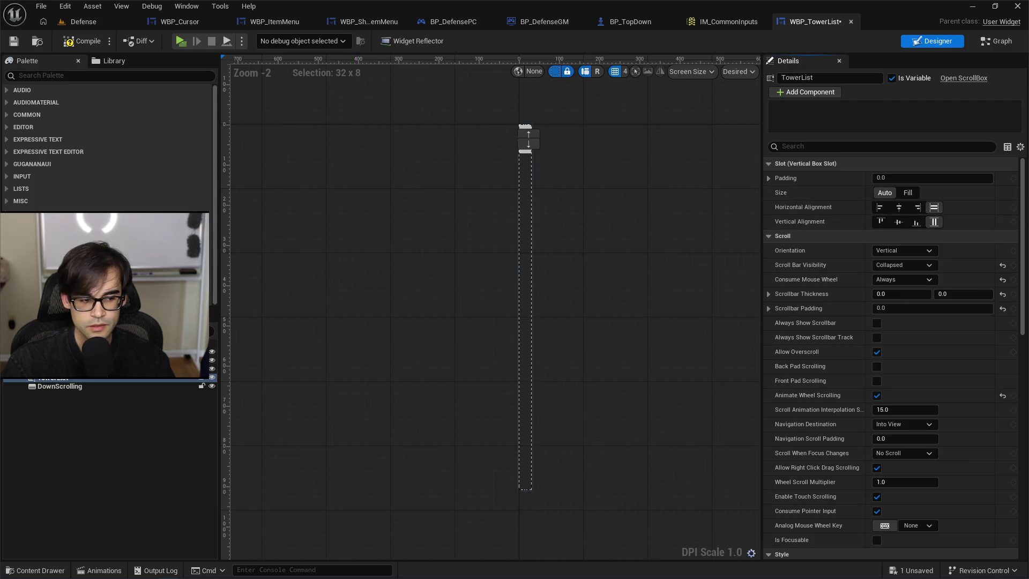
pyautogui.click(69, 357)
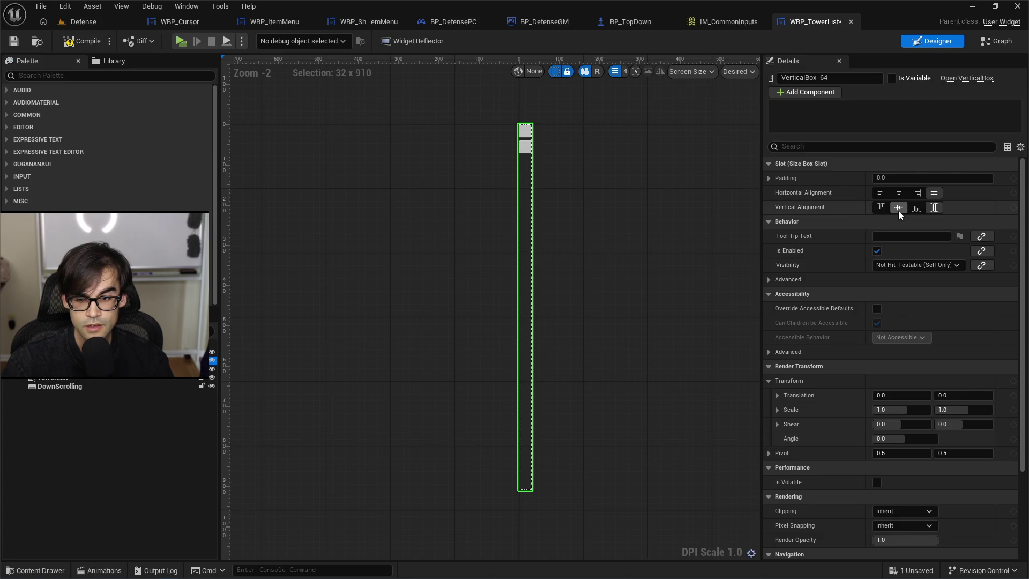
pyautogui.click(923, 211)
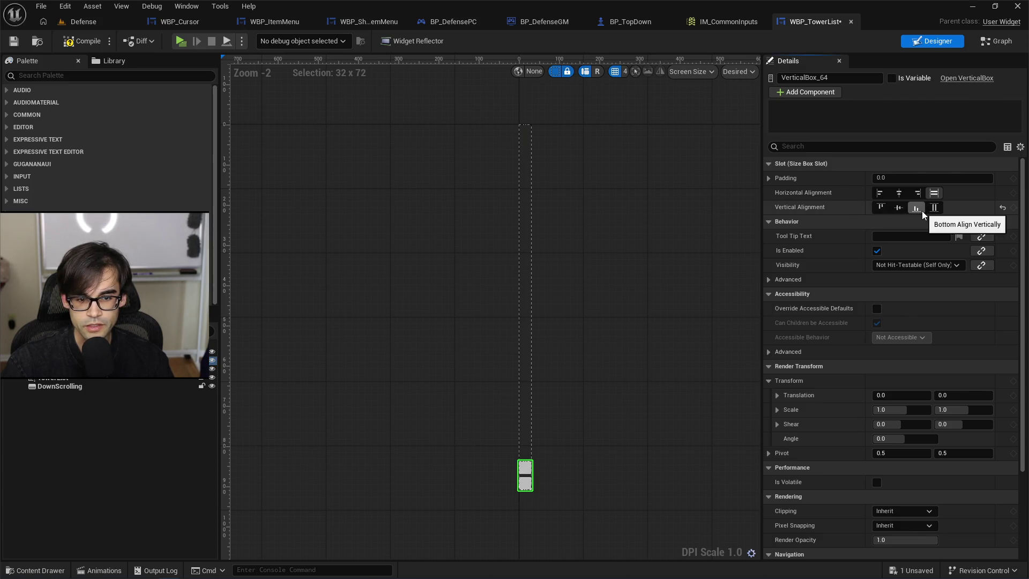
pyautogui.click(65, 347)
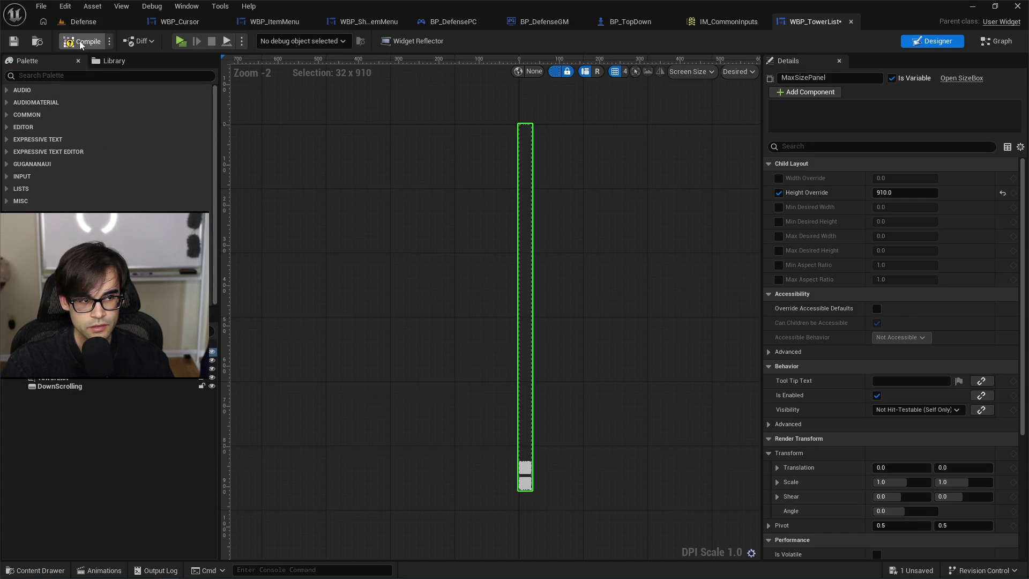
# Launch a Defense level play-test, start the first wave, and retry after the run ends.
pyautogui.click(95, 20)
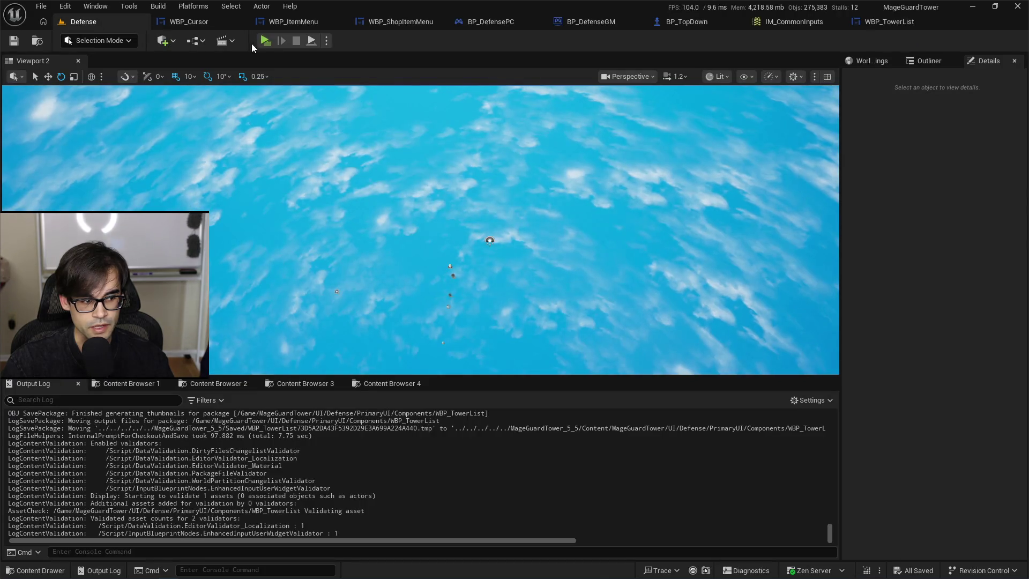
pyautogui.click(268, 34)
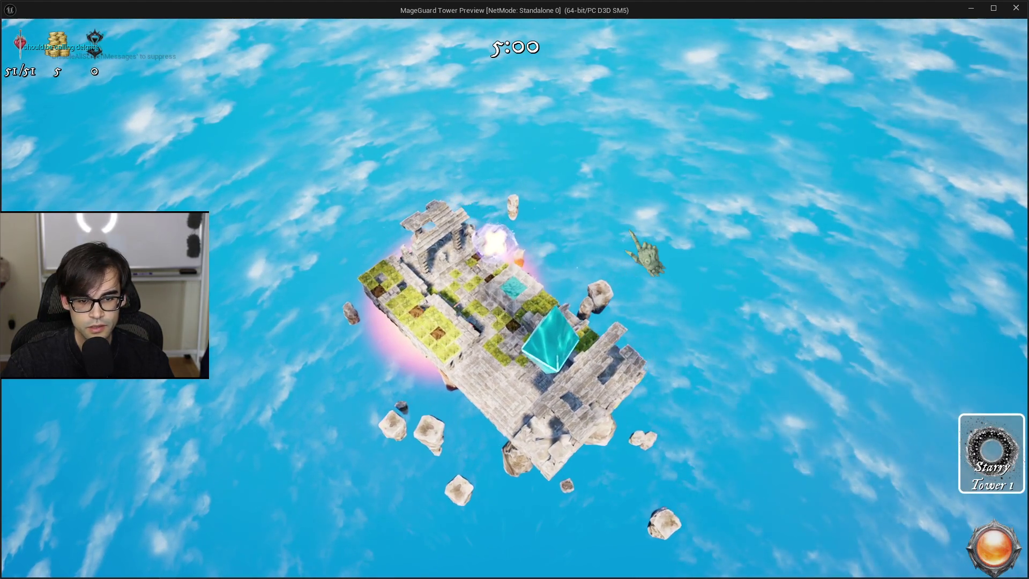
pyautogui.click(994, 547)
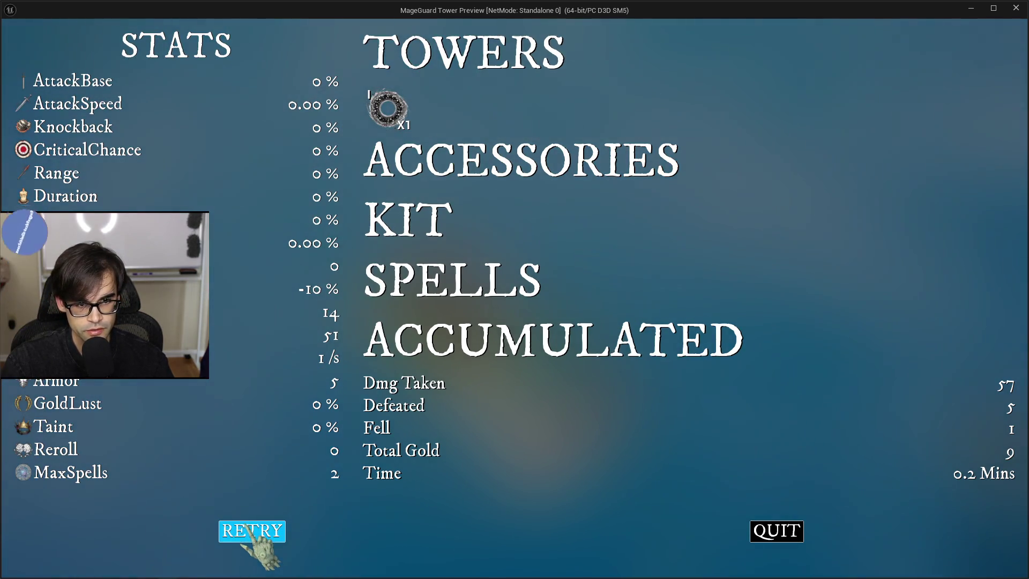
pyautogui.click(250, 531)
# Run the console cheats MageguardAddGold 100000 and MageguardAddStat armor.
pyautogui.press('Up')
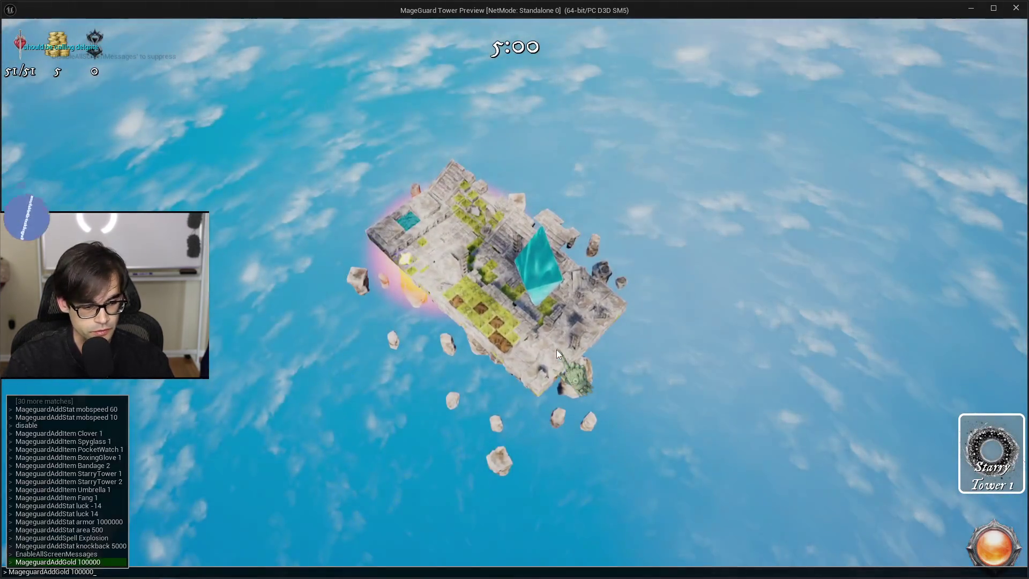
pyautogui.press('Return')
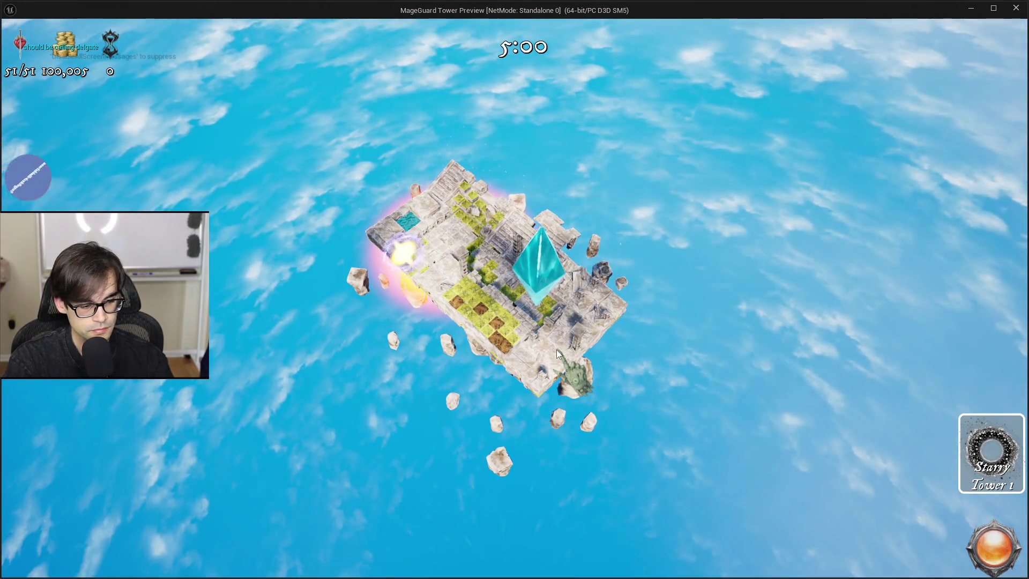
pyautogui.press('`')
pyautogui.press('Up')
pyautogui.press('Up')
pyautogui.press('Up')
pyautogui.press('Return')
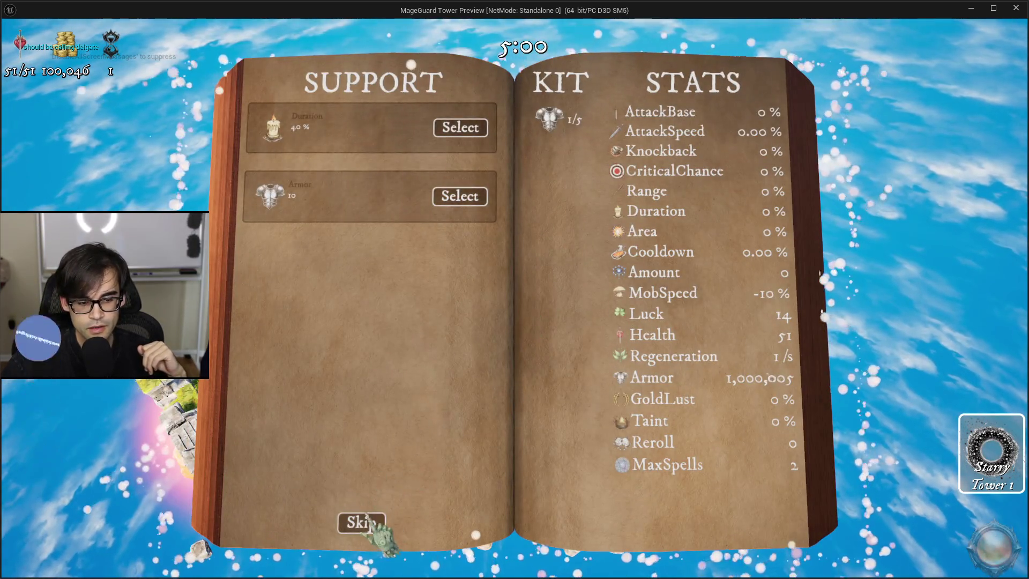
# Skip the support choice and buy Boxing Glove, Pocket Watch, Fang, Umbrella and Clover, rerolling once.
pyautogui.click(365, 520)
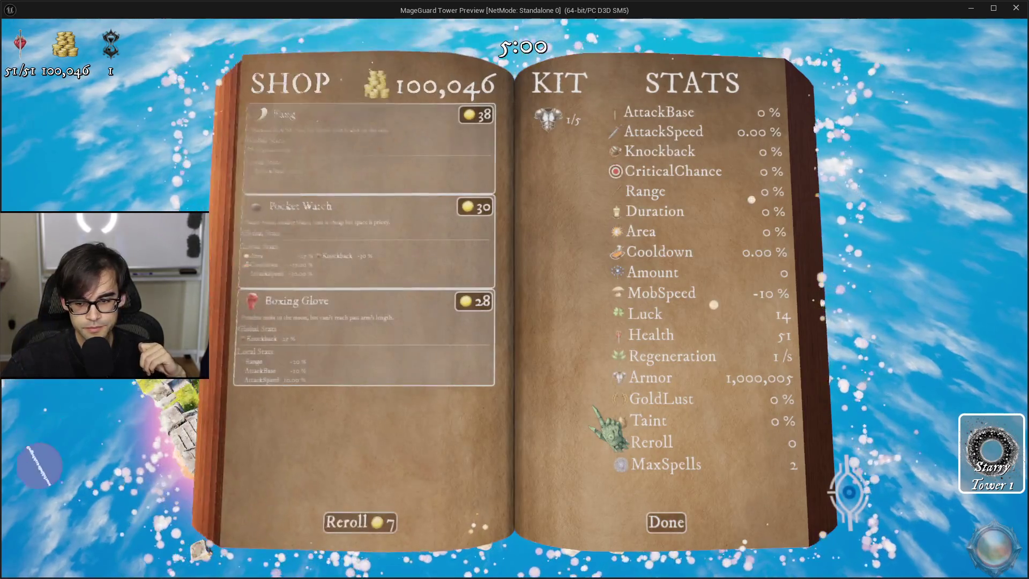
pyautogui.click(471, 303)
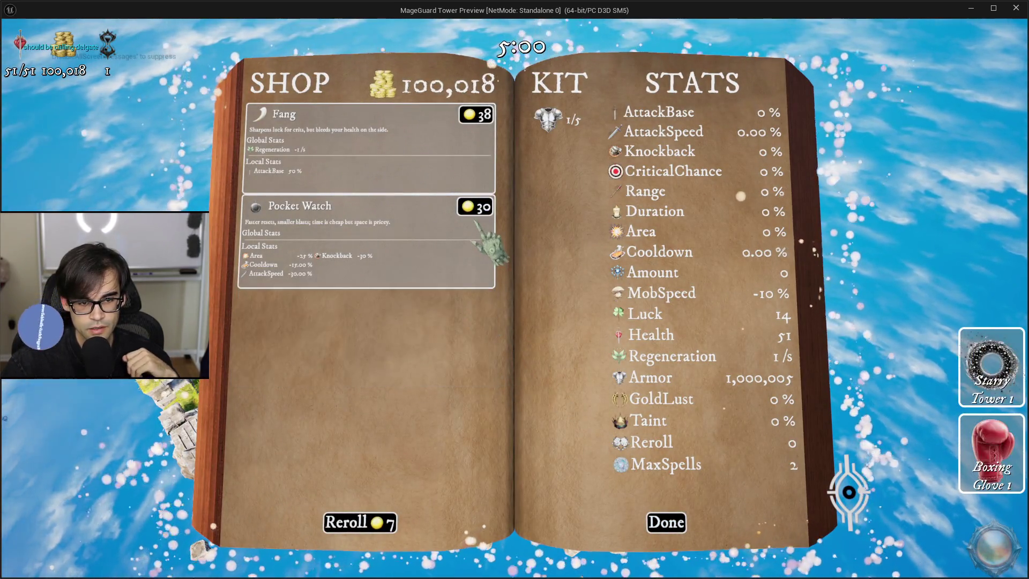
pyautogui.click(475, 208)
pyautogui.click(477, 115)
pyautogui.click(358, 528)
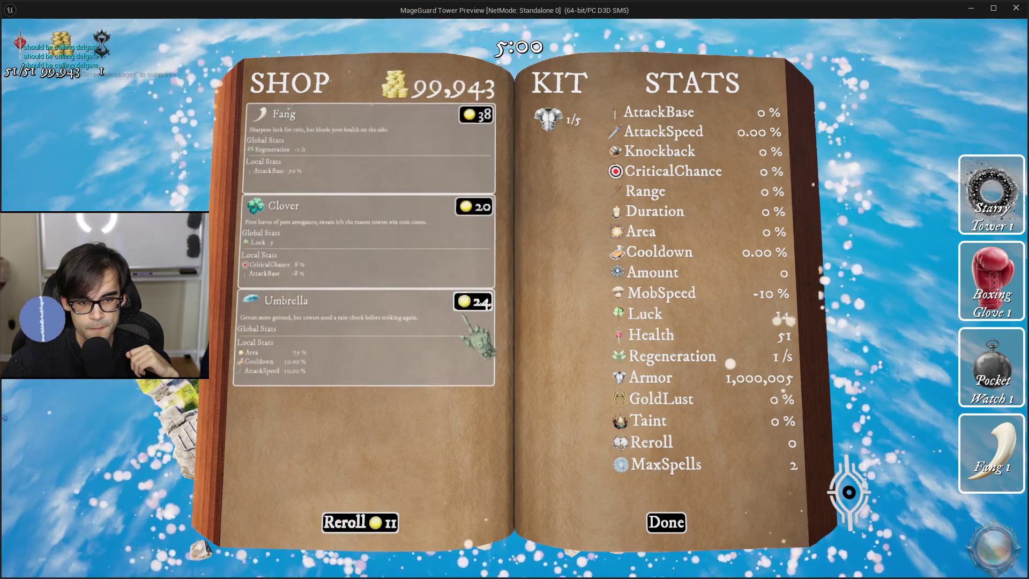
pyautogui.click(472, 303)
pyautogui.click(475, 208)
pyautogui.click(475, 117)
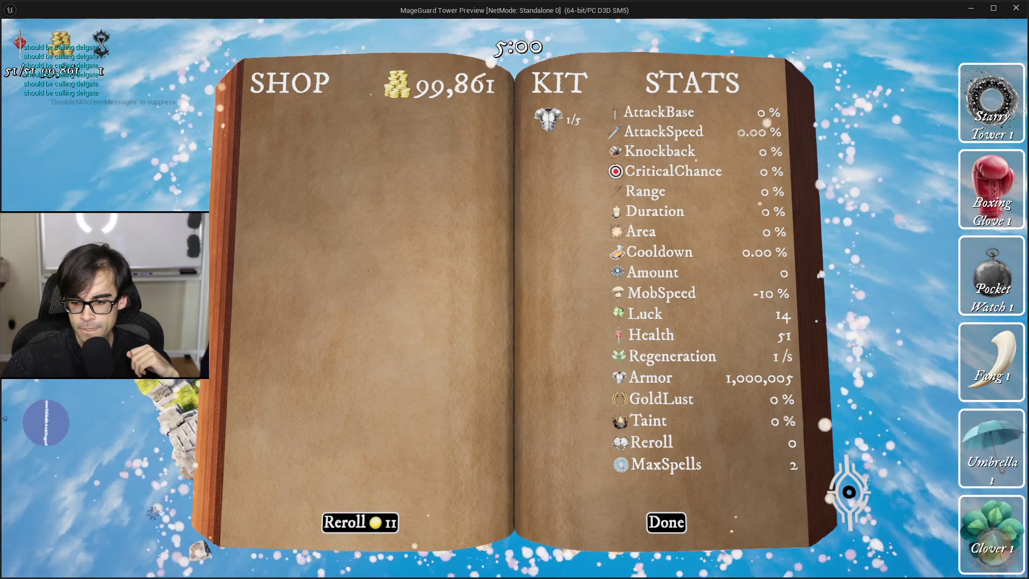
# Reroll again, buy the Fireball and Starry Towers, check the book, then stop the play-test.
pyautogui.click(380, 526)
pyautogui.click(491, 150)
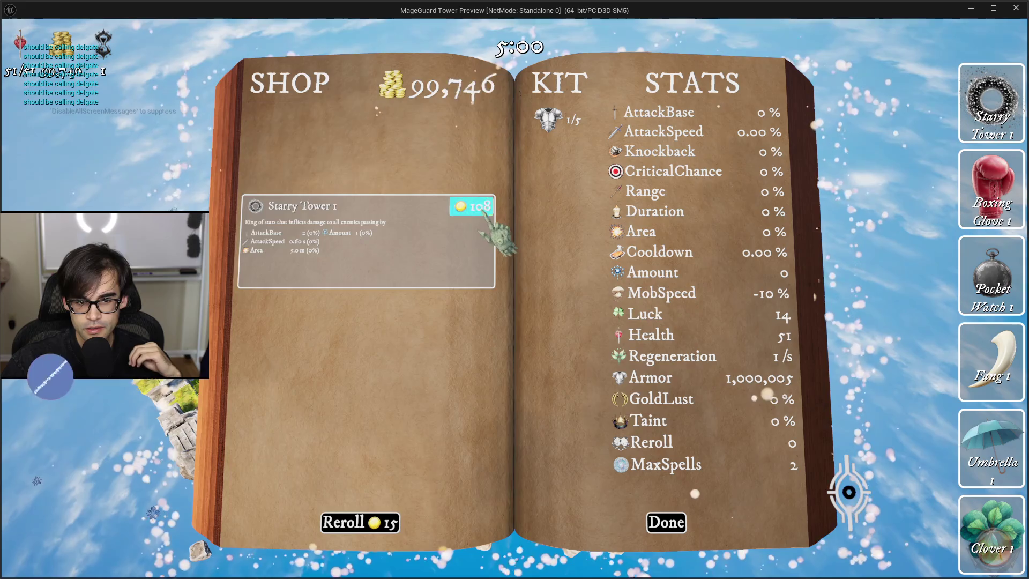
pyautogui.click(483, 214)
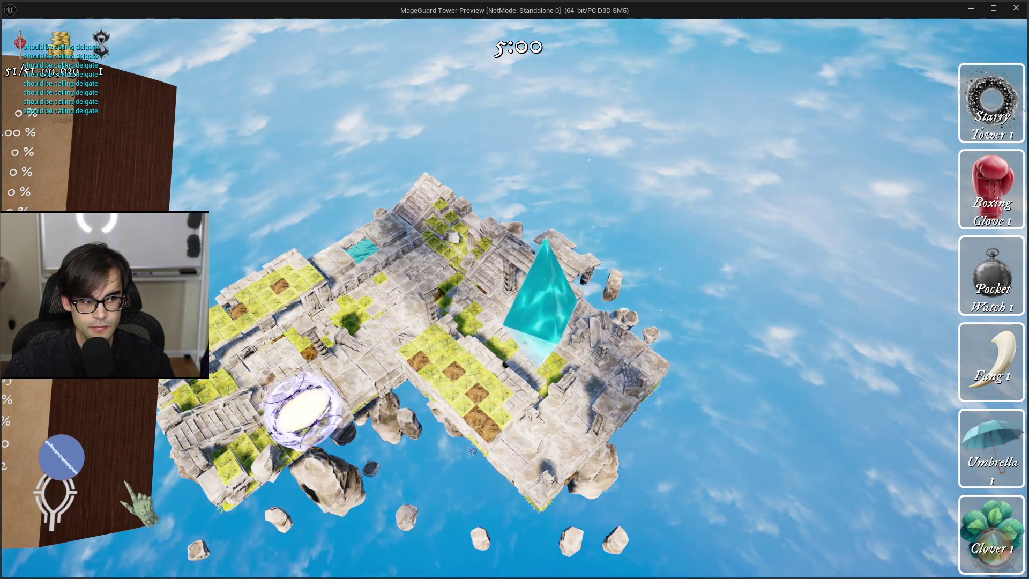
pyautogui.press('Tab')
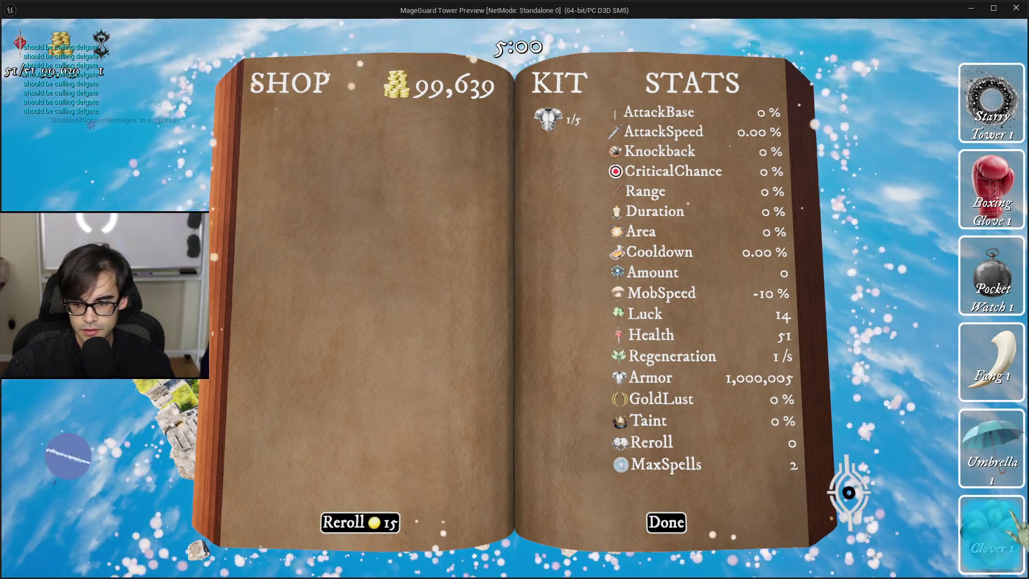
pyautogui.press('Escape')
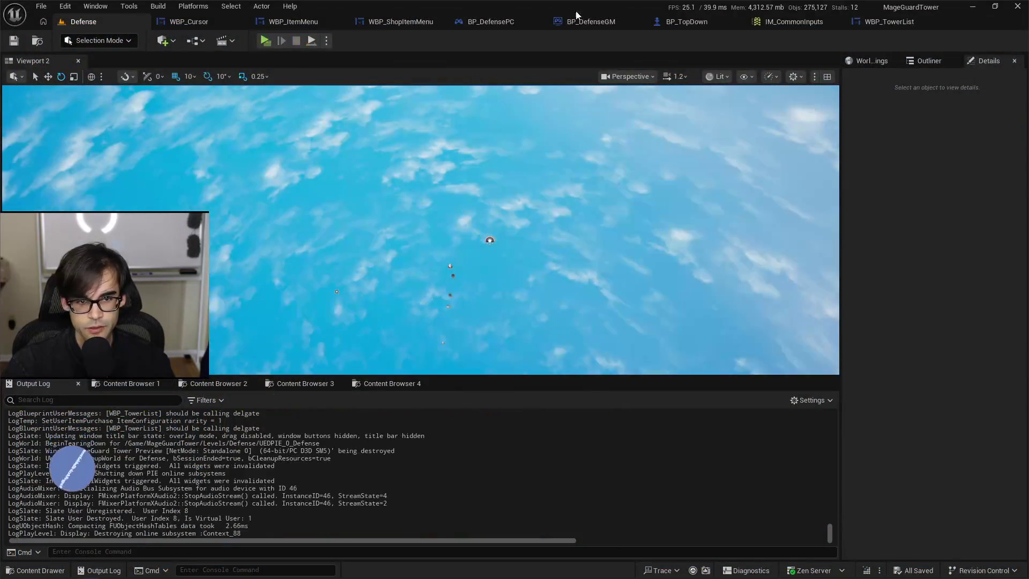
# Set VerticalBox_64's Vertical Alignment to Bottom in the WBP_TowerList Designer.
pyautogui.click(877, 24)
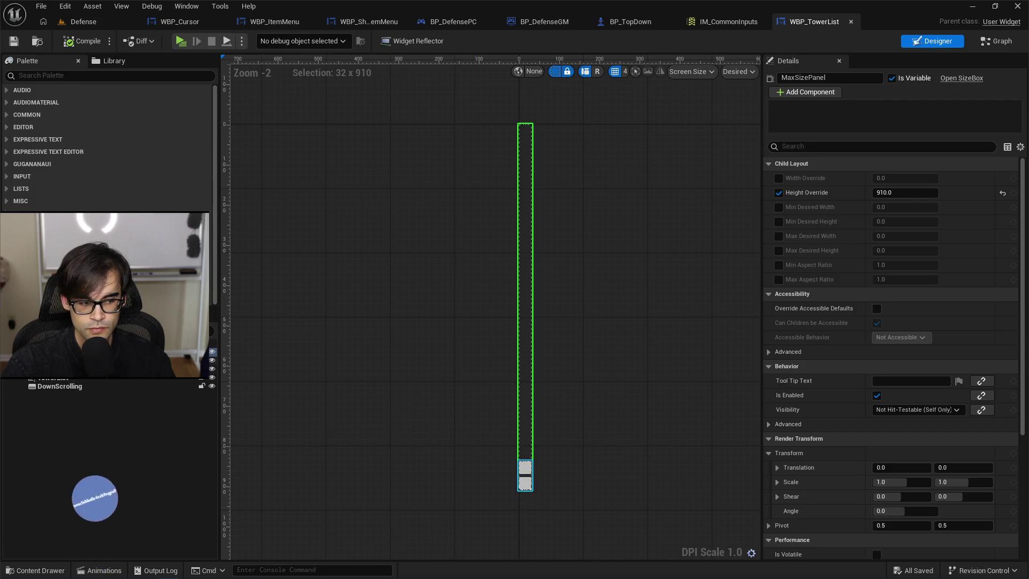
pyautogui.press('Down')
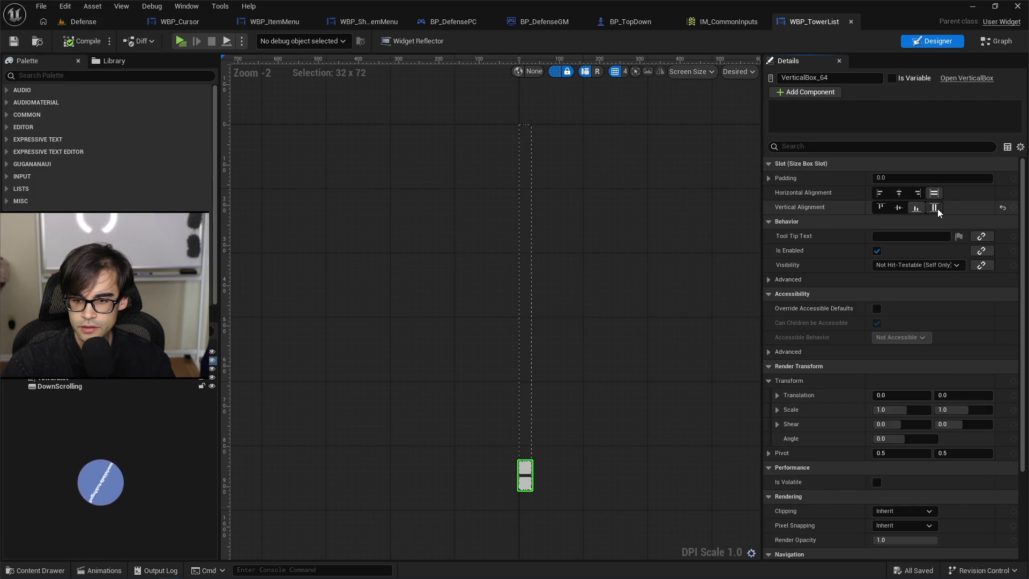
pyautogui.click(937, 208)
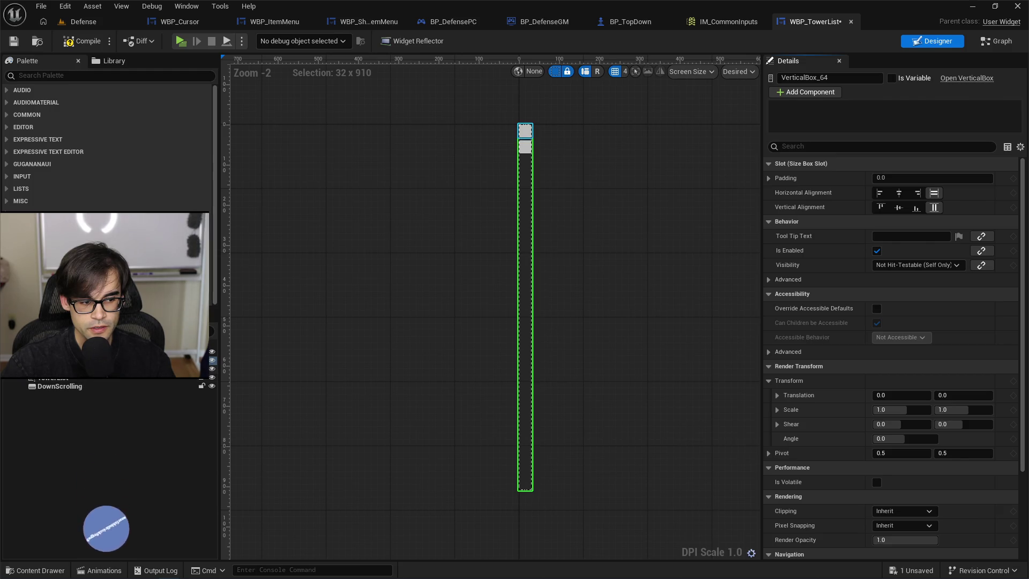
pyautogui.press('Down')
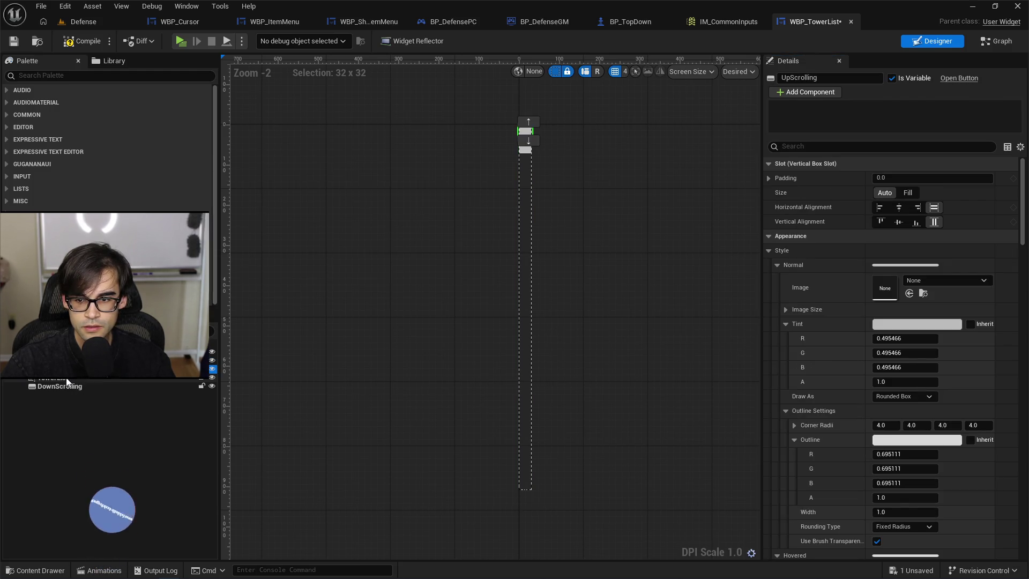
pyautogui.press('Down')
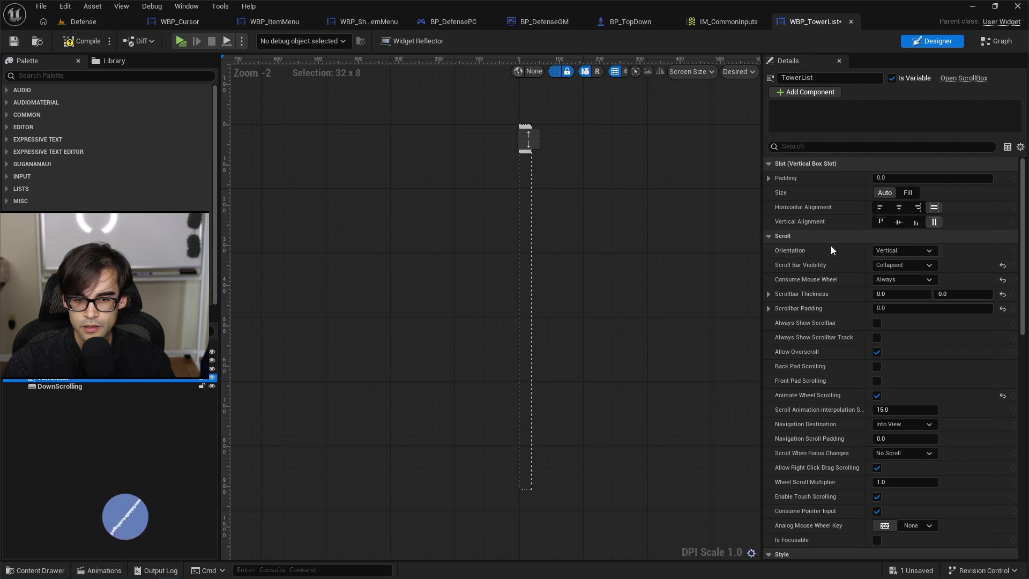
pyautogui.click(74, 387)
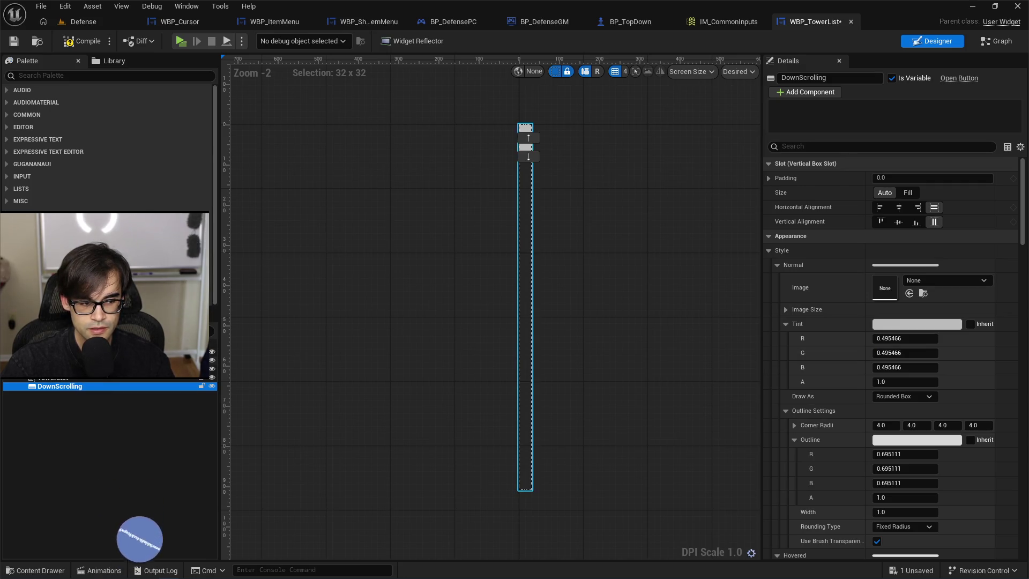
pyautogui.click(526, 317)
pyautogui.click(914, 209)
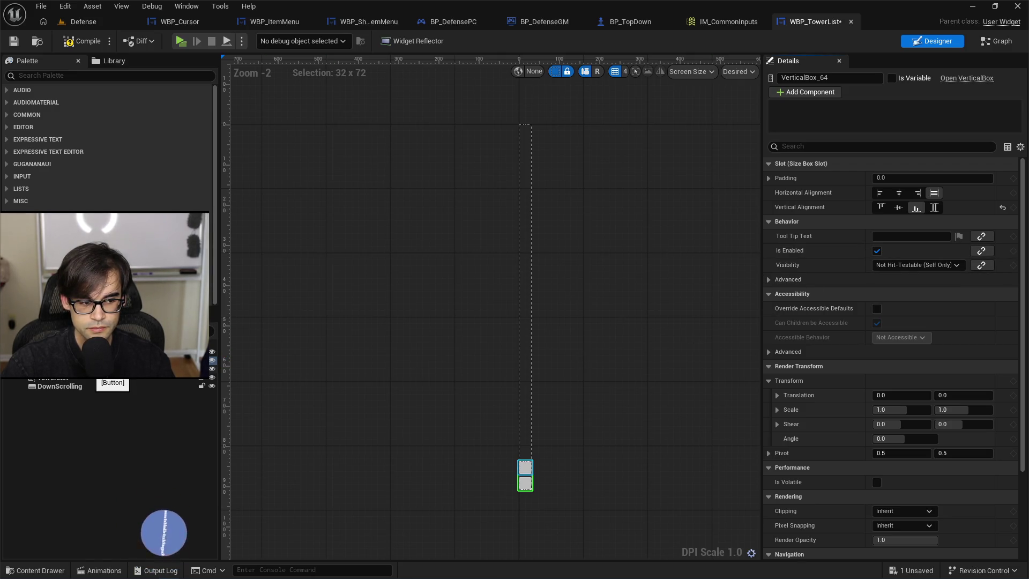
# Set the TowerList scroll box slot Size to Fill, then compile and save the widget.
pyautogui.click(61, 379)
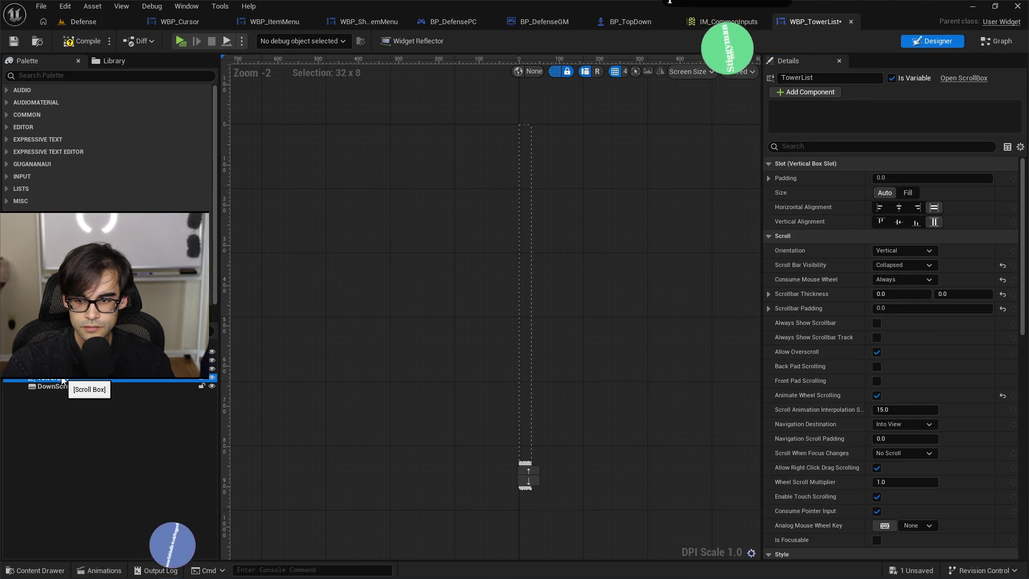
pyautogui.click(906, 193)
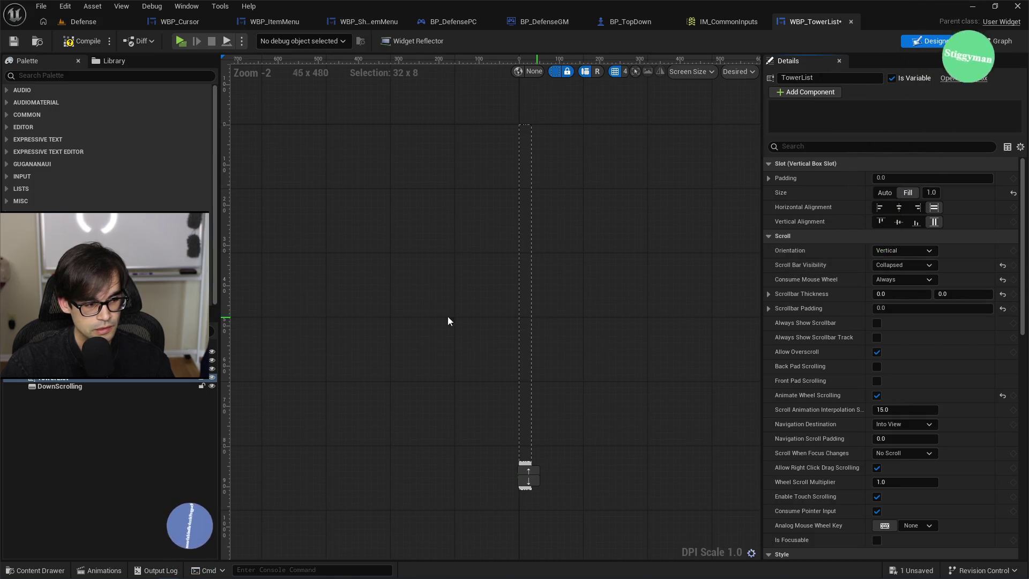
pyautogui.click(81, 386)
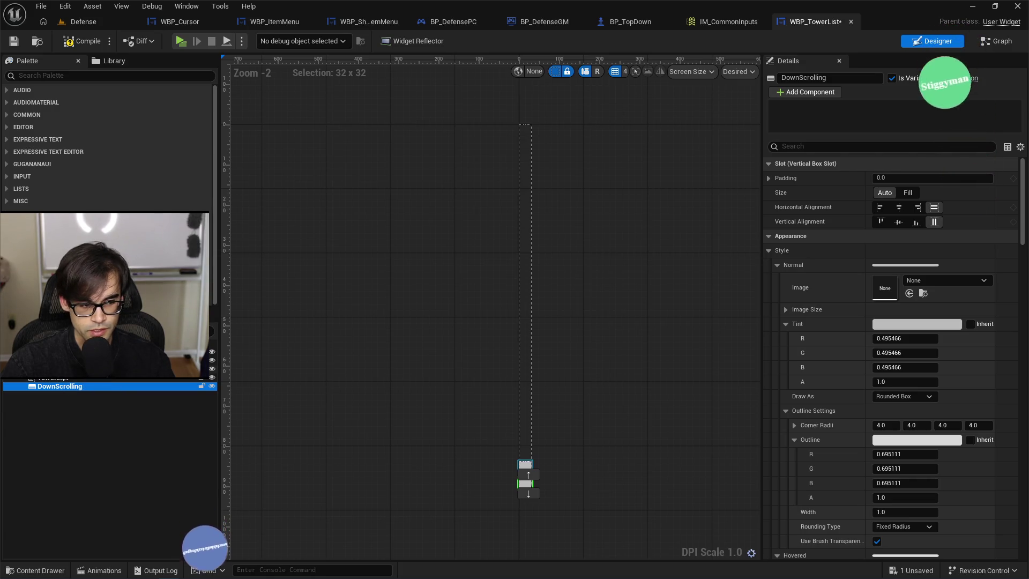
pyautogui.click(67, 380)
pyautogui.click(67, 381)
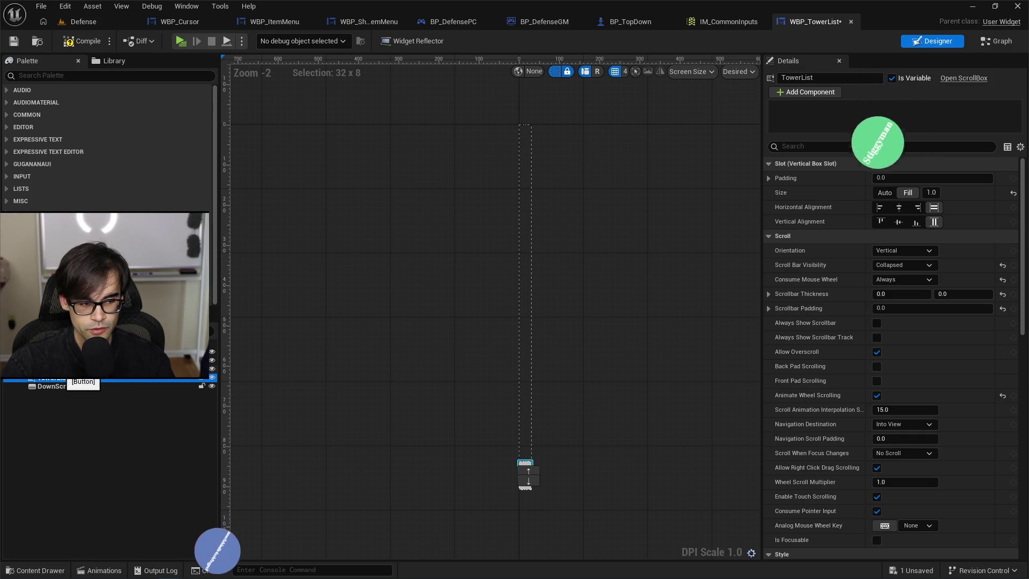
pyautogui.press('Up')
pyautogui.press('Up')
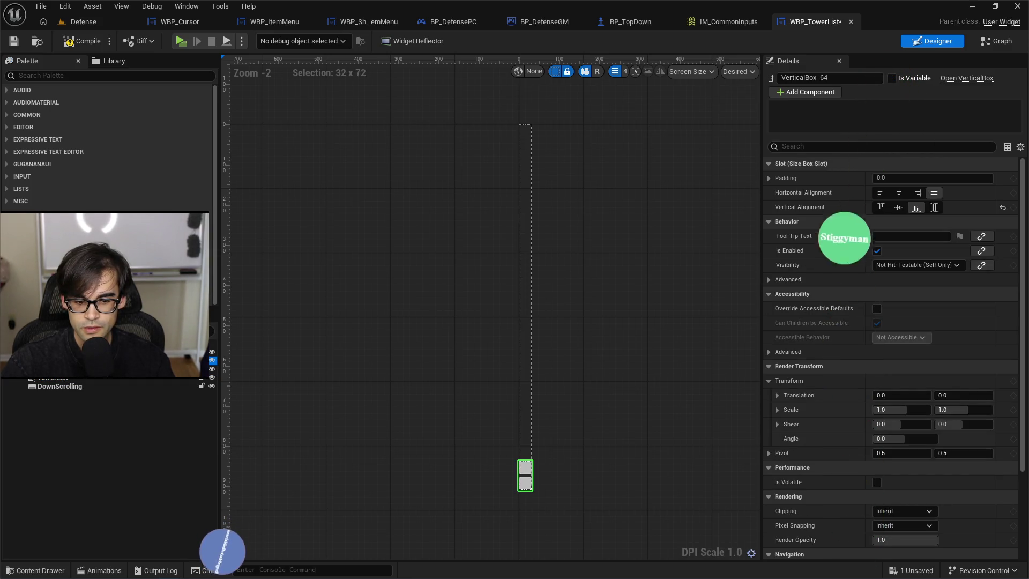
pyautogui.press('Up')
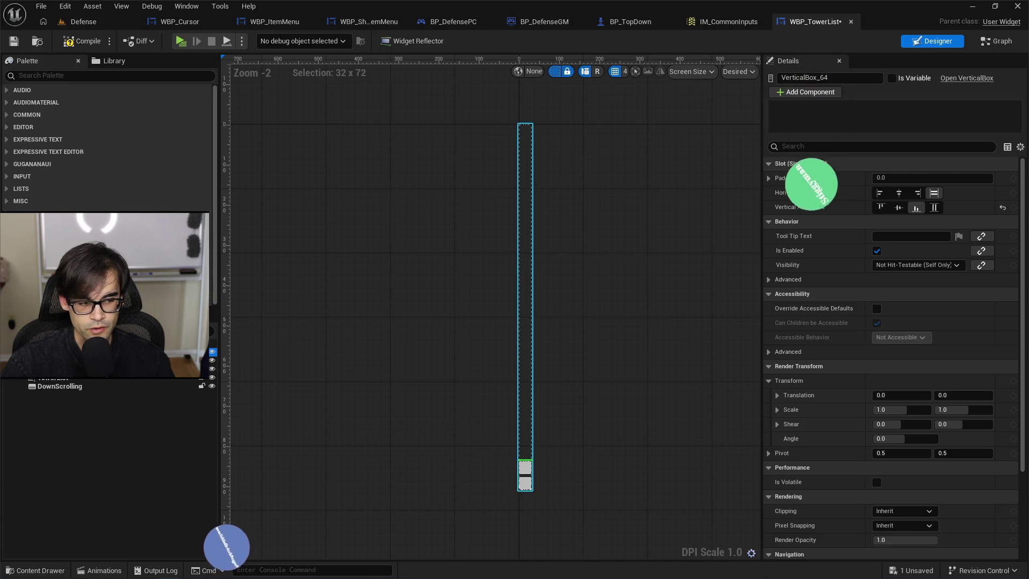
pyautogui.scroll(-5, 841, 323)
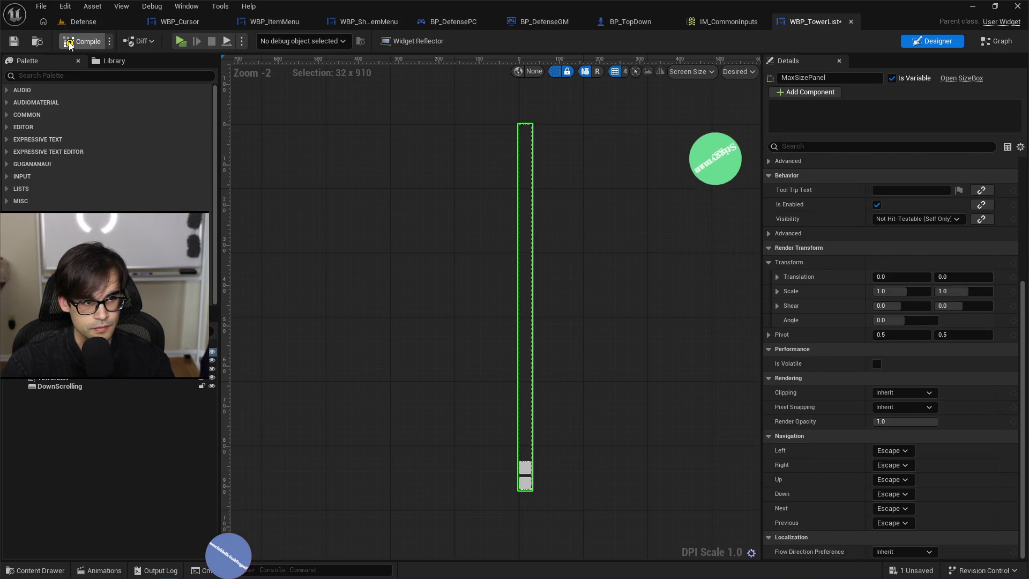
pyautogui.click(99, 26)
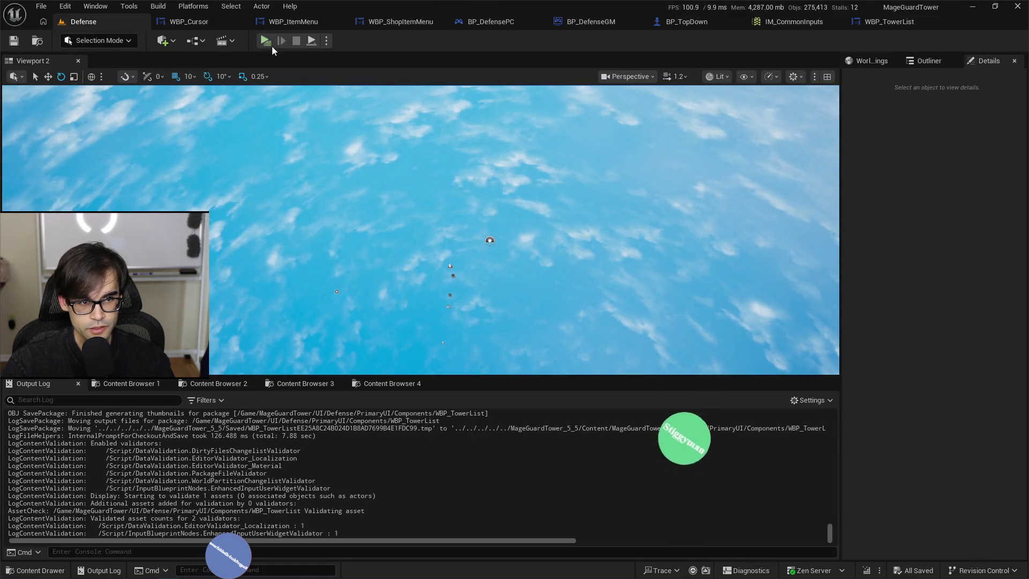
# Run a brief play-test, stop it, and open the BP_DefensePC blueprint.
pyautogui.click(269, 42)
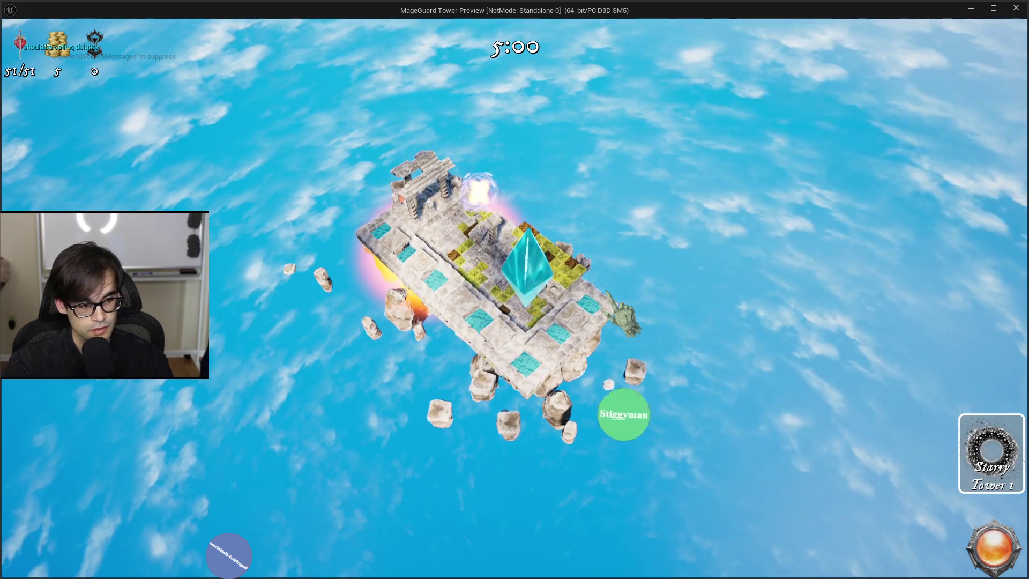
pyautogui.press('Escape')
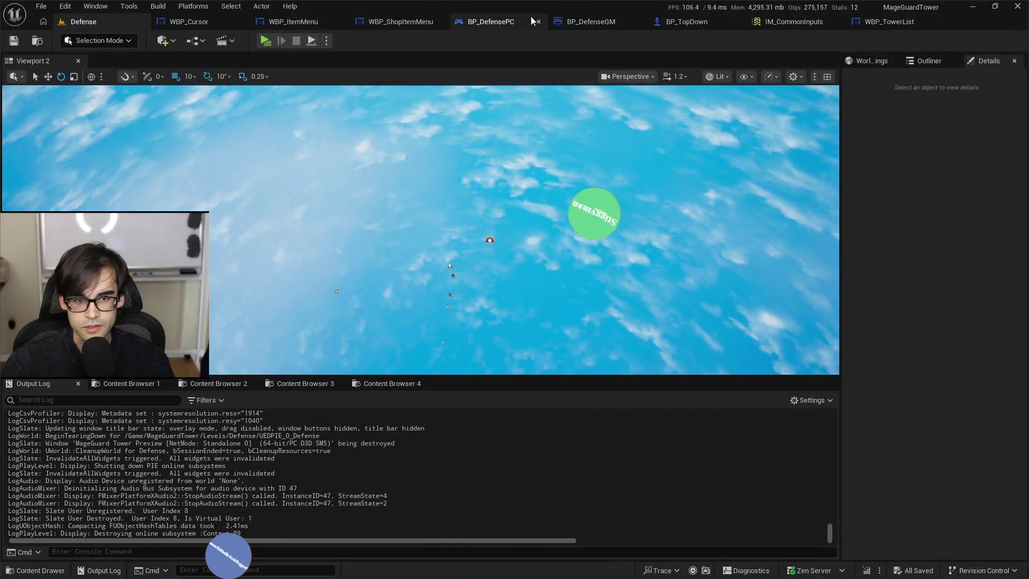
pyautogui.click(491, 22)
pyautogui.scroll(6, 420, 290)
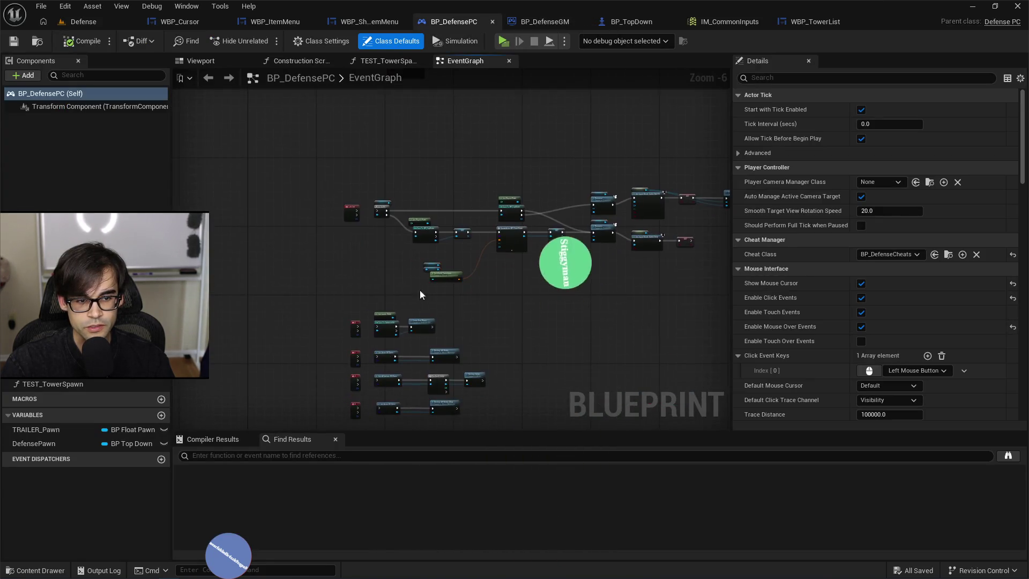
# Connect key 2 Pressed's exec to Cast To DefenseGS, compile and save, then play-test again.
pyautogui.moveTo(374, 271)
pyautogui.mouseDown()
pyautogui.moveTo(408, 340)
pyautogui.moveTo(396, 217)
pyautogui.mouseUp()
pyautogui.moveTo(374, 234); pyautogui.dragTo(451, 232)
pyautogui.click(82, 43)
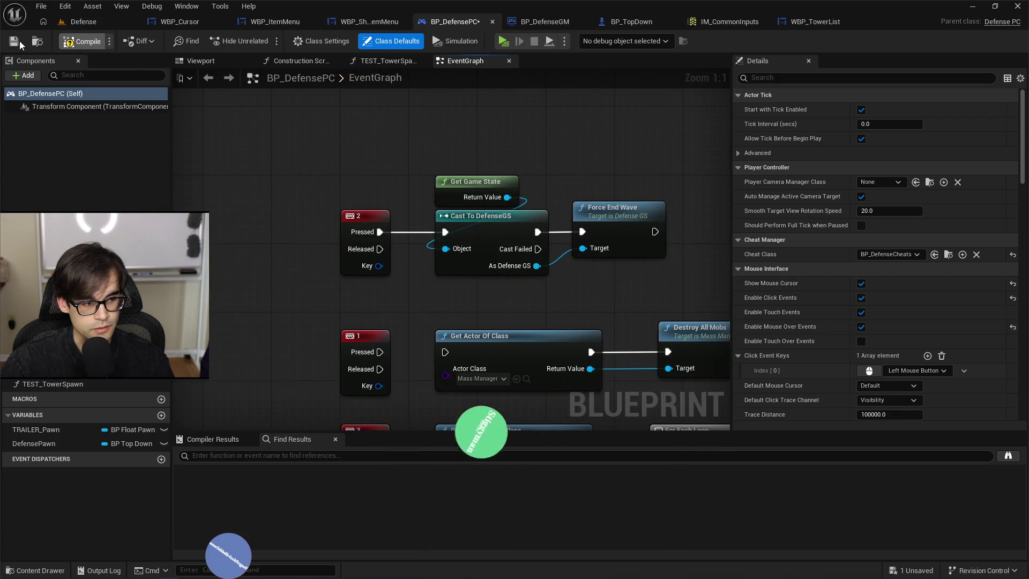
pyautogui.click(83, 22)
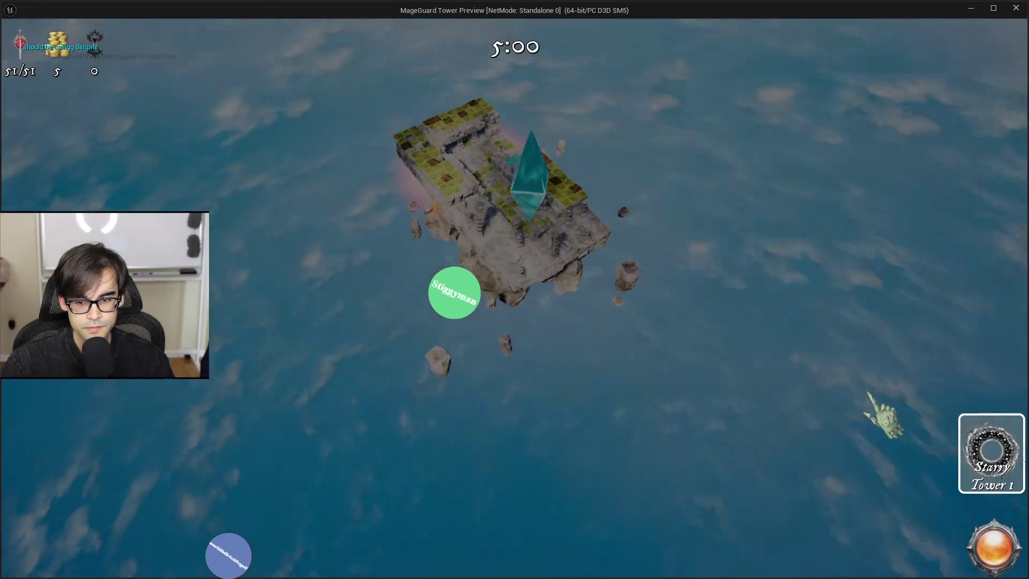